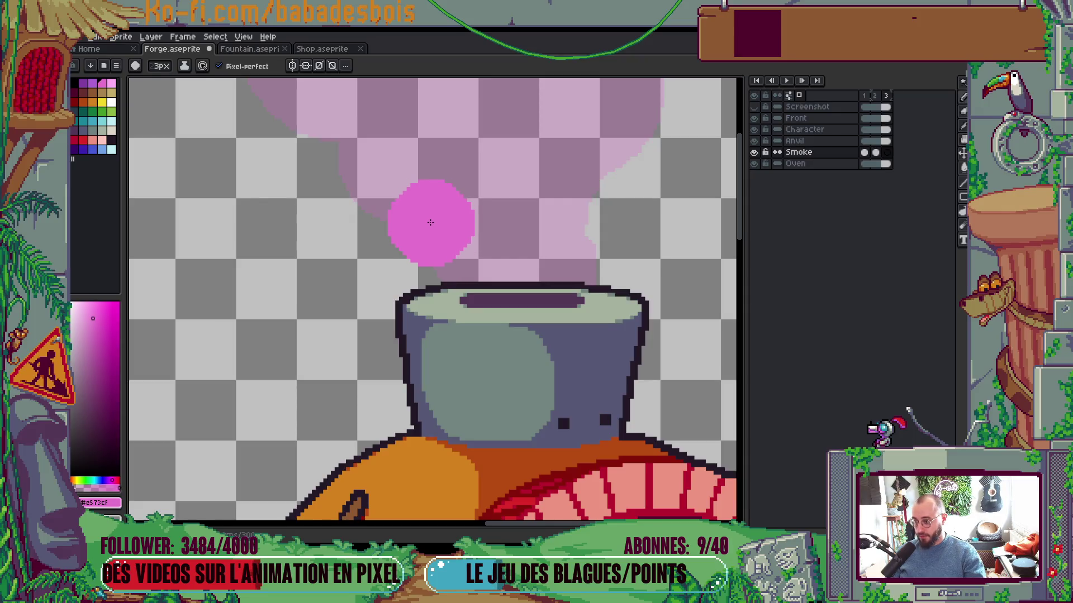
Resize the brush and paint the first solid pink puffs into the smoke on the Smoke layer
key("plus")
key("plus")
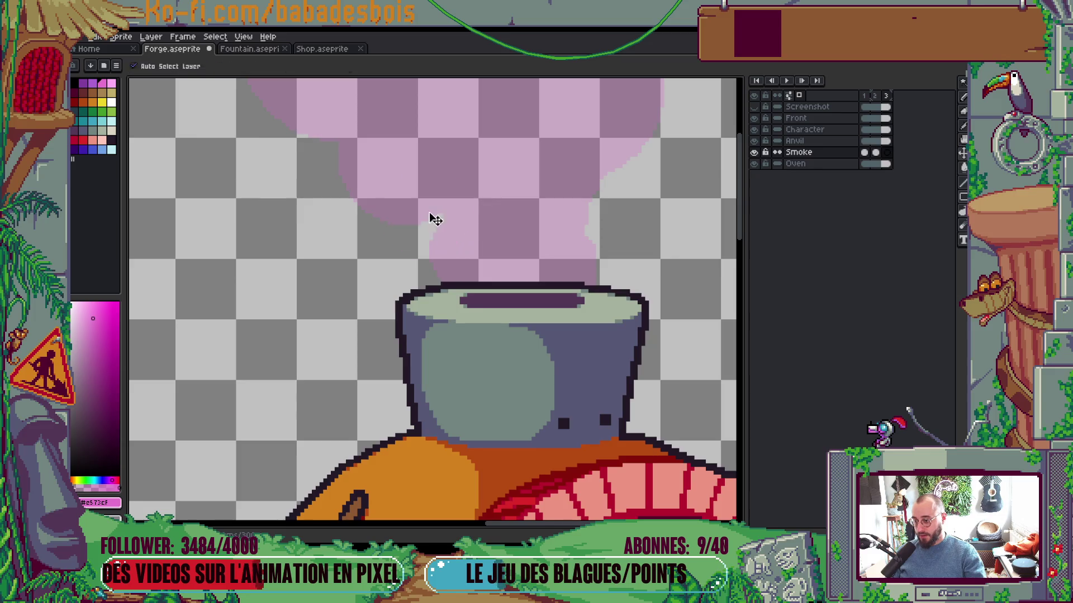
key("minus")
left_click(430, 218)
scroll(388, 158, "up", 1)
left_click_drag(386, 166, 387, 156)
key("minus")
key("minus")
scroll(387, 155, "down", 1)
scroll(424, 144, "up", 1)
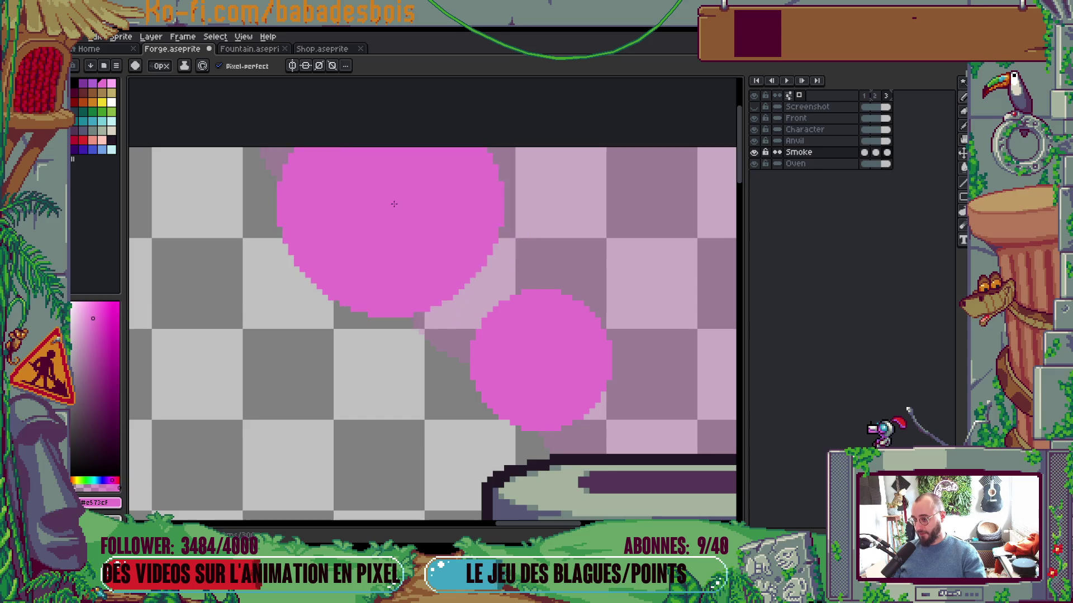
With a smaller brush, add two more pink smoke circles just above the chimney
key("plus")
key("plus")
key("plus")
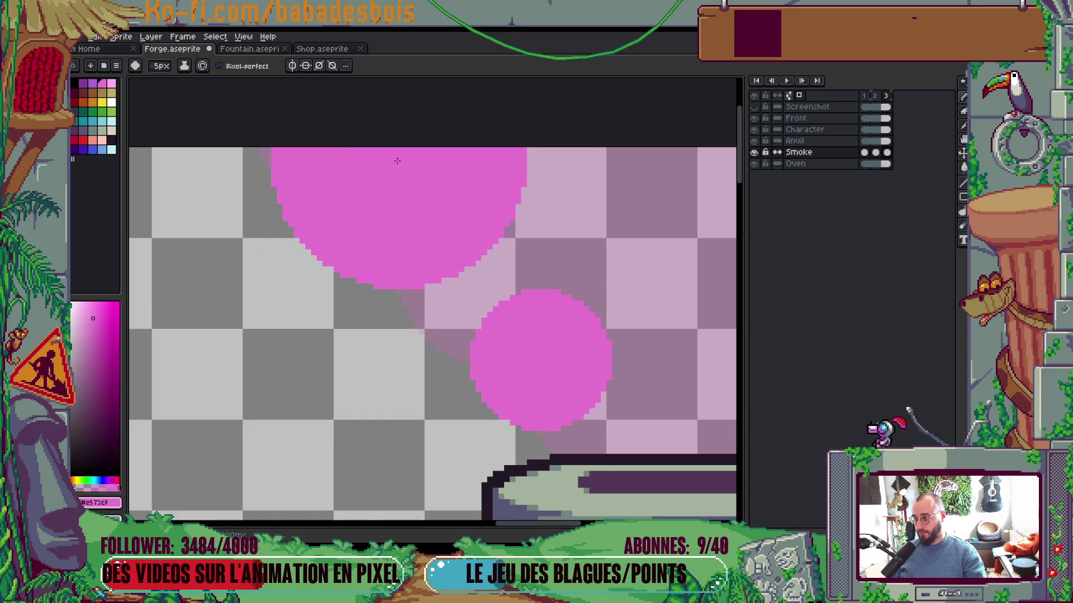
scroll(515, 161, "down", 3)
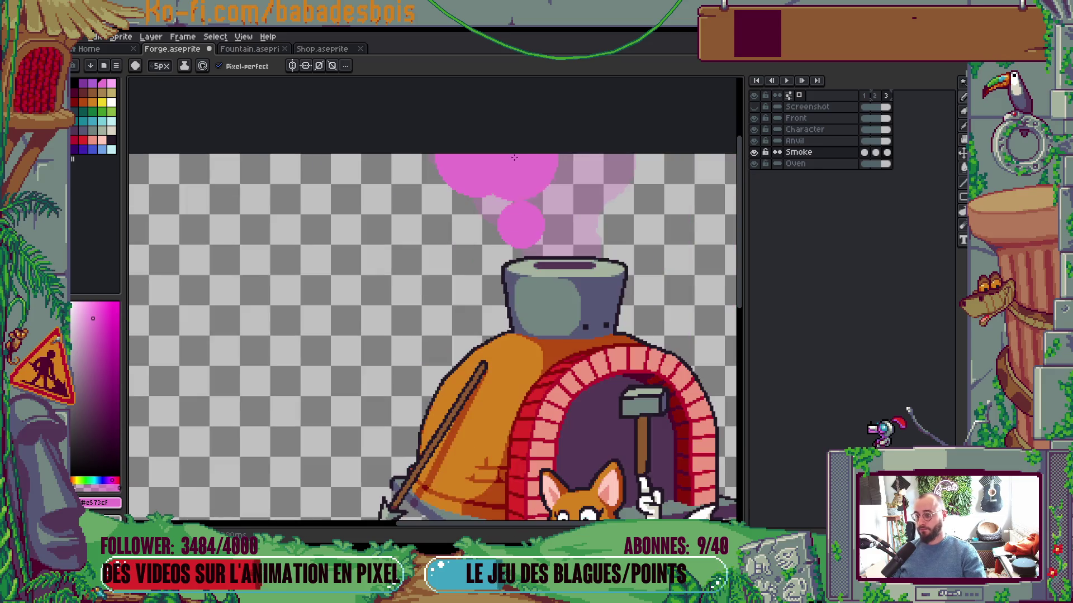
key("minus")
key("minus")
key("minus")
scroll(633, 216, "up", 2)
key("minus")
key("minus")
key("minus")
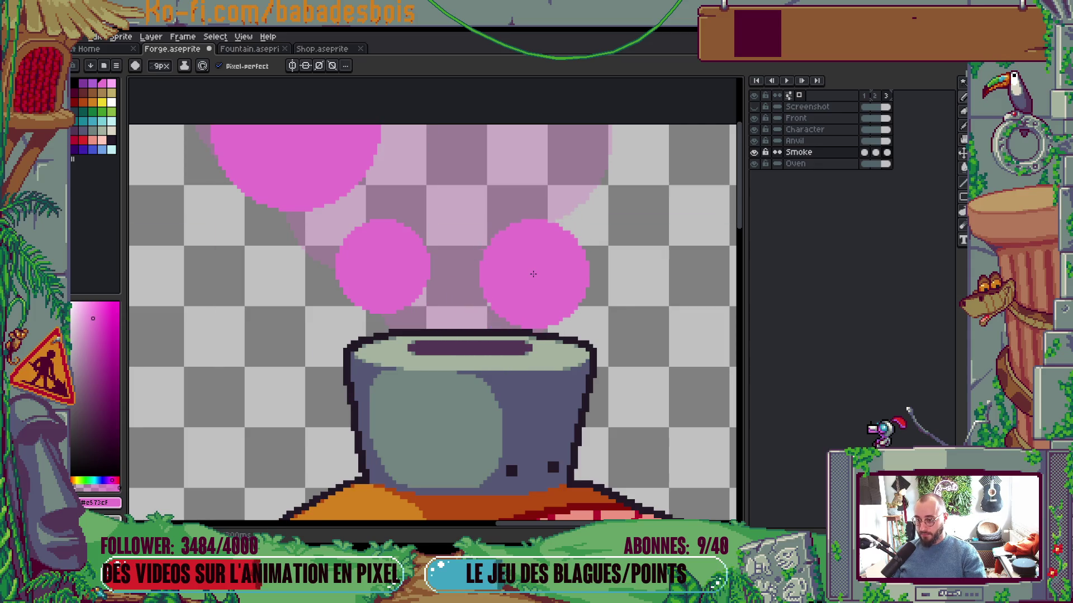
left_click(534, 278)
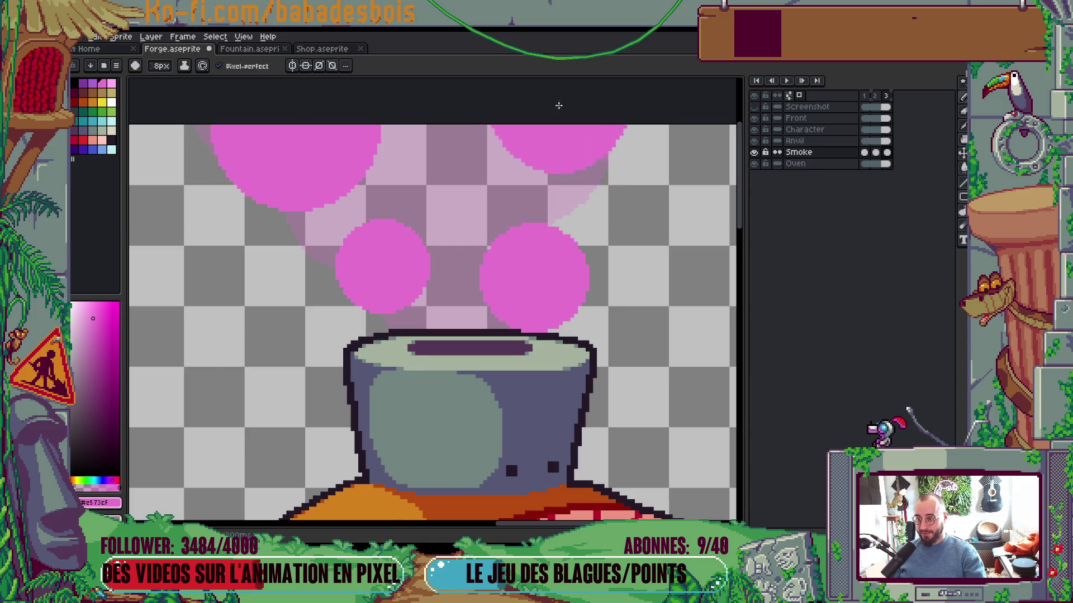
left_click_drag(562, 82, 543, 148)
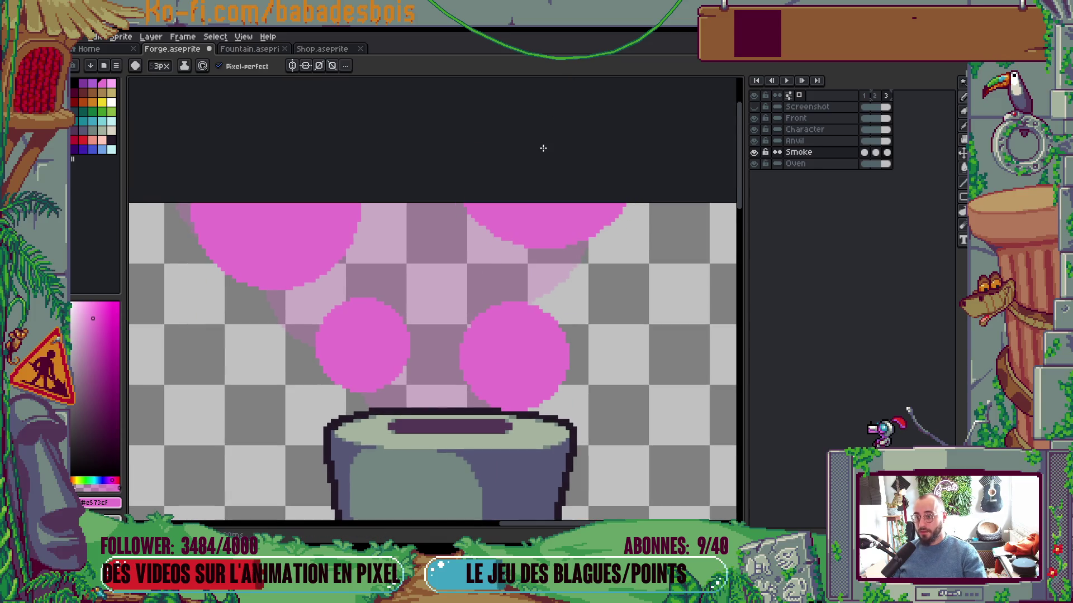
left_click(475, 271)
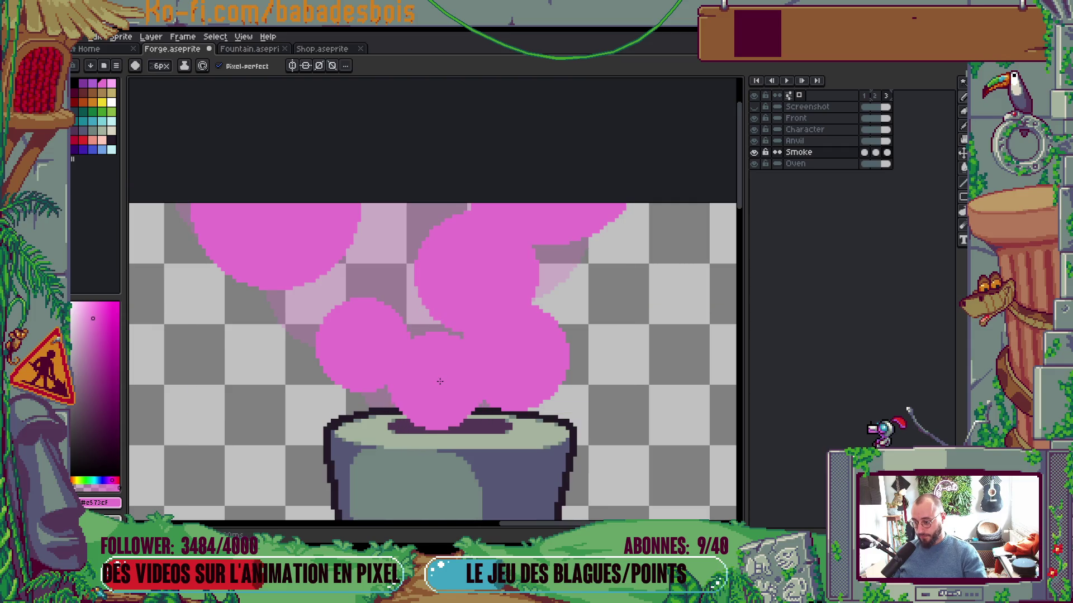
scroll(440, 382, "down", 1)
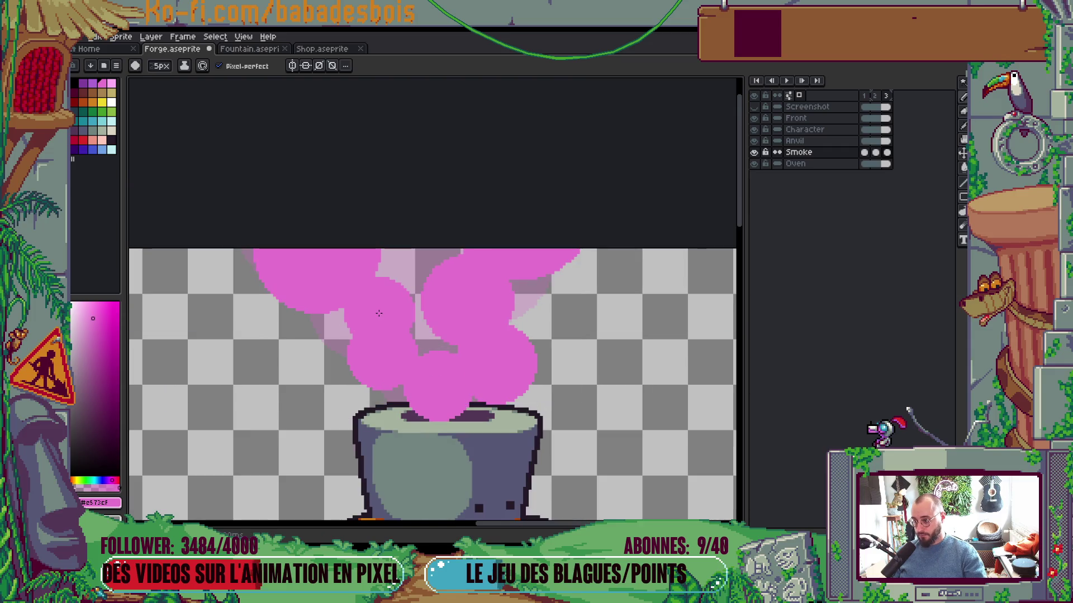
key("g")
scroll(462, 271, "down", 4)
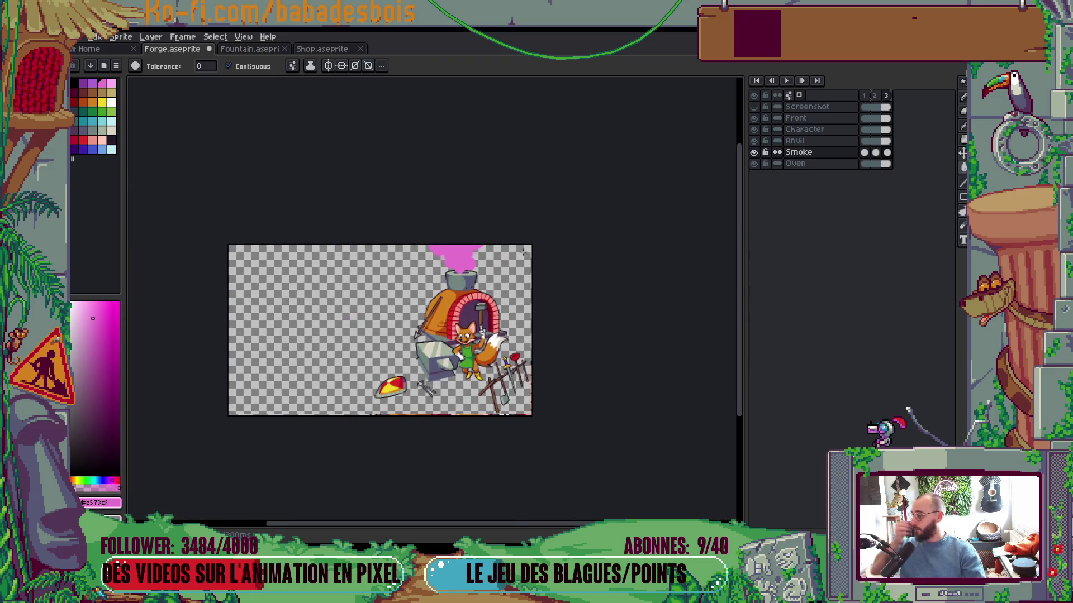
Paint pink over the chimney lid opening and undo the stray bucket fill
scroll(521, 278, "up", 5)
scroll(521, 279, "up", 3)
key("b")
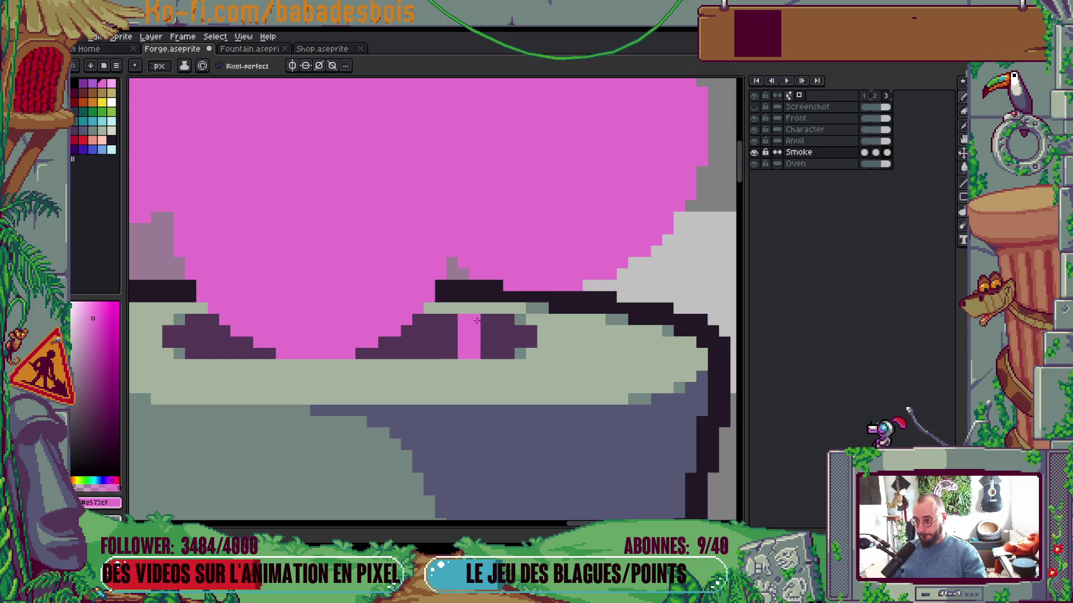
left_click_drag(473, 332, 475, 296)
key("g")
left_click(475, 296)
key("ctrl+z")
Cover the lid's dark opening and purple lid pieces with pink smoke, then play the animation
key("b")
mouse_move(361, 353)
left_mouse_down()
mouse_move(447, 336)
mouse_move(459, 268)
left_mouse_up()
left_click_drag(413, 330, 537, 285)
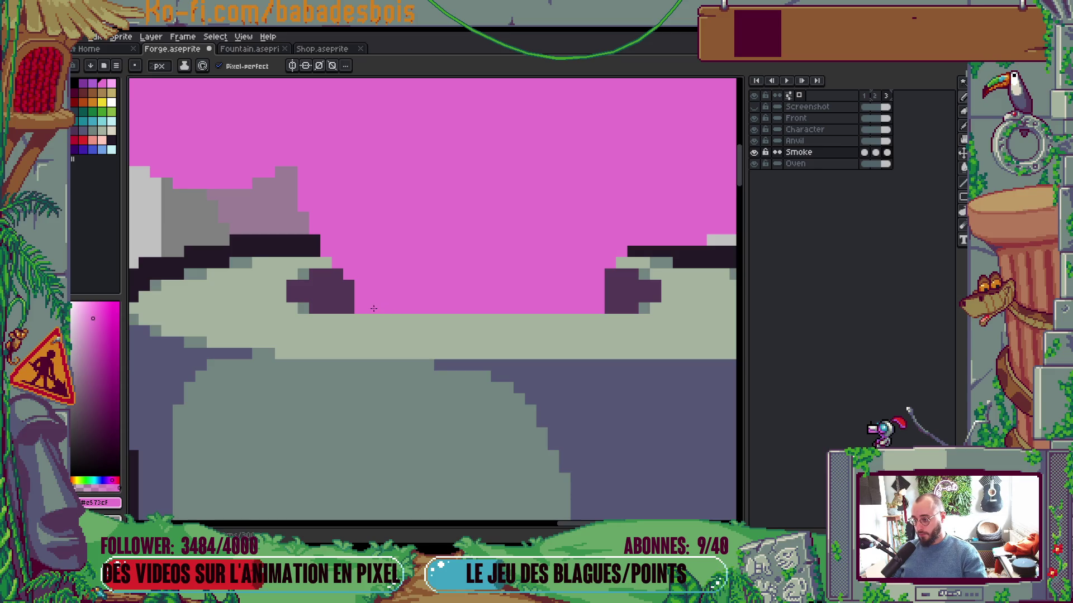
scroll(551, 267, "down", 2)
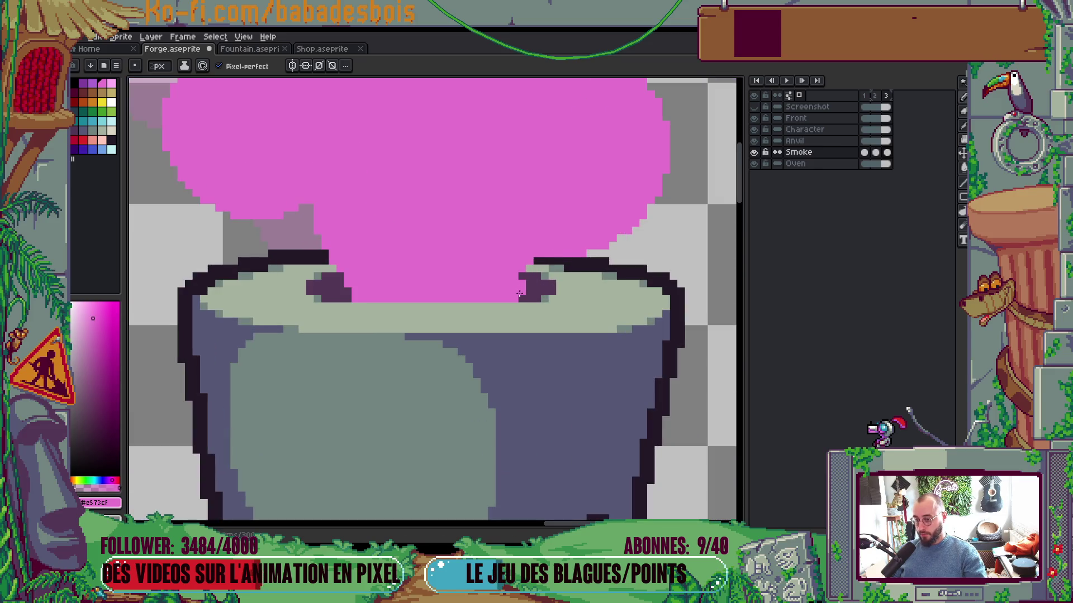
scroll(521, 299, "down", 3)
scroll(575, 235, "down", 2)
key("Return")
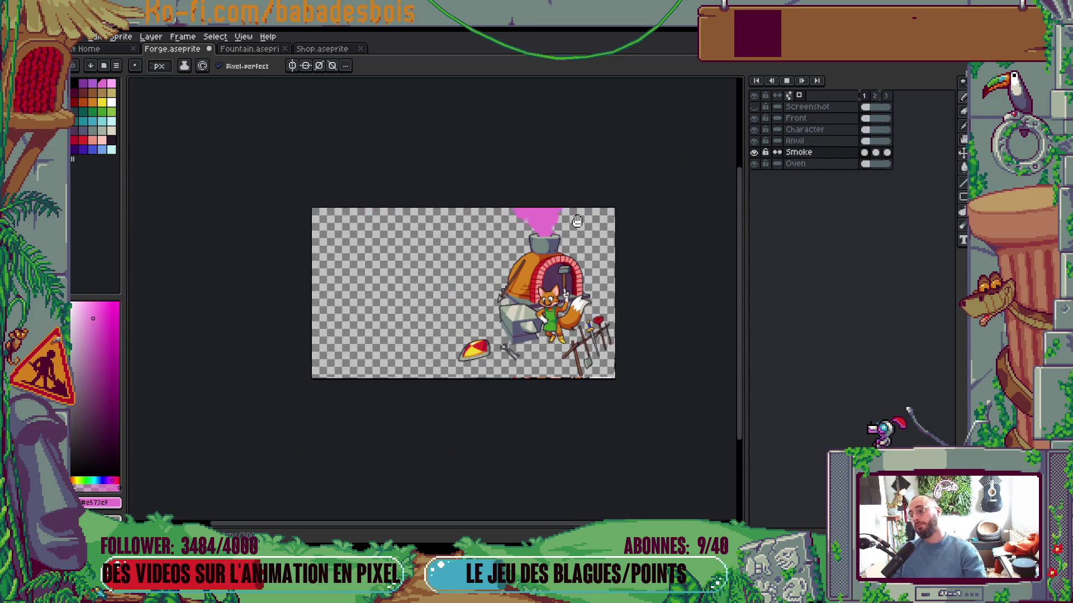
scroll(577, 239, "up", 1)
scroll(577, 239, "up", 2)
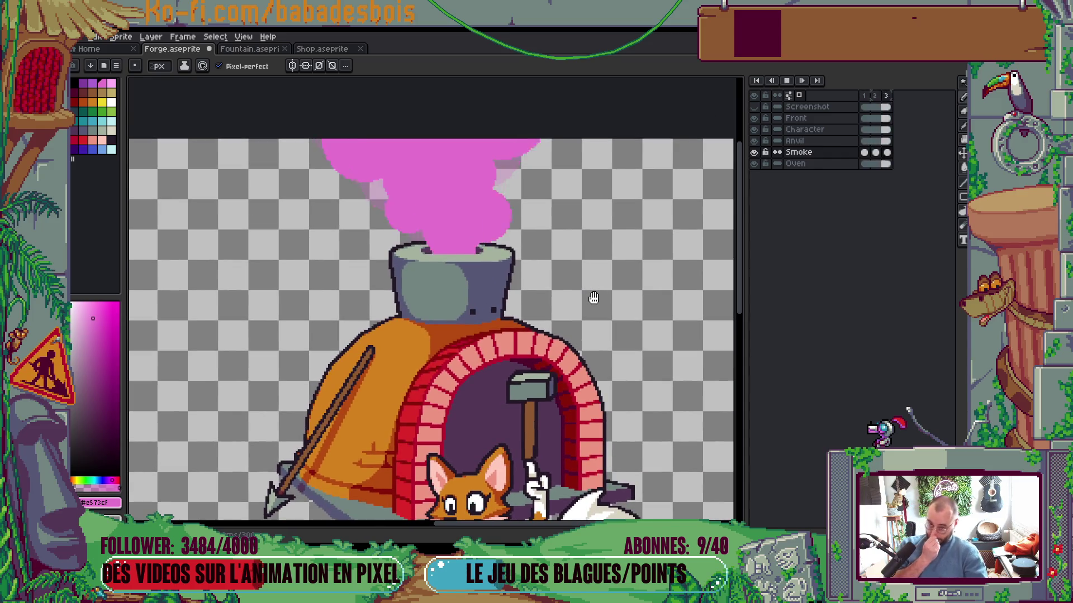
Stop playback and enlarge the brush two sizes while zoomed on the chimney
key("Return")
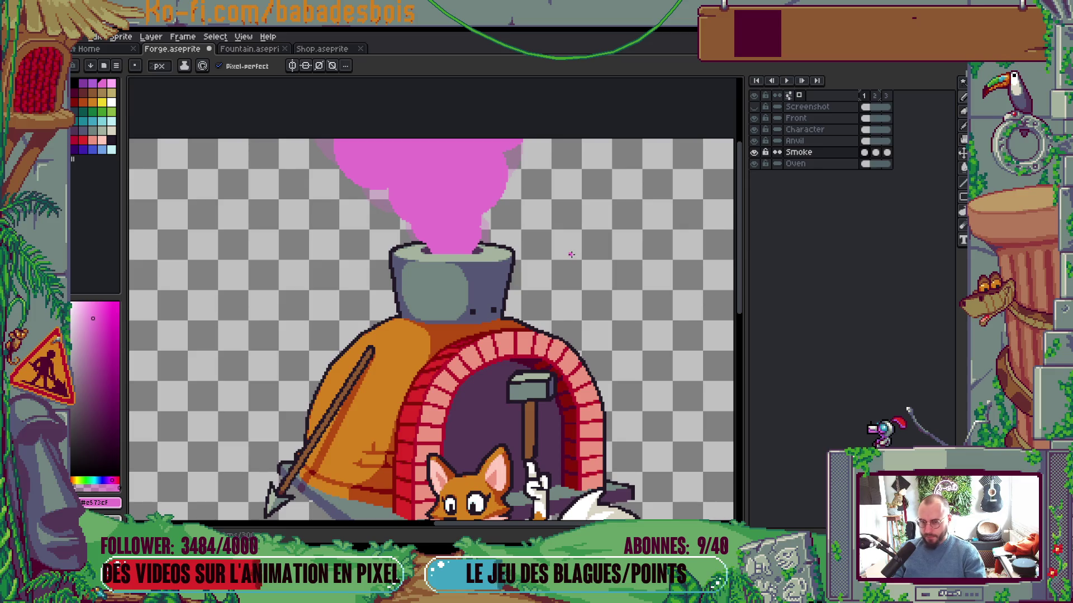
scroll(497, 235, "up", 2)
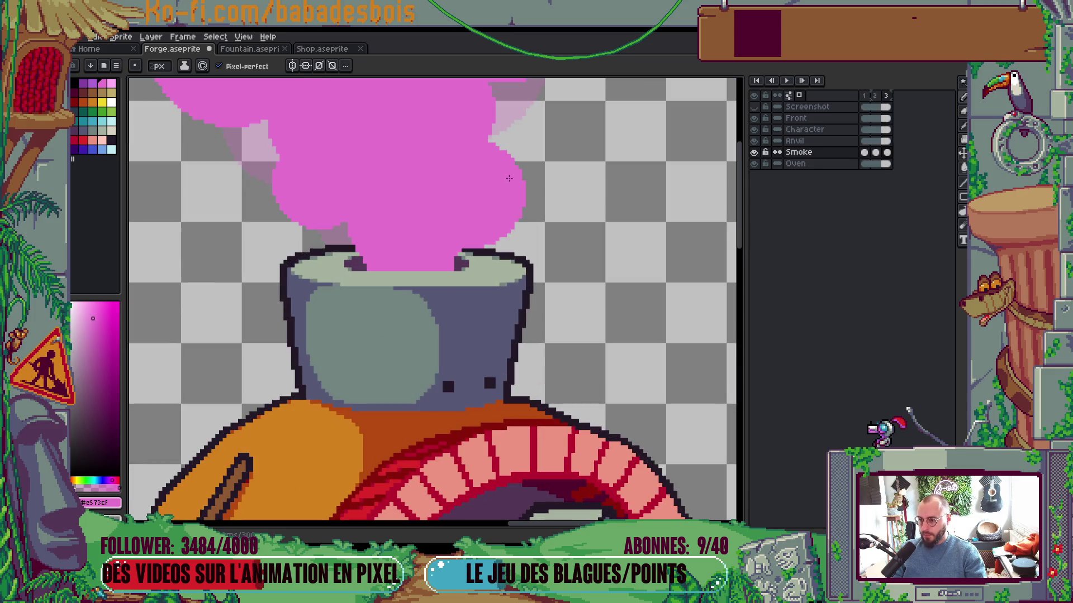
key("plus")
key("plus")
scroll(458, 227, "up", 1)
key("plus")
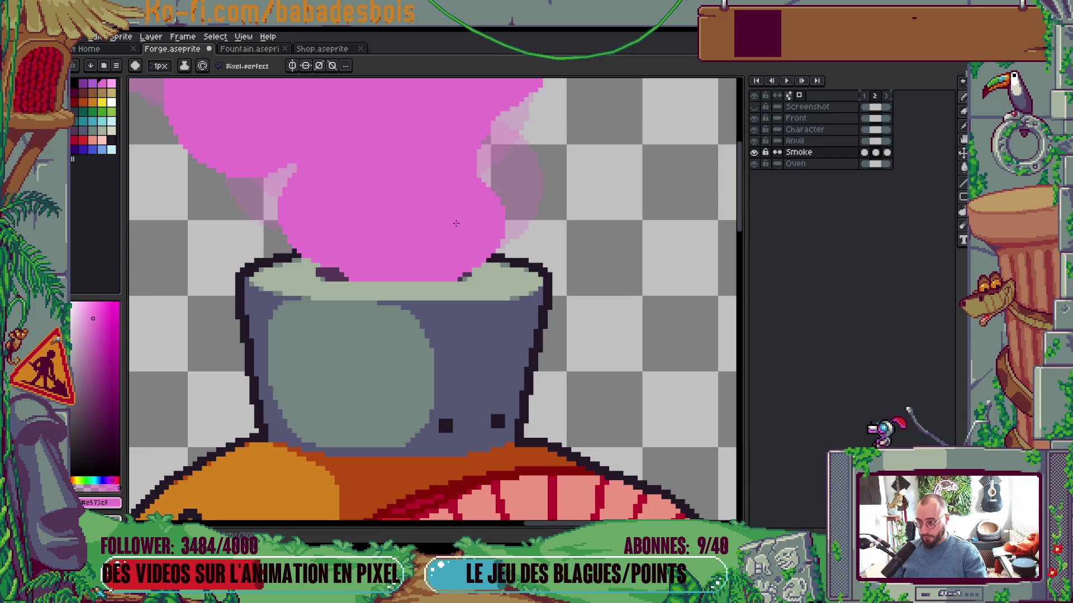
scroll(449, 222, "down", 3)
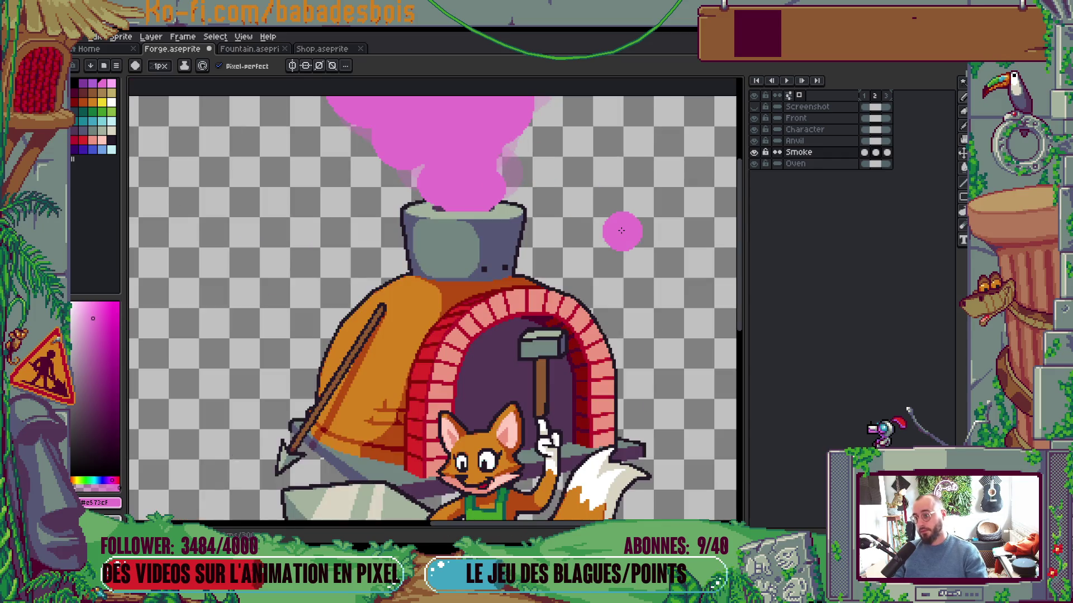
scroll(563, 180, "up", 1)
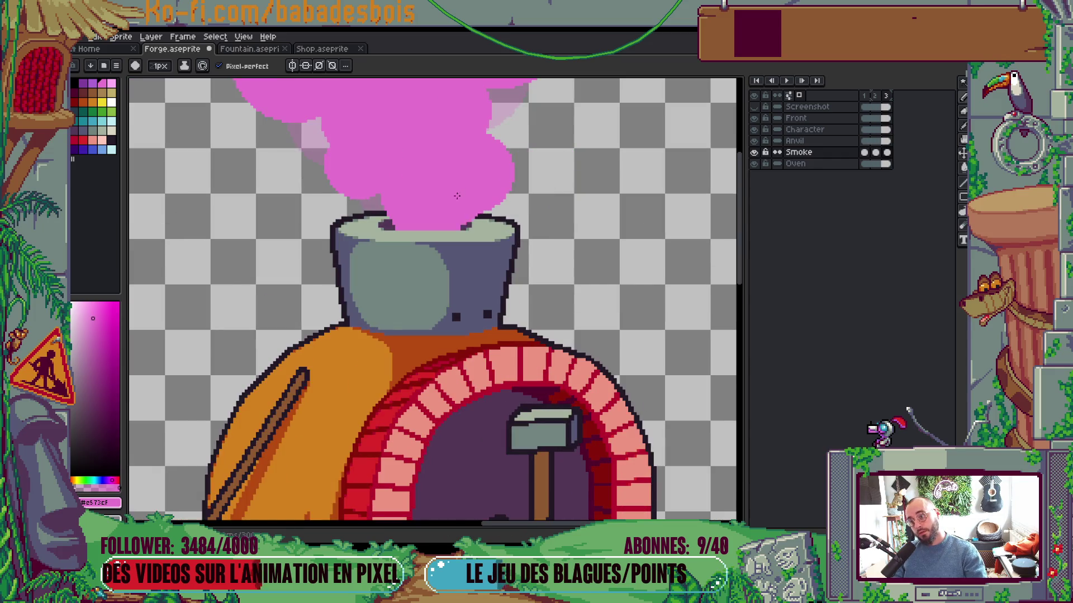
scroll(460, 193, "down", 1)
Play the three-frame smoke animation, step to frame 2, and stop there
key("Return")
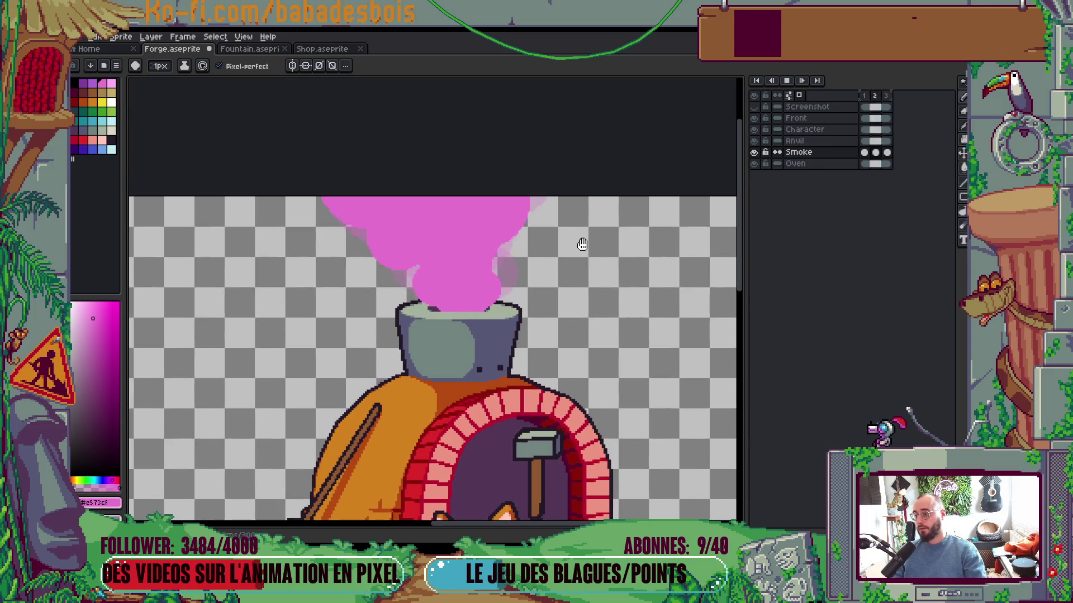
key("Return")
key("Right")
key("Right")
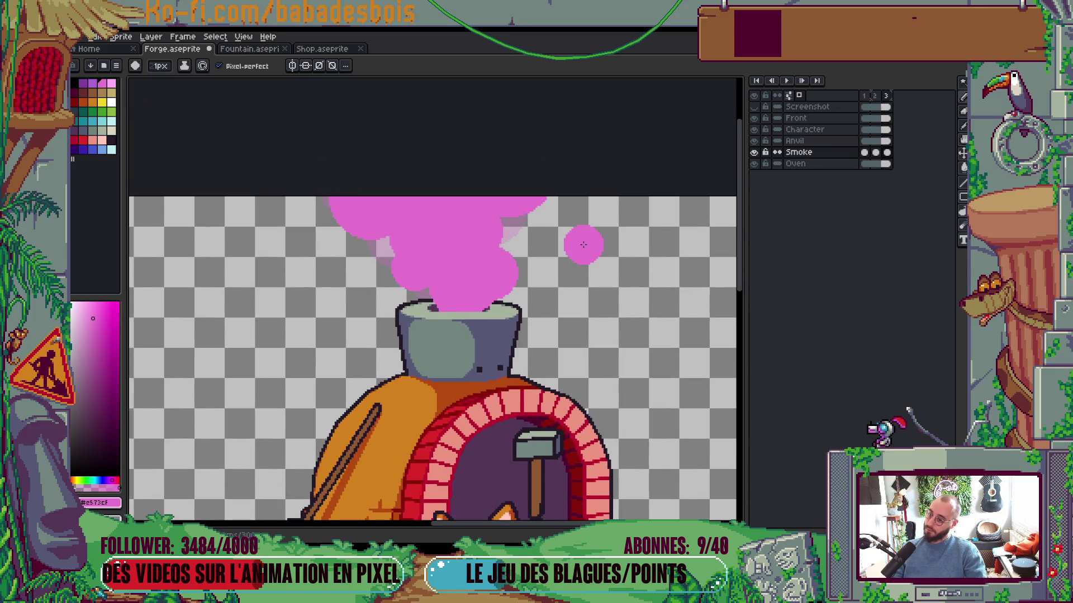
scroll(582, 244, "down", 1)
left_click_drag(584, 242, 607, 224)
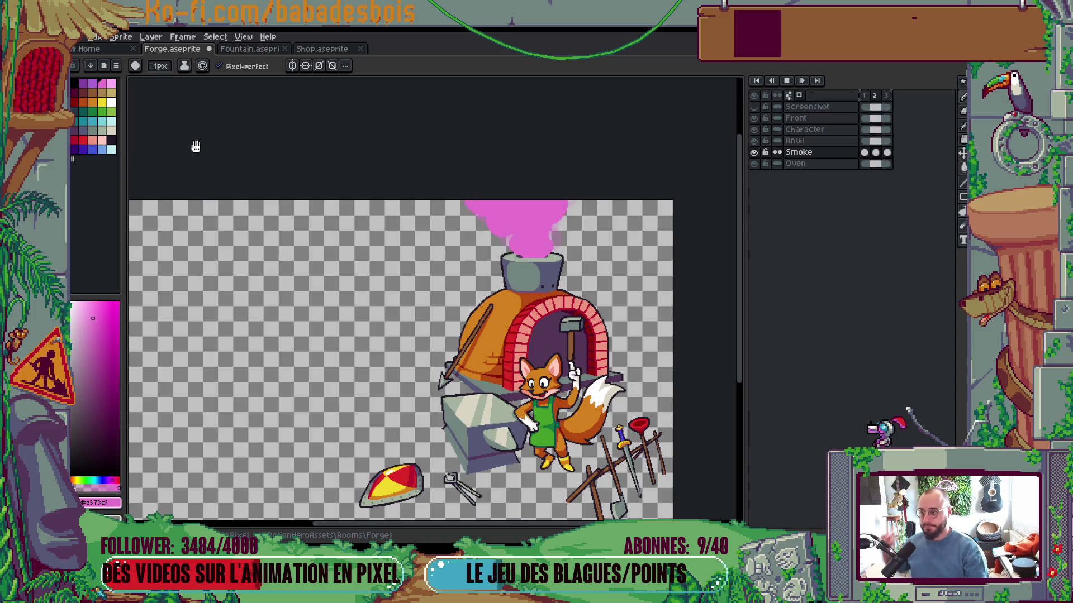
key("Return")
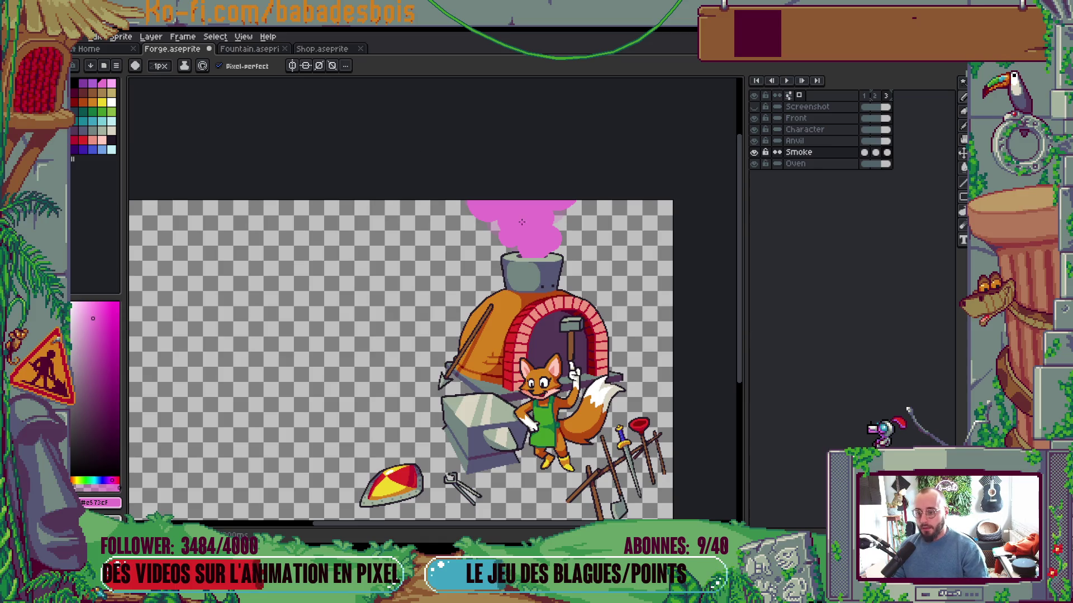
Add a fourth animation frame and clear the copied smoke from it
scroll(566, 191, "down", 2)
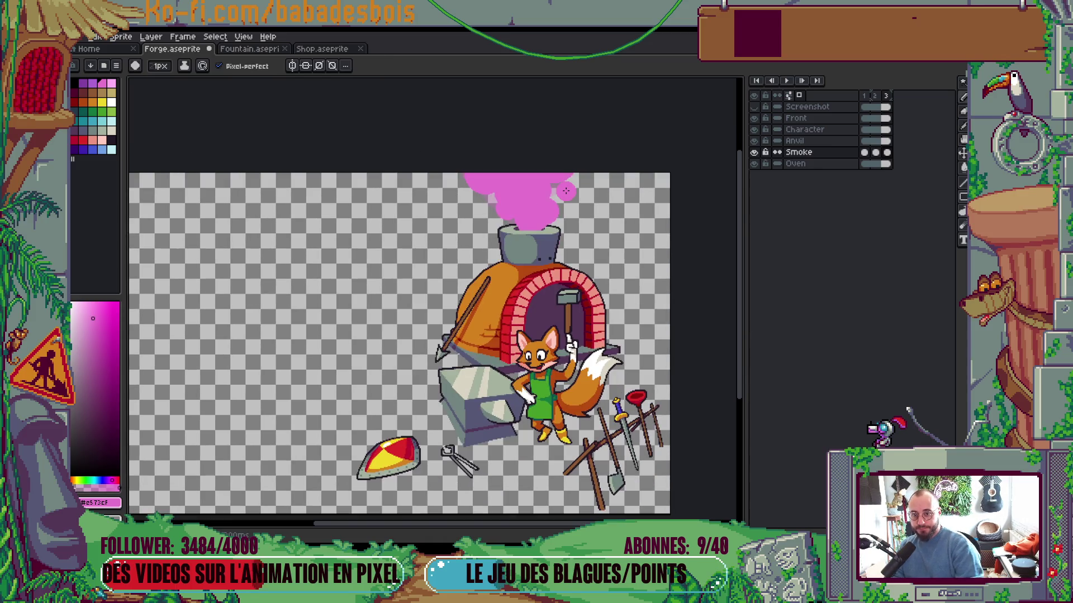
key("alt+n")
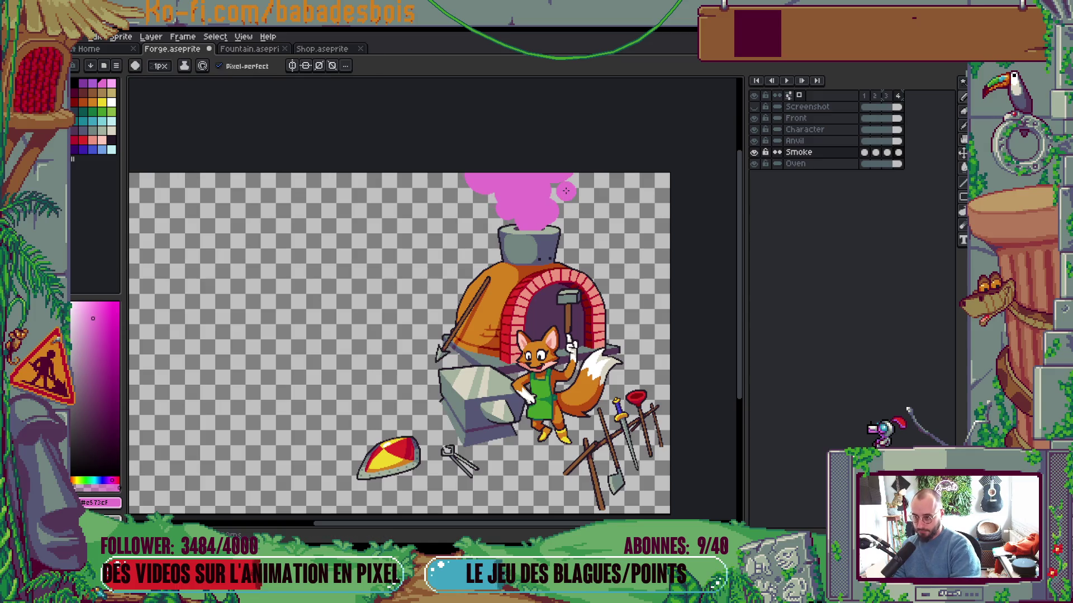
scroll(578, 185, "up", 2)
key("g")
key("Delete")
scroll(510, 239, "up", 1)
scroll(510, 239, "up", 1)
Return to the pencil and make the Oven layer active for painting the new puffs
key("b")
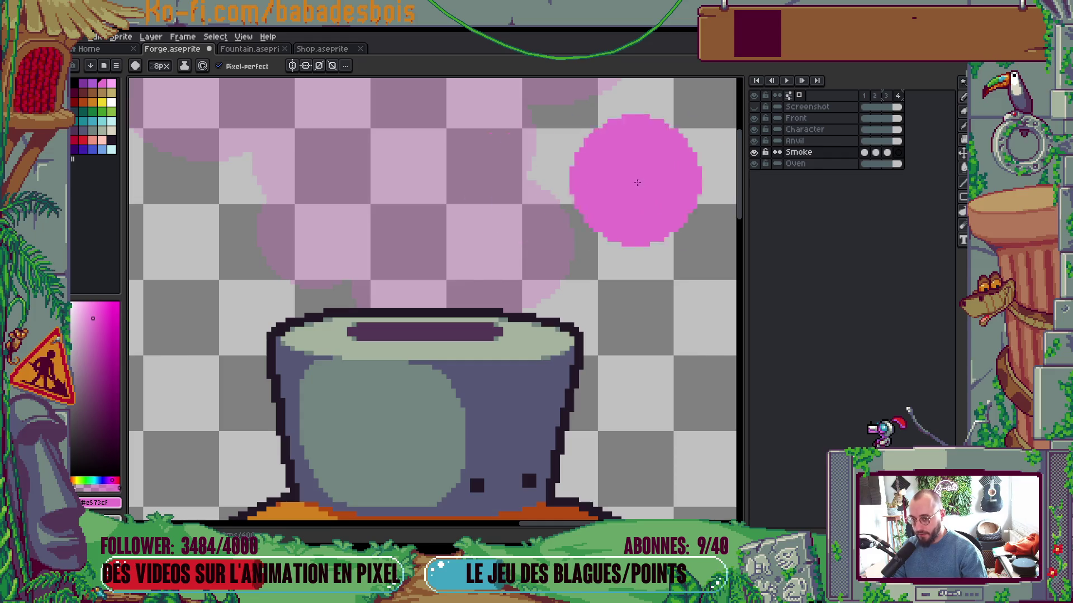
scroll(476, 256, "down", 4)
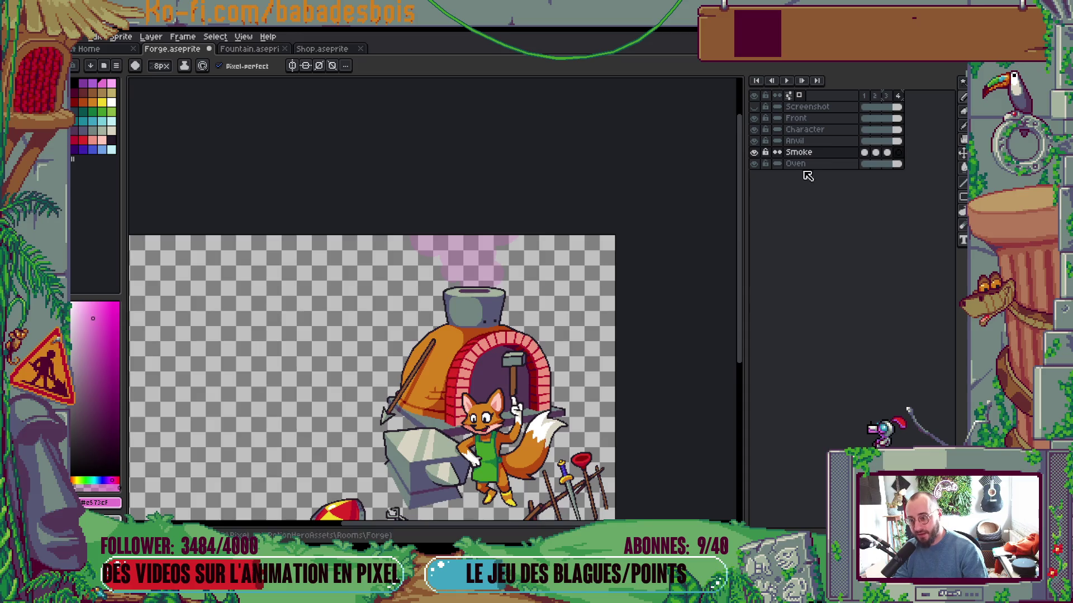
scroll(480, 260, "up", 3)
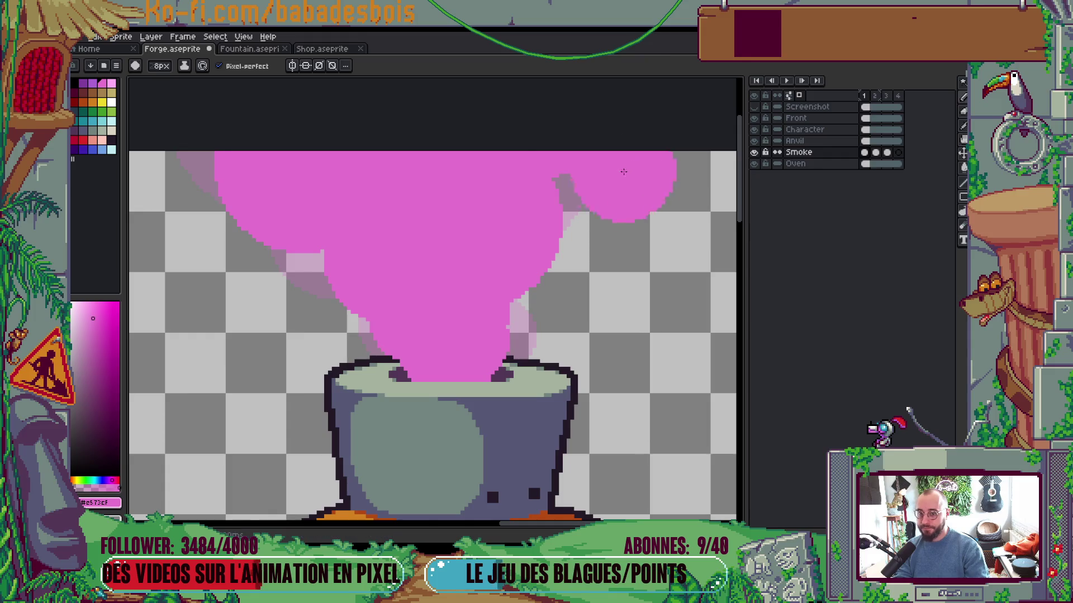
scroll(523, 277, "up", 1)
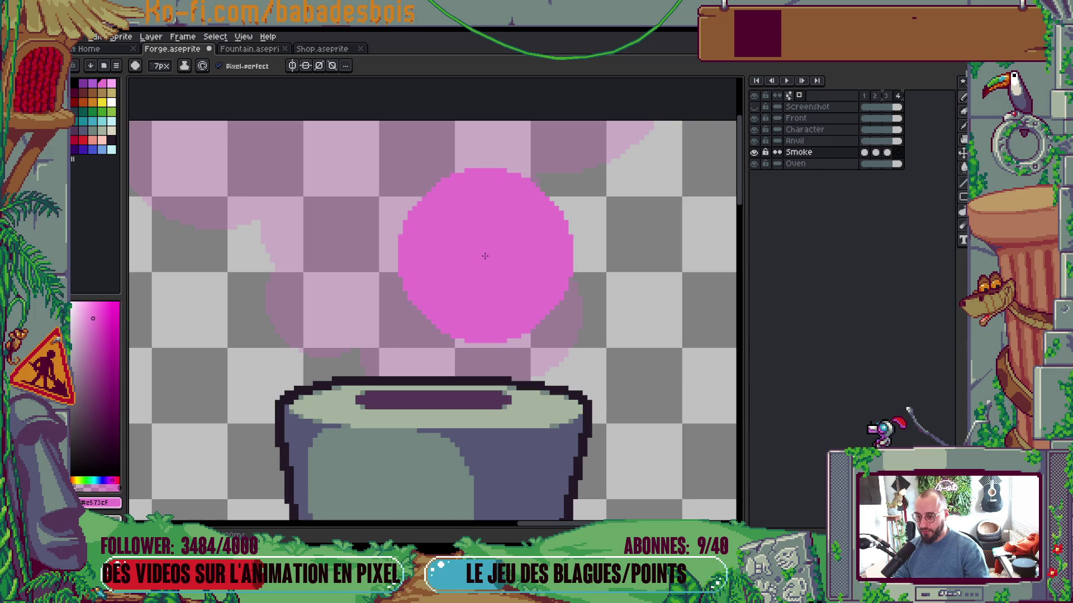
key("v")
key("b")
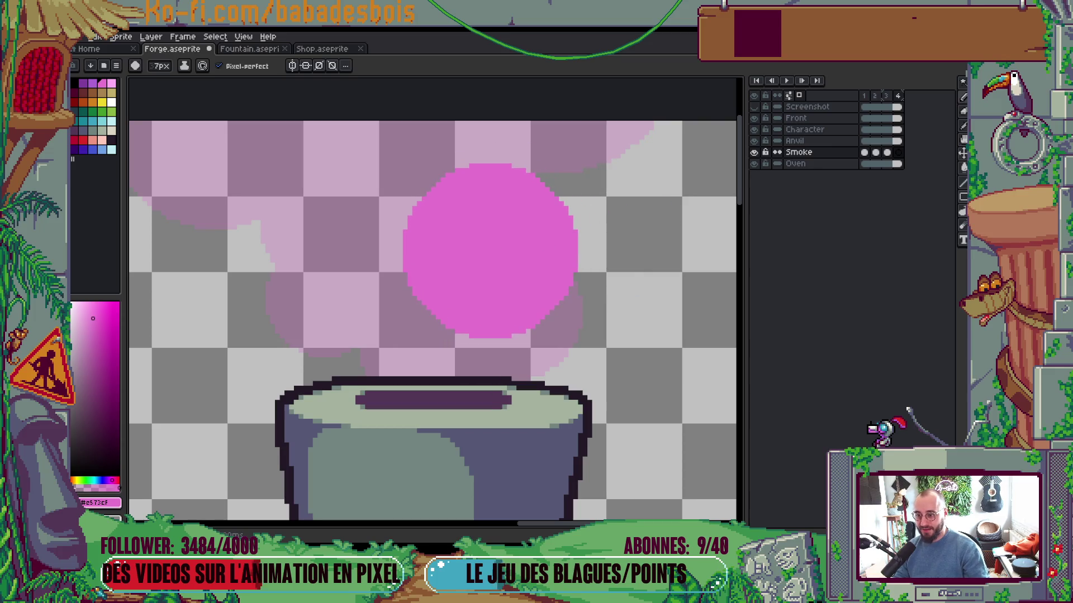
key("Down")
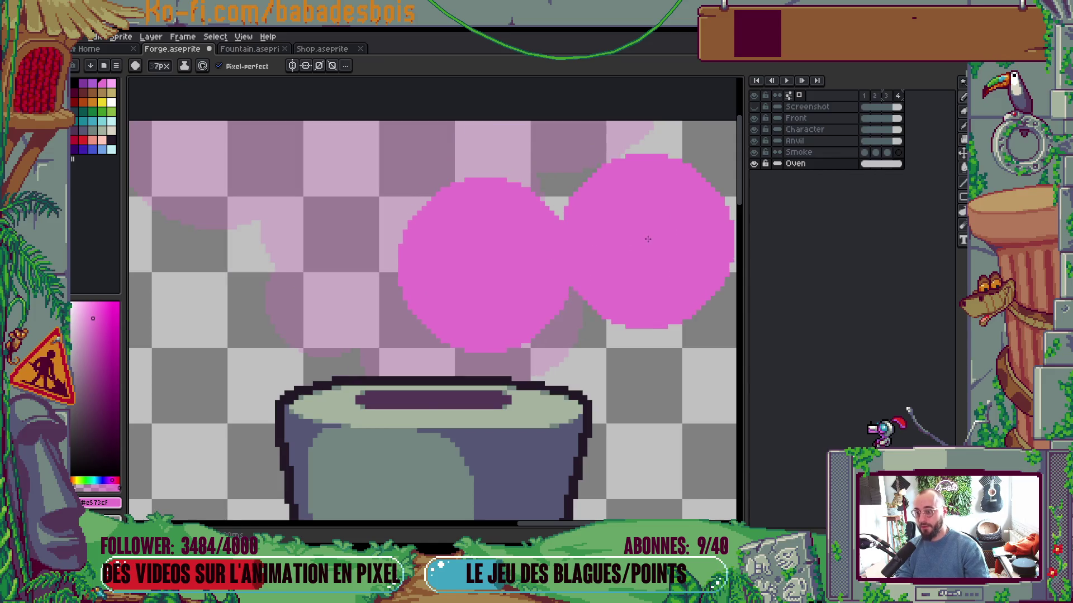
scroll(688, 259, "down", 2)
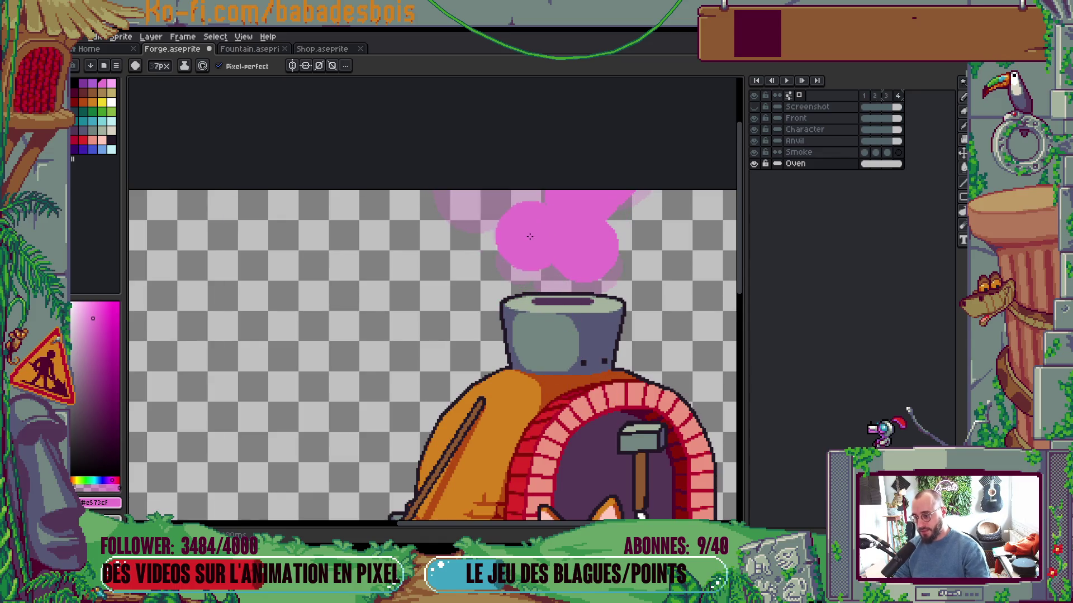
Resize the brush, briefly check the grid, and paint another pink puff just above the chimney
key("minus")
key("minus")
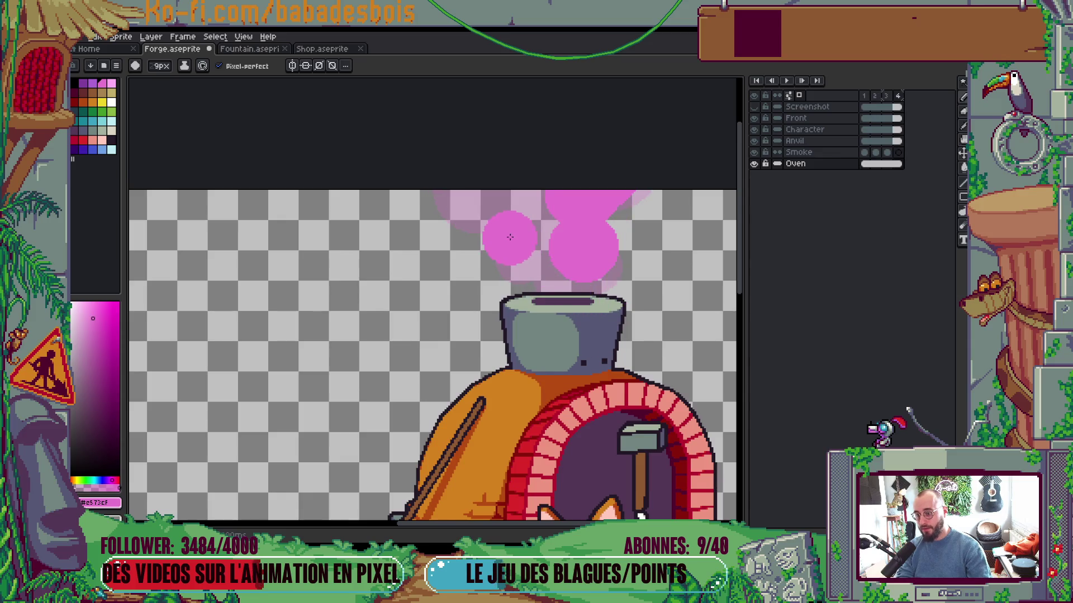
key("ctrl+apostrophe")
key("plus")
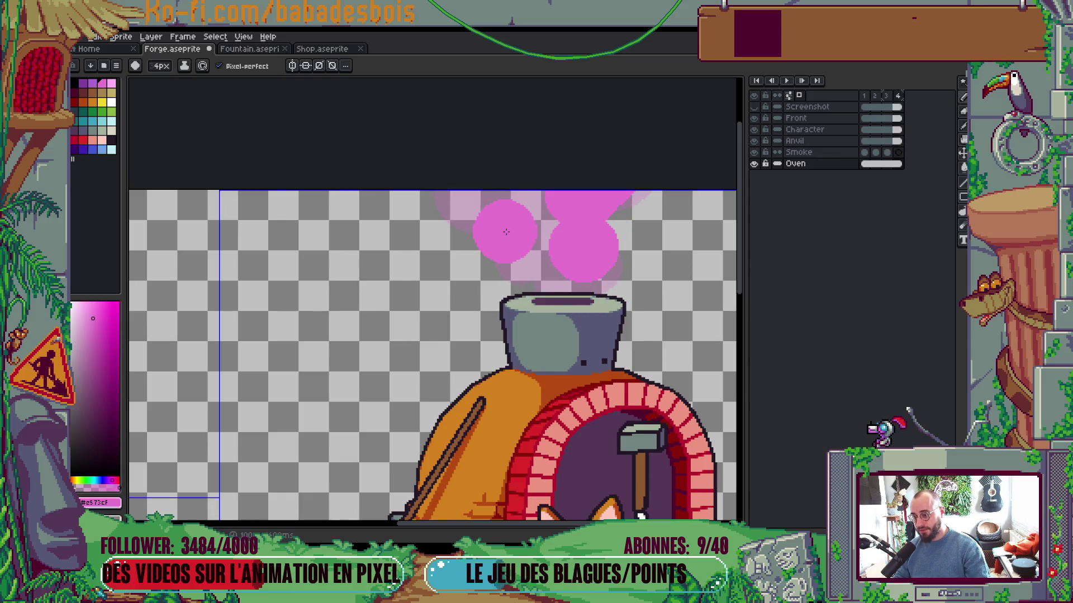
key("ctrl+apostrophe")
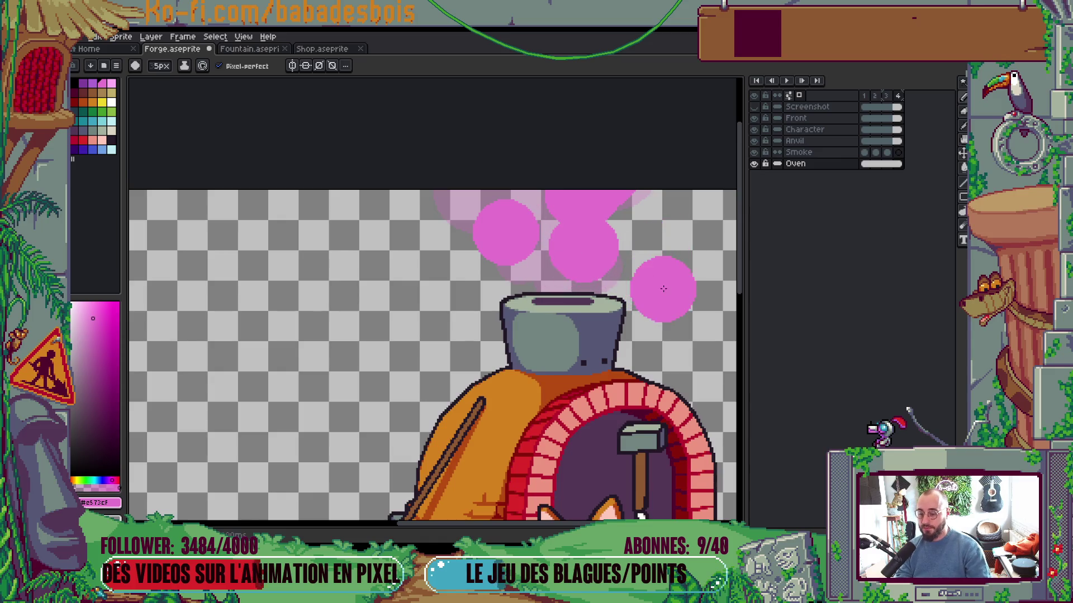
key("minus")
key("minus")
key("minus")
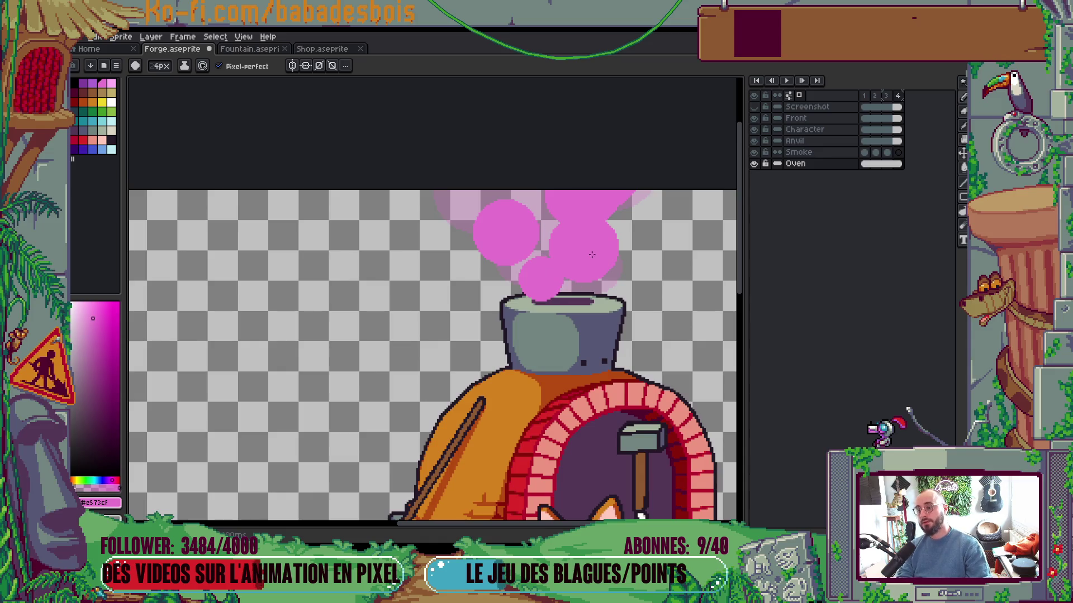
scroll(582, 277, "up", 1)
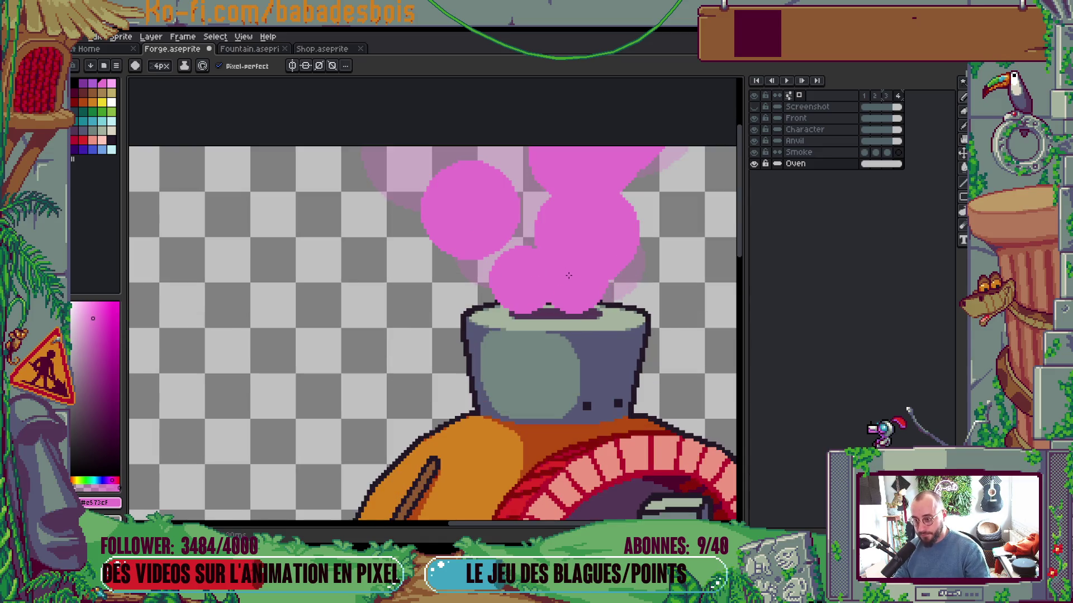
mouse_move(536, 243)
left_mouse_down()
mouse_move(441, 182)
mouse_move(491, 162)
mouse_move(532, 167)
left_mouse_up()
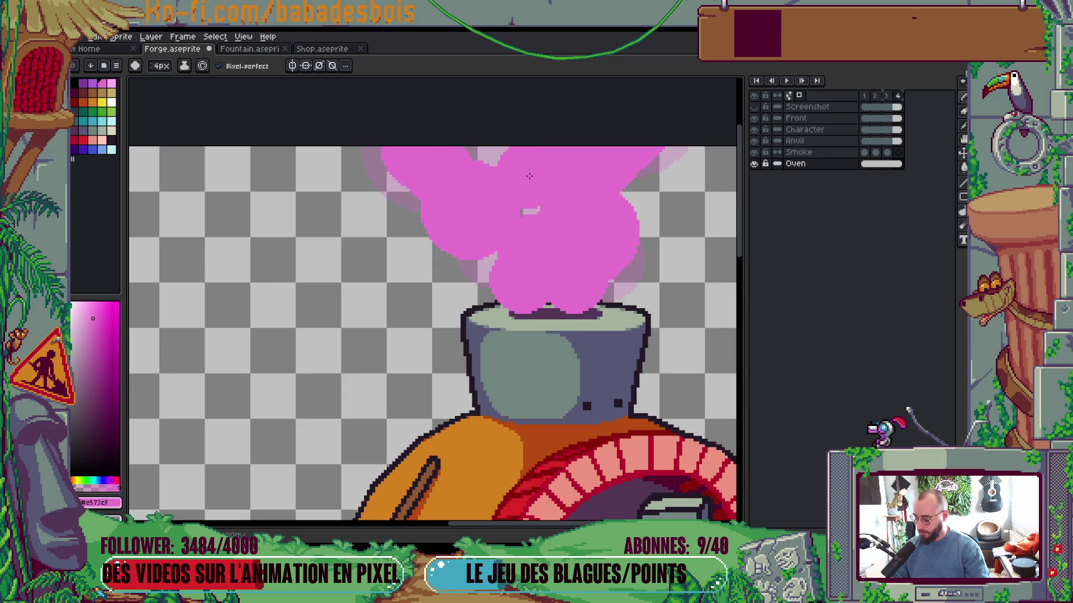
key("g")
scroll(539, 171, "down", 3)
scroll(528, 201, "up", 5)
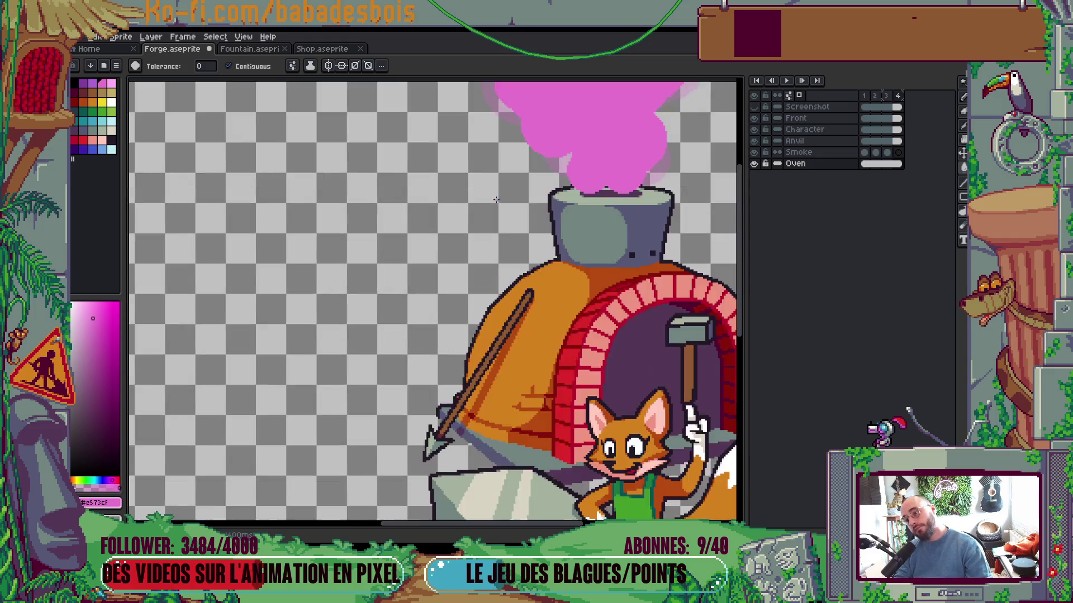
Undo the smoke over the chimney rim, redraw its dark band, and play the four-frame animation
key("b")
key("ctrl+z")
mouse_move(347, 276)
left_mouse_down()
mouse_move(519, 276)
mouse_move(422, 250)
left_mouse_up()
key("minus")
key("minus")
key("minus")
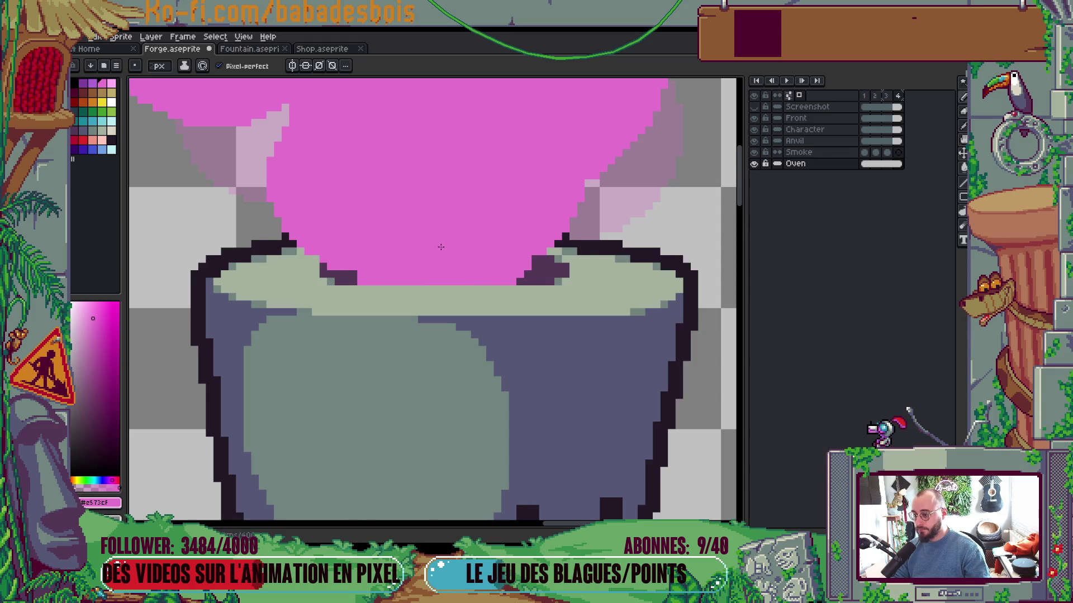
scroll(439, 248, "down", 5)
key("Return")
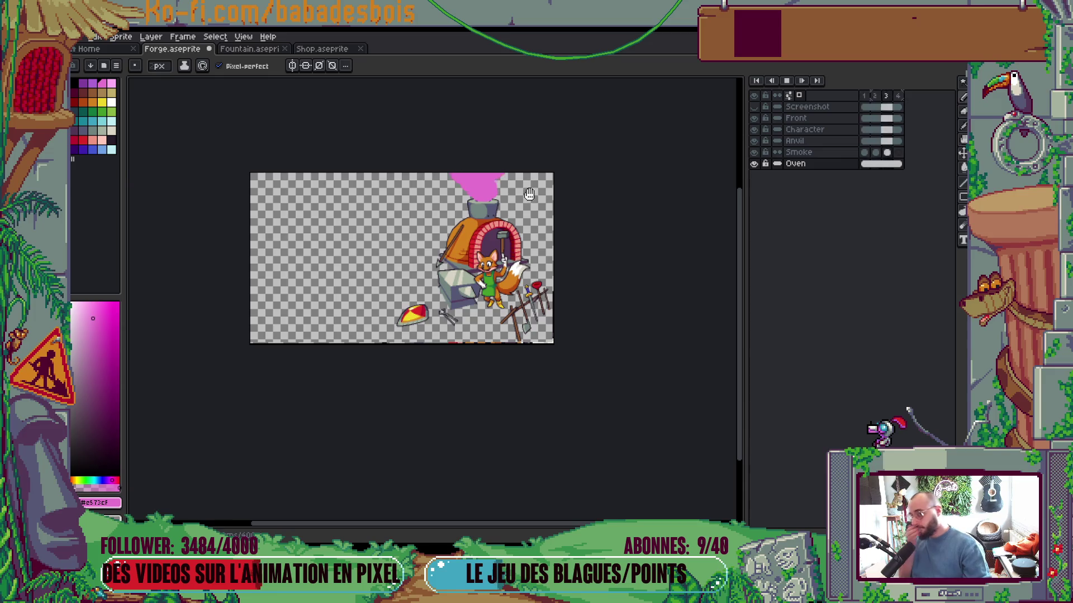
scroll(508, 161, "up", 1)
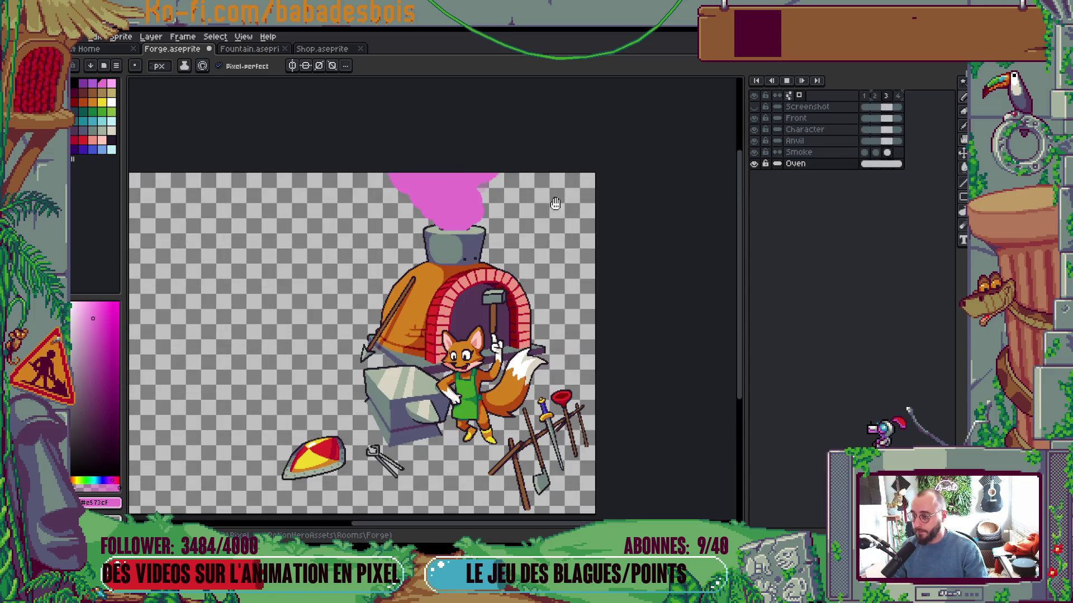
key("v")
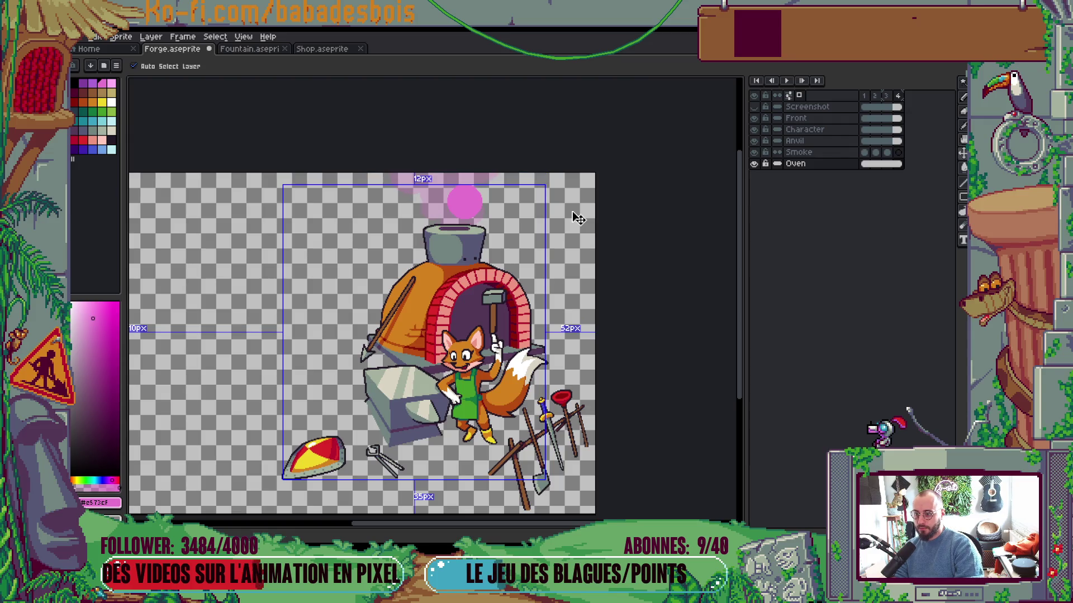
Step two frames ahead, cut the pink smoke with the Magic Wand, and paste it onto the Smoke layer
key("b")
key("Right")
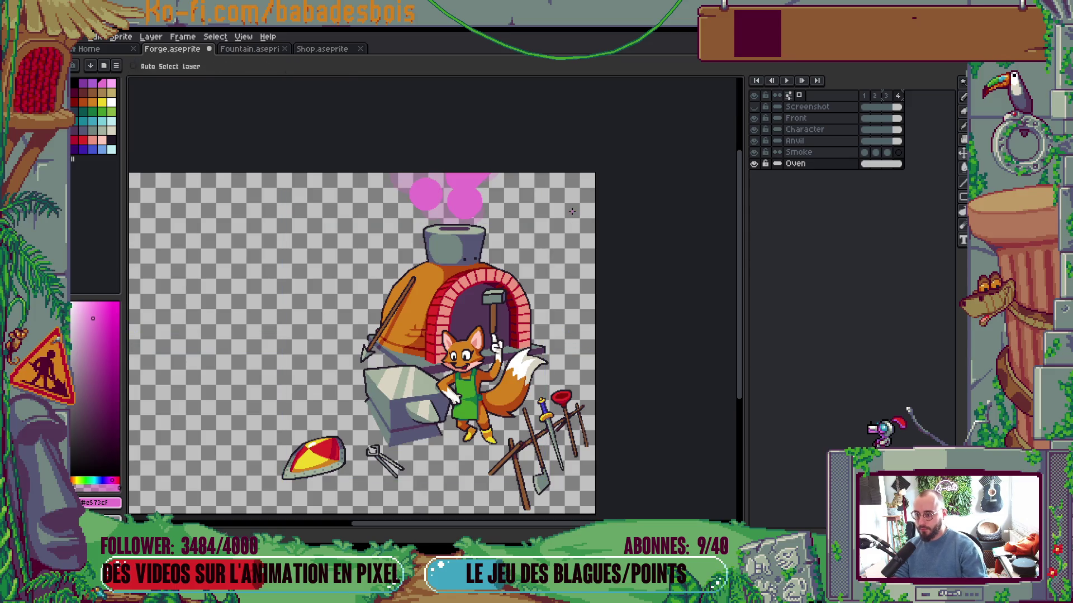
key("Right")
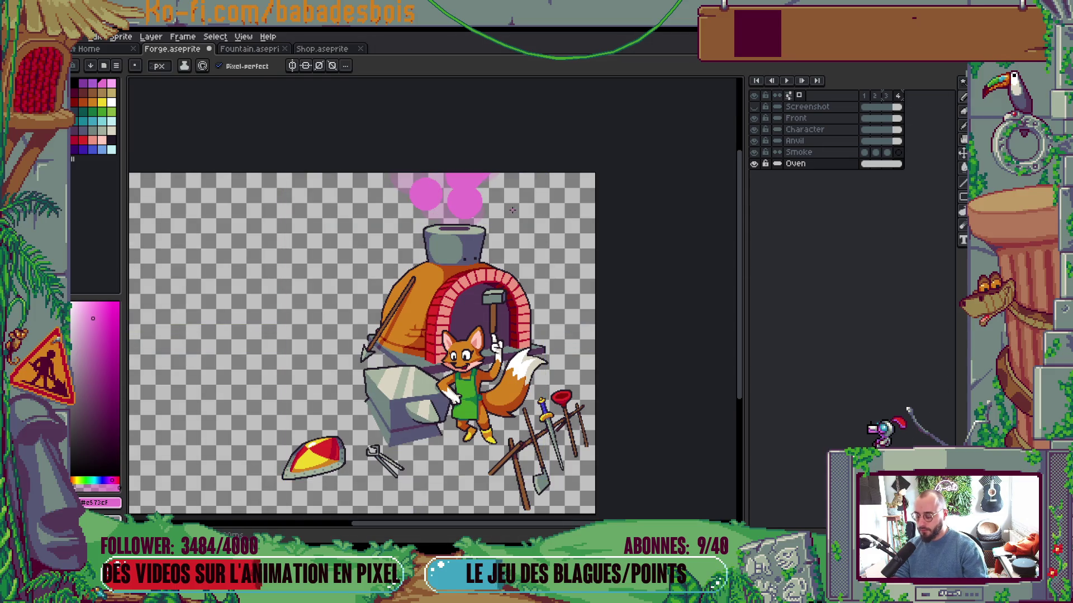
key("w")
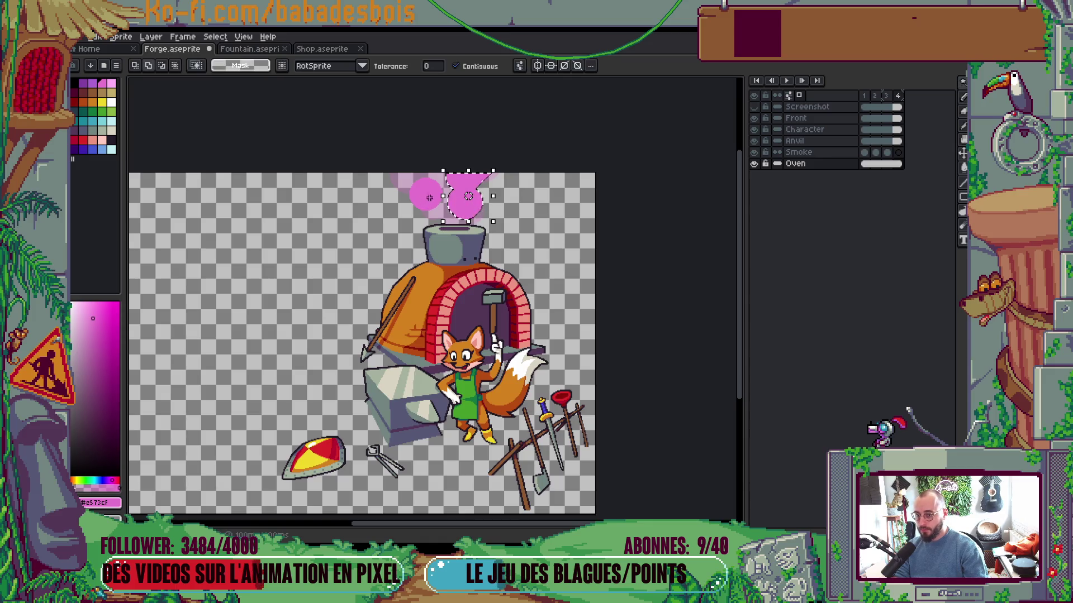
key("ctrl+x")
left_click(898, 152)
key("ctrl+v")
key("b")
scroll(439, 223, "up", 3)
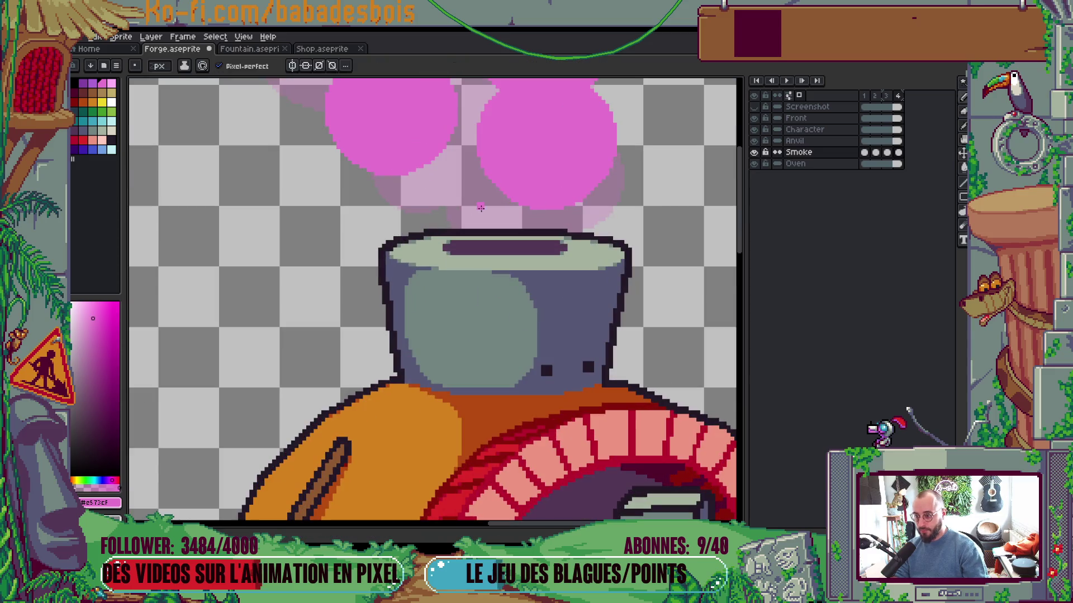
With an 8px pencil, stretch the low puff up into the upper cloud, then settle on a 7px brush
key("plus")
key("plus")
key("plus")
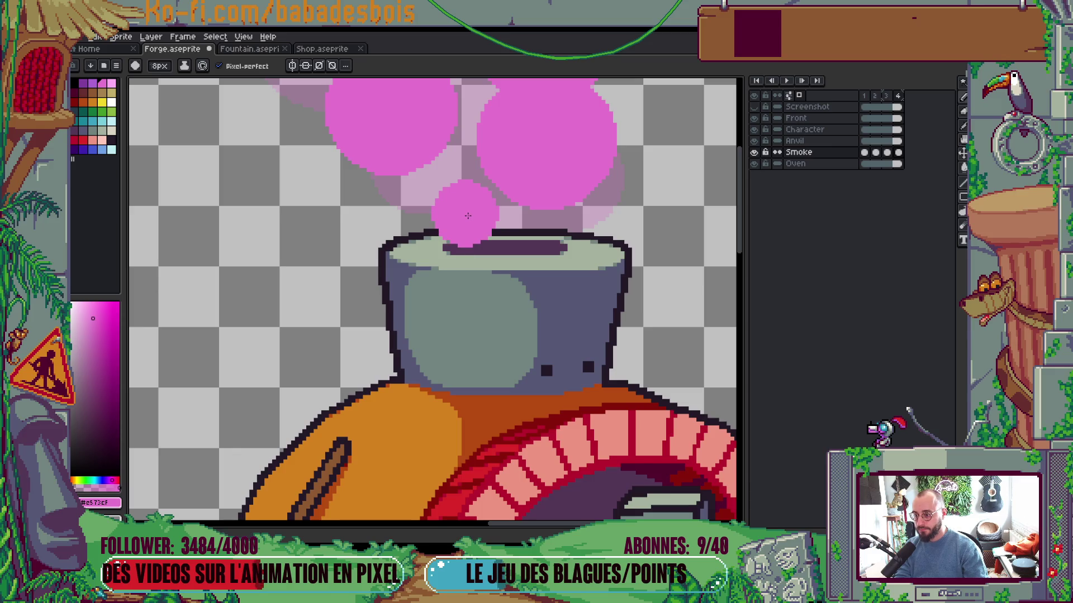
mouse_move(467, 216)
left_mouse_down()
mouse_move(477, 200)
mouse_move(441, 198)
left_mouse_up()
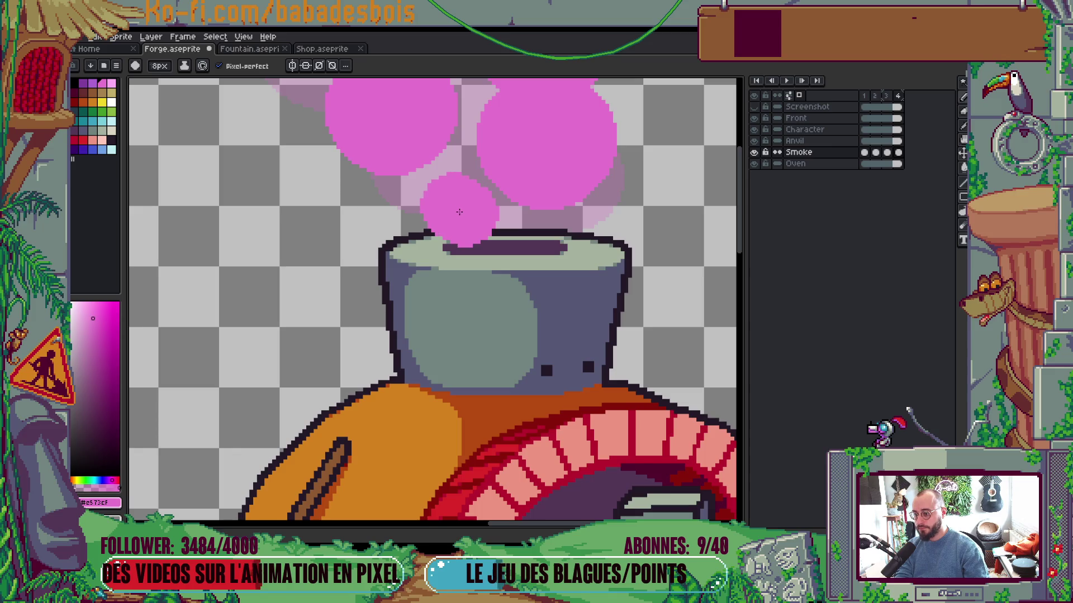
scroll(462, 213, "down", 3)
scroll(502, 169, "up", 3)
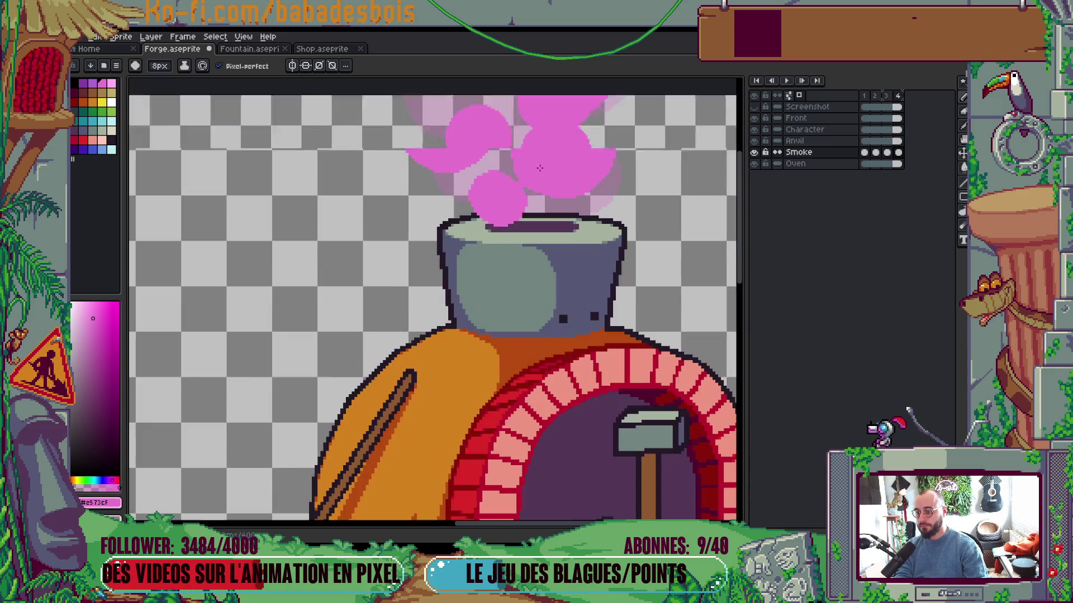
left_click_drag(529, 181, 602, 312)
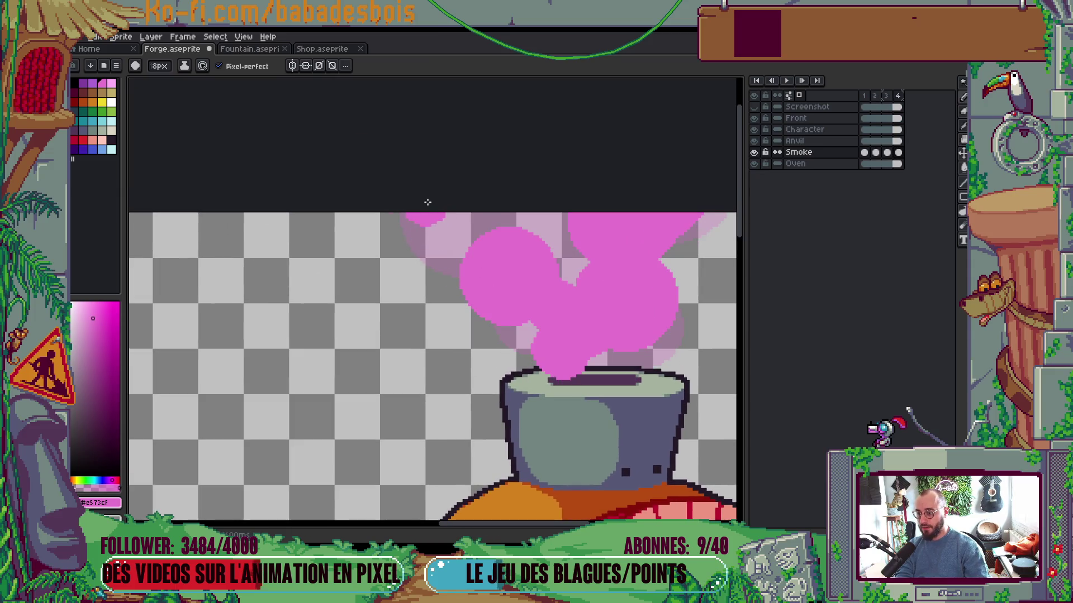
key("minus")
key("minus")
key("minus")
key("plus")
key("plus")
key("plus")
scroll(428, 165, "up", 1)
key("minus")
key("minus")
key("minus")
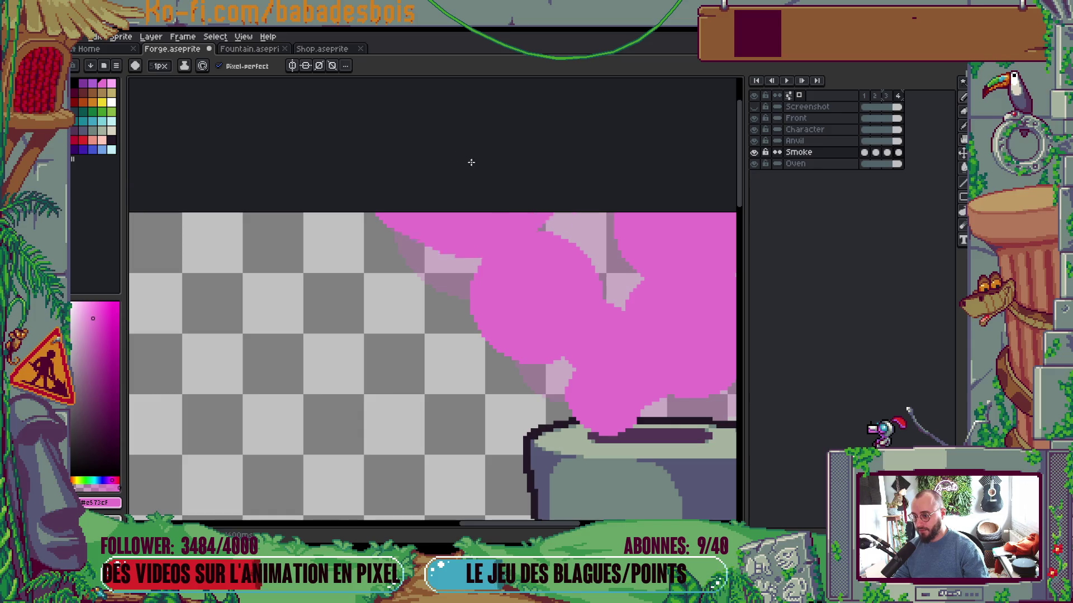
scroll(624, 201, "down", 5)
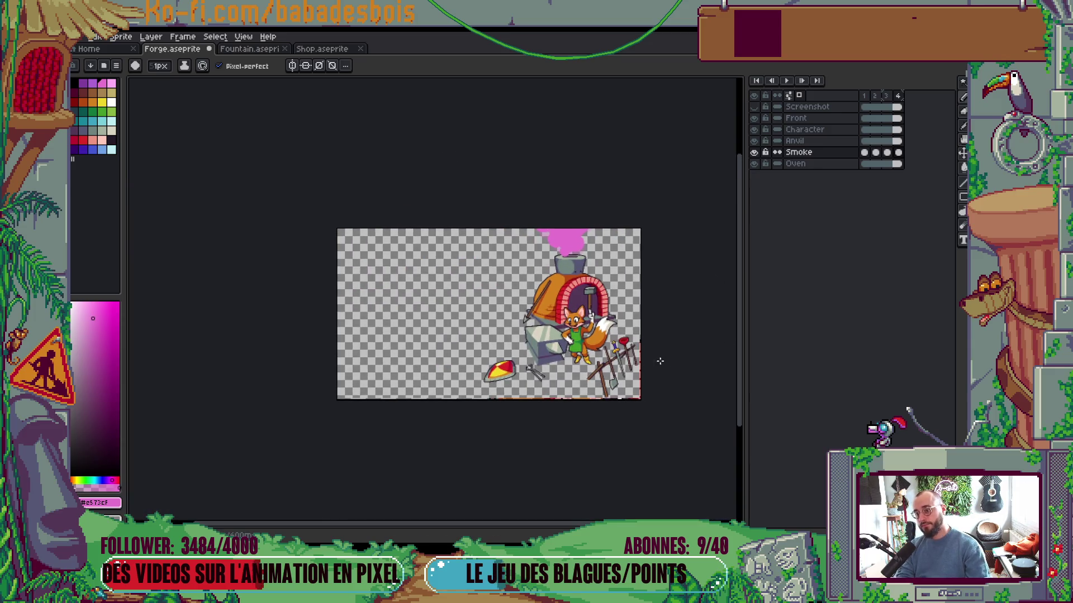
scroll(579, 228, "up", 5)
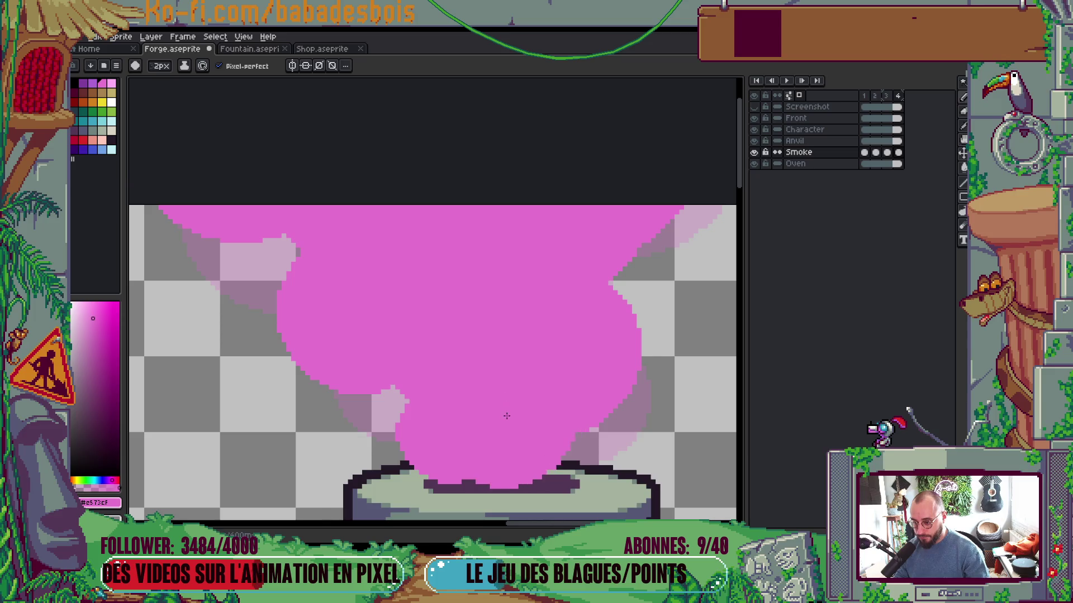
key("plus")
key("plus")
key("plus")
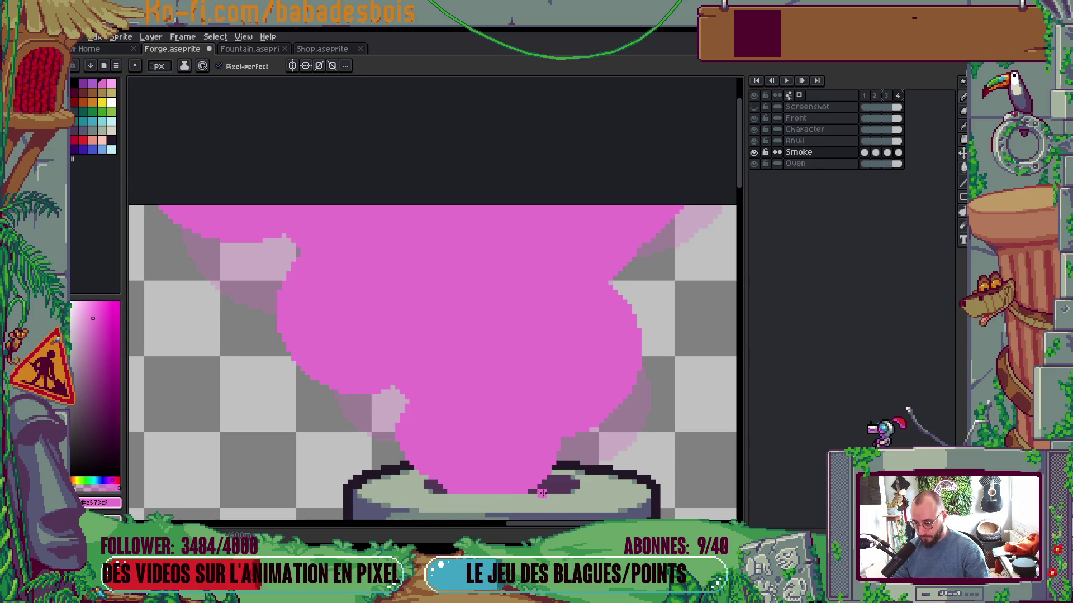
scroll(536, 489, "down", 3)
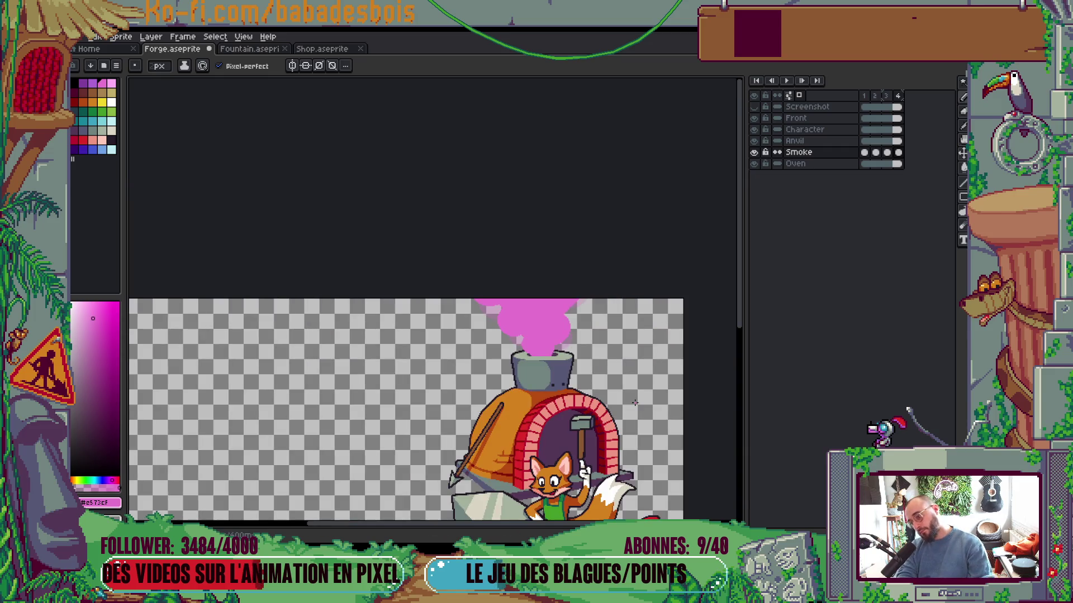
Play the looping smoke animation centred on the forge, then switch to the Paint Bucket
key("Return")
scroll(634, 403, "down", 2)
scroll(632, 391, "up", 2)
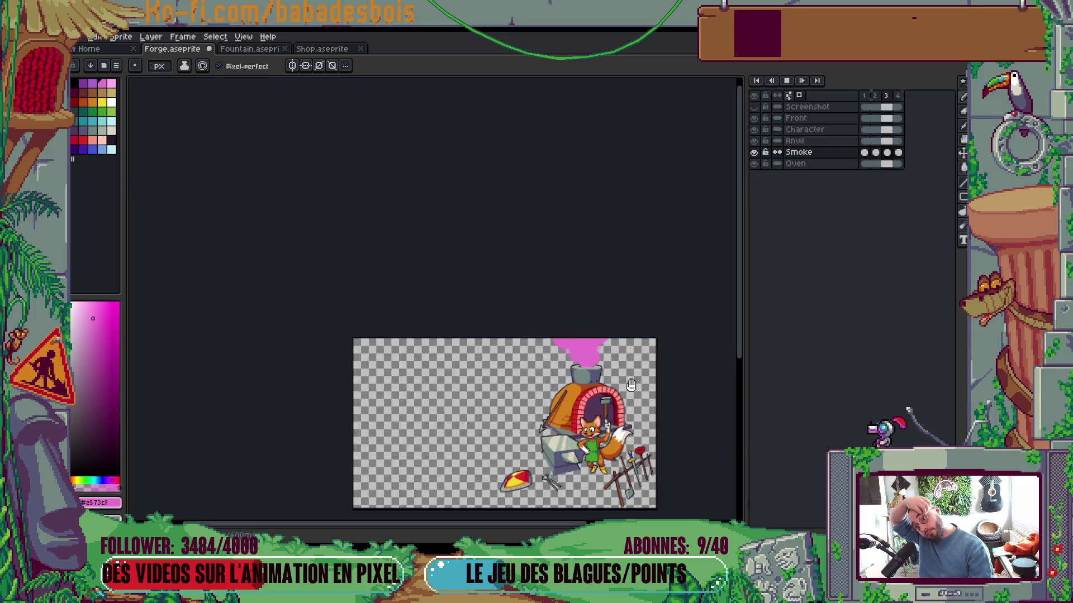
left_click_drag(631, 385, 613, 336)
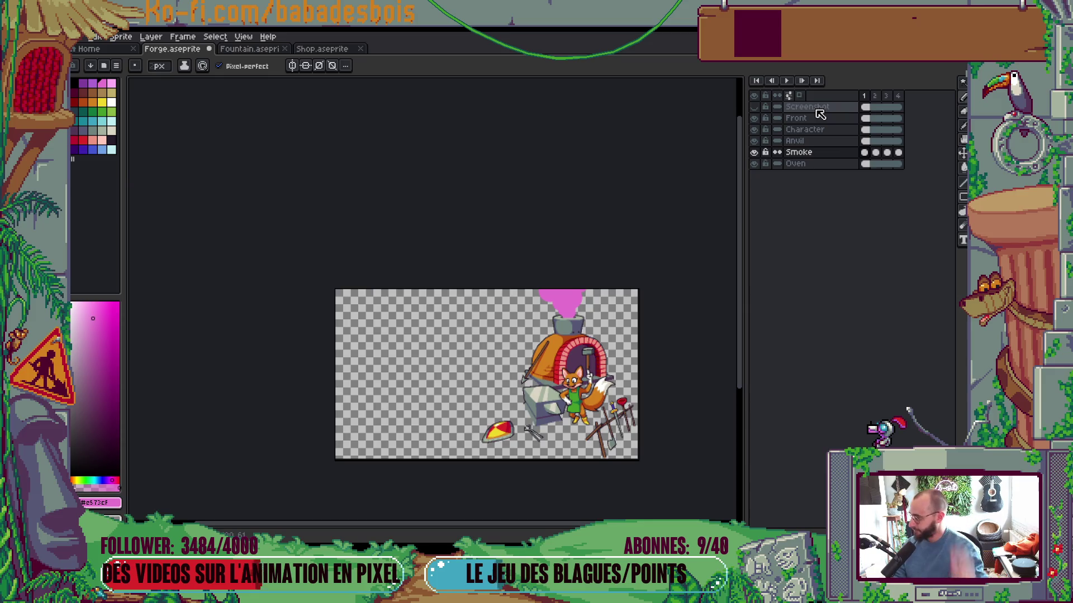
scroll(449, 395, "up", 2)
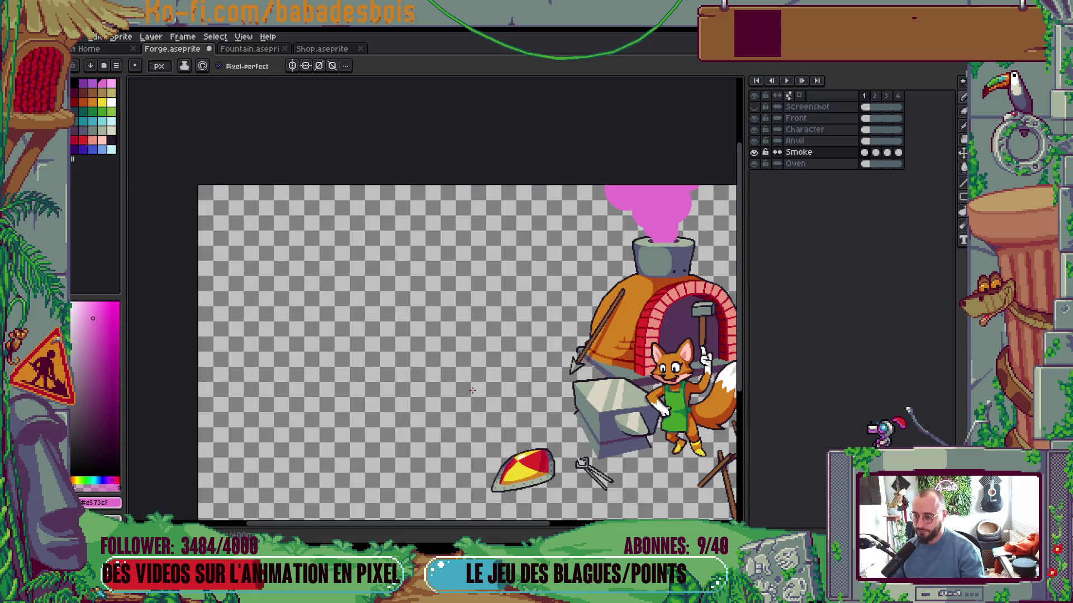
key("Return")
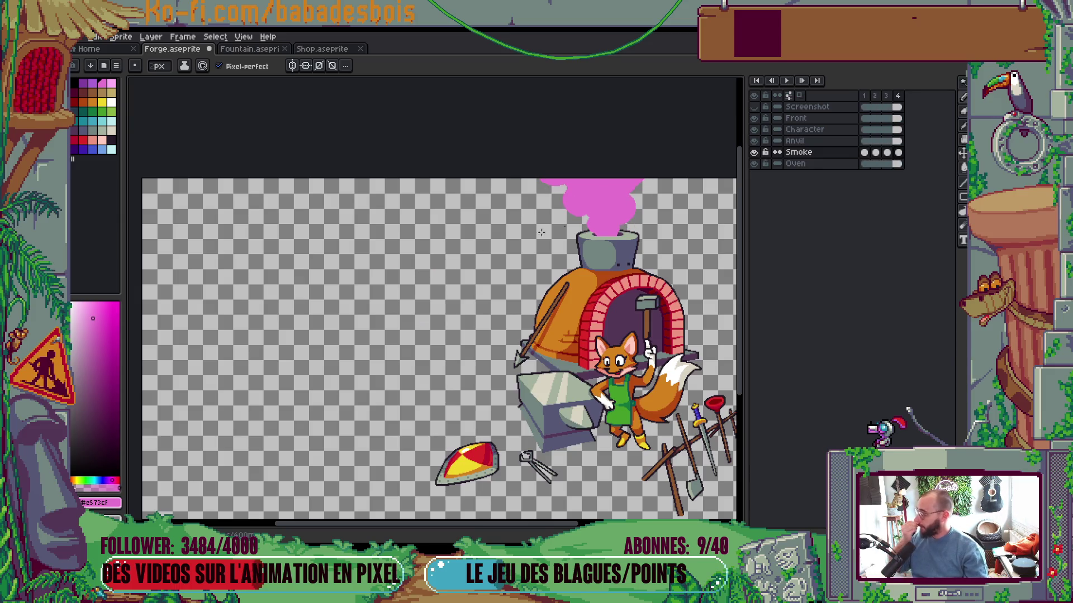
scroll(623, 248, "up", 3)
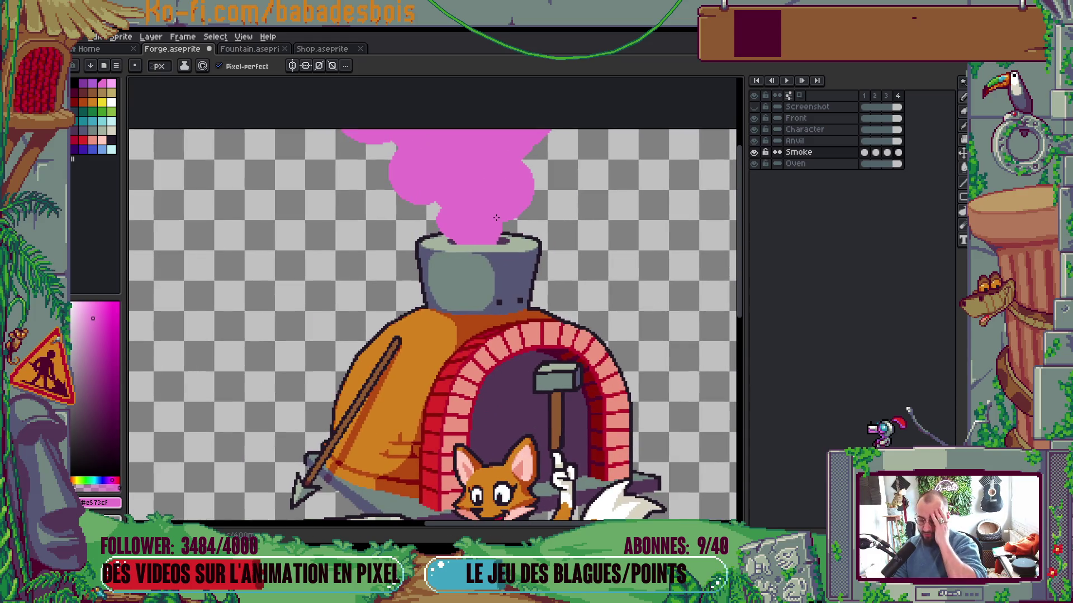
key("g")
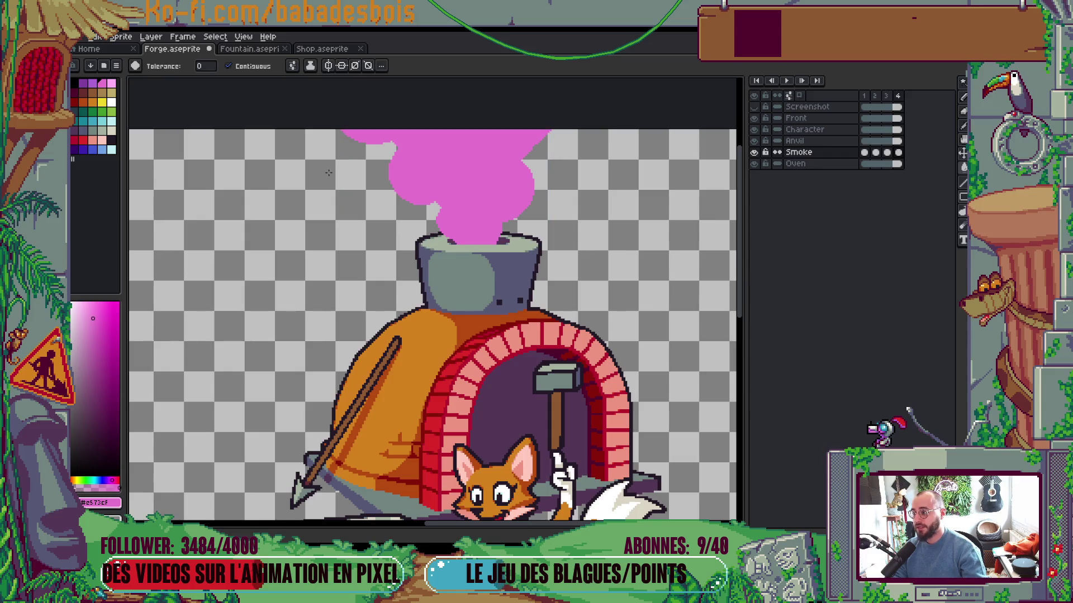
Bucket-fill the pink smoke with the dark grey-blue swatch Idx-26
left_click(83, 130)
key("v")
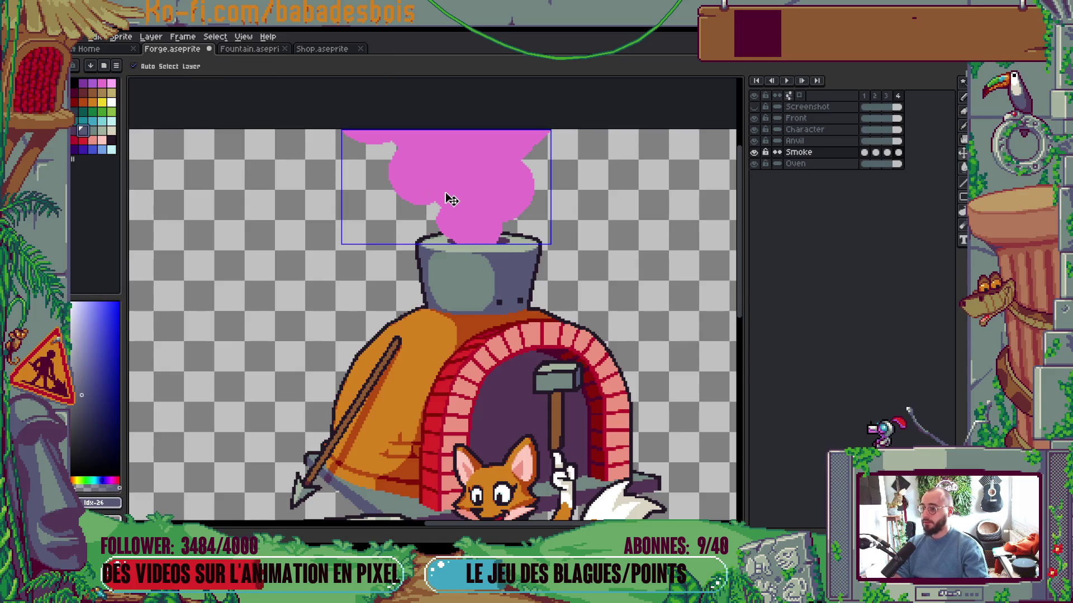
key("g")
left_click(440, 200)
scroll(447, 235, "down", 2)
scroll(447, 235, "up", 3)
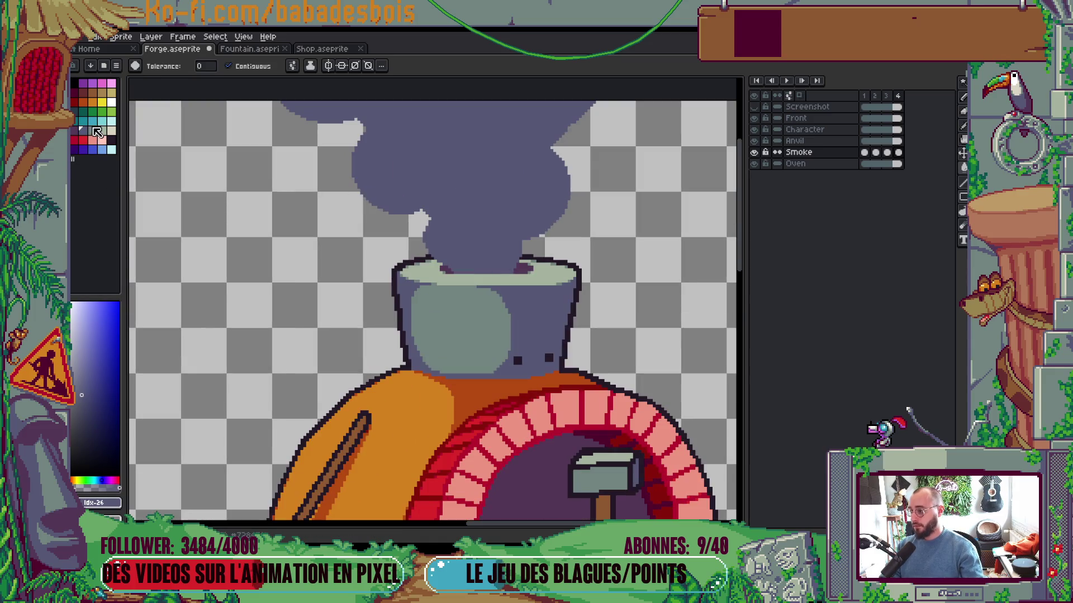
Try grey-green Idx-27 on the smoke, preview the animation, then refill it with Idx-26
left_click(97, 131)
scroll(519, 174, "down", 1)
left_click(519, 174)
scroll(520, 174, "down", 2)
scroll(520, 174, "up", 2)
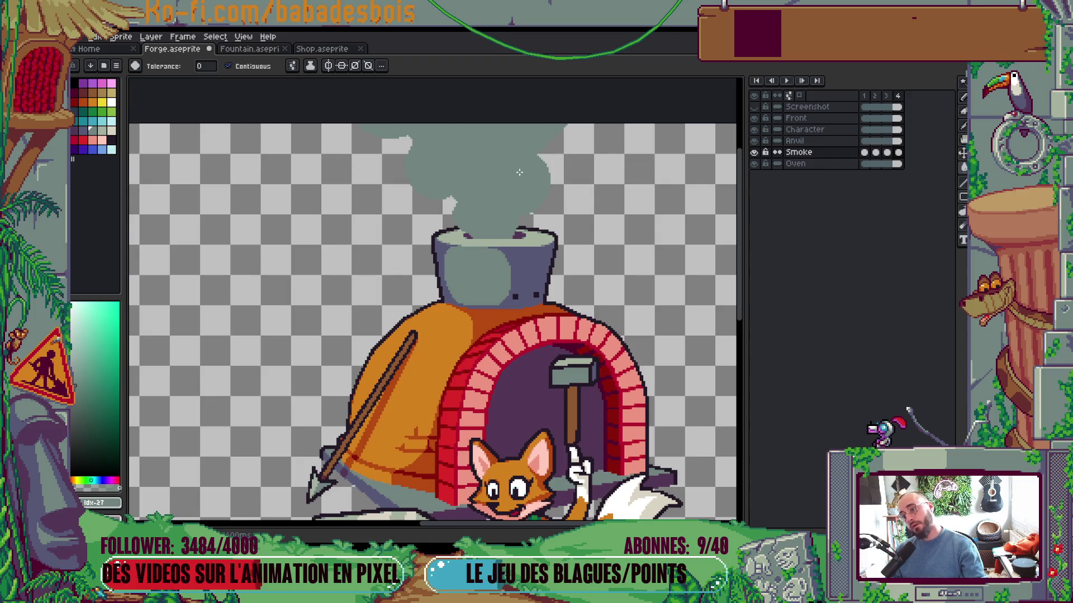
key("Return")
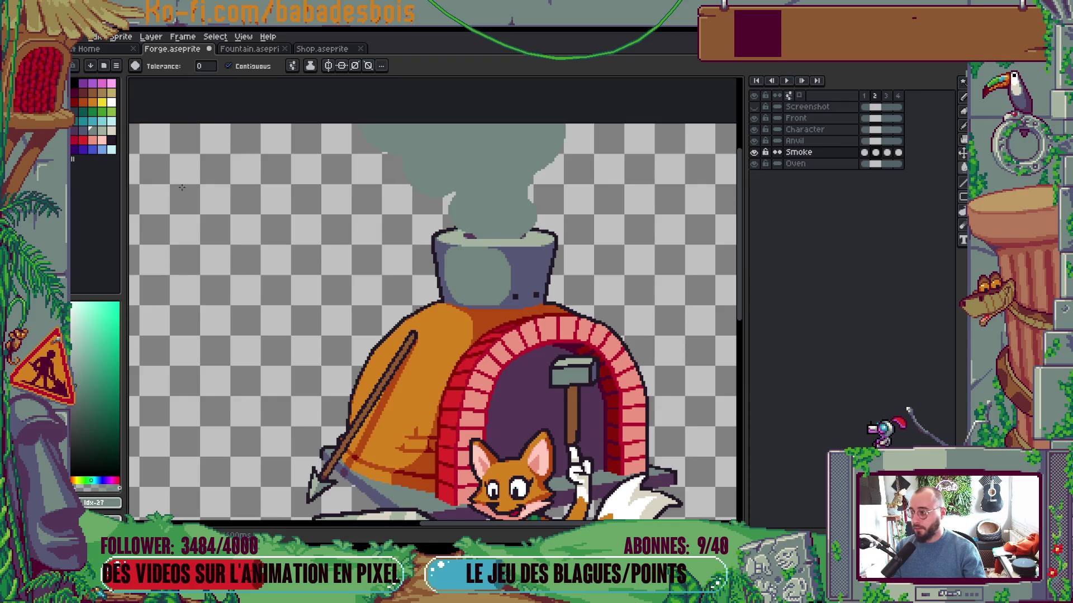
left_click(82, 129)
left_click(504, 160)
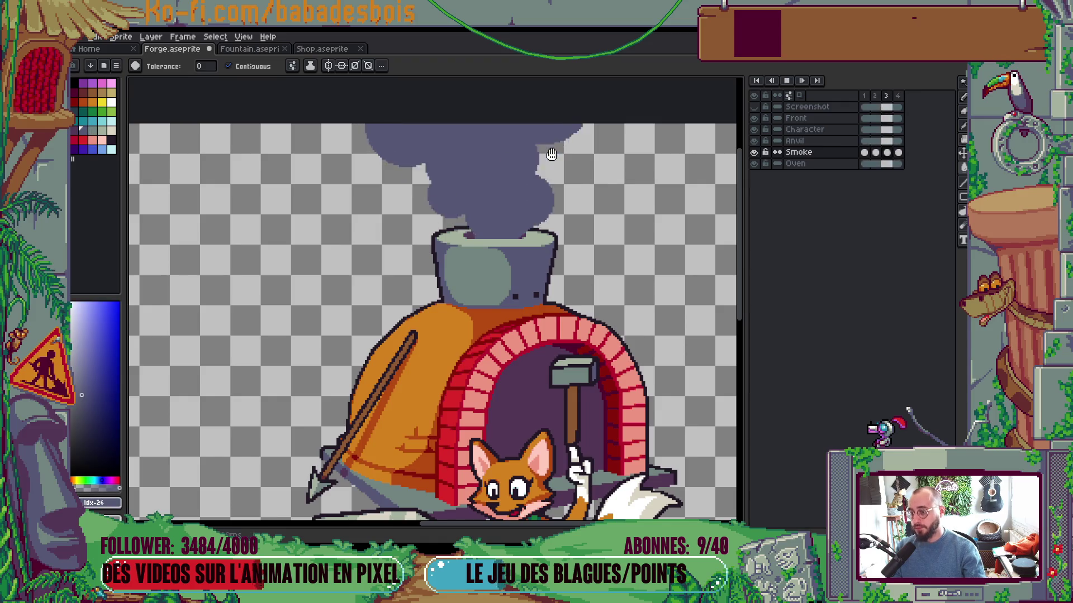
scroll(563, 155, "down", 5)
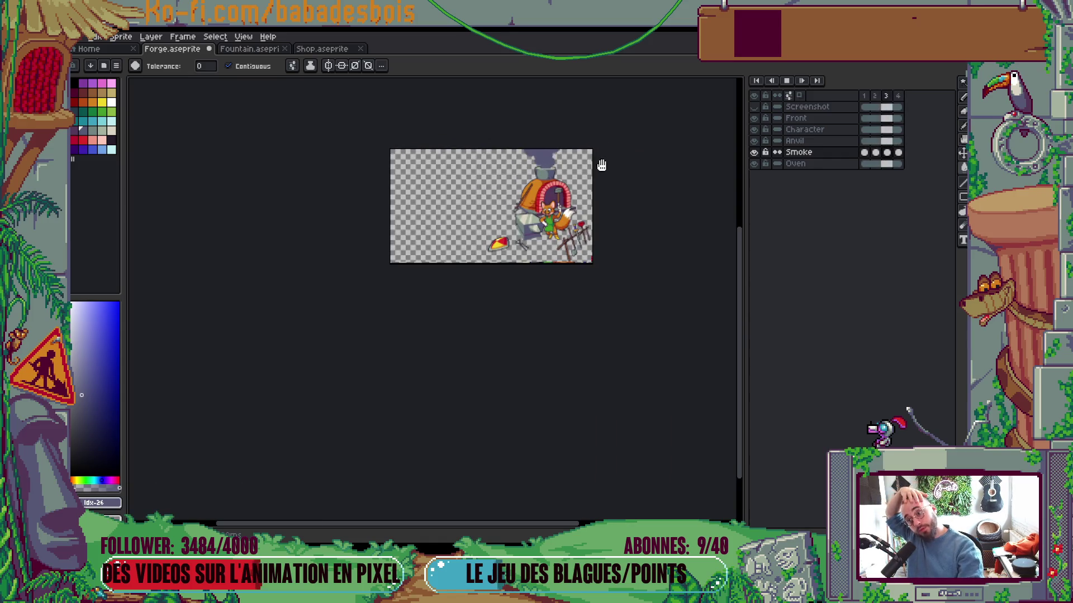
scroll(552, 151, "up", 5)
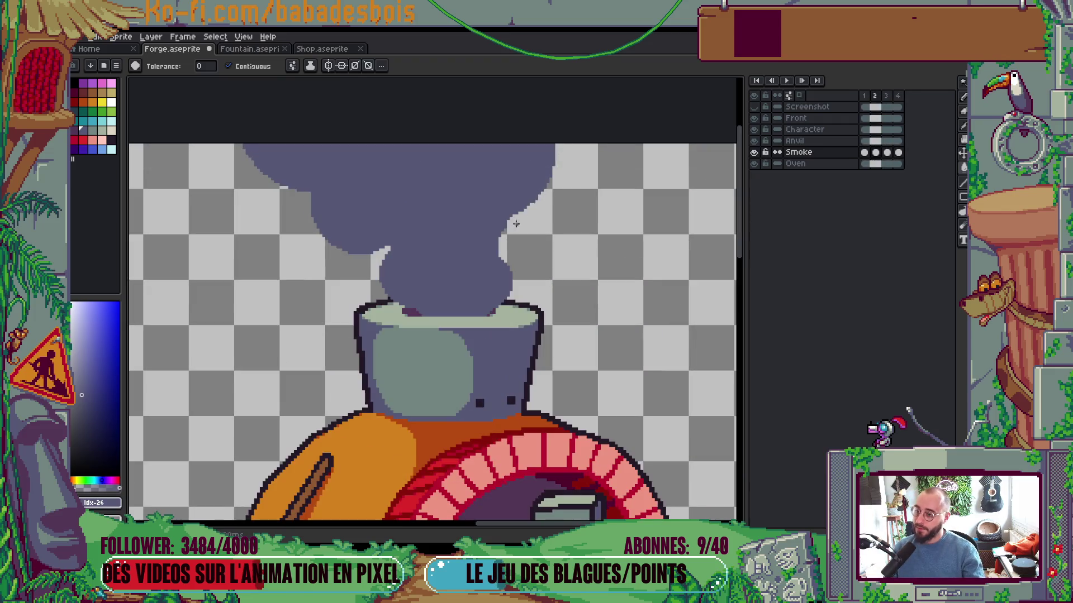
Fill the chimney smoke with purple swatch Idx-25 and preview the animation
left_click(76, 131)
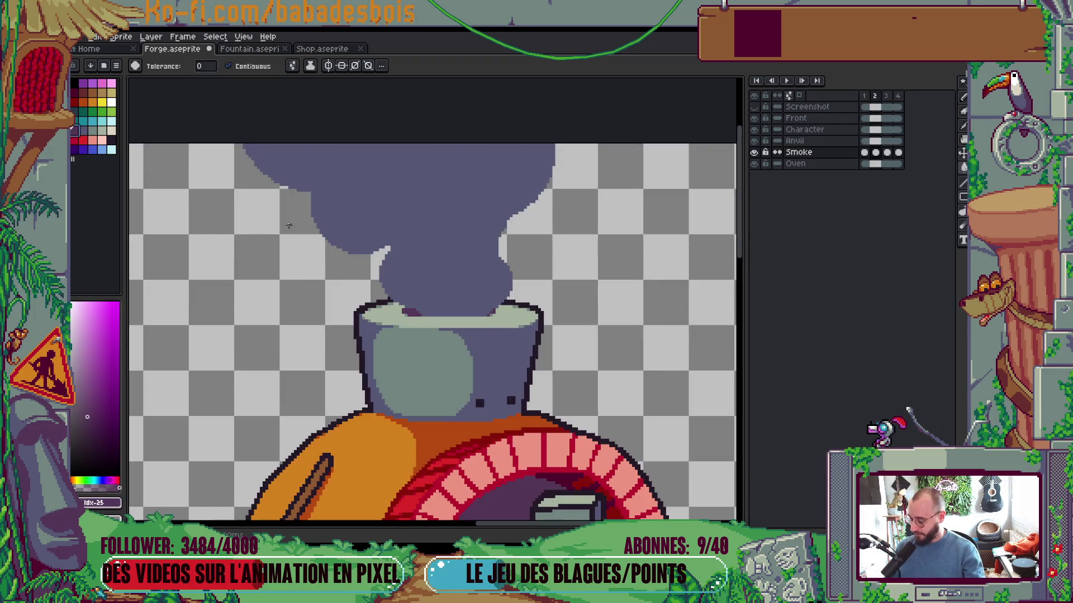
left_click(441, 239)
key("Return")
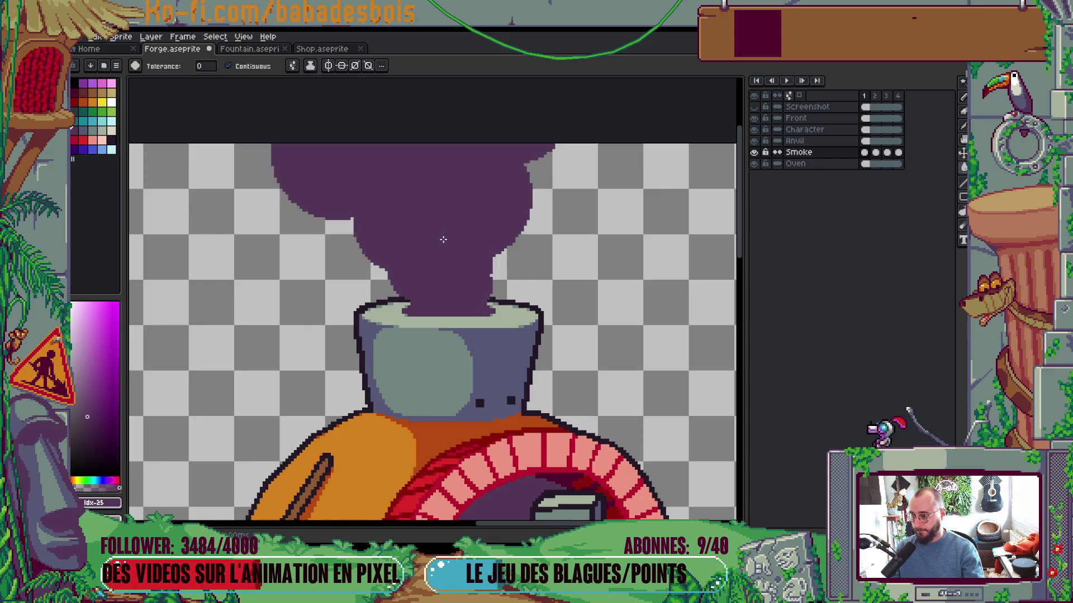
scroll(450, 228, "down", 5)
scroll(450, 228, "up", 5)
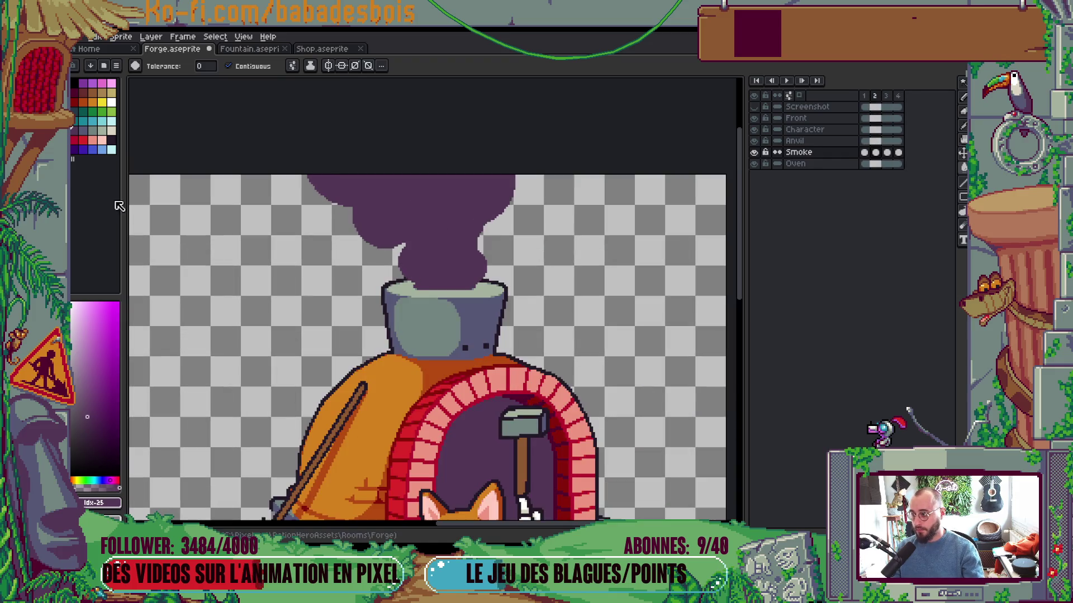
Dab round grey-blue Idx-26 highlight puffs over the smoke with an 8px pencil
left_click(82, 131)
key("b")
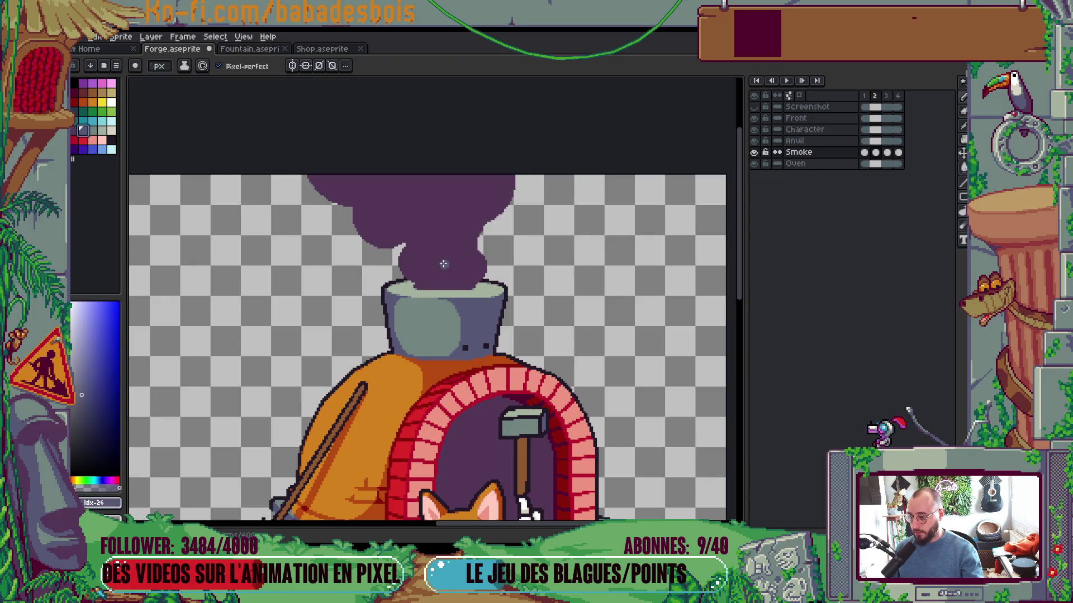
key("plus")
key("plus")
key("plus")
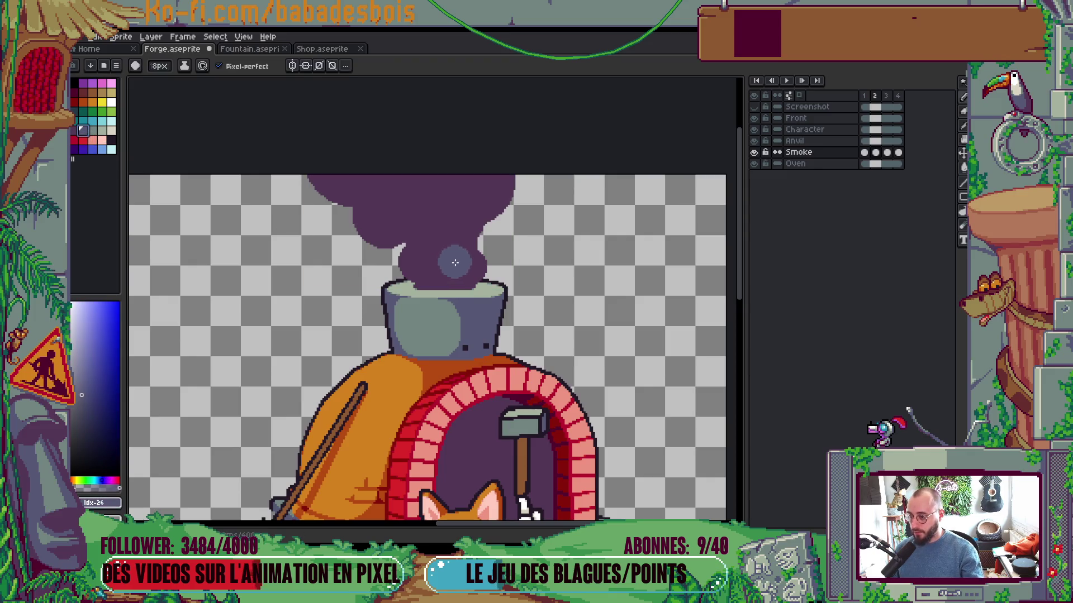
left_click(458, 262)
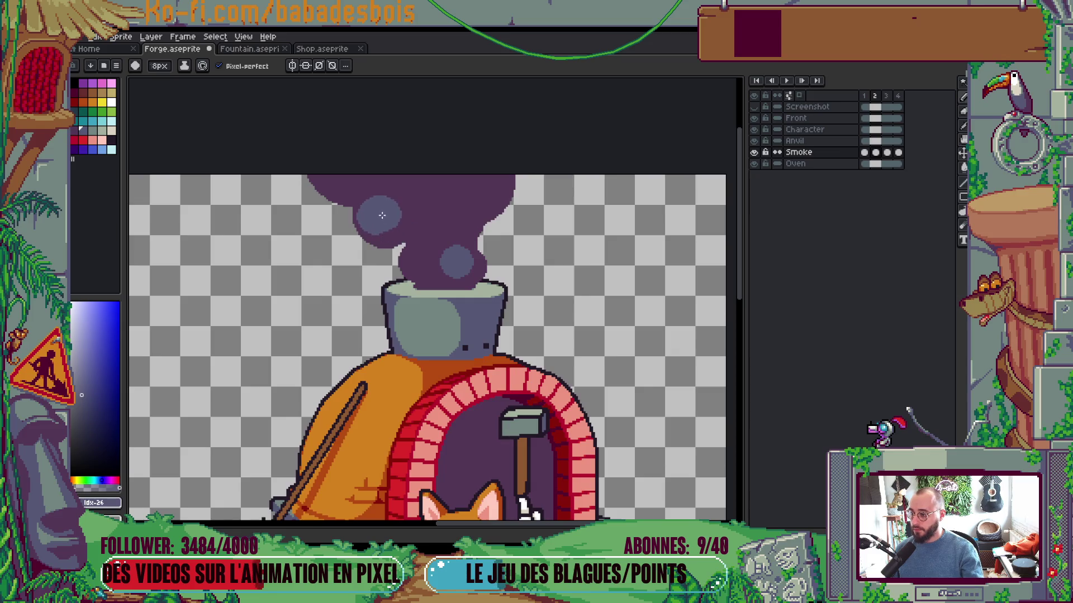
left_click(376, 218)
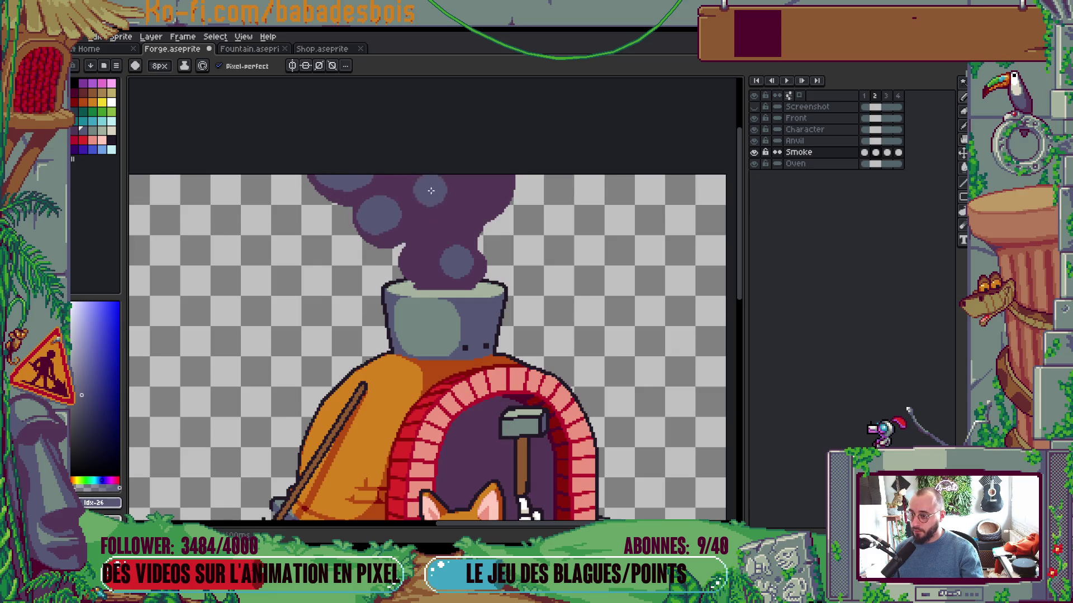
mouse_move(419, 215)
left_mouse_down()
mouse_move(455, 215)
mouse_move(495, 181)
mouse_move(424, 184)
mouse_move(445, 181)
left_mouse_up()
scroll(462, 175, "down", 5)
scroll(480, 167, "up", 6)
left_click_drag(445, 242, 415, 257)
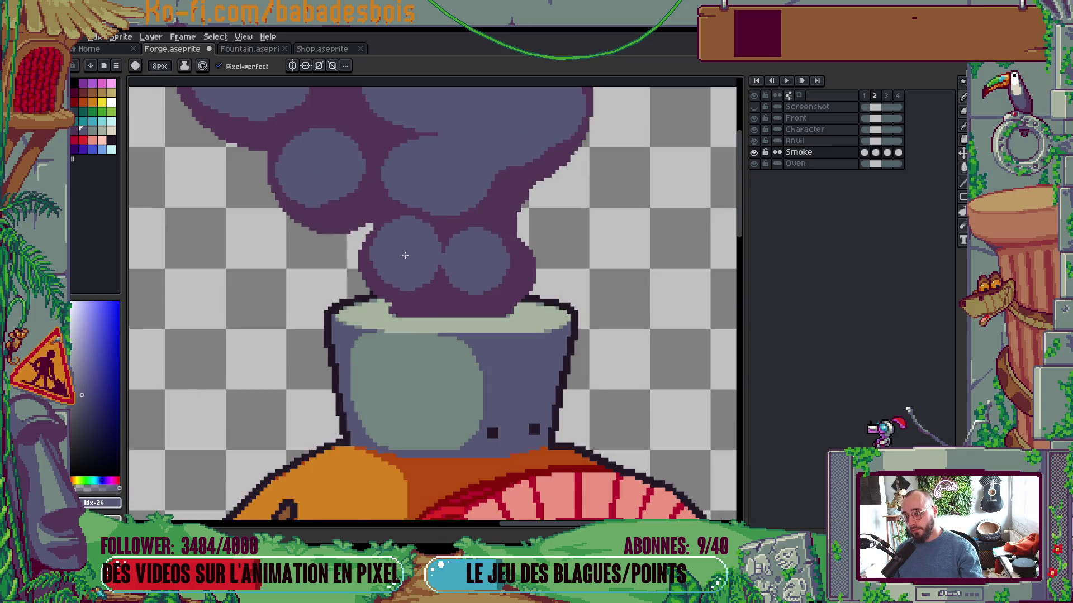
scroll(467, 232, "down", 5)
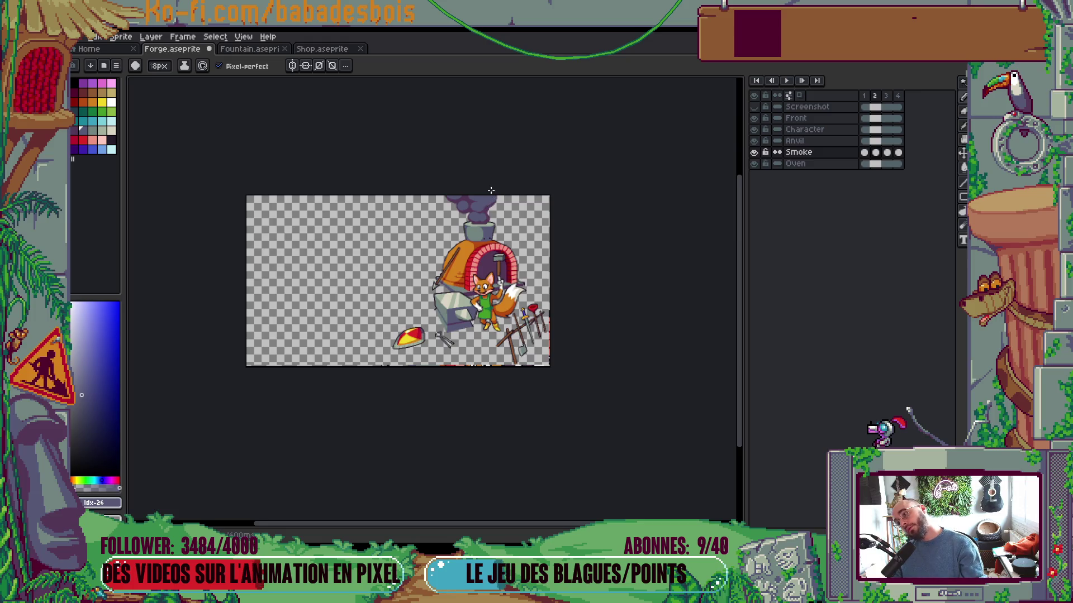
Bring the chimney smoke back into view and shrink the pencil brush to 2px
scroll(491, 191, "up", 5)
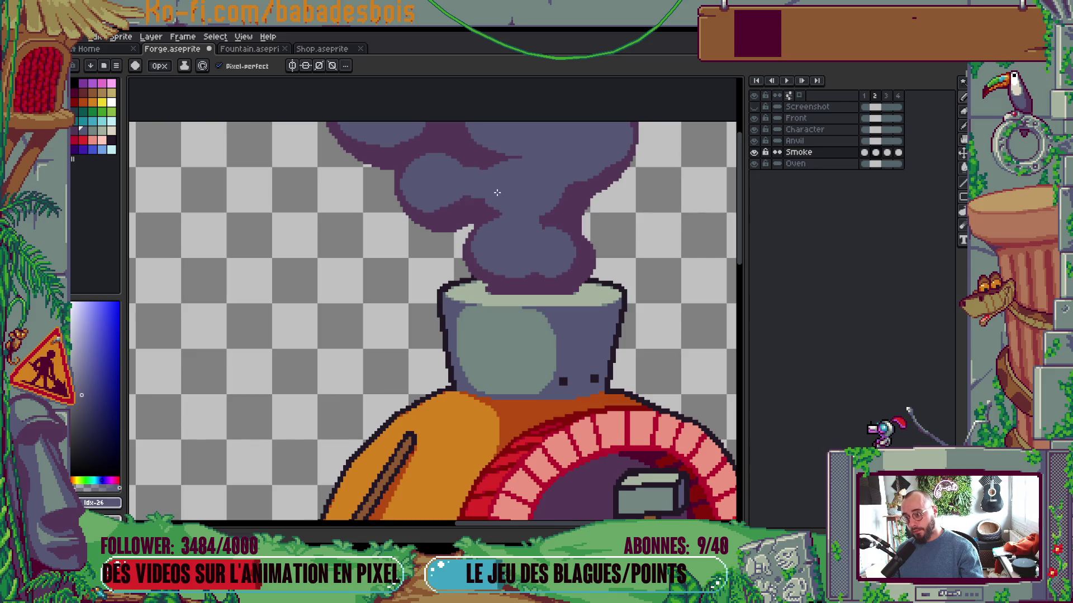
scroll(464, 145, "down", 5)
scroll(492, 167, "up", 1)
left_click_drag(493, 167, 543, 255)
scroll(550, 214, "up", 4)
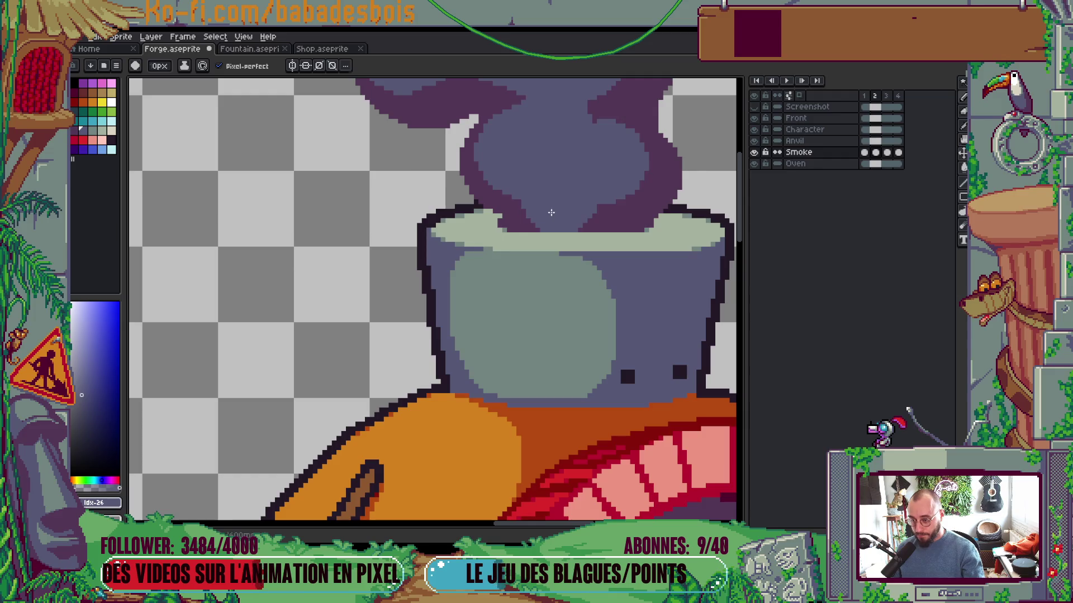
scroll(536, 224, "down", 4)
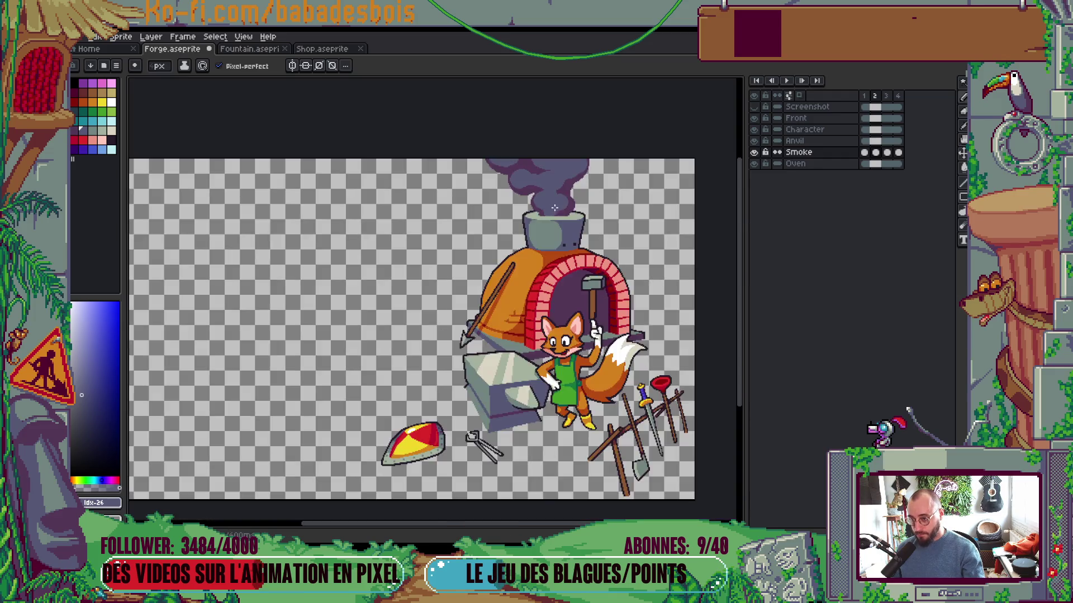
scroll(556, 212, "up", 3)
key("minus")
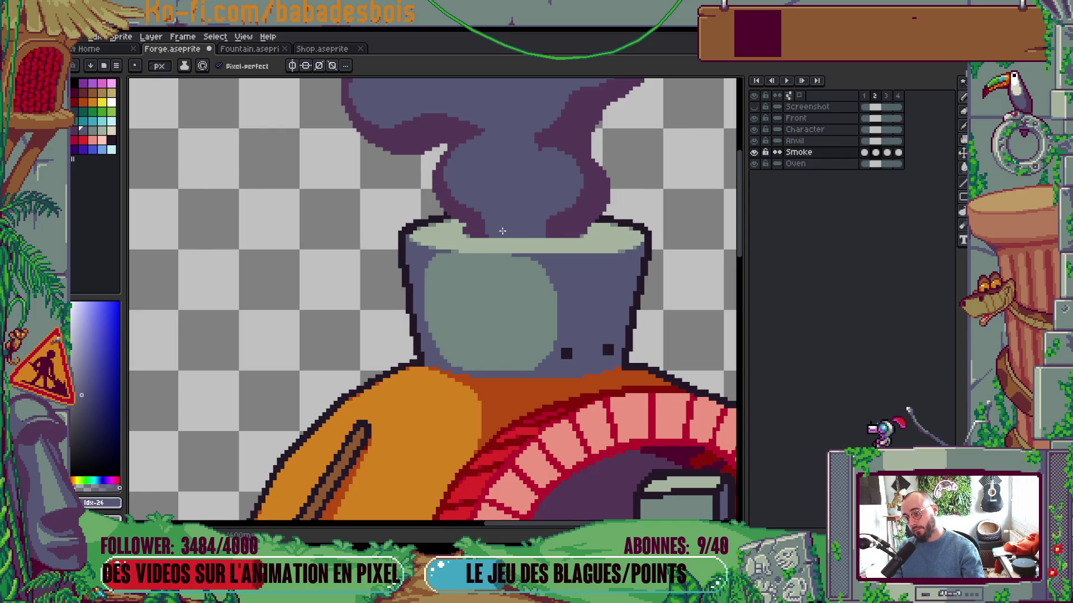
scroll(484, 223, "down", 5)
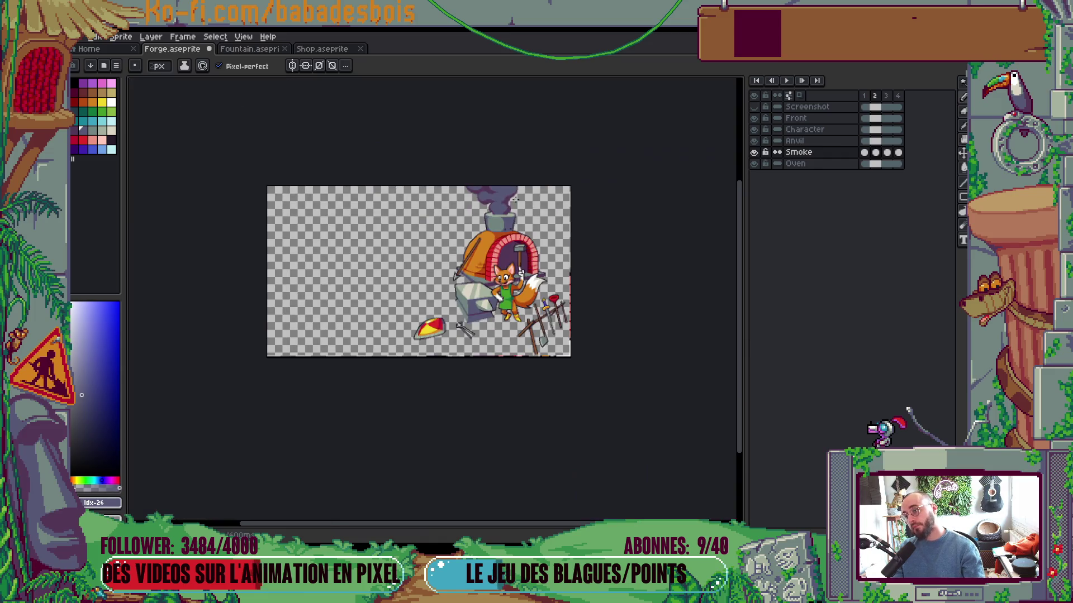
scroll(524, 197, "up", 1)
scroll(524, 196, "up", 1)
scroll(559, 234, "down", 2)
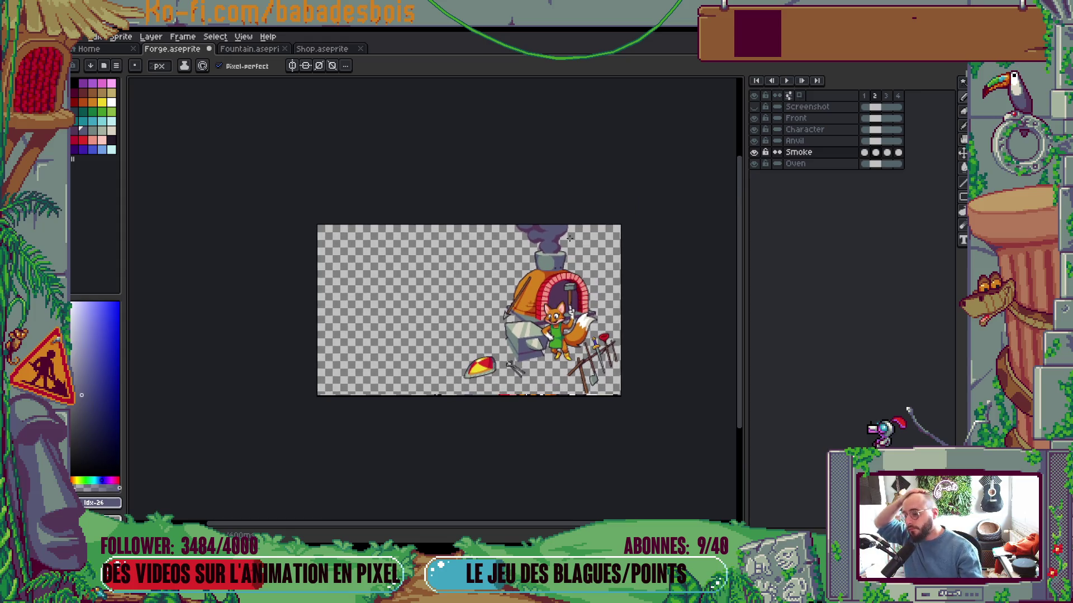
scroll(578, 240, "up", 1)
scroll(575, 251, "up", 2)
key("v")
key("b")
Sample the purple smoke colour #533656 on frame 1 and step to frame 3
key("Left")
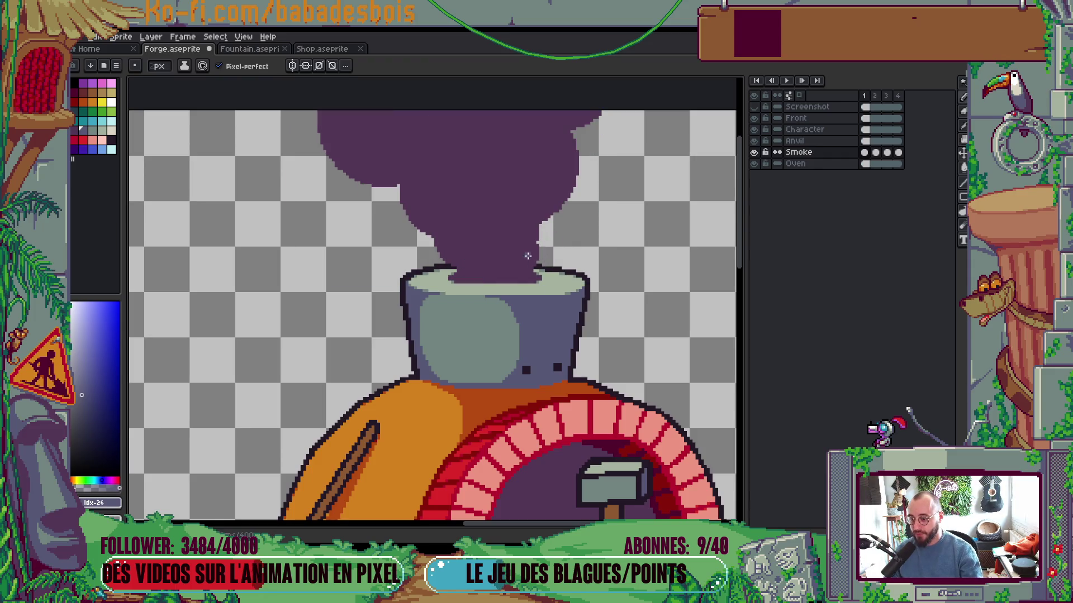
left_click(520, 252, "alt")
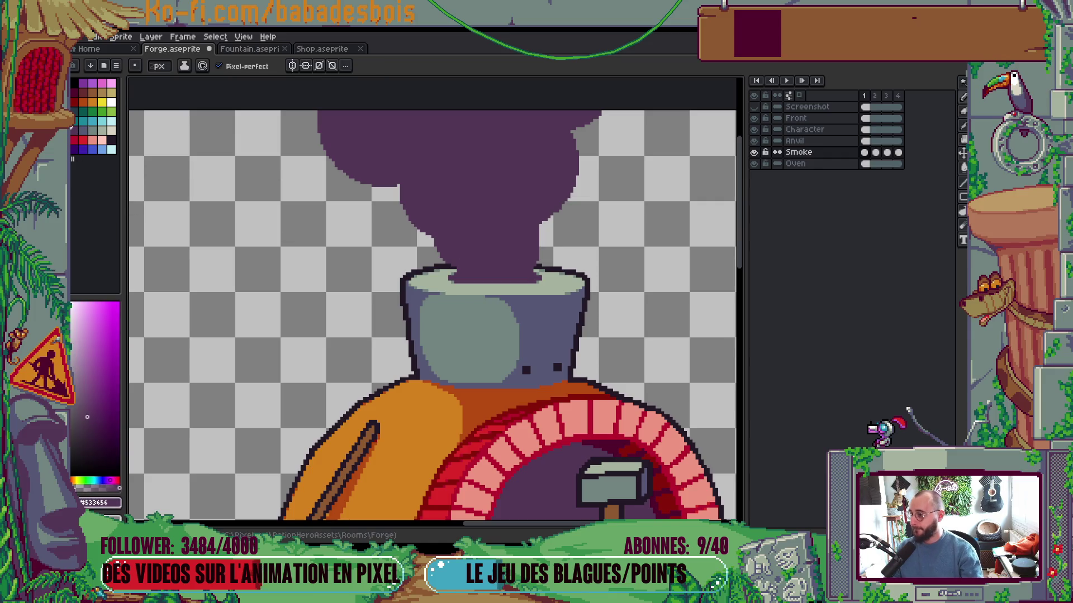
scroll(514, 250, "down", 3, "alt")
scroll(510, 241, "up", 3, "ctrl+alt")
scroll(465, 244, "up", 1, "ctrl+alt")
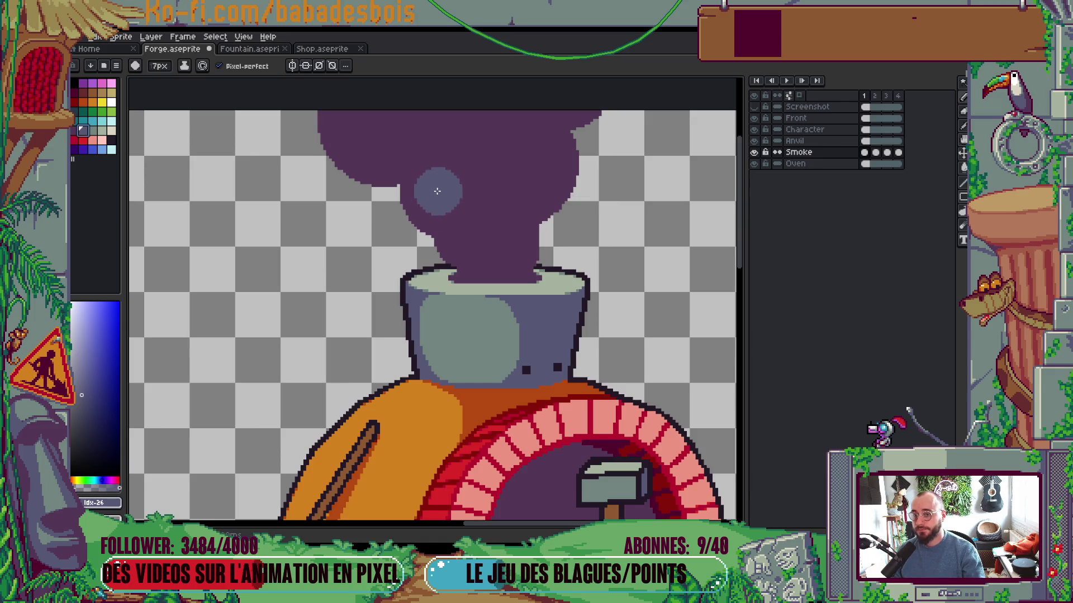
key("Return")
key("Return")
key("Right")
key("Right")
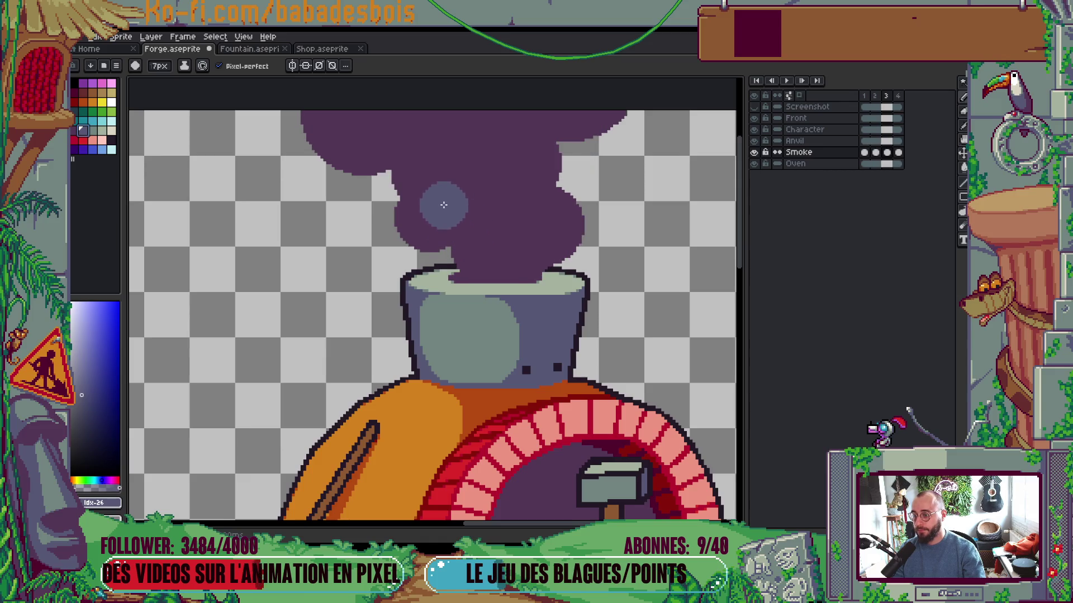
Paint blue-grey highlight blobs across frame 3's smoke plume and preview the animation
left_click_drag(447, 201, 463, 204)
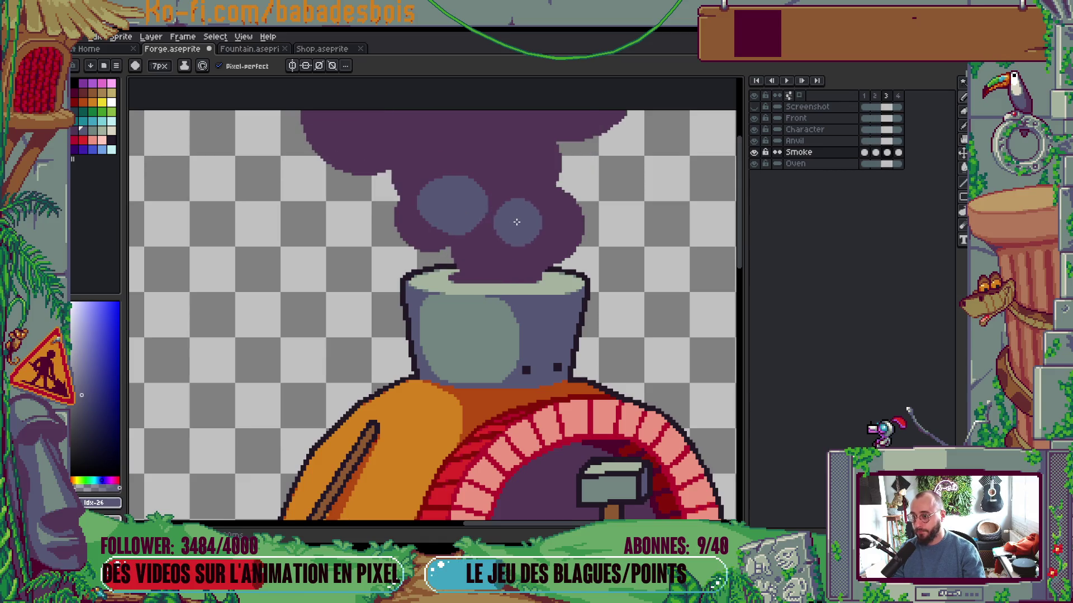
mouse_move(541, 220)
left_mouse_down()
mouse_move(500, 247)
mouse_move(490, 222)
left_mouse_up()
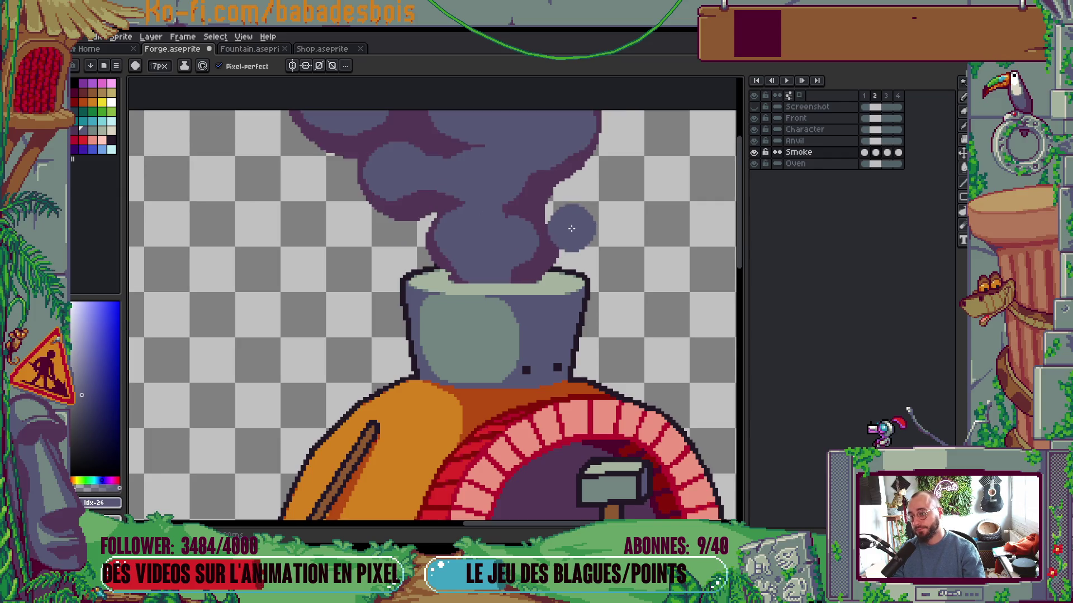
mouse_move(450, 161)
left_mouse_down()
mouse_move(448, 175)
mouse_move(388, 134)
mouse_move(430, 153)
mouse_move(448, 163)
mouse_move(335, 120)
left_mouse_up()
left_click(572, 159)
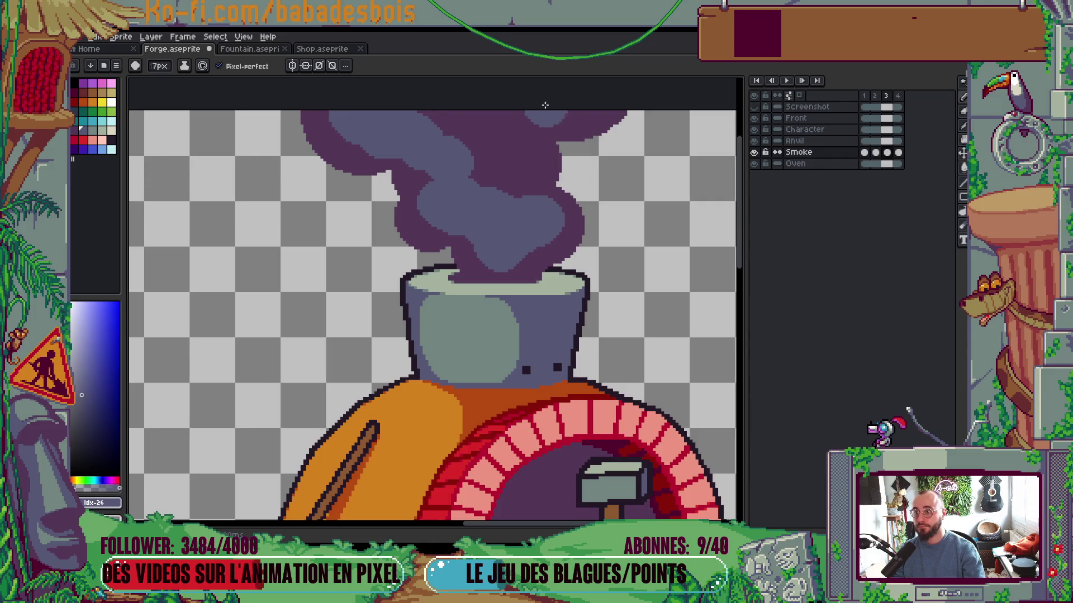
mouse_move(522, 101)
left_mouse_down()
mouse_move(492, 134)
mouse_move(486, 110)
left_mouse_up()
key("Return")
scroll(565, 119, "down", 4)
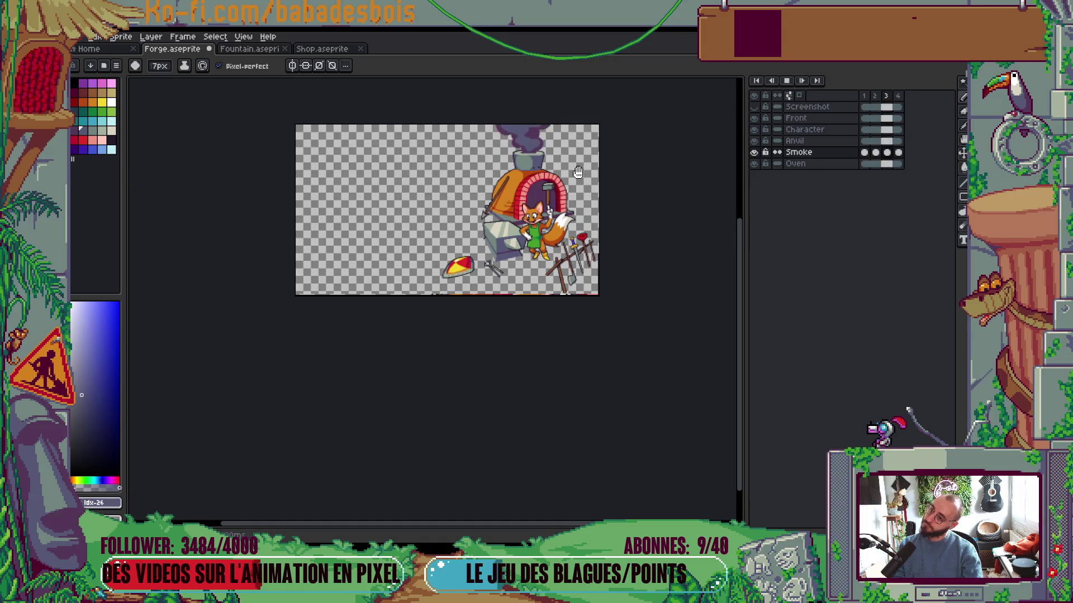
On frame 4, paint light blue-grey blobs joining the smoke puffs down to the chimney top
key("Return")
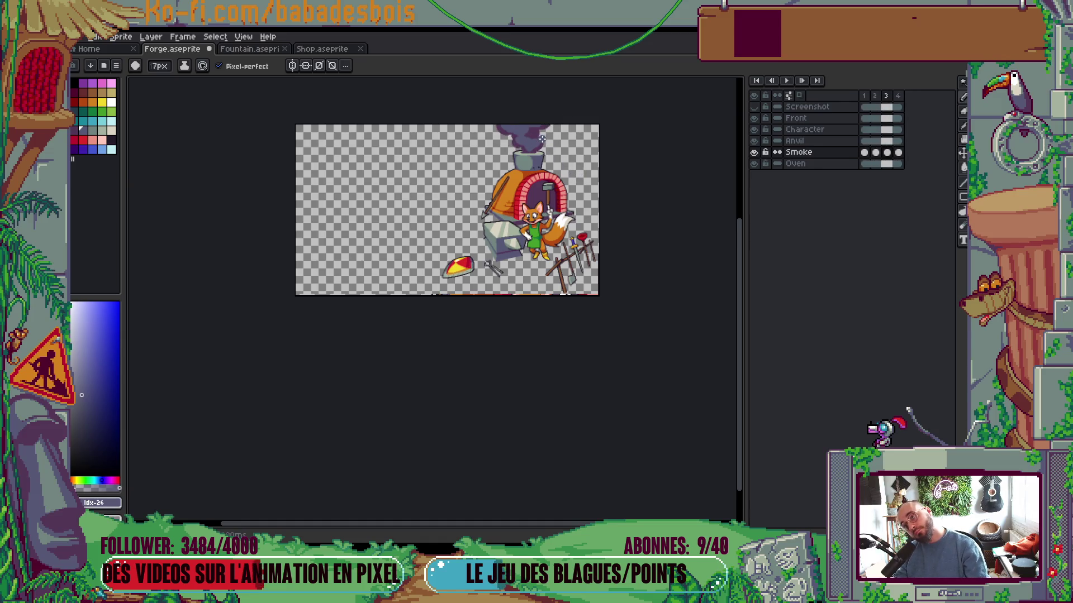
key("Left")
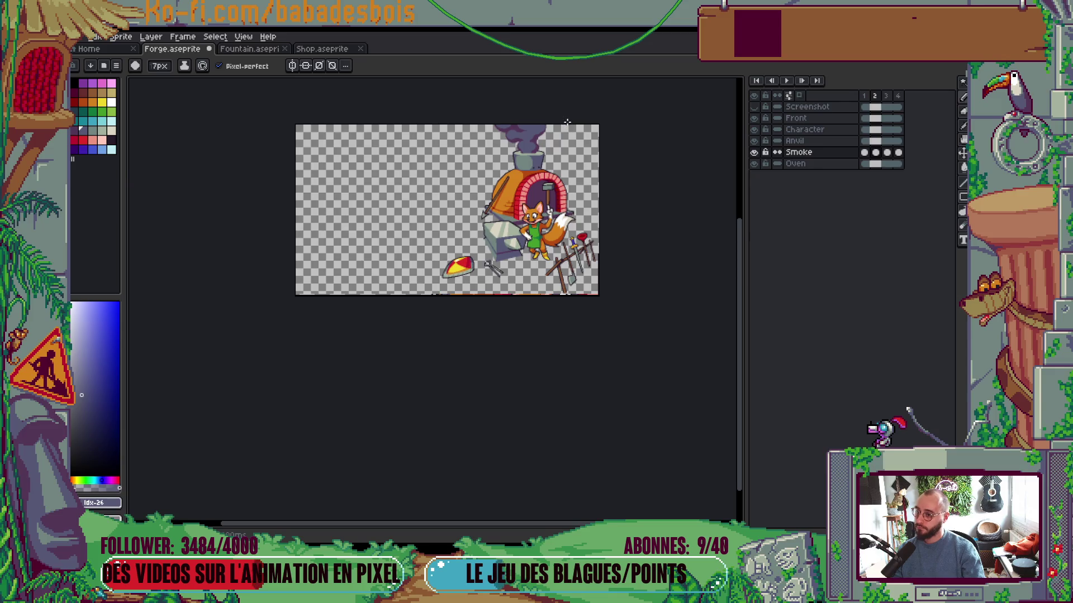
key("Right")
key("Right")
scroll(566, 124, "up", 5)
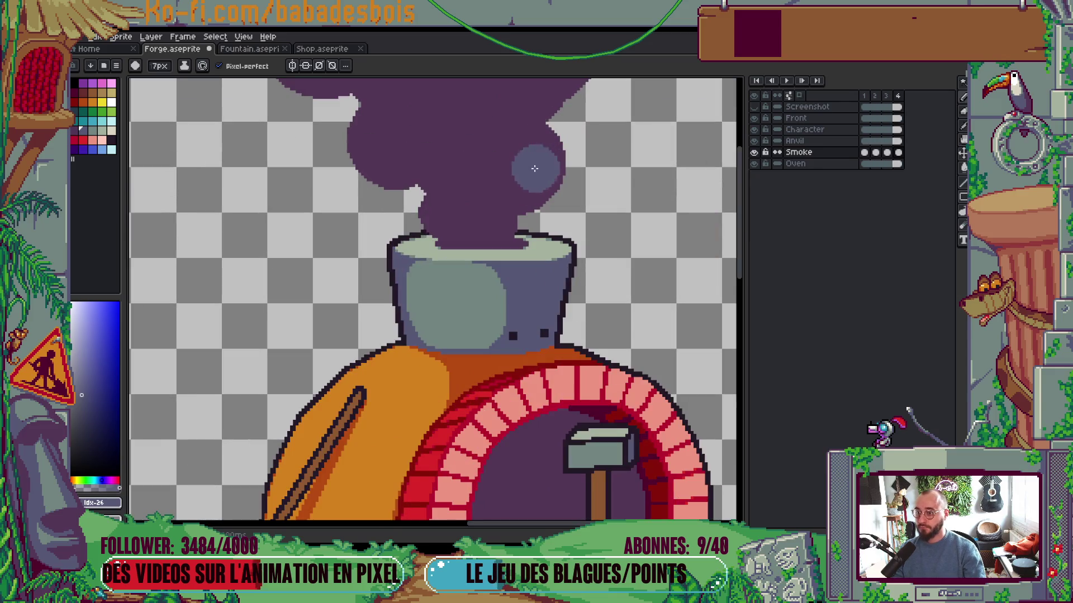
left_click_drag(524, 168, 519, 152)
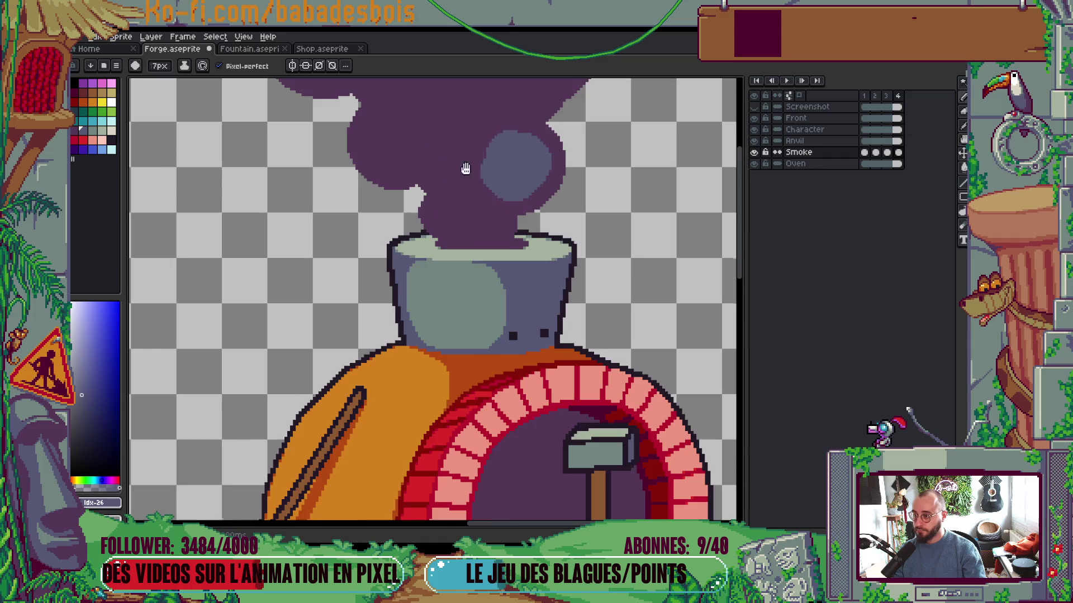
scroll(466, 159, "up", 3)
left_click_drag(426, 183, 444, 180)
key("Left")
key("Right")
key("Left")
key("Right")
left_click(497, 224)
mouse_move(498, 223)
left_mouse_down()
mouse_move(486, 190)
mouse_move(453, 201)
left_mouse_up()
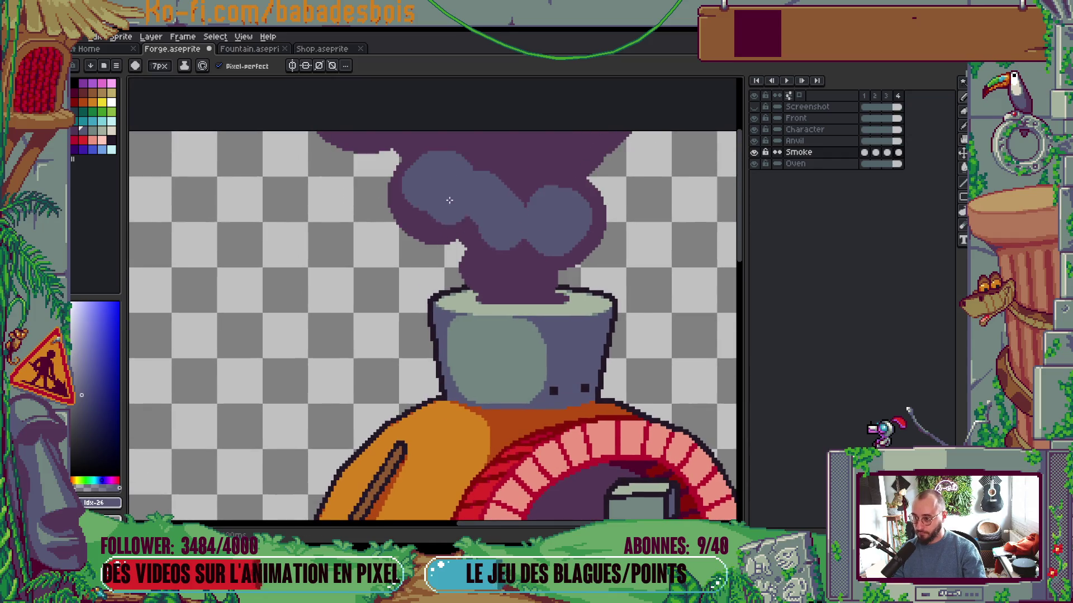
mouse_move(514, 246)
left_mouse_down()
mouse_move(492, 274)
mouse_move(511, 272)
left_mouse_up()
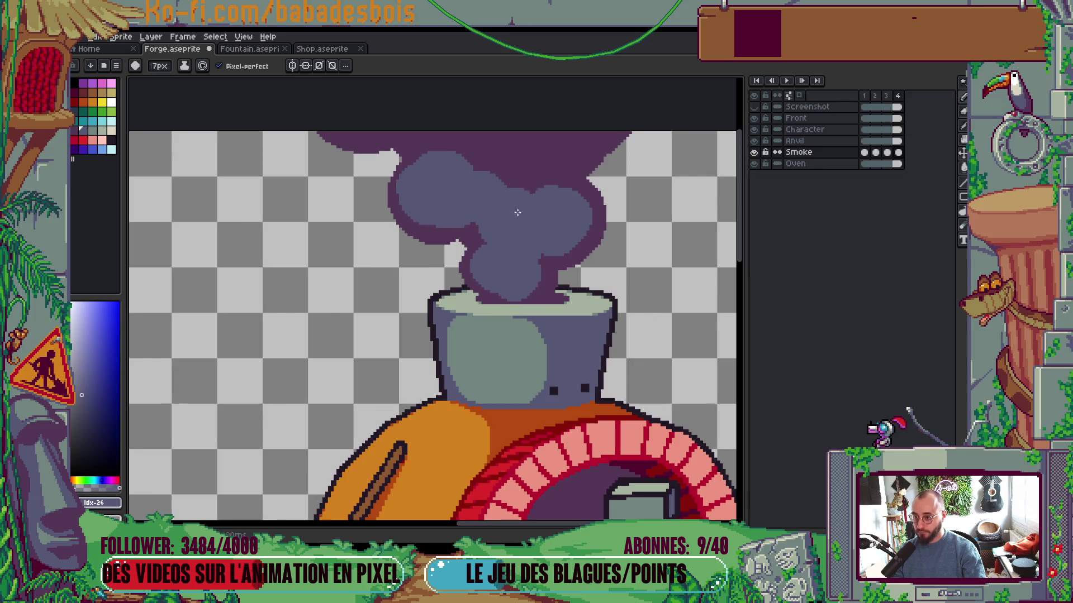
mouse_move(505, 146)
left_mouse_down()
mouse_move(592, 144)
mouse_move(369, 120)
mouse_move(469, 128)
left_mouse_up()
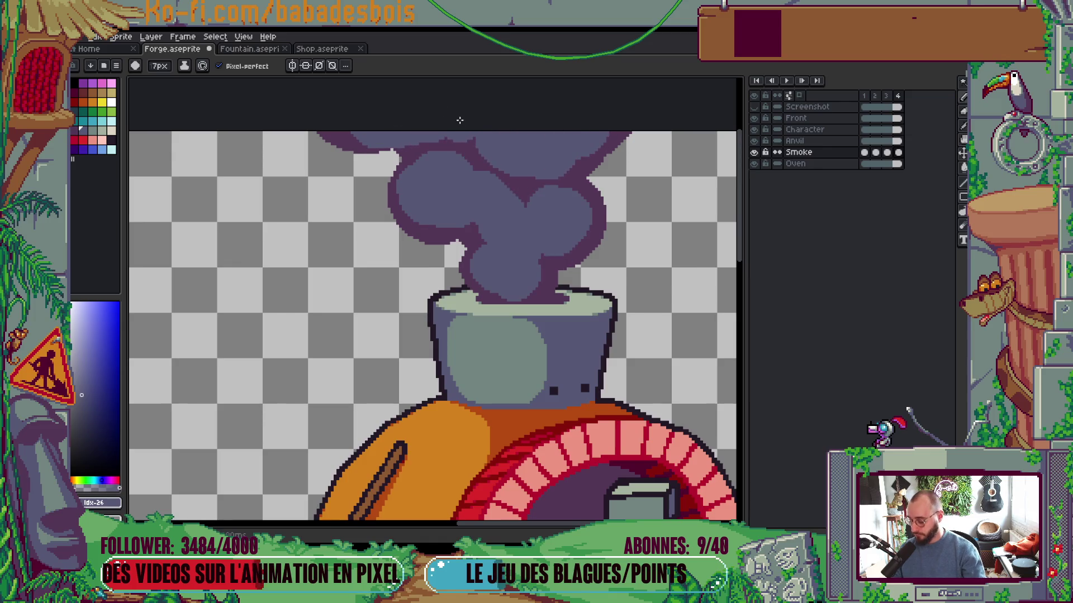
key("ctrl+z")
Play back the loop and cover part of the dark smoke outline with blue-grey
scroll(375, 122, "down", 4)
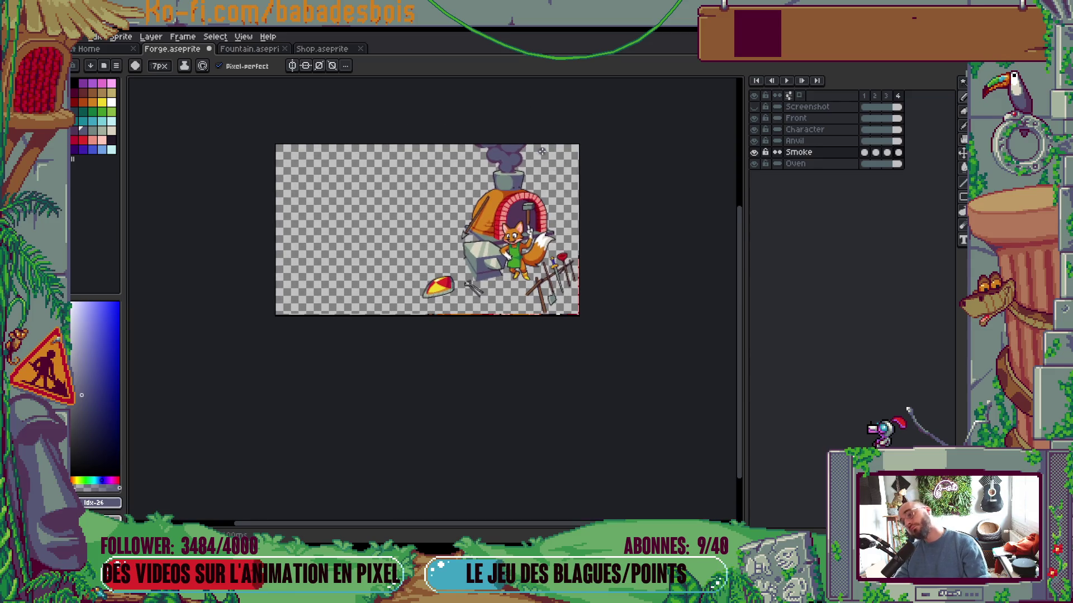
left_click_drag(566, 179, 559, 217)
key("Return")
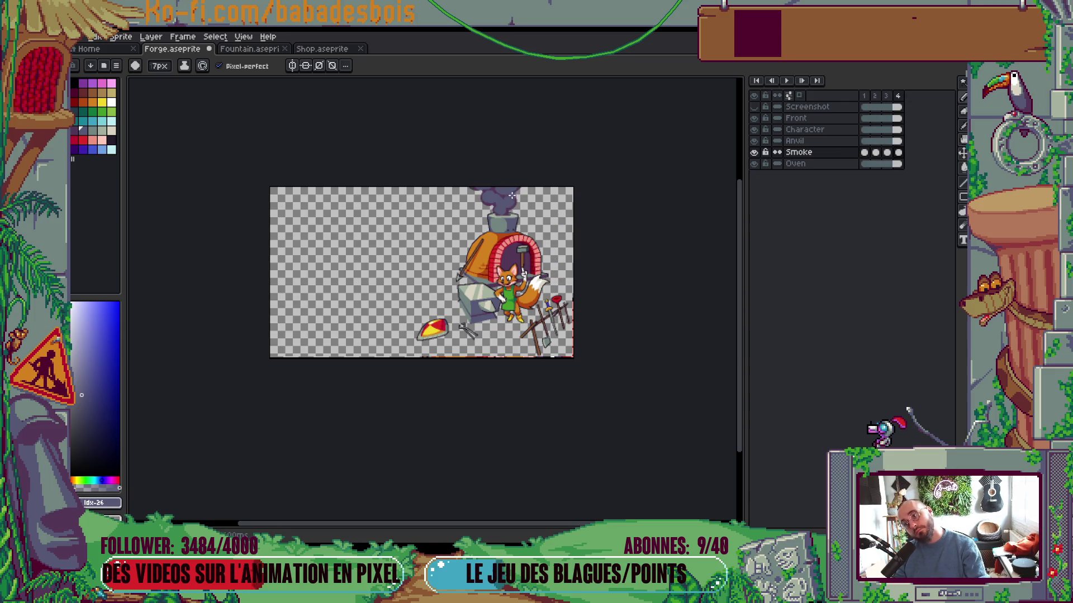
scroll(511, 196, "up", 5)
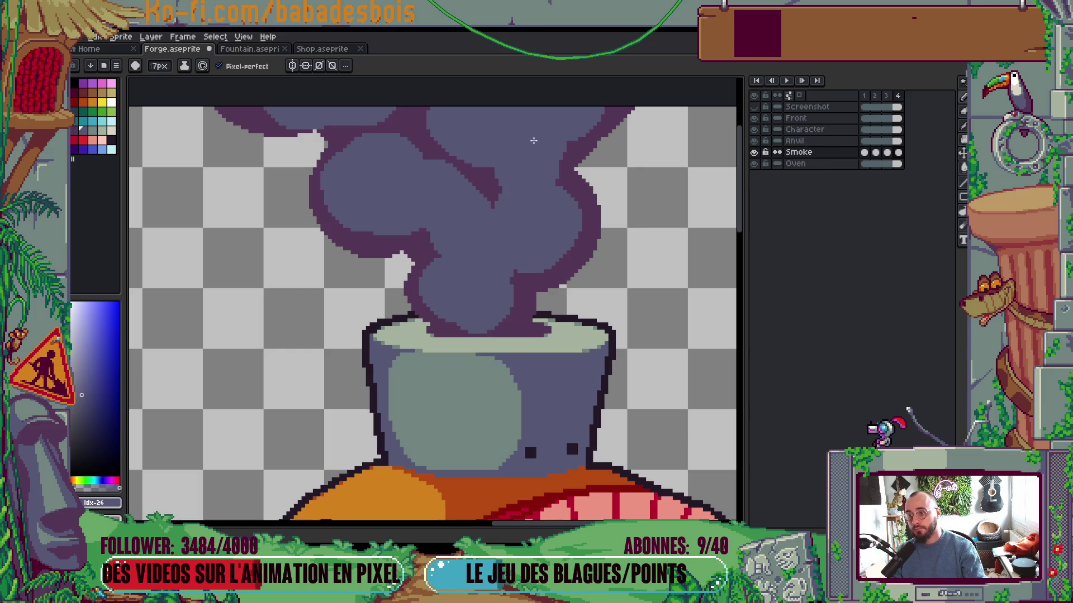
left_click_drag(446, 144, 433, 150)
scroll(439, 151, "down", 5)
key("Return")
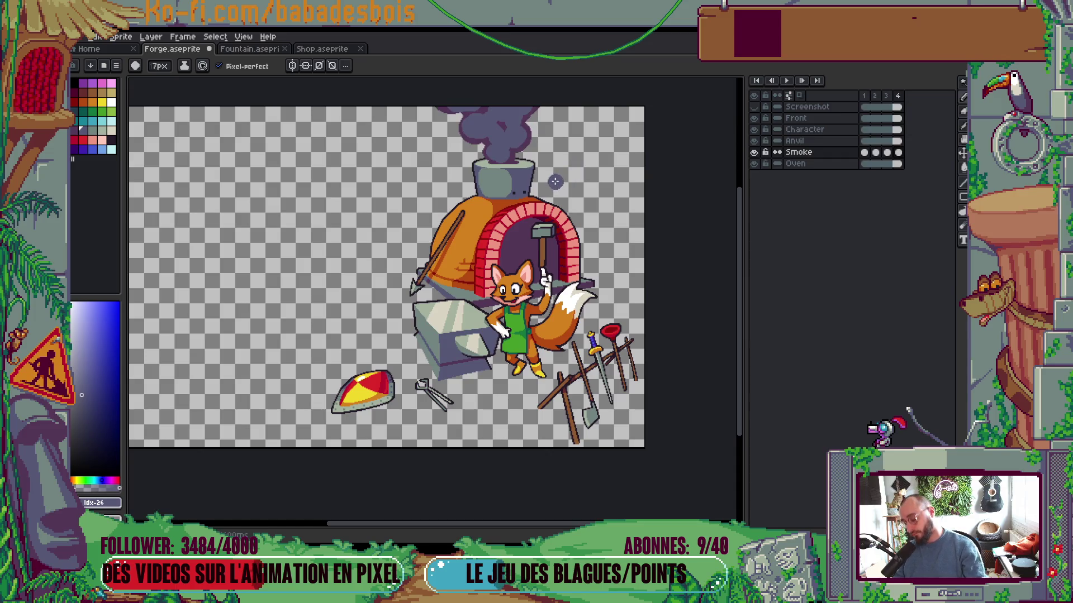
left_click_drag(577, 180, 608, 204)
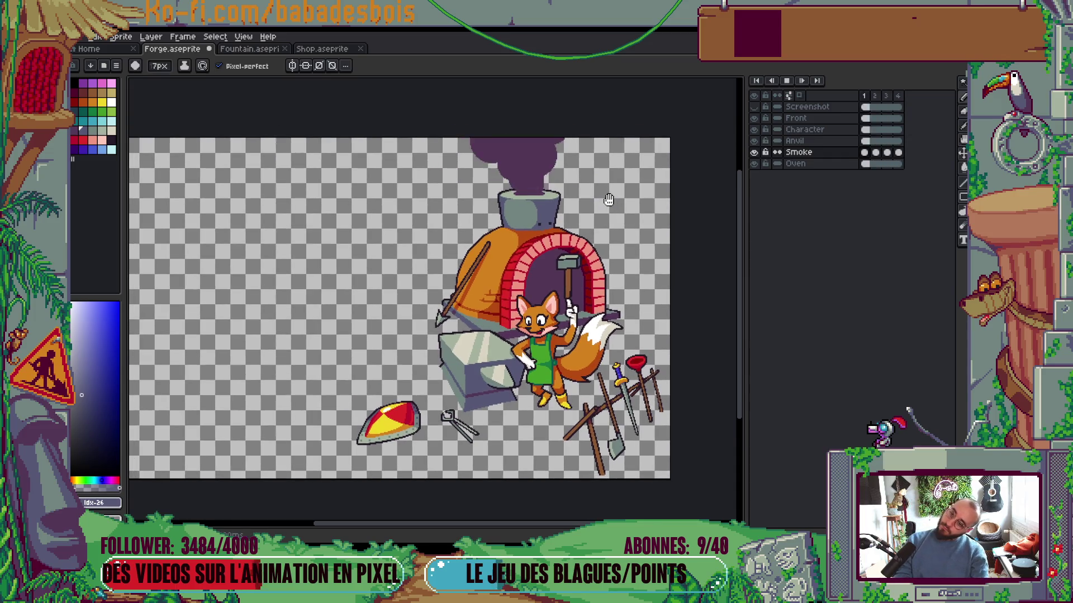
scroll(610, 206, "down", 2)
key("Return")
scroll(570, 257, "up", 4)
Paint a broad blue-grey stroke and blobs down frame 1's smoke, then preview
key("Left")
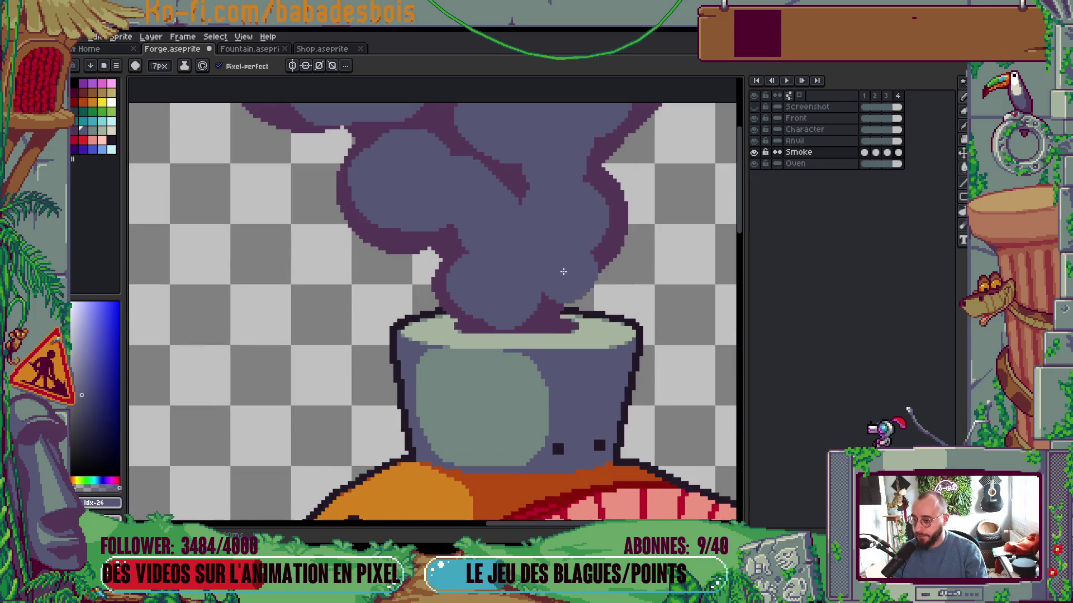
key("Right")
key("Left")
key("Right")
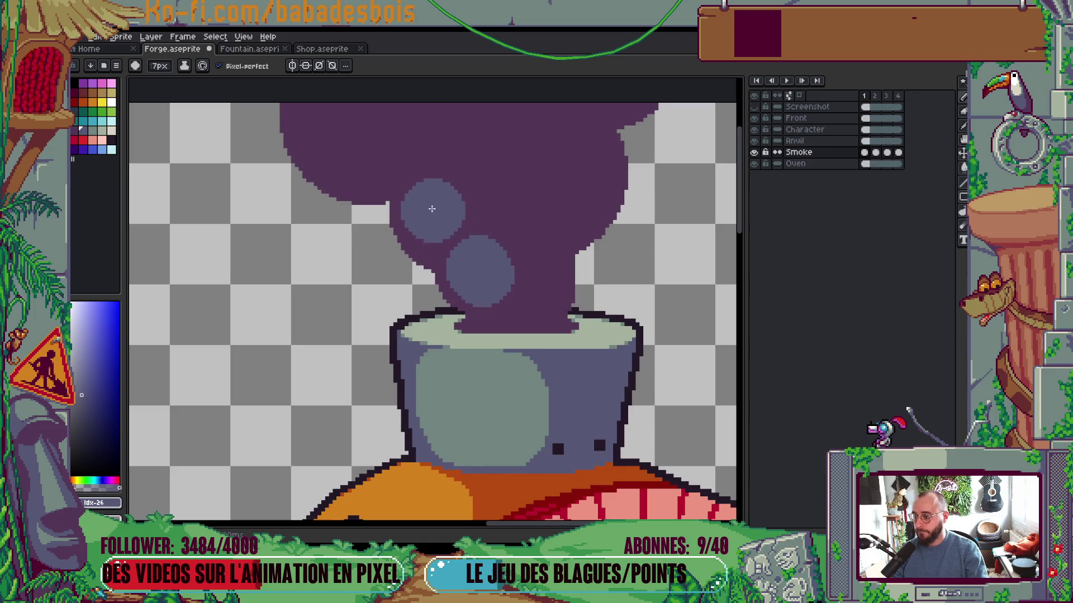
key("Left")
key("Right")
mouse_move(581, 159)
left_mouse_down()
mouse_move(519, 242)
mouse_move(553, 259)
mouse_move(521, 293)
left_mouse_up()
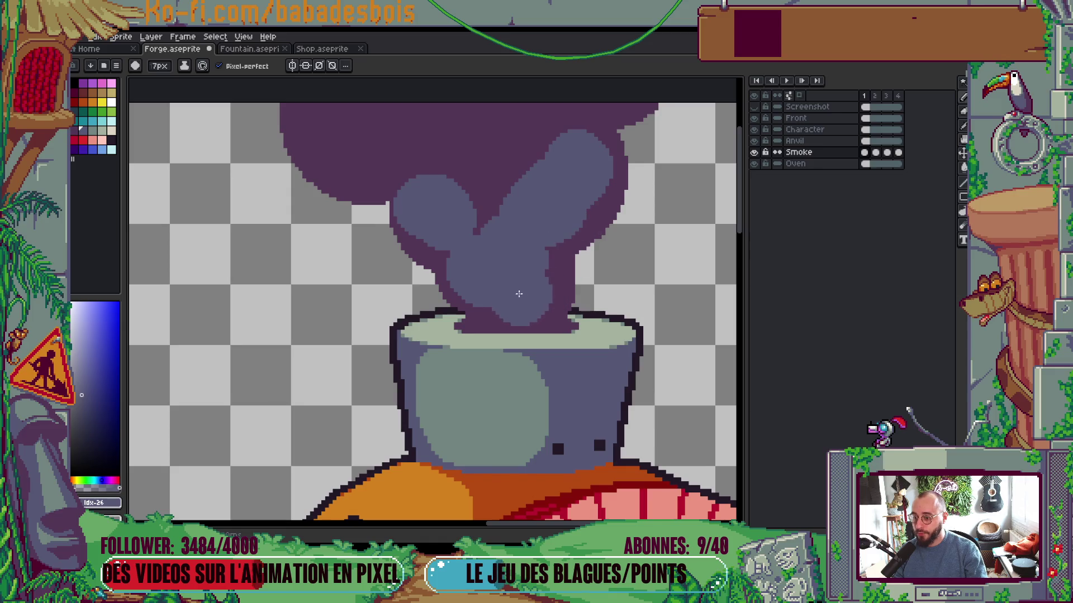
scroll(510, 302, "up", 3)
scroll(510, 302, "left", 3)
key("Left")
key("Right")
left_click_drag(426, 197, 439, 203)
mouse_move(485, 182)
left_mouse_down()
mouse_move(534, 190)
mouse_move(517, 192)
mouse_move(620, 149)
mouse_move(666, 143)
left_mouse_up()
scroll(718, 221, "down", 5)
left_click_drag(718, 221, 691, 235)
key("Return")
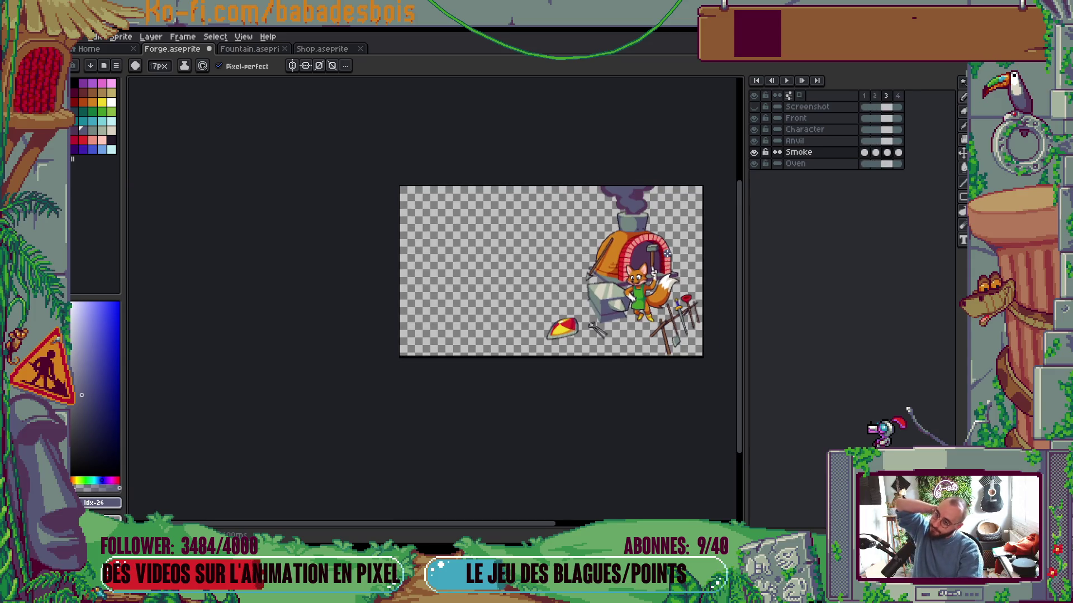
Pan and zoom around the forge while playing and stopping the smoke loop to review it
mouse_move(667, 253)
left_mouse_down()
mouse_move(571, 299)
mouse_move(531, 345)
left_mouse_up()
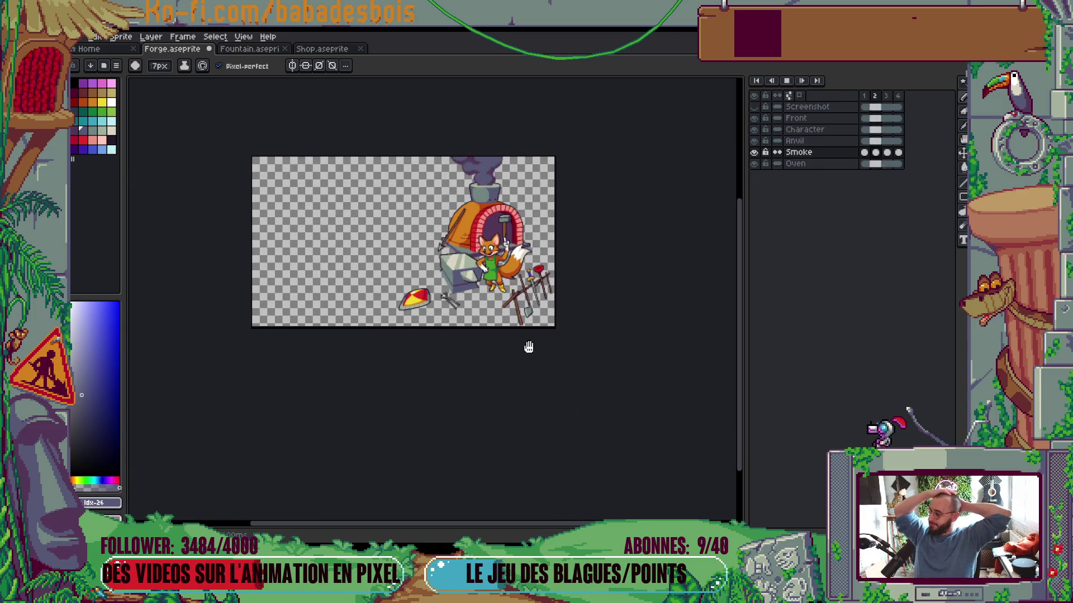
scroll(529, 347, "up", 2)
left_click_drag(528, 347, 625, 481)
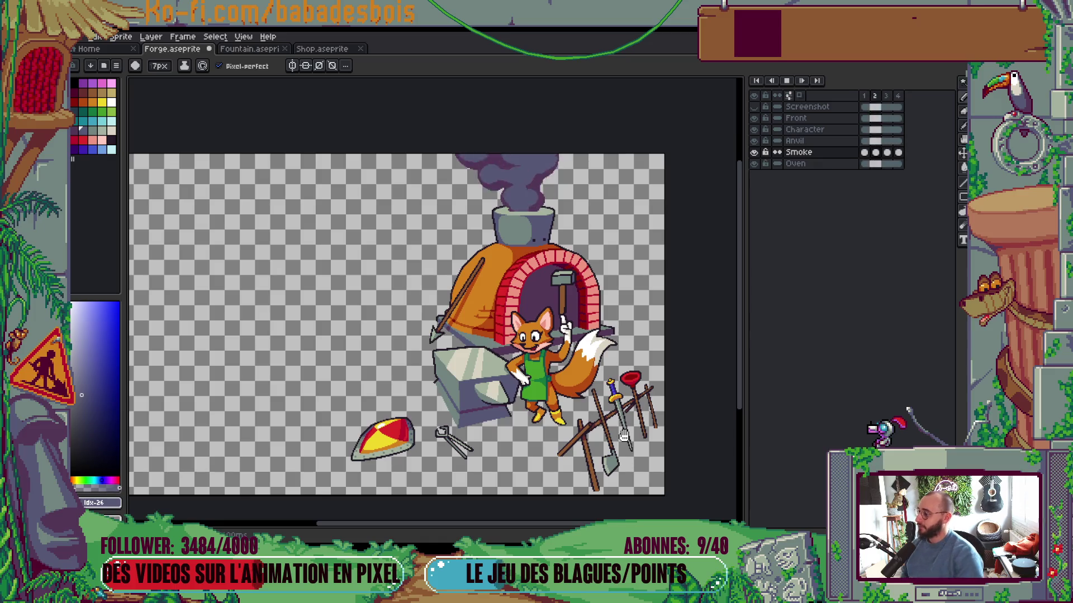
key("Return")
scroll(626, 369, "down", 2)
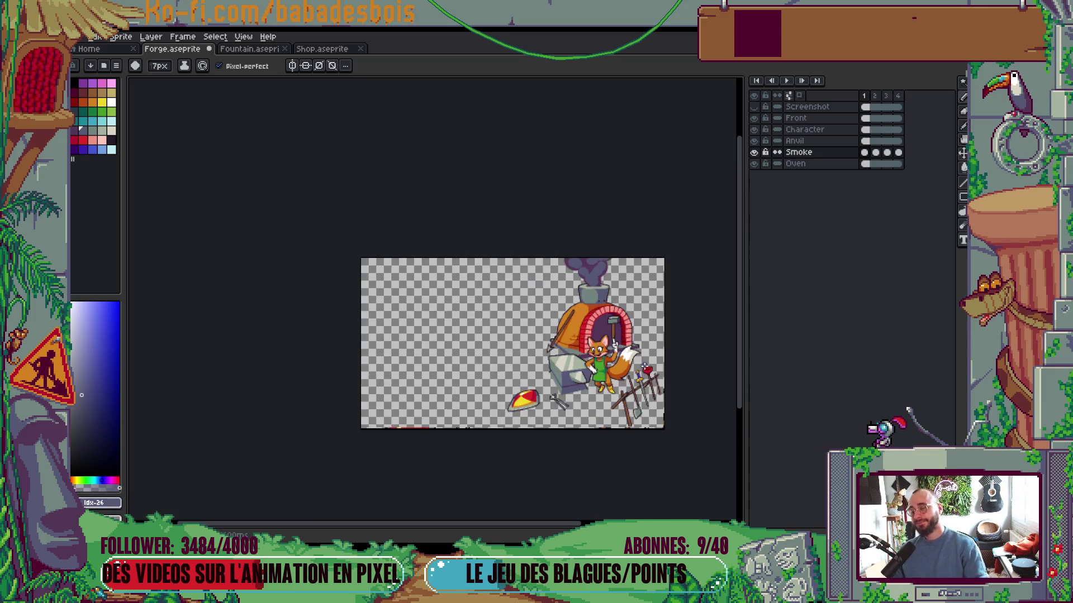
left_click_drag(643, 417, 667, 360)
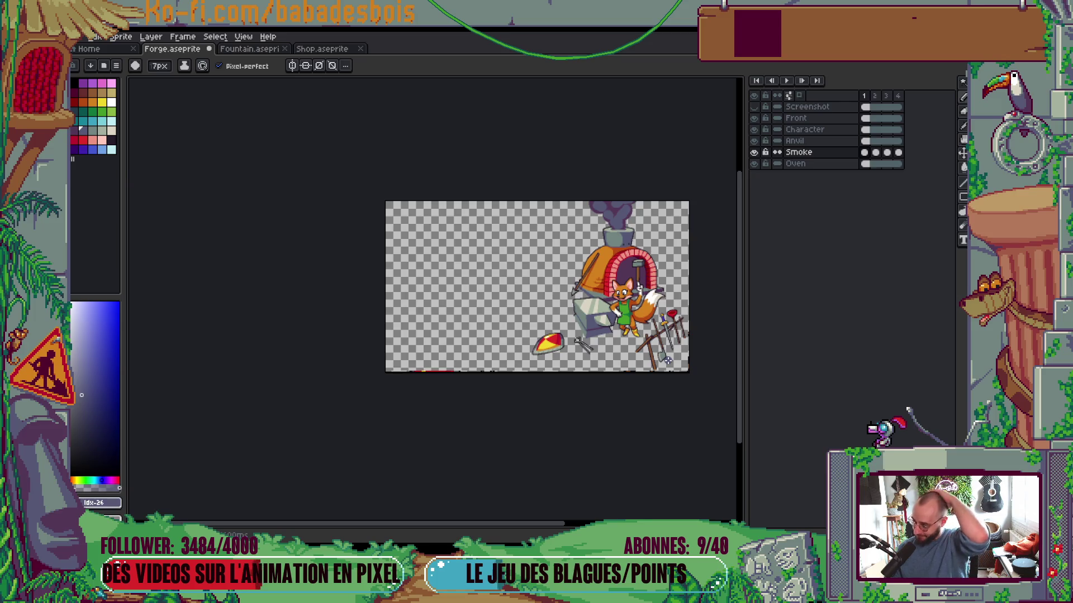
scroll(709, 276, "up", 2)
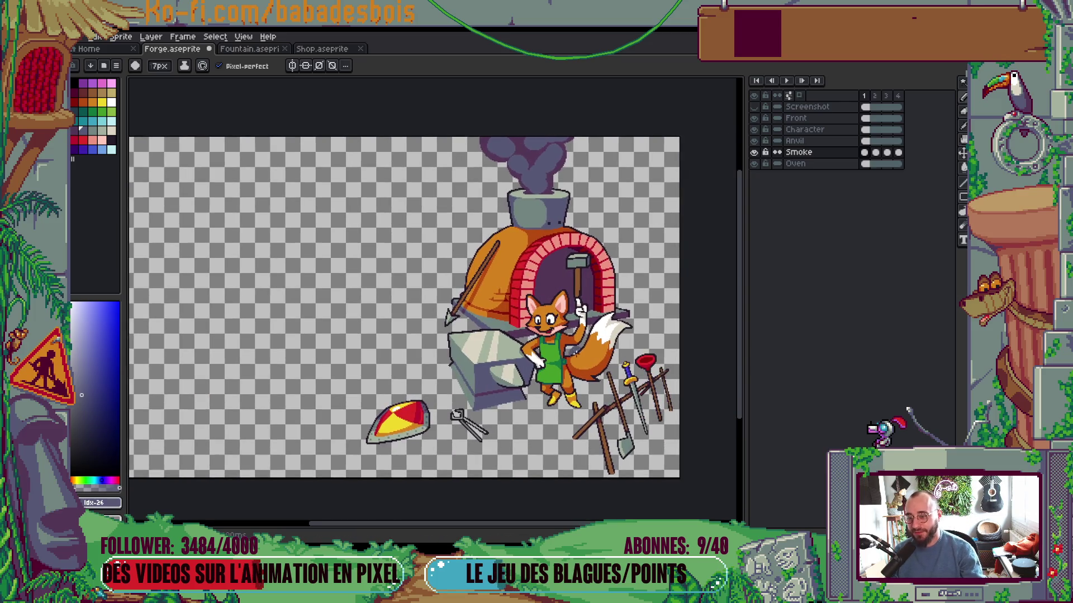
left_click_drag(571, 349, 581, 345)
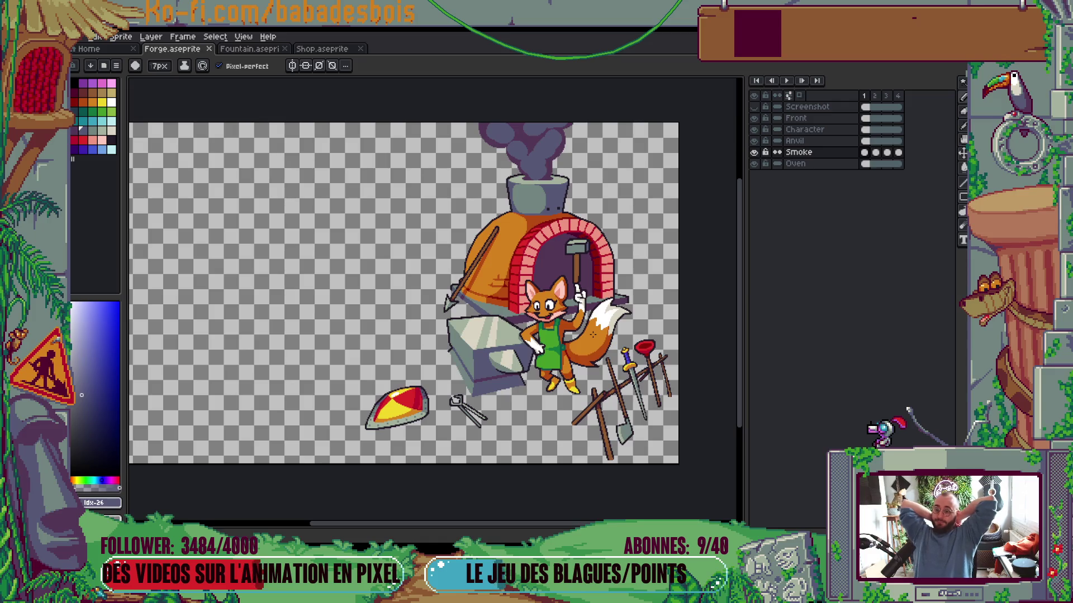
key("Return")
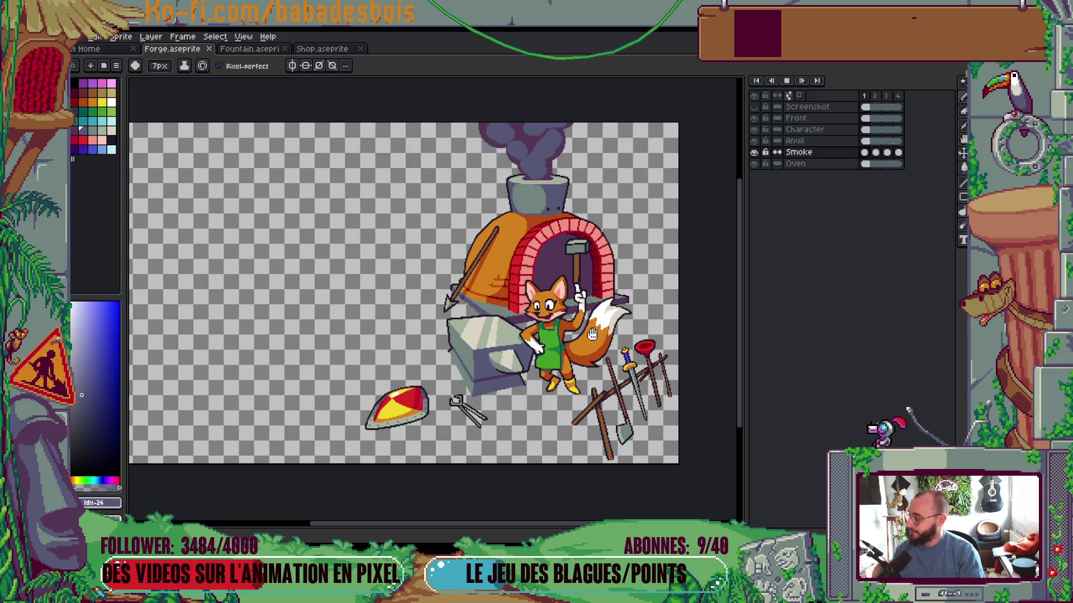
key("Return")
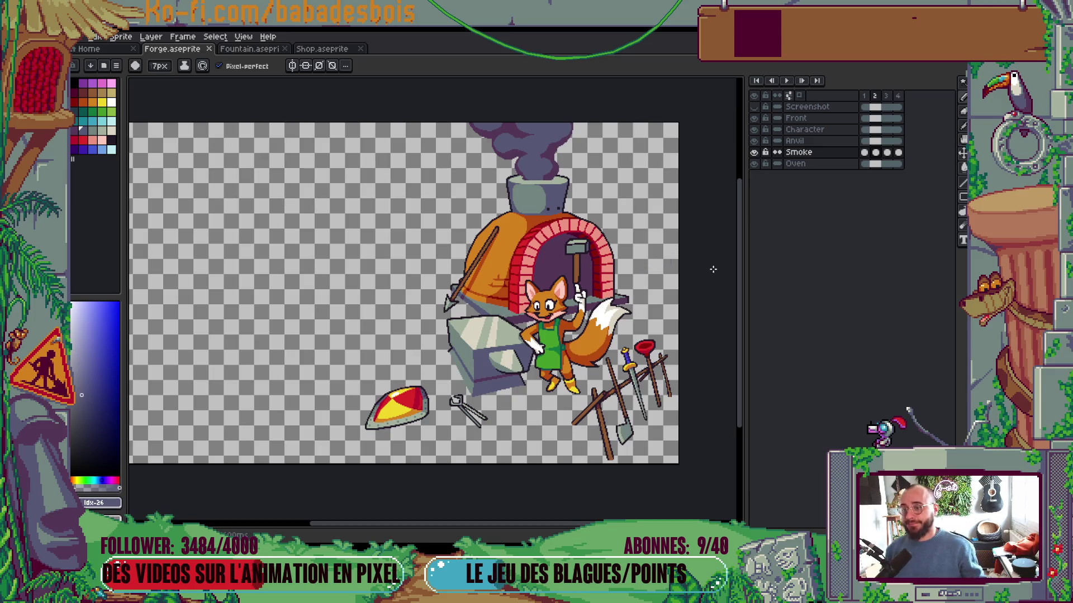
scroll(657, 284, "up", 1)
scroll(655, 357, "down", 1)
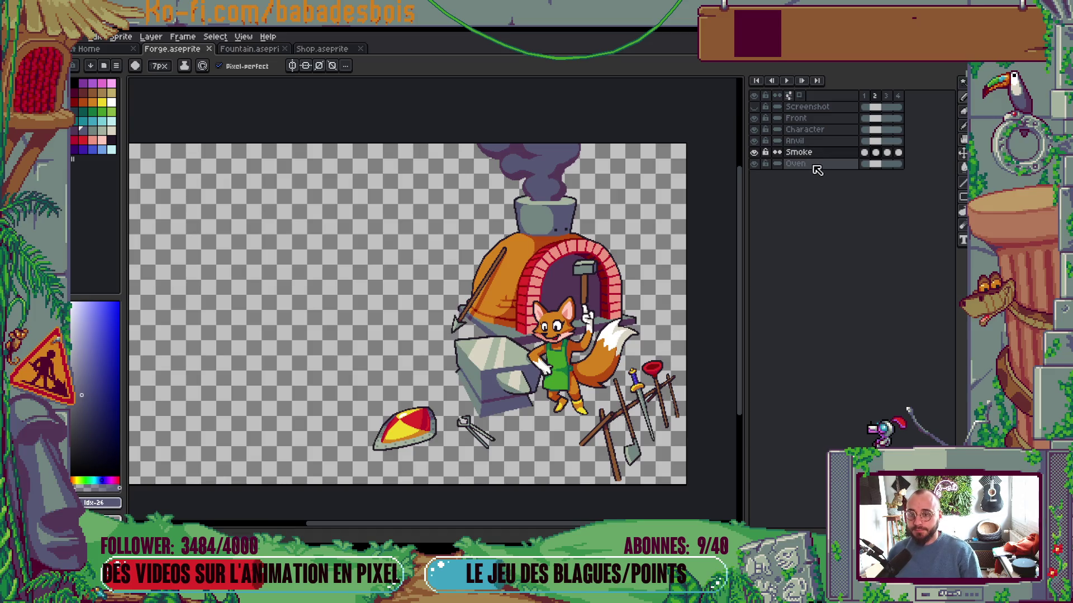
Select the dark oven-arch interior with the Magic Wand, then clear the selection
key("w")
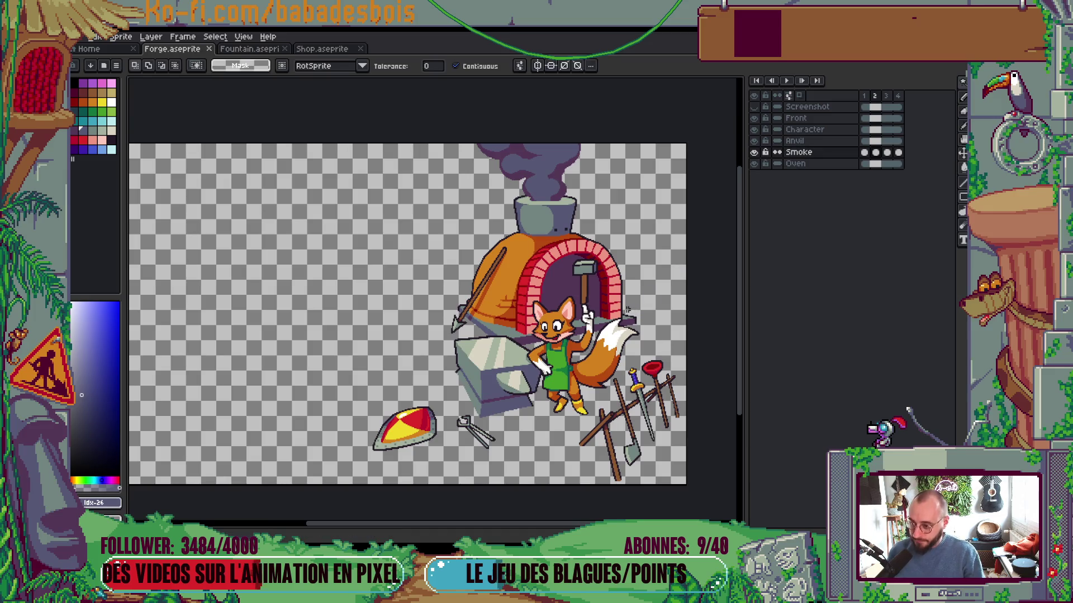
left_click(561, 288)
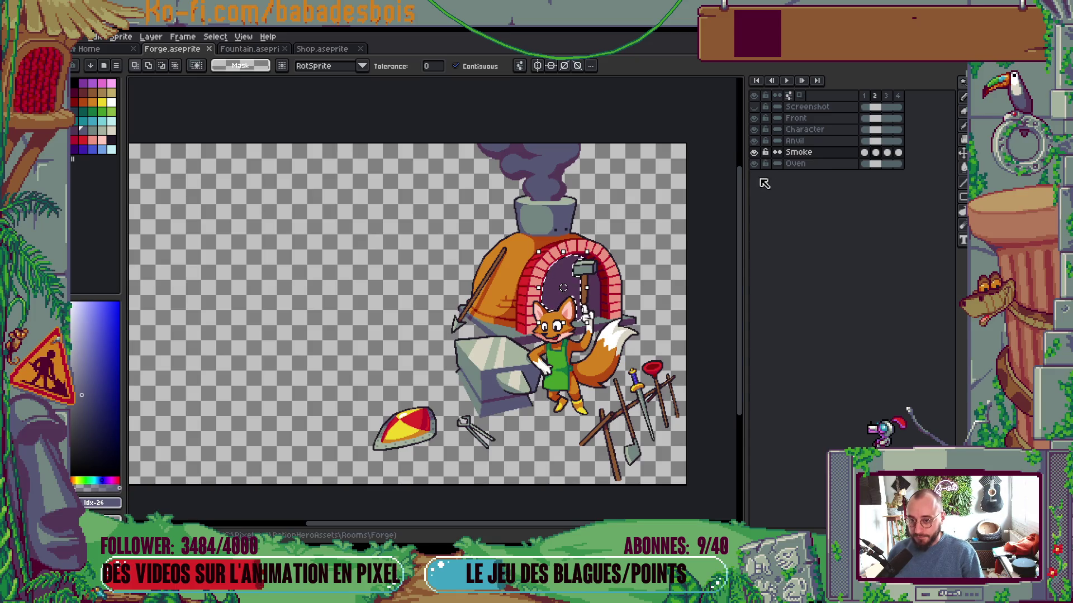
key("ctrl+d")
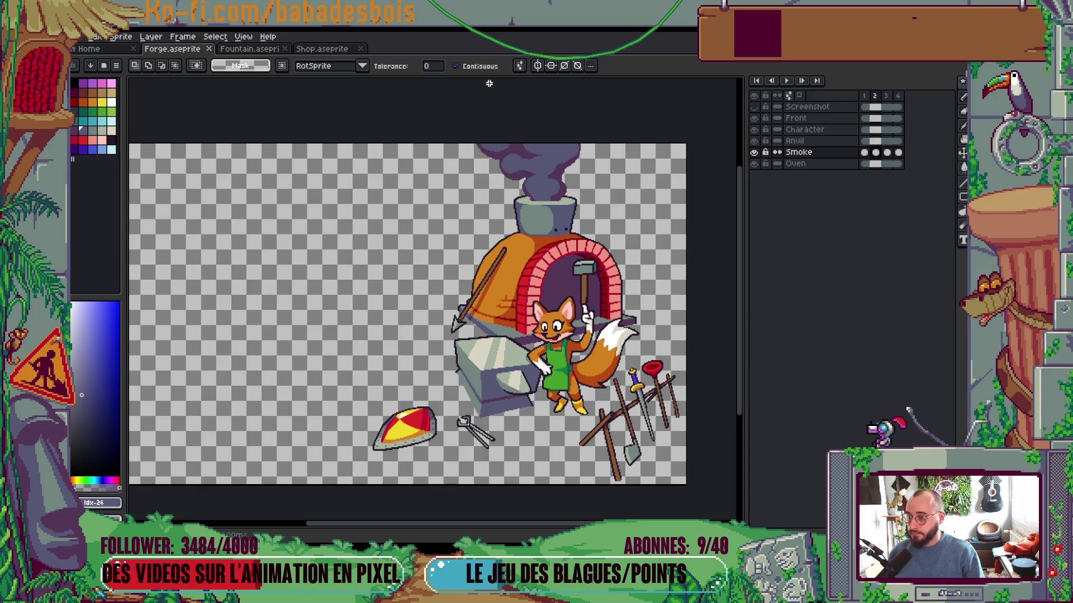
left_click(519, 66)
left_click(559, 96)
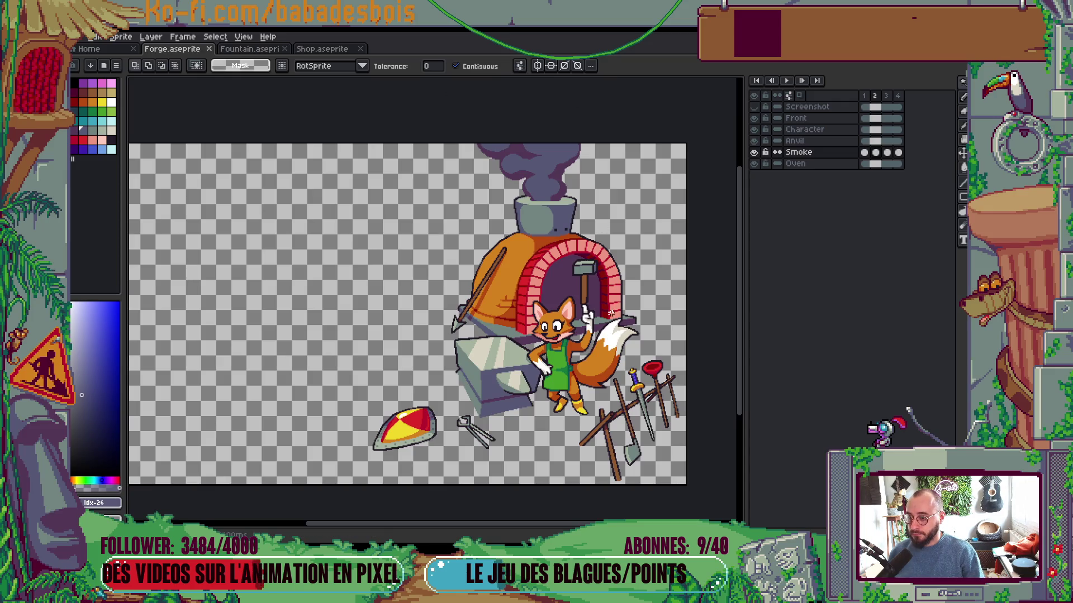
left_click(870, 164)
left_click(569, 290)
key("ctrl+d")
left_click(539, 297)
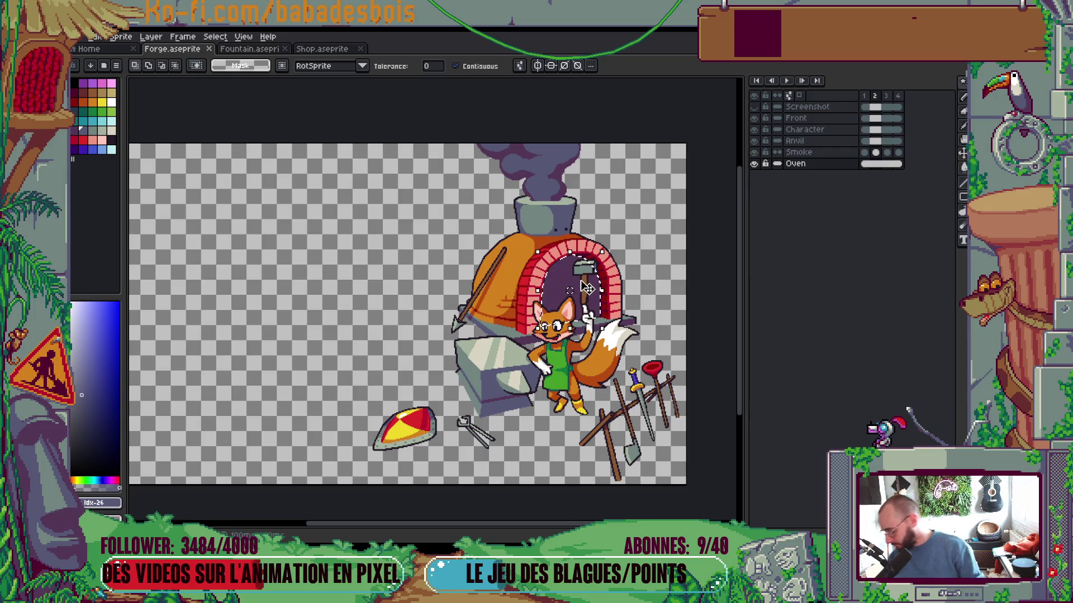
key("Delete")
Add a new layer above Oven and rename it 'OvenBackground'
right_click(830, 167)
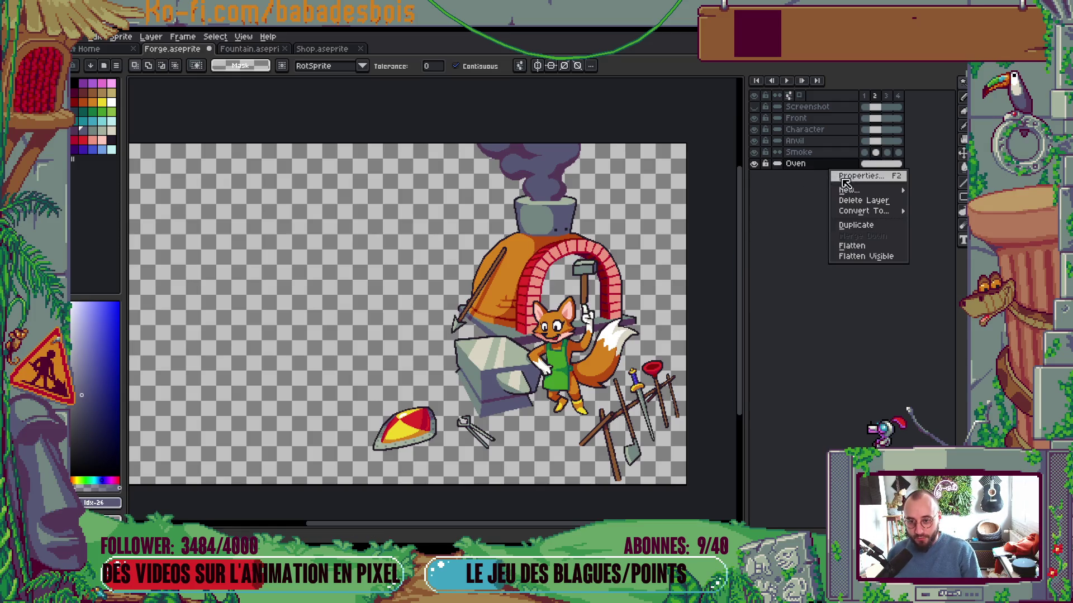
mouse_move(849, 190)
left_click(793, 193)
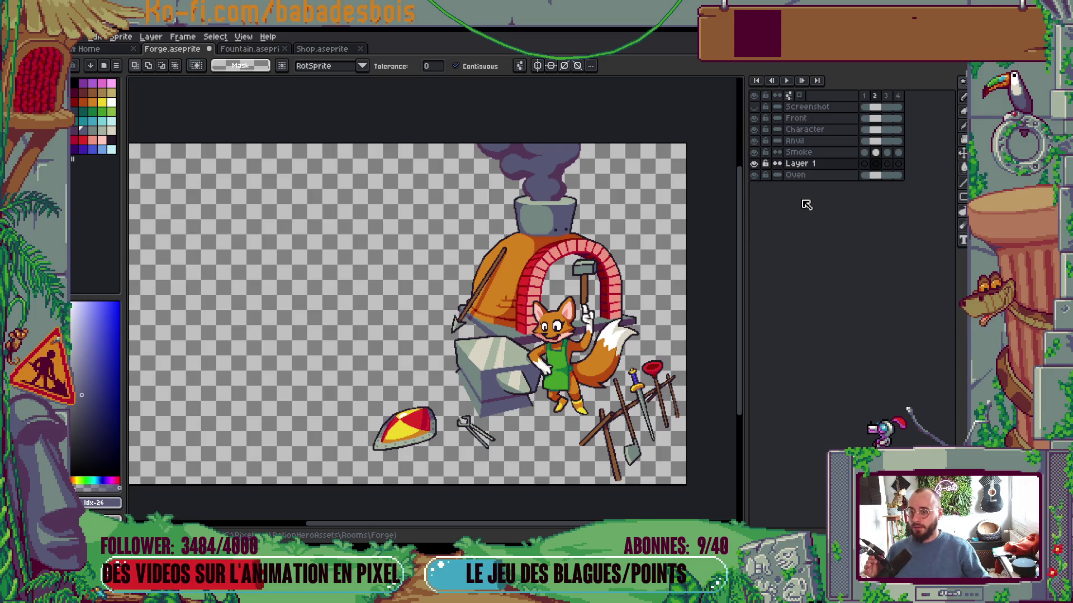
left_click(864, 164)
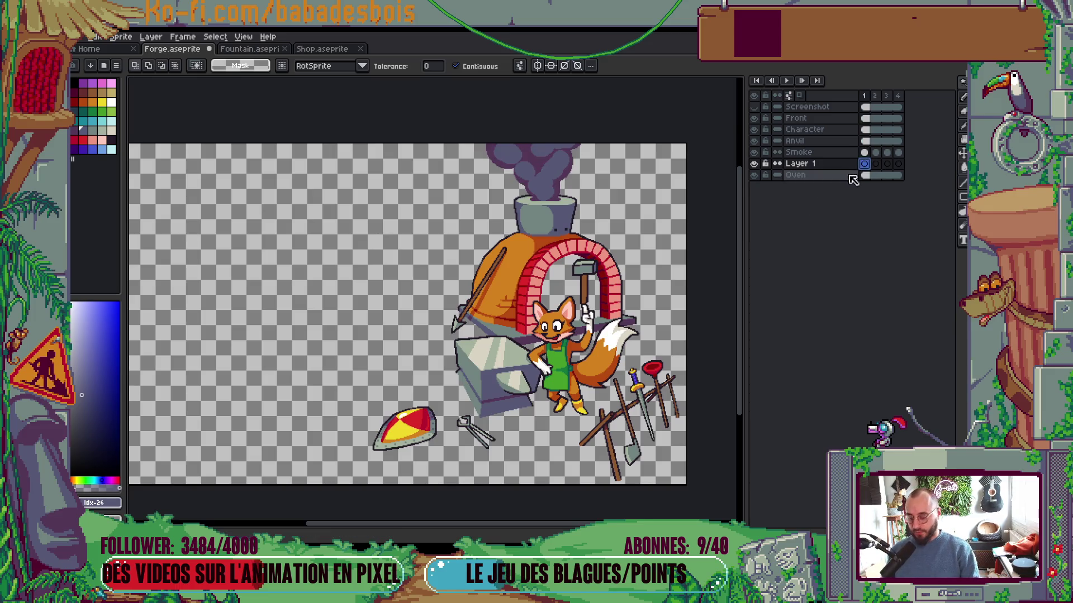
double_click(799, 164)
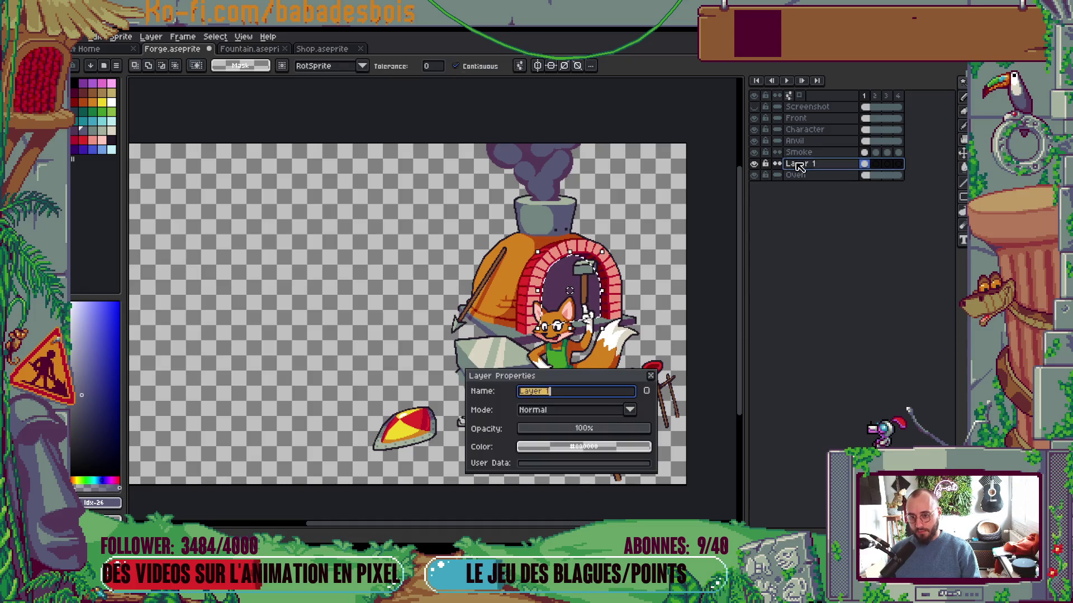
type("Ba")
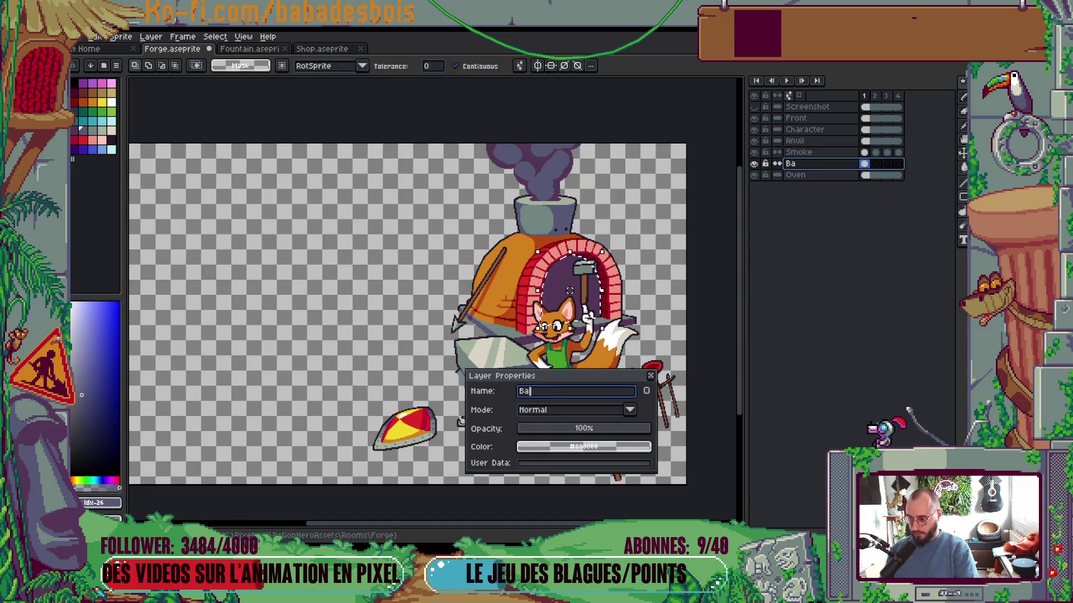
type("ckground")
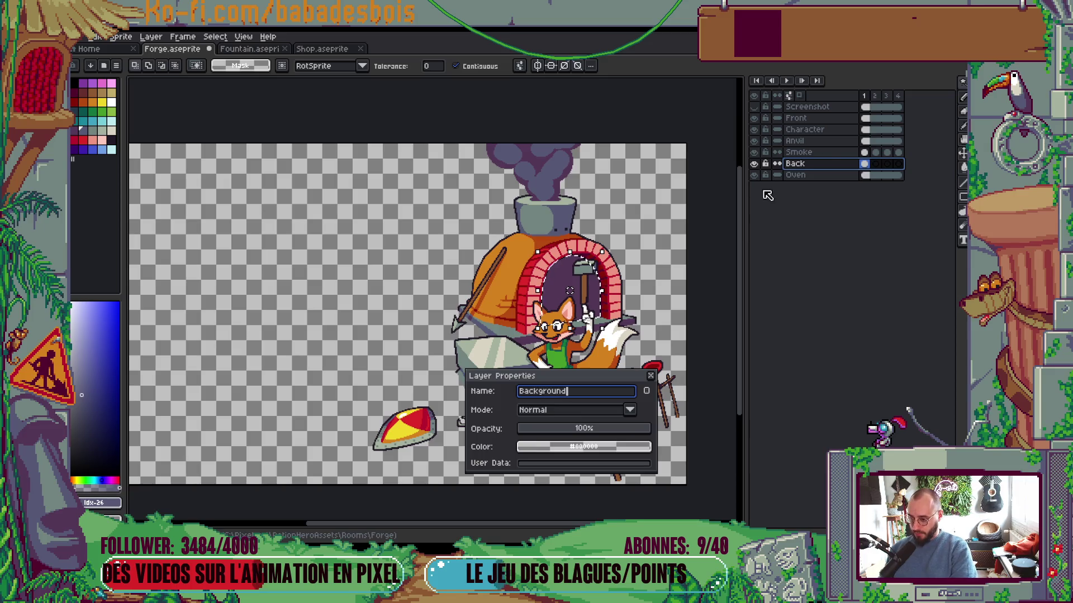
key("Home")
type("Oven")
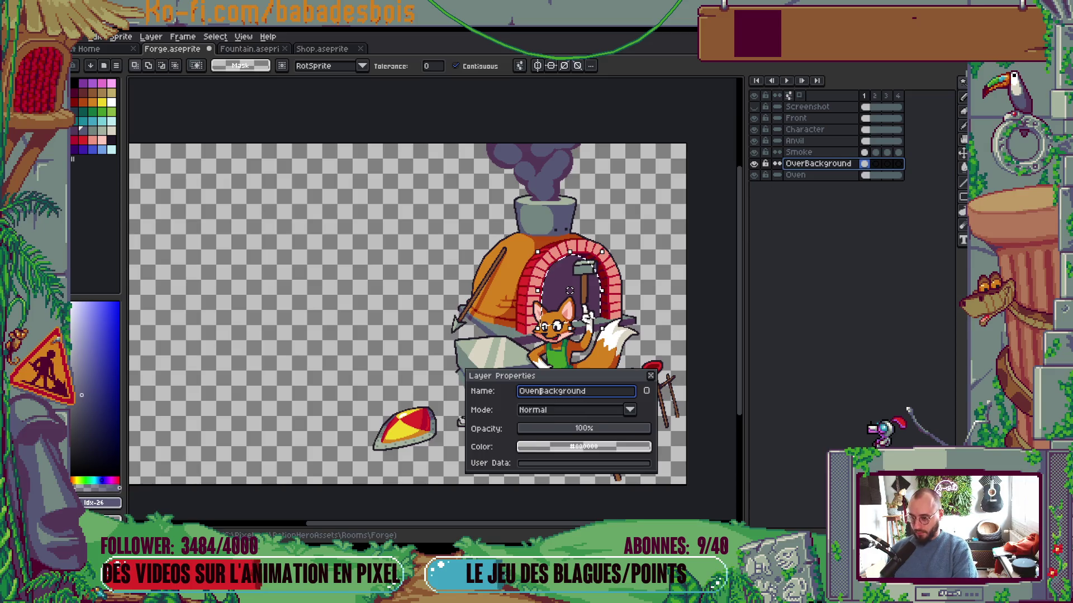
key("Return")
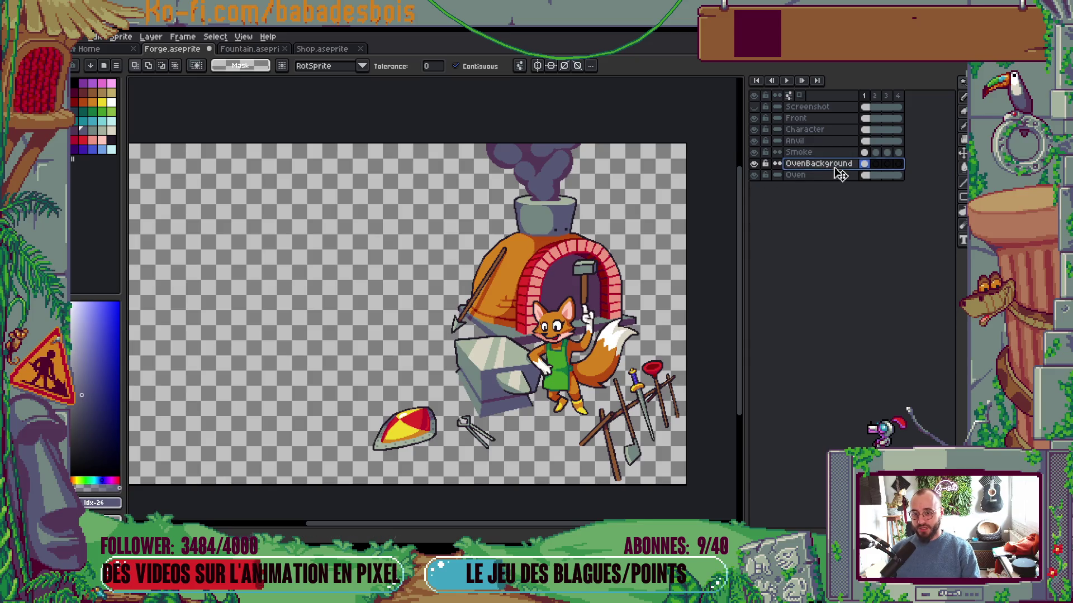
Move OvenBackground below the Oven layer and preview the animation
left_click_drag(838, 173, 838, 180)
left_click_drag(577, 273, 542, 257)
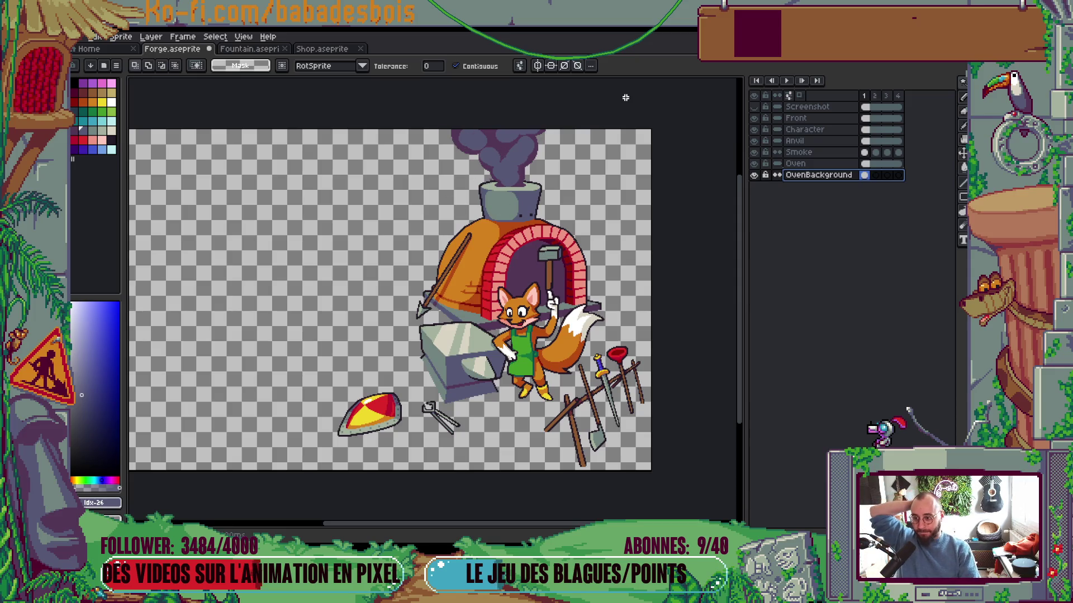
key("Return")
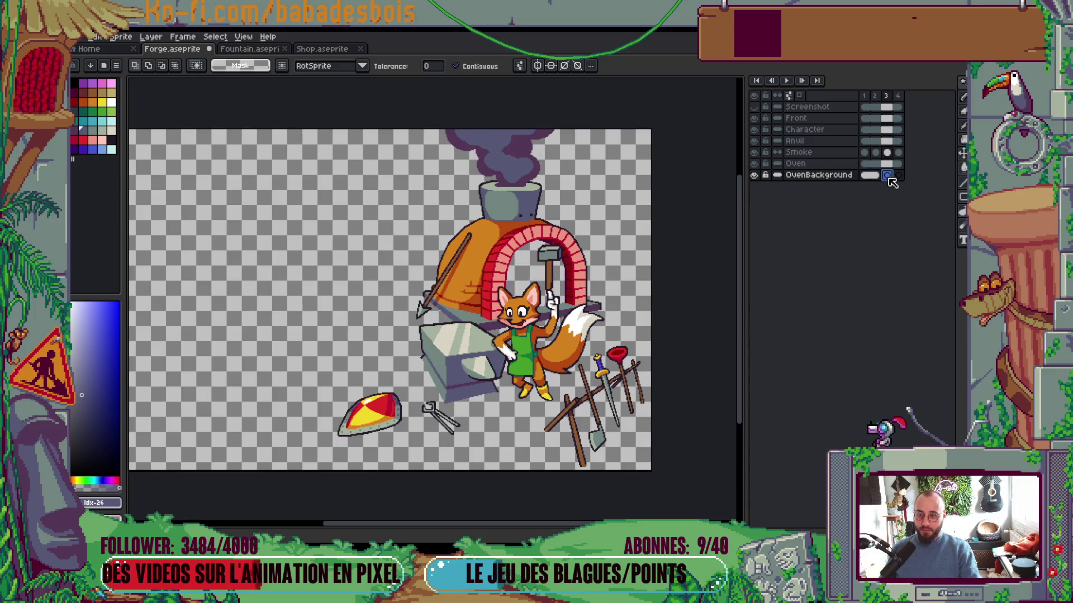
scroll(465, 271, "down", 2)
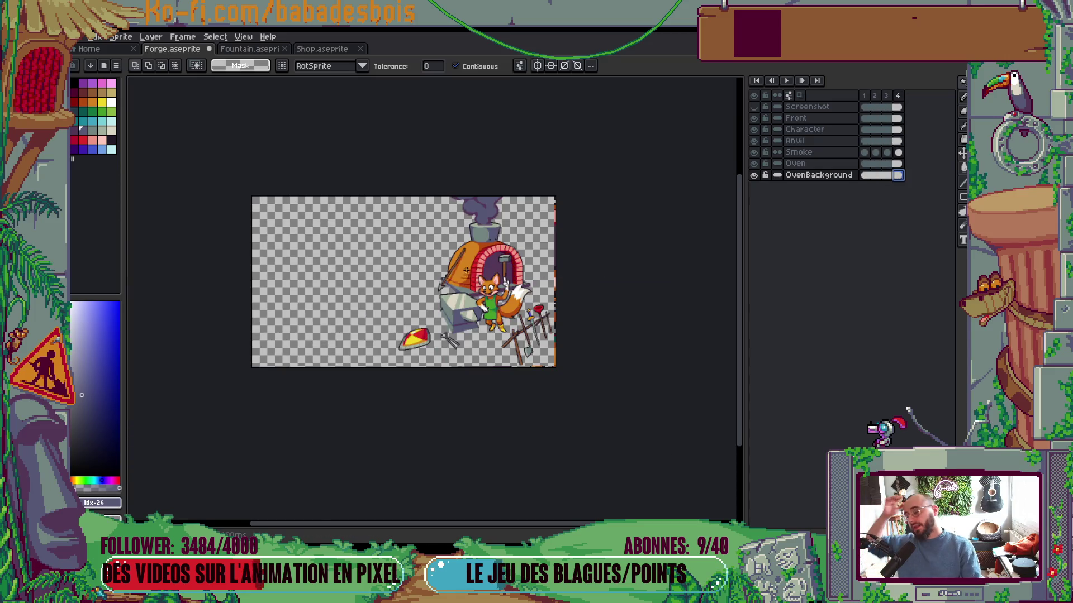
right_click(835, 179)
Add a new empty layer above OvenBackground
mouse_move(855, 196)
left_click(775, 196)
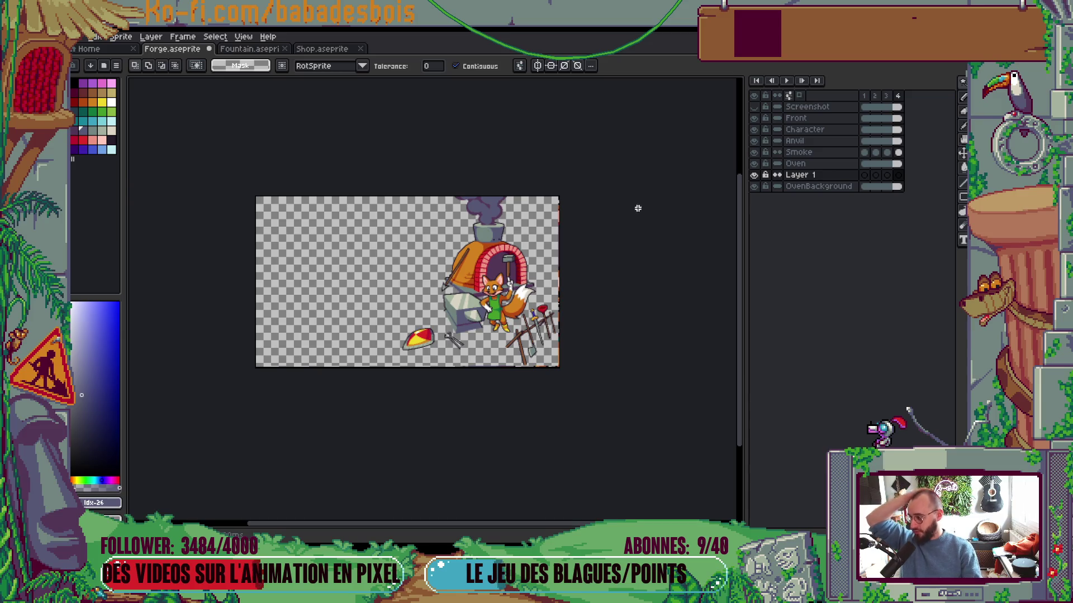
scroll(508, 263, "up", 4)
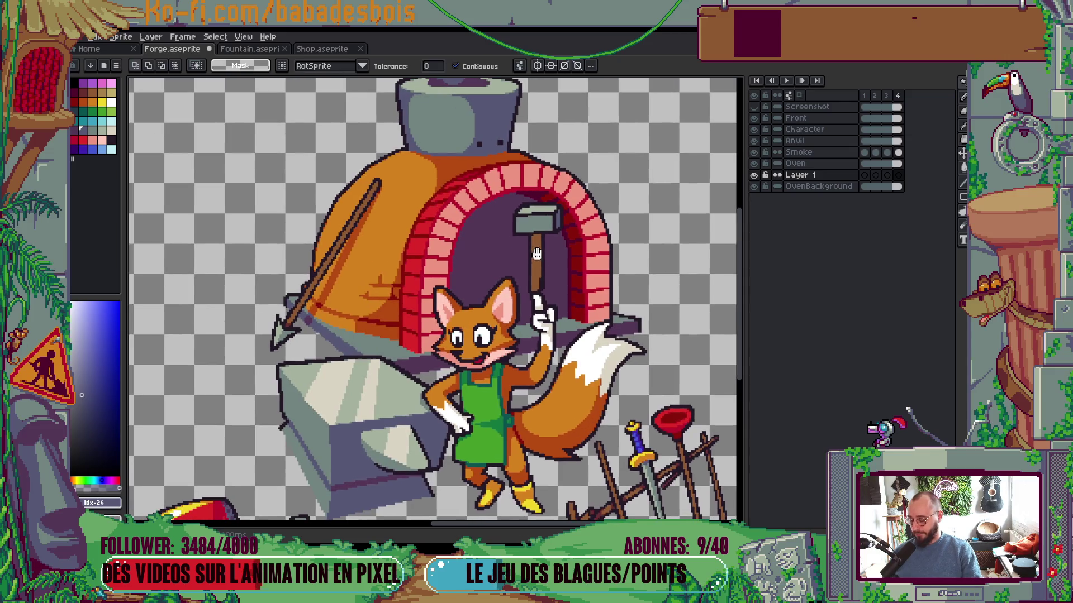
Switch to the pencil, try a lighter purple stroke in the arch, then undo it
key("b")
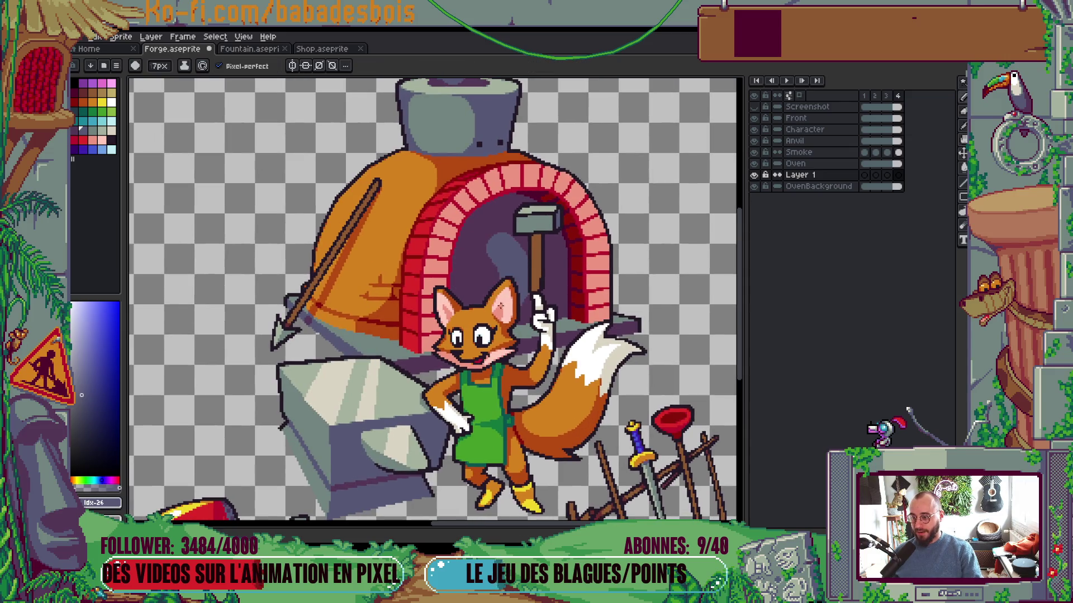
mouse_move(480, 257)
left_mouse_down()
mouse_move(491, 274)
mouse_move(486, 240)
mouse_move(531, 263)
left_mouse_up()
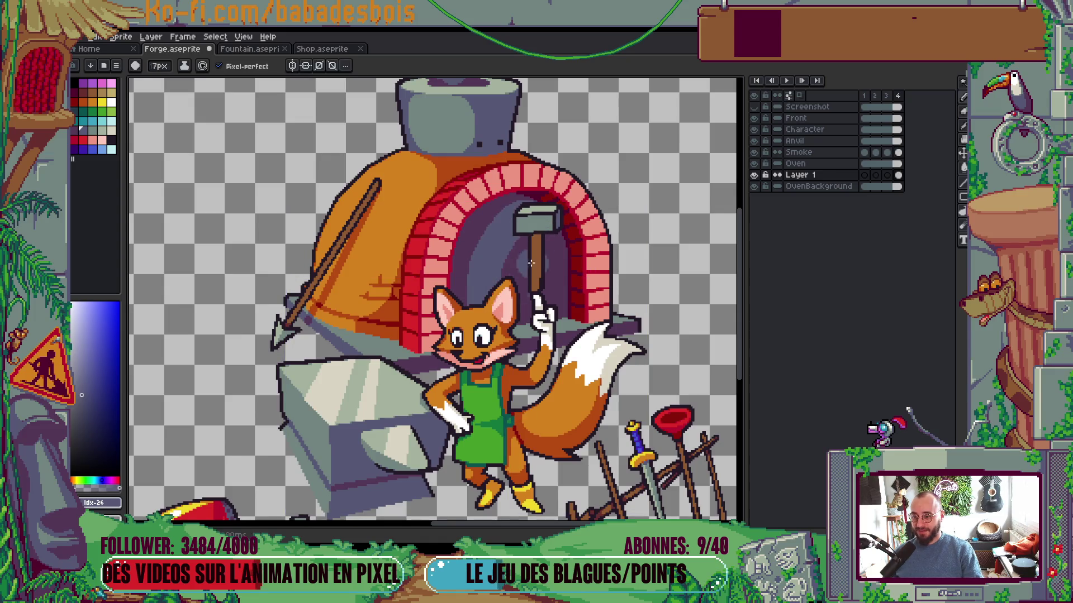
key("ctrl+z")
key("ctrl+y")
key("ctrl+z")
Pick yellow as the drawing colour, shrink the brush to a tiny size, and hide the fox
left_click_drag(608, 215, 661, 217)
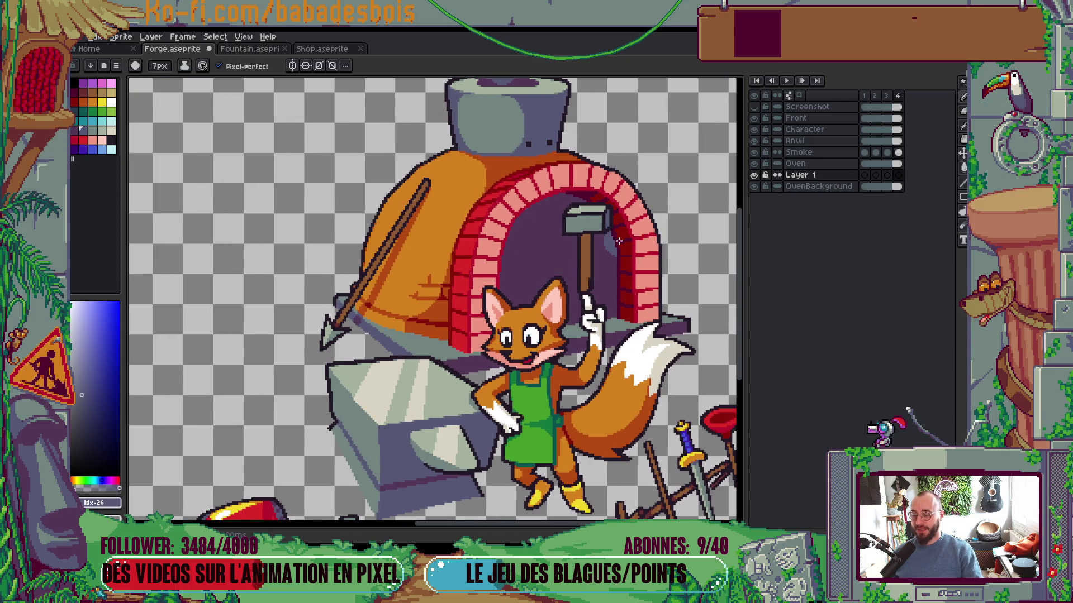
scroll(619, 241, "down", 3)
scroll(619, 241, "up", 1)
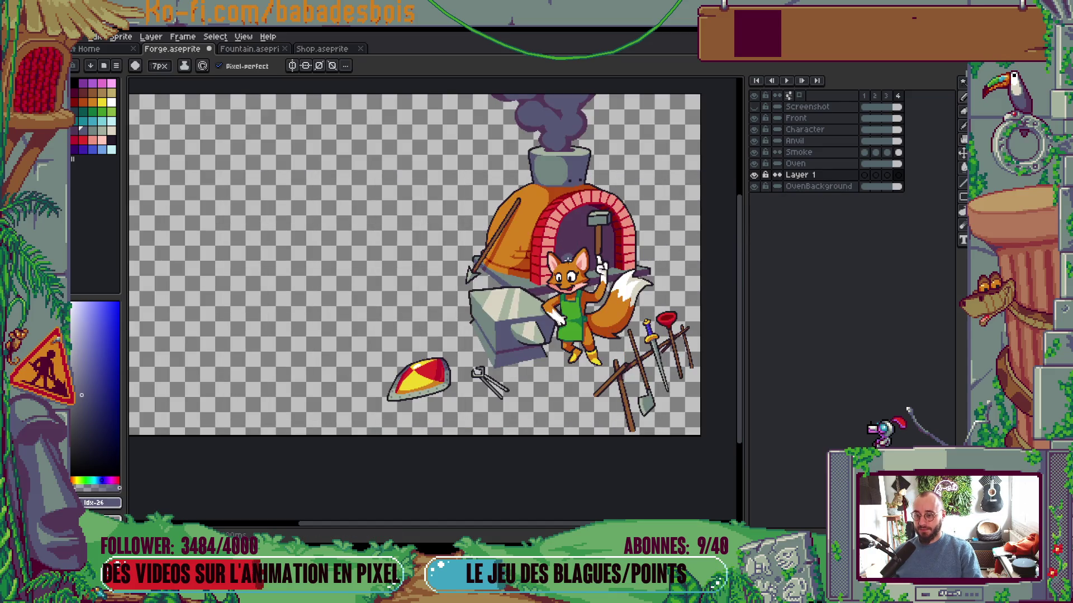
scroll(566, 256, "up", 3)
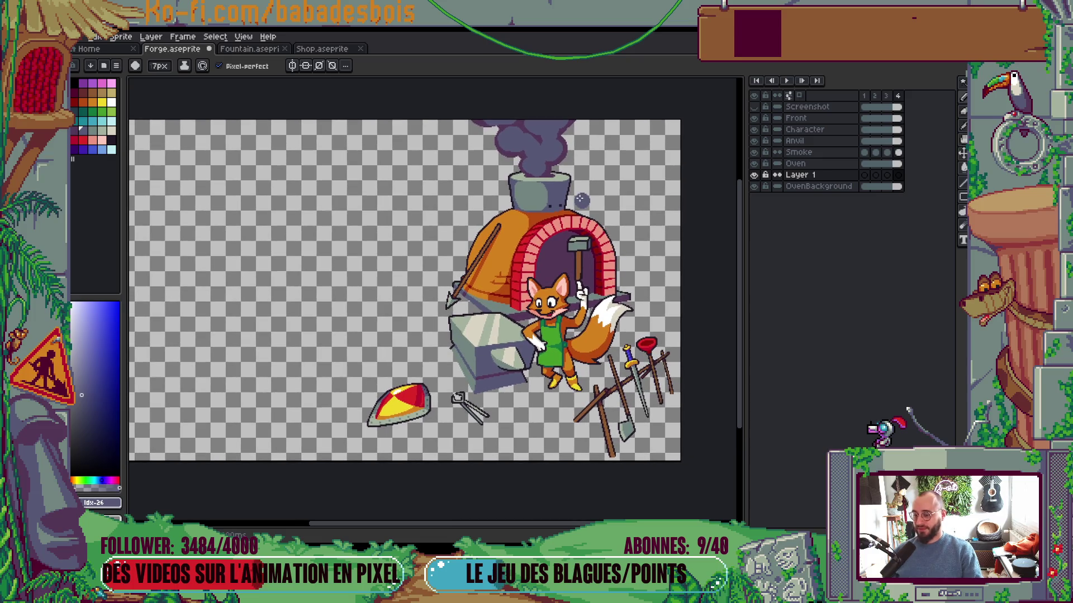
scroll(609, 221, "up", 2)
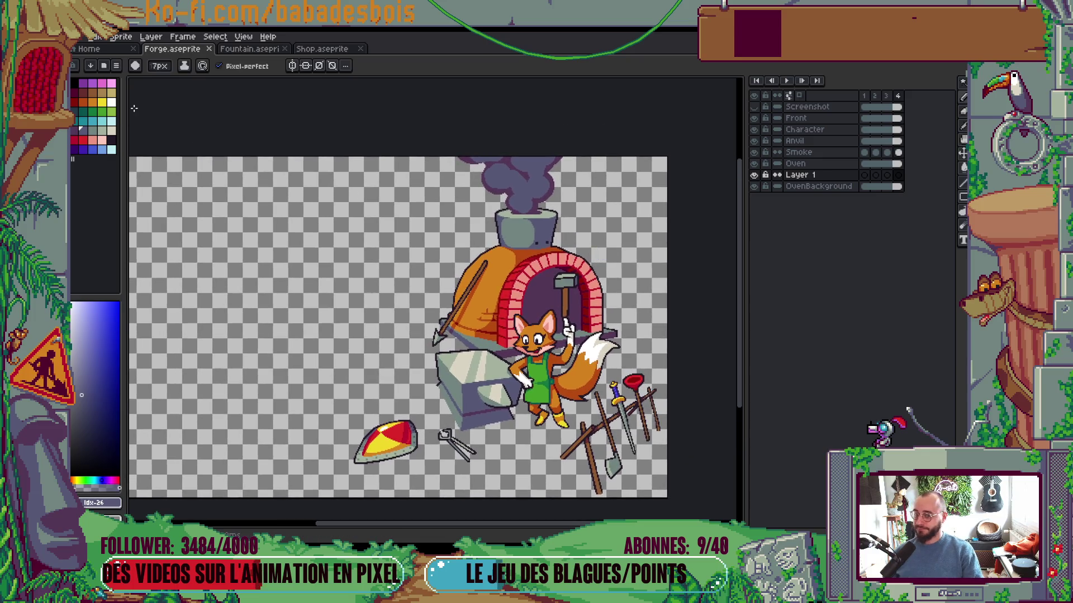
left_click(92, 102)
key("minus")
key("plus")
key("bracketright")
scroll(587, 328, "up", 3)
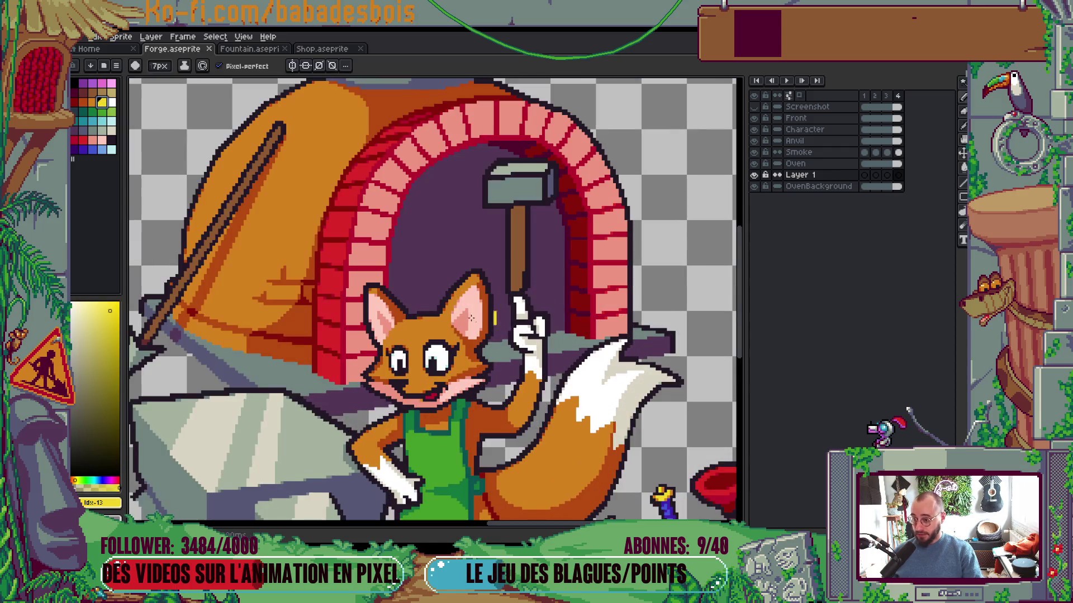
key("minus")
key("minus")
key("minus")
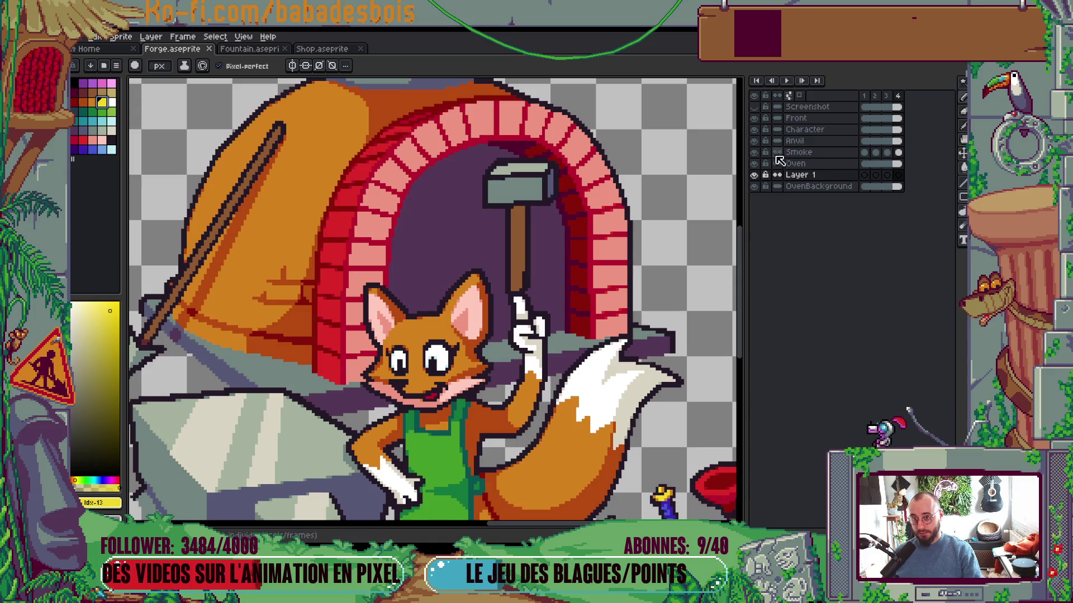
left_click(753, 129)
Paint a yellow flame blob with a pointed tip inside the oven opening
mouse_move(414, 311)
left_mouse_down()
mouse_move(414, 324)
mouse_move(428, 279)
mouse_move(426, 292)
left_mouse_up()
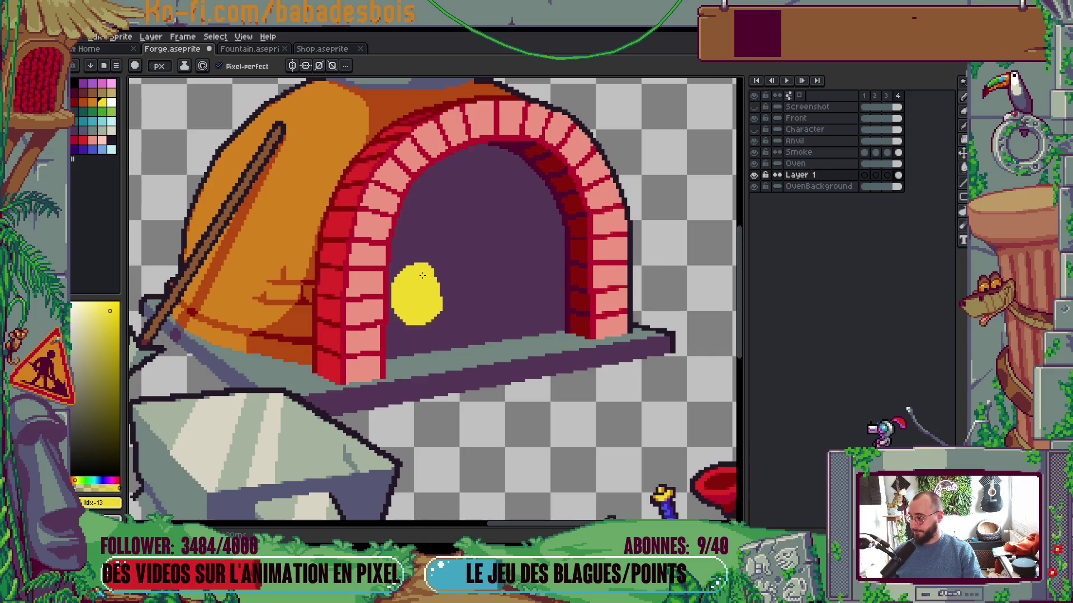
mouse_move(415, 304)
left_mouse_down()
mouse_move(394, 319)
mouse_move(389, 293)
mouse_move(401, 301)
mouse_move(453, 268)
mouse_move(425, 262)
left_mouse_up()
scroll(438, 275, "down", 4)
scroll(391, 296, "up", 5)
mouse_move(356, 317)
left_mouse_down()
mouse_move(343, 341)
mouse_move(386, 302)
mouse_move(340, 327)
left_mouse_up()
scroll(534, 292, "down", 5)
scroll(537, 285, "up", 1)
Hide the OvenBackground layer, jump to frame 4, and select frames 1–4
left_click(550, 276, "ctrl")
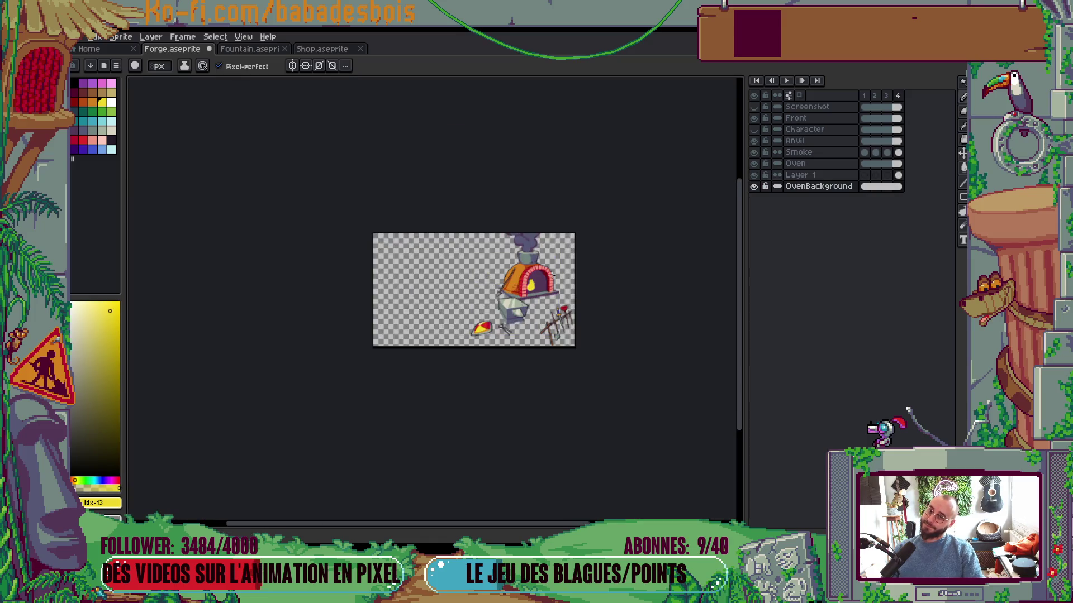
left_click(534, 296, "ctrl")
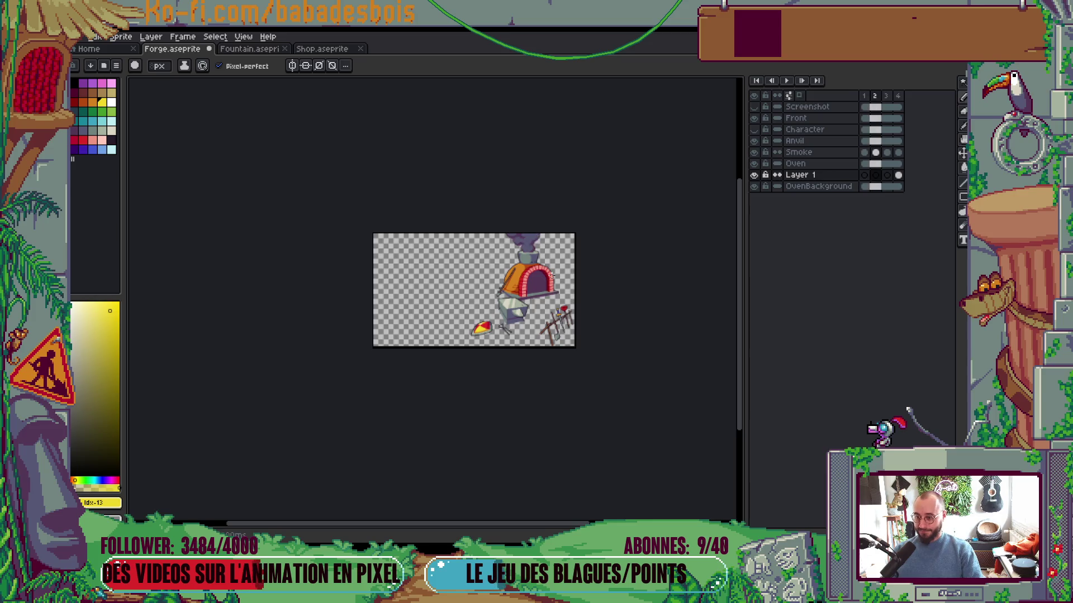
scroll(534, 296, "up", 5)
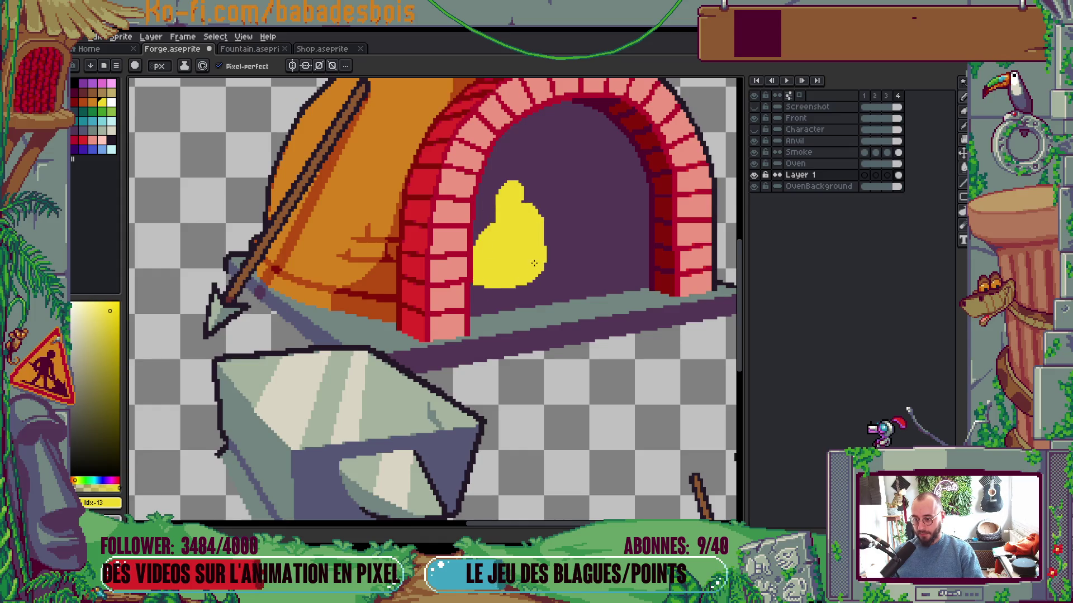
scroll(534, 262, "down", 6)
scroll(582, 208, "up", 1)
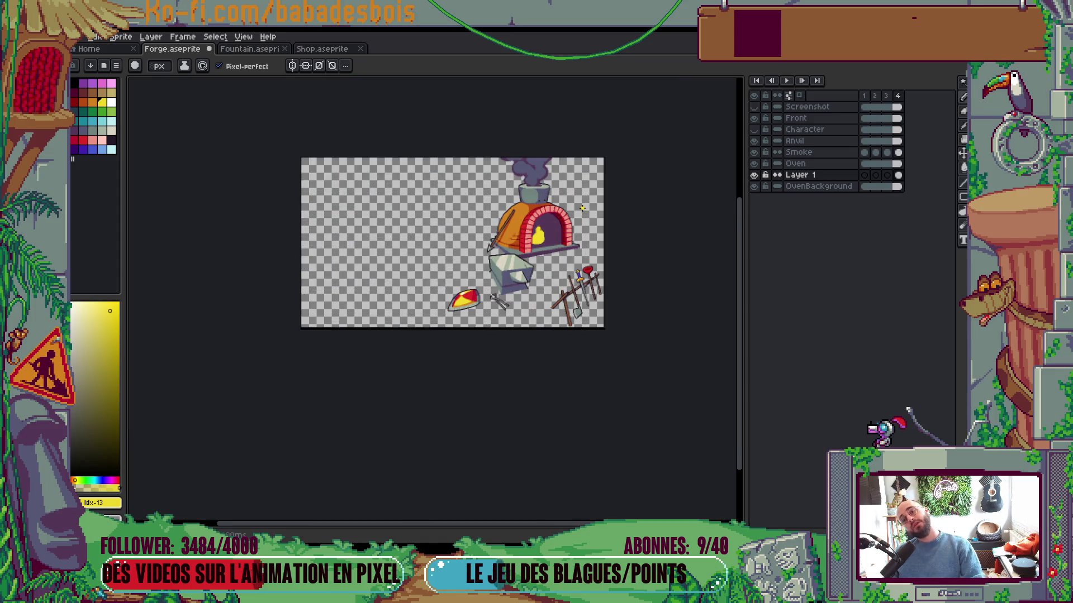
scroll(545, 235, "up", 5)
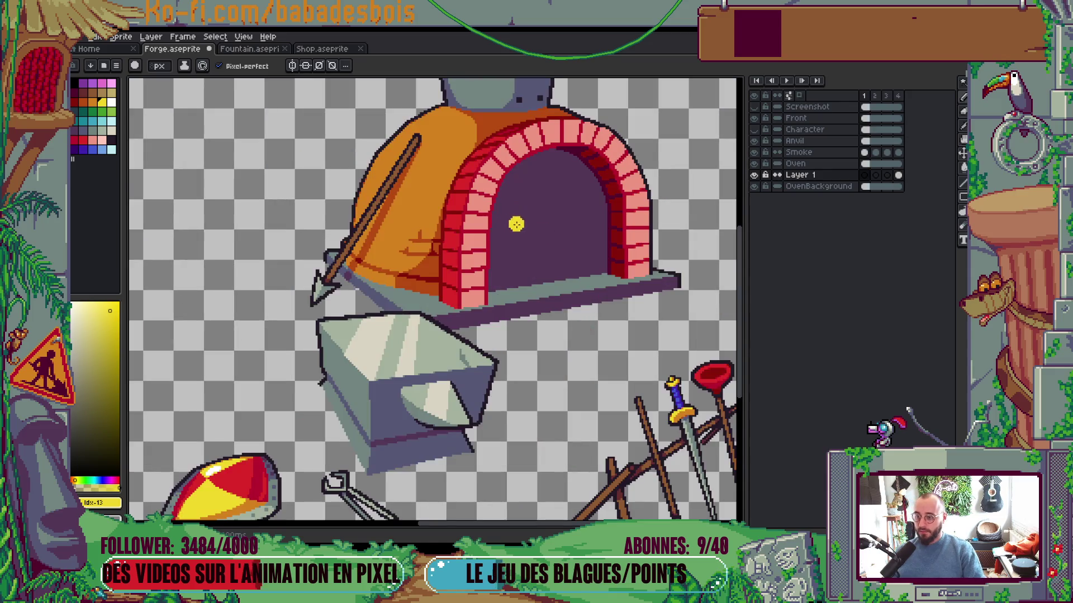
left_click(755, 186)
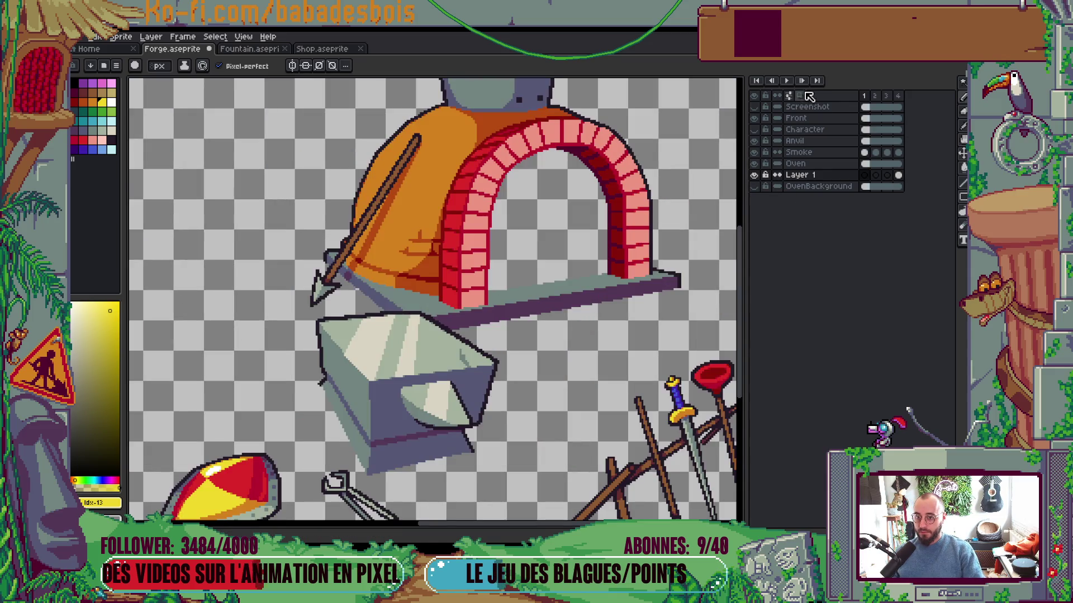
key("Left")
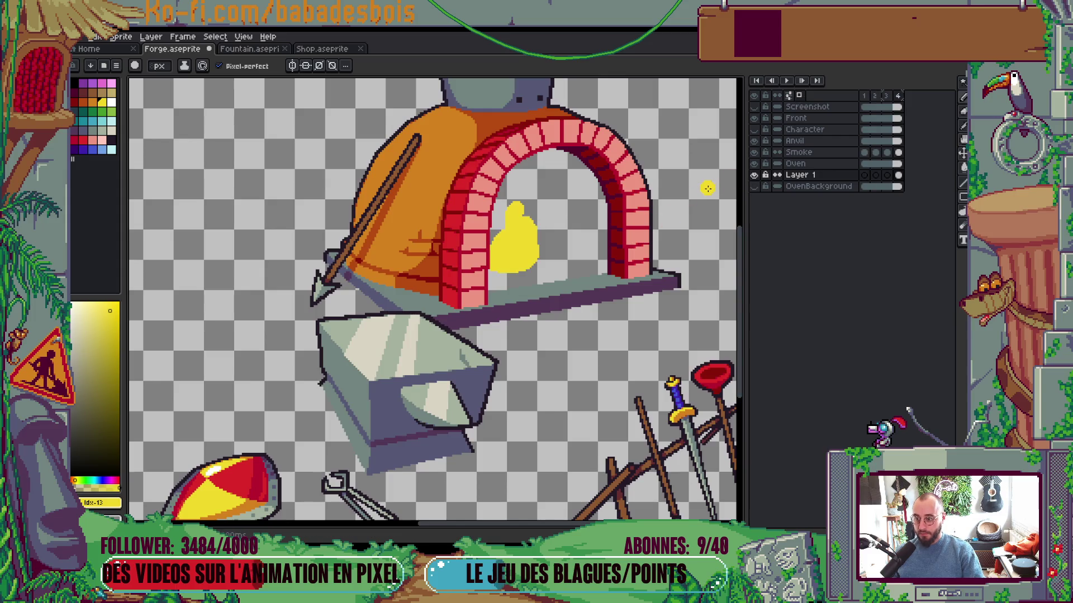
left_click_drag(863, 96, 898, 96)
Create a new tag named Loop spanning frames 1–4
right_click(904, 100)
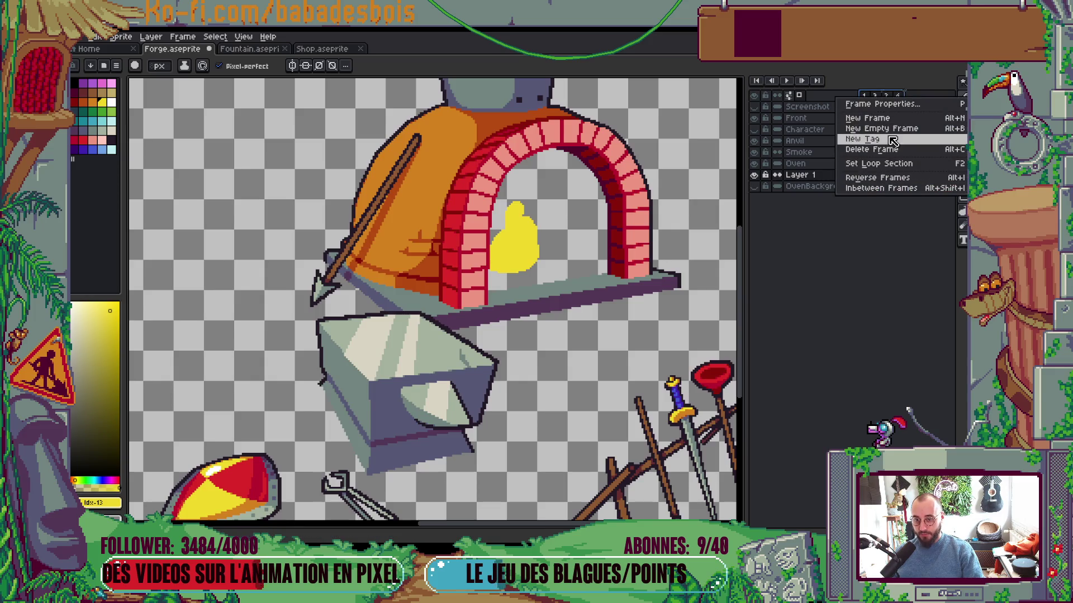
left_click(863, 139)
type("op")
key("Return")
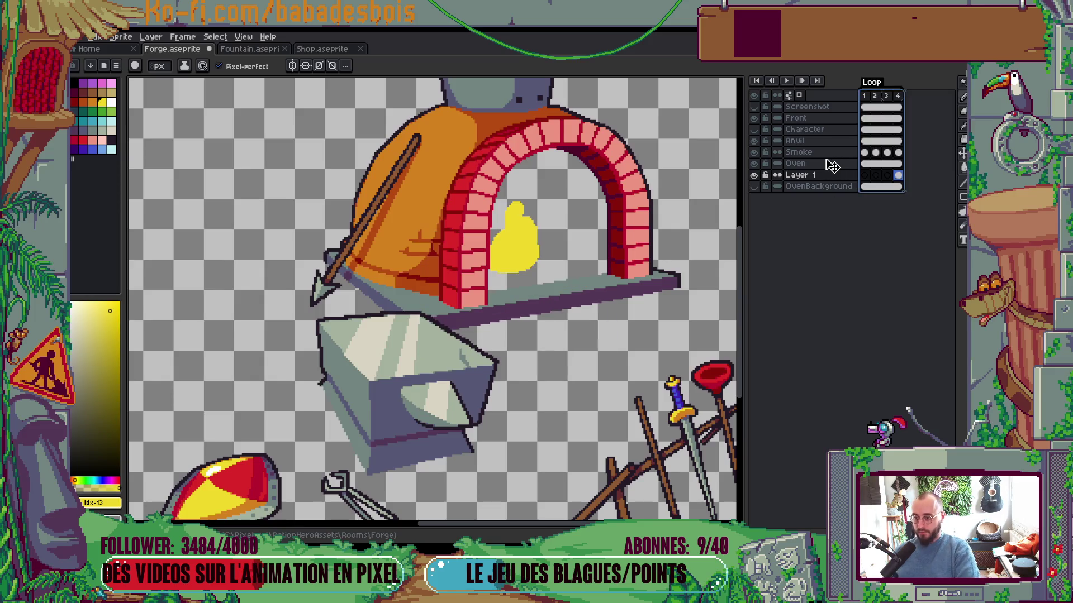
Compare frame 1 against frame 4's flame, then paint a yellow stroke on frame 1
key("Home")
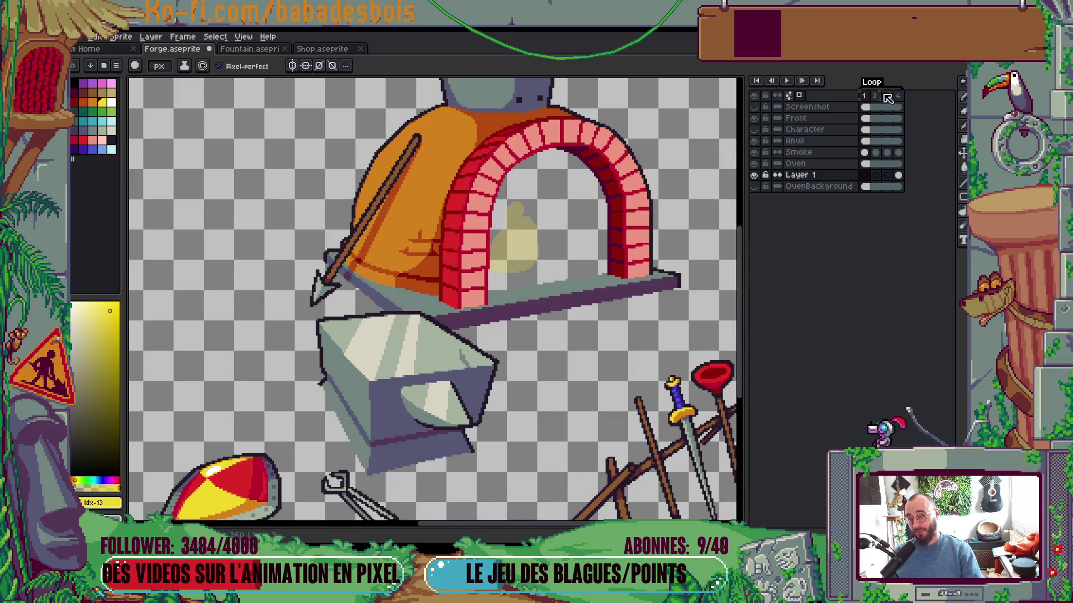
left_click(900, 98)
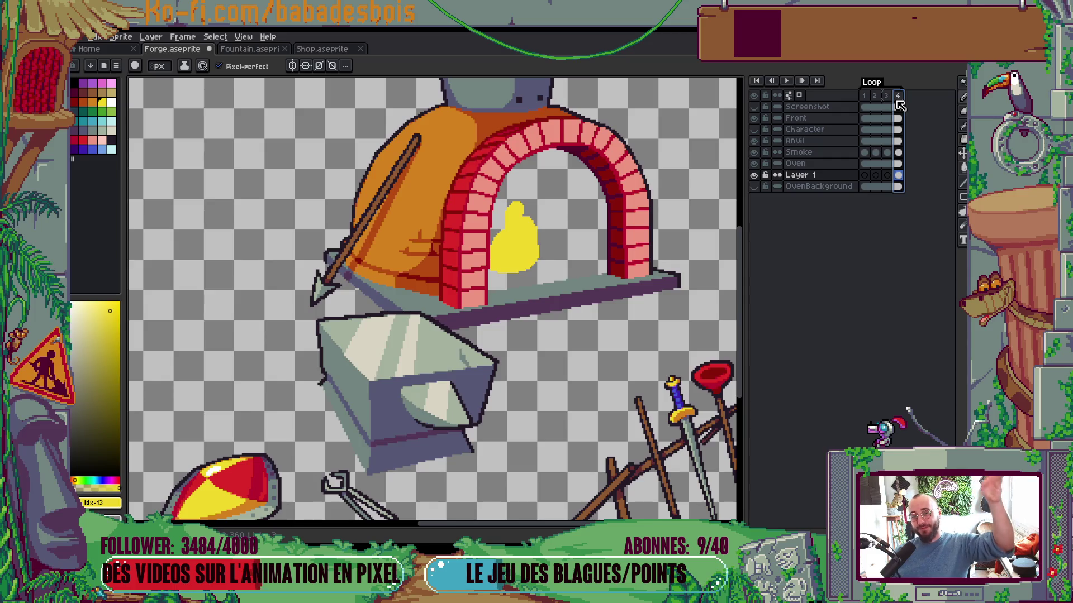
key("Right")
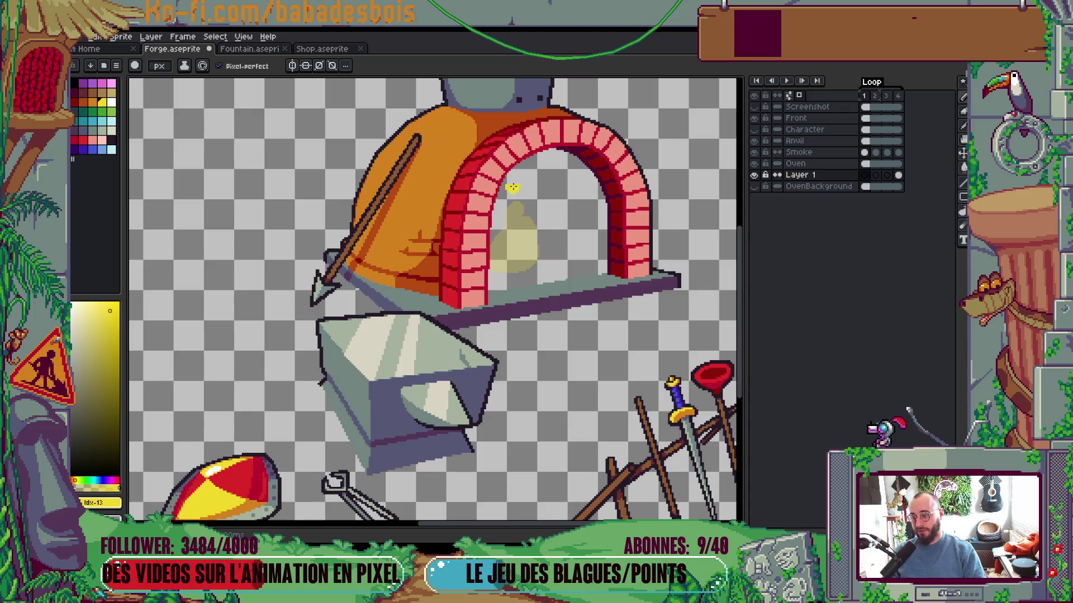
scroll(544, 283, "up", 2)
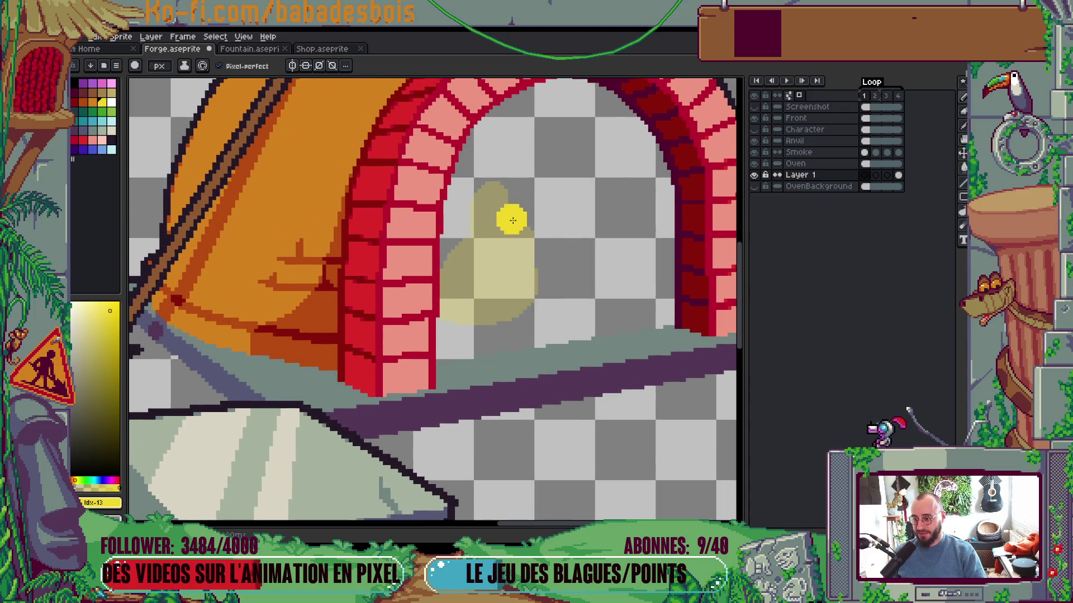
mouse_move(474, 199)
left_mouse_down()
mouse_move(479, 179)
mouse_move(511, 313)
mouse_move(480, 263)
mouse_move(466, 310)
mouse_move(484, 330)
left_mouse_up()
Add yellow along the left edge of frame 1's flame
left_click_drag(453, 229, 447, 299)
scroll(602, 223, "down", 3)
scroll(602, 223, "up", 1)
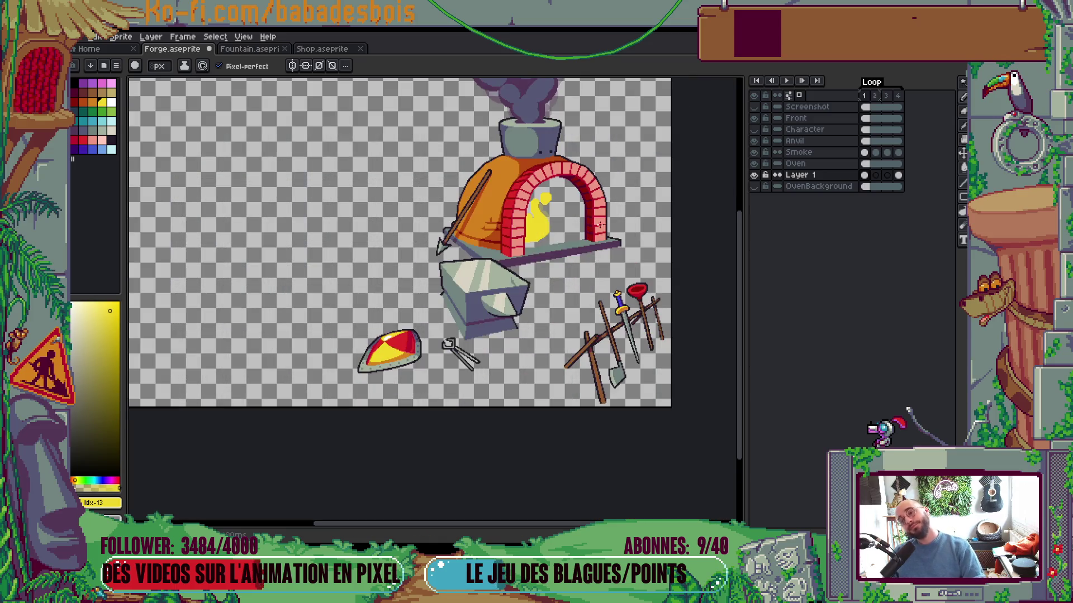
On frame 2, paint a spark, a vertical stroke and a broad curved yellow flame body
key("Right")
scroll(545, 212, "up", 3)
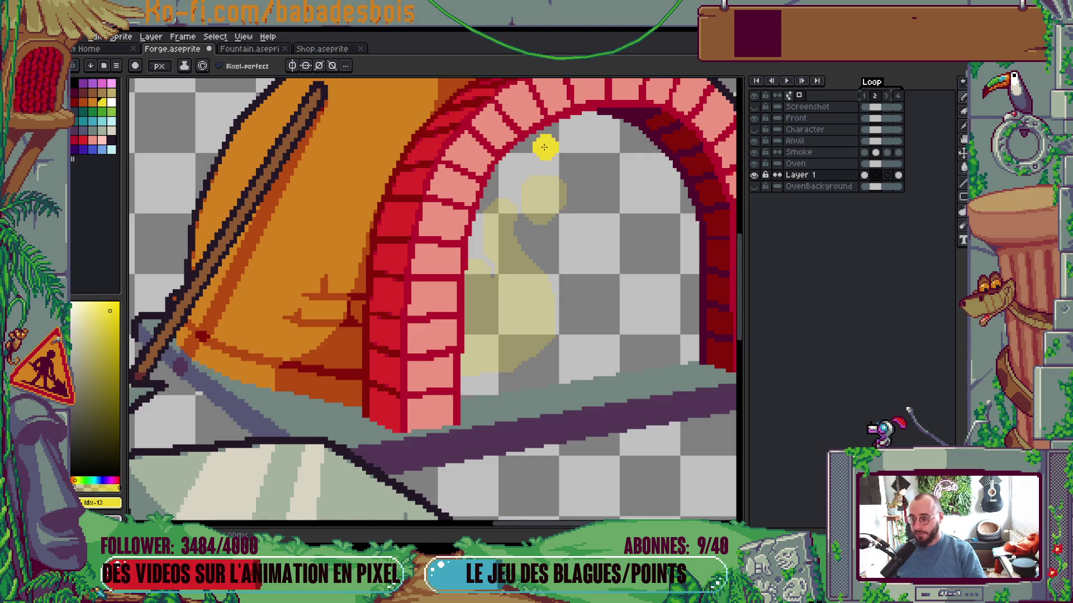
left_click(551, 153)
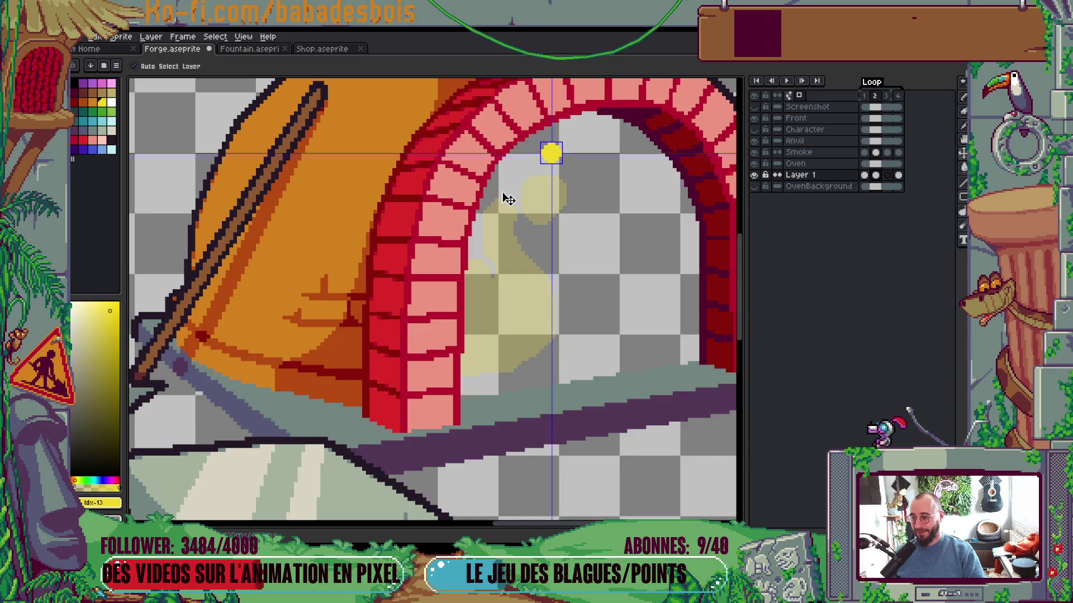
left_click_drag(502, 191, 500, 221)
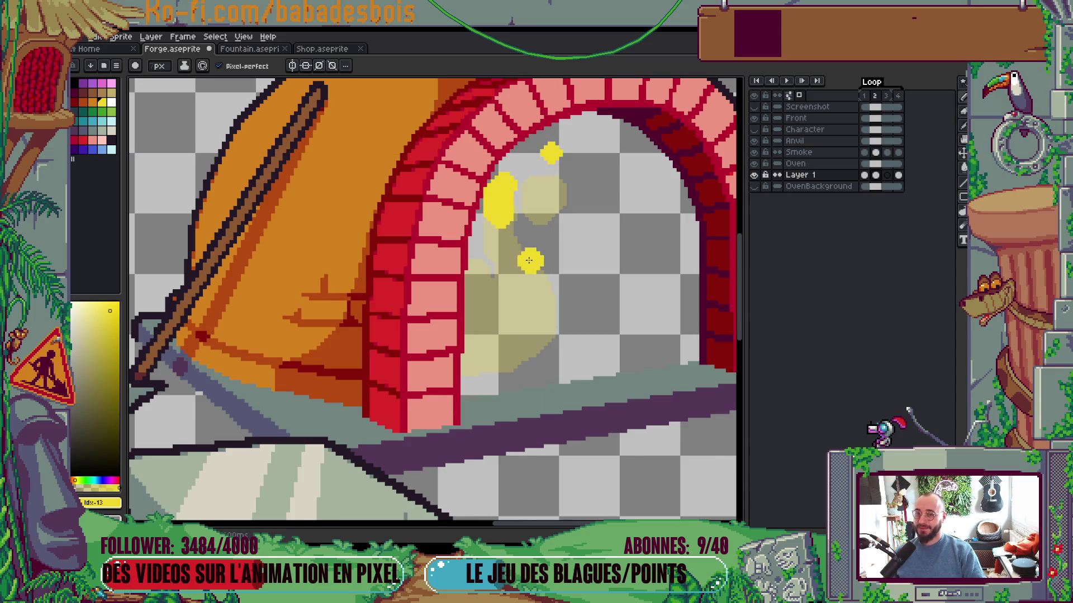
mouse_move(514, 269)
left_mouse_down()
mouse_move(525, 335)
mouse_move(516, 344)
mouse_move(510, 323)
left_mouse_up()
scroll(510, 323, "down", 3)
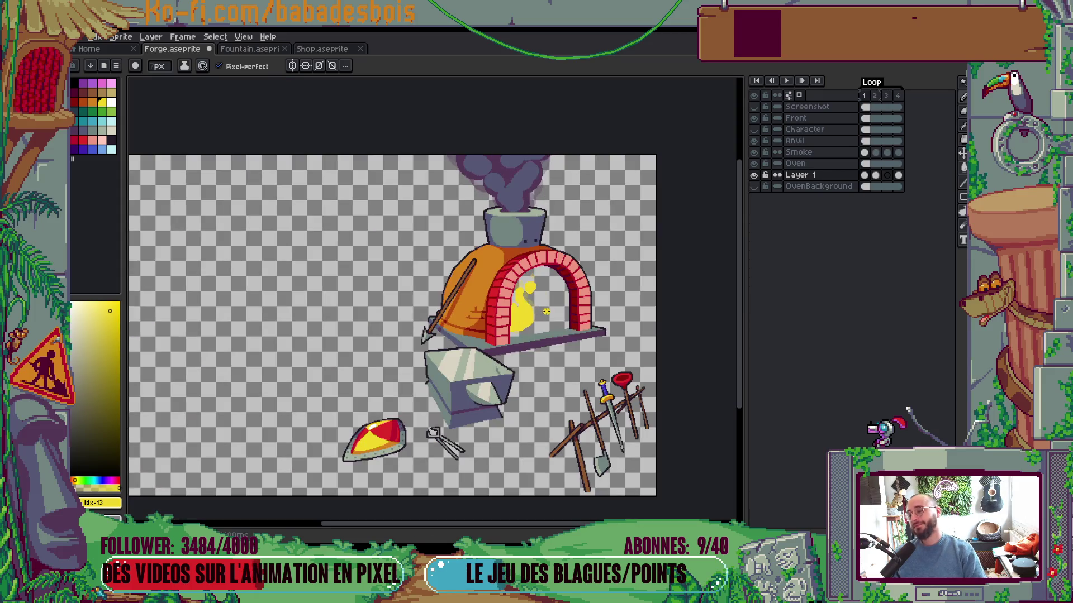
scroll(541, 319, "up", 3)
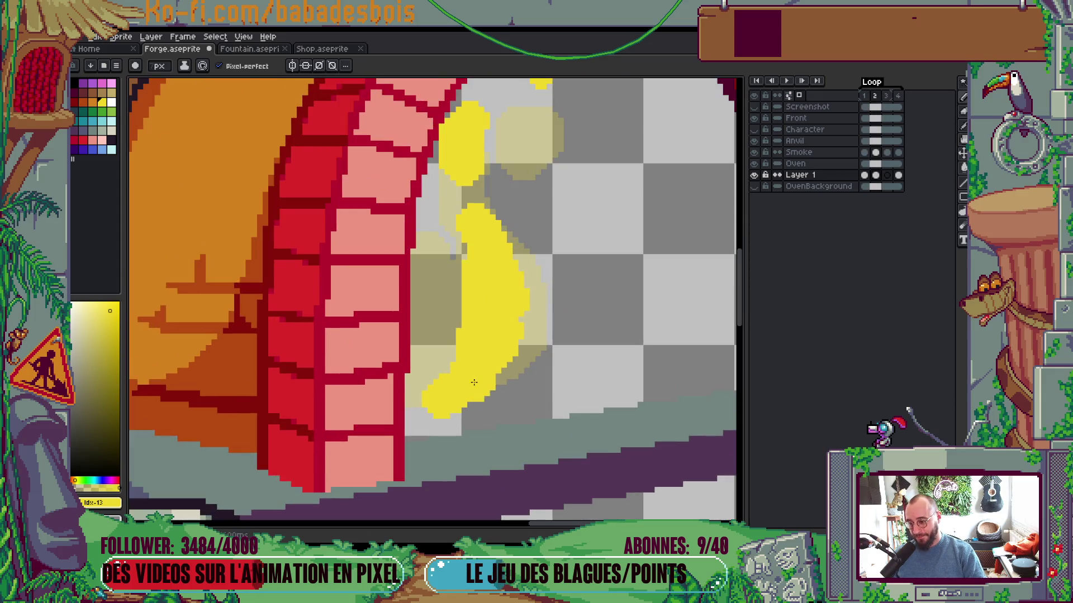
mouse_move(501, 324)
left_mouse_down()
mouse_move(441, 397)
mouse_move(422, 369)
mouse_move(430, 312)
mouse_move(464, 326)
left_mouse_up()
Play the animation to check the flame
key("Return")
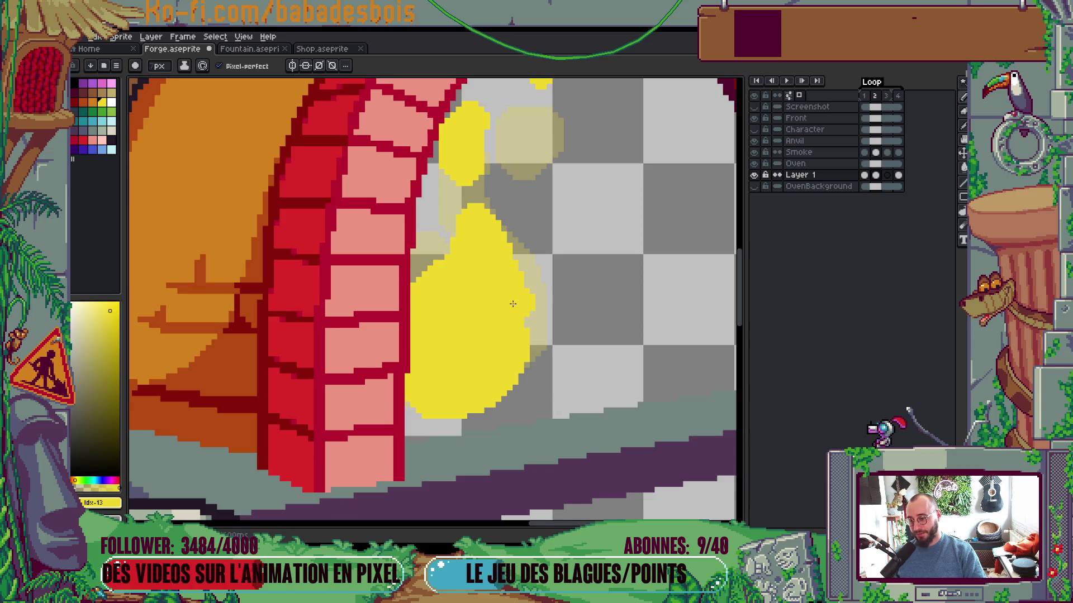
scroll(521, 287, "down", 3)
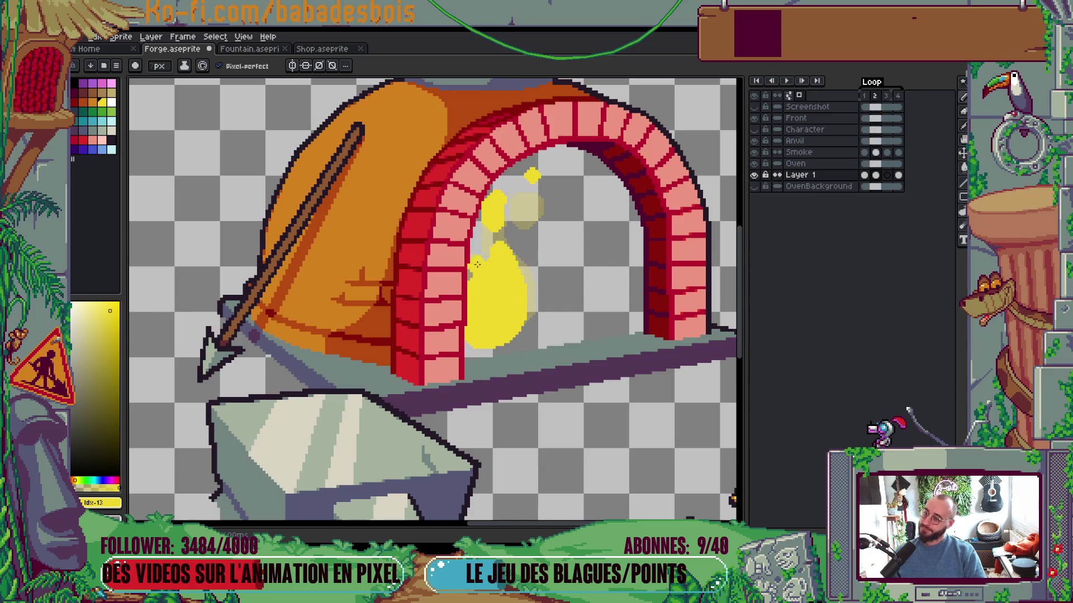
scroll(481, 268, "up", 1)
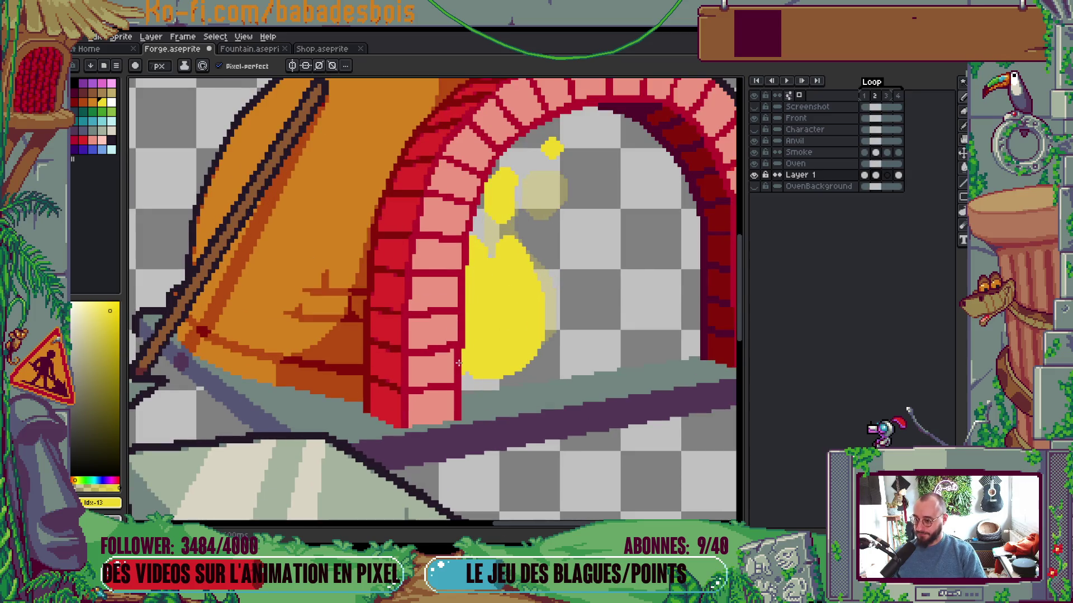
scroll(557, 294, "down", 4)
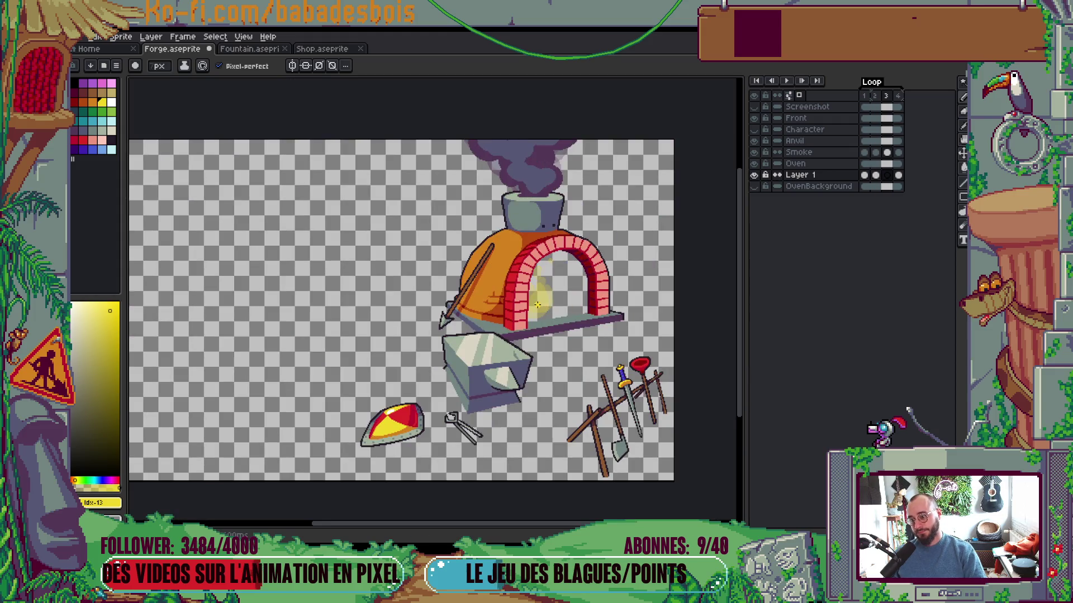
scroll(538, 296, "up", 3)
Fill out frame 3's flame with curved yellow strokes and play the animation
mouse_move(531, 202)
left_mouse_down()
mouse_move(520, 279)
mouse_move(561, 308)
mouse_move(567, 291)
mouse_move(526, 336)
left_mouse_up()
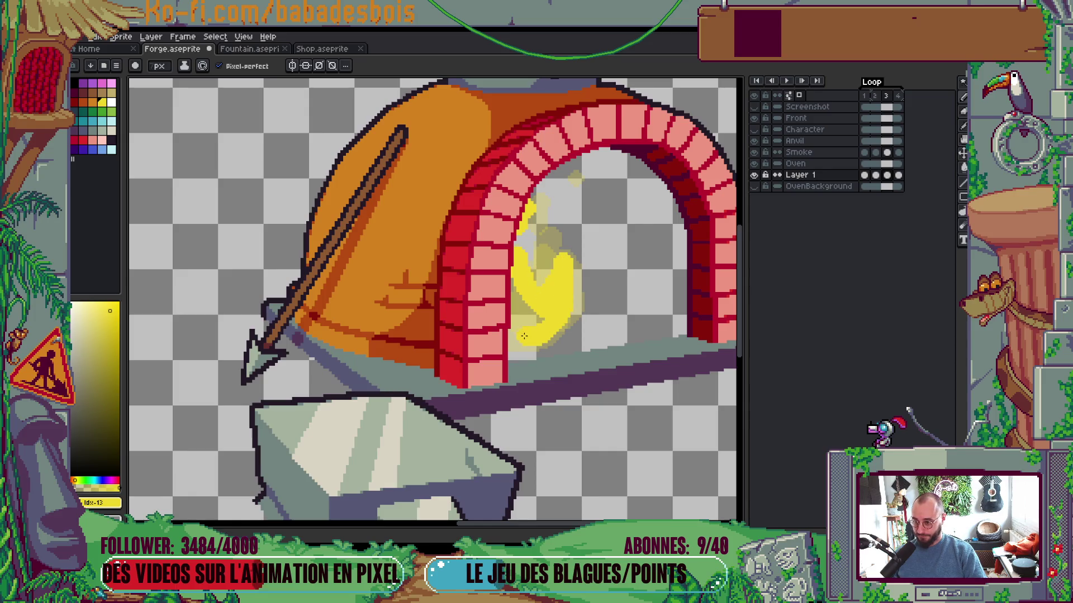
left_click_drag(510, 277, 516, 321)
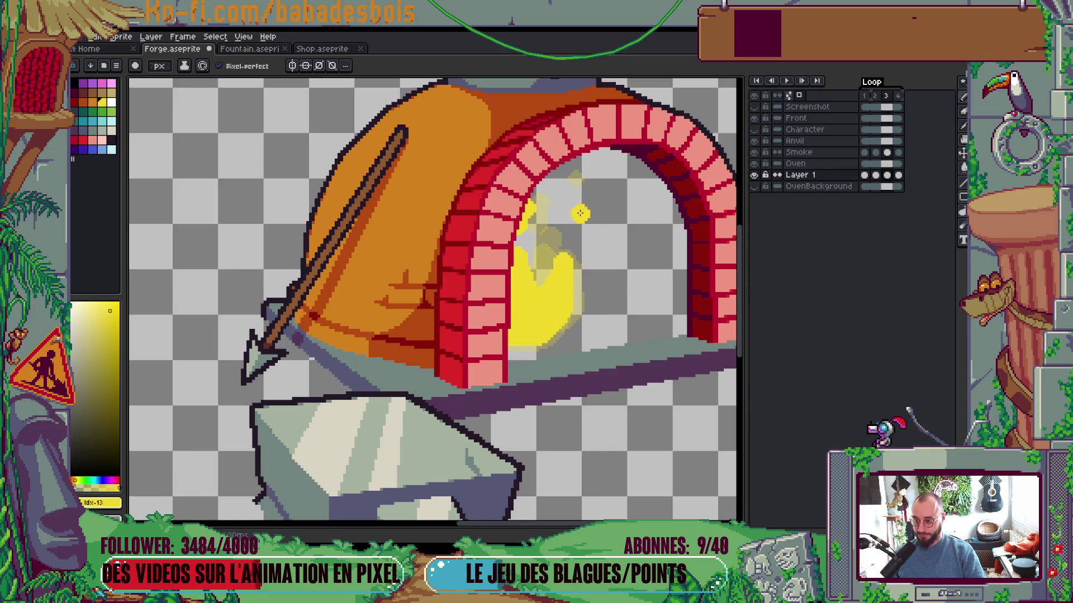
key("Return")
scroll(646, 242, "down", 3)
left_click_drag(666, 278, 620, 297)
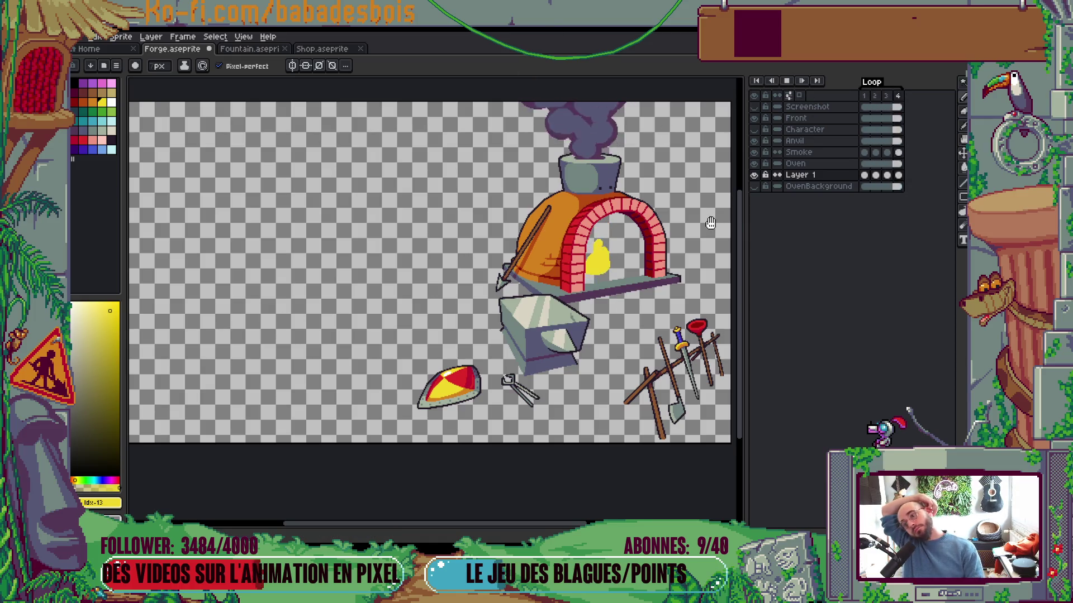
scroll(660, 224, "down", 3)
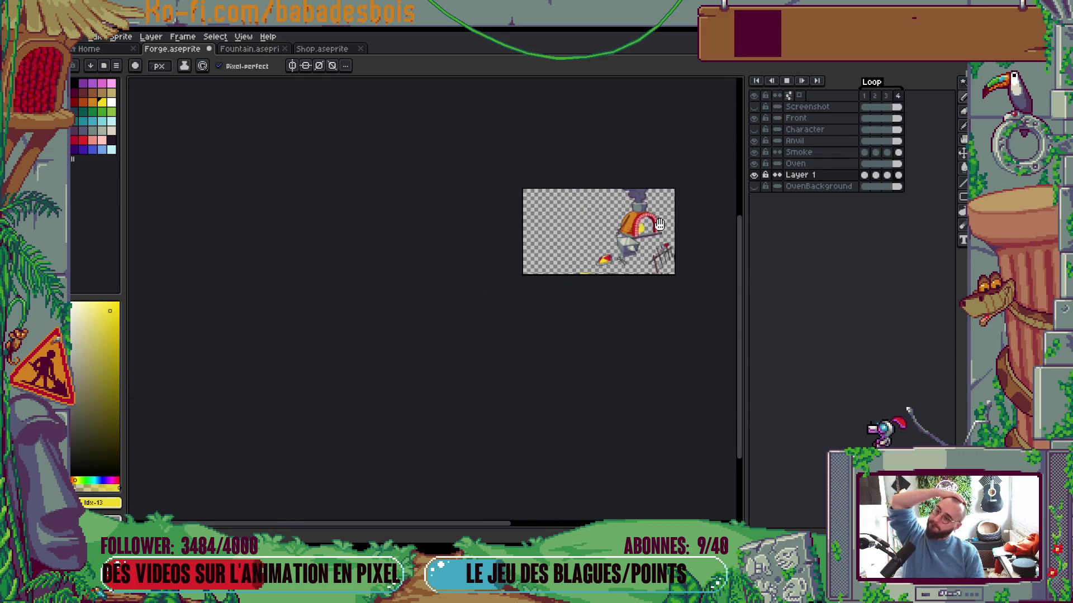
scroll(660, 224, "up", 3)
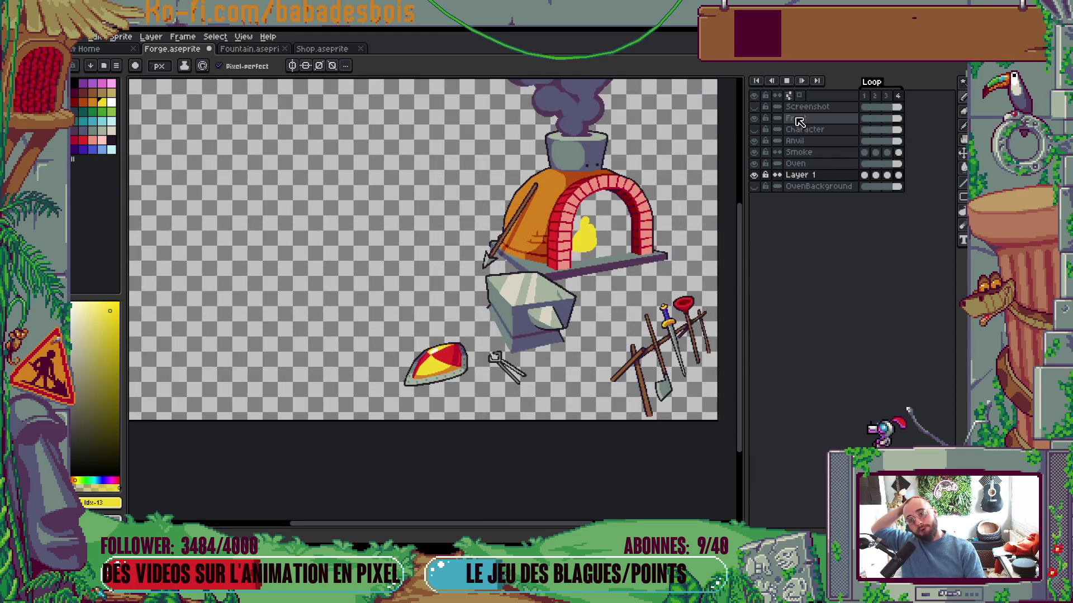
scroll(620, 215, "up", 2)
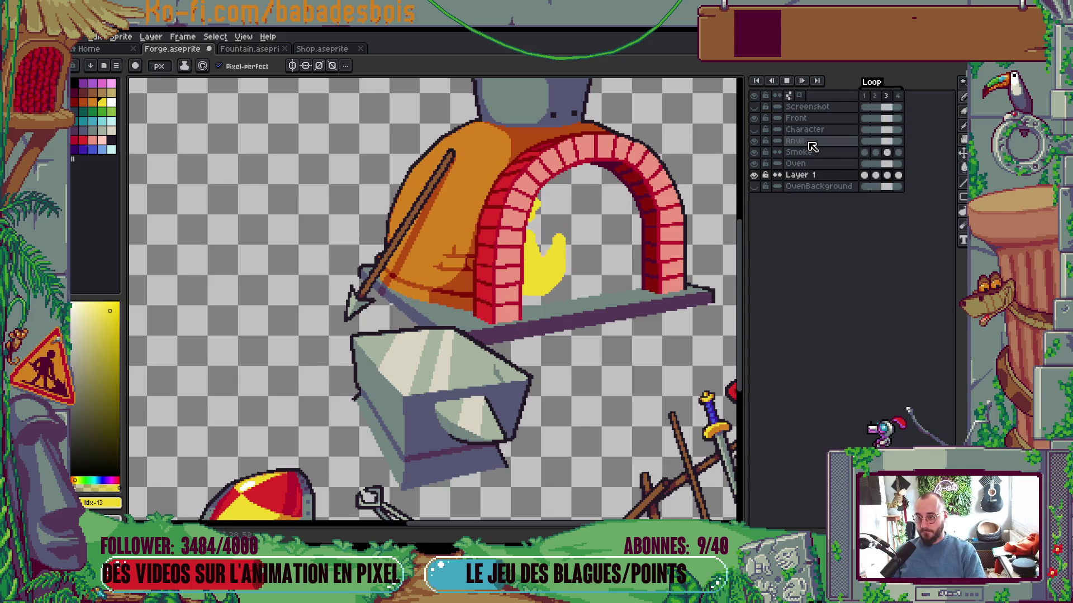
Stop playback, reframe the forge, and fit the whole sprite on screen
key("Return")
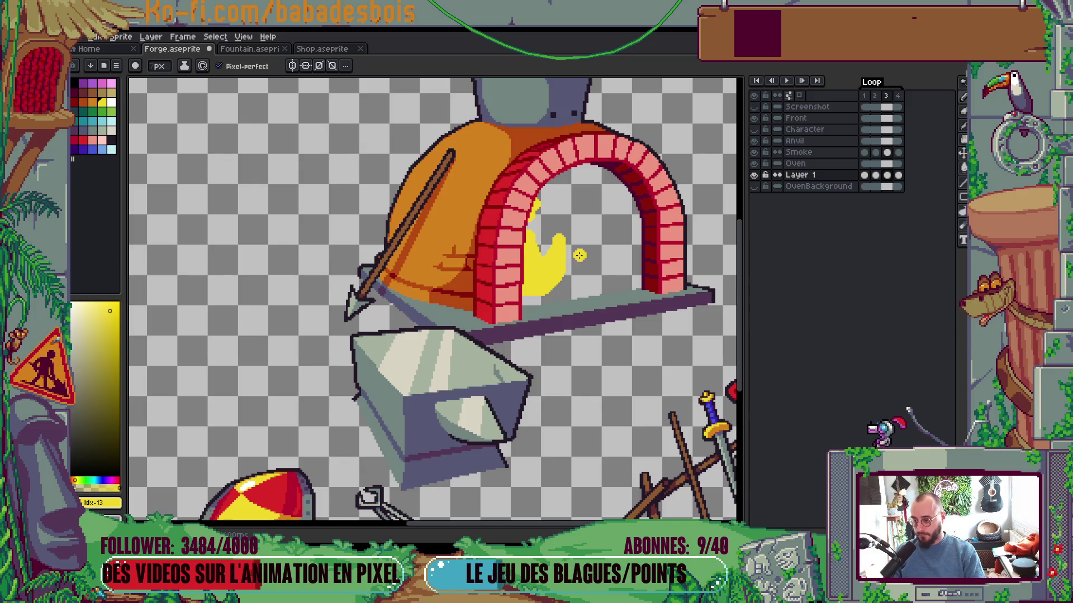
scroll(505, 292, "up", 4)
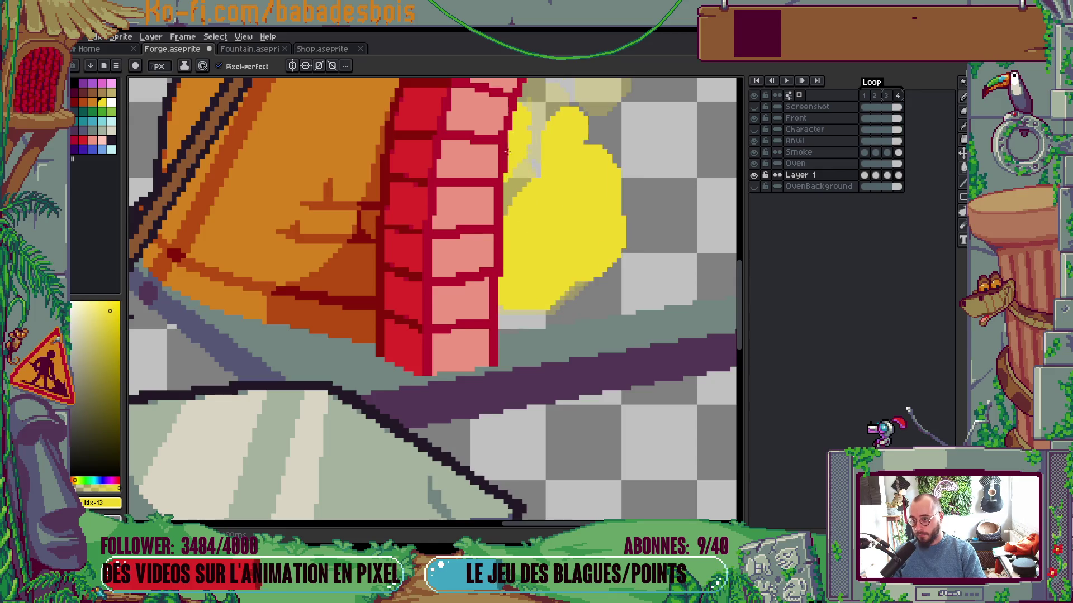
scroll(483, 167, "down", 3)
left_click_drag(576, 185, 557, 280)
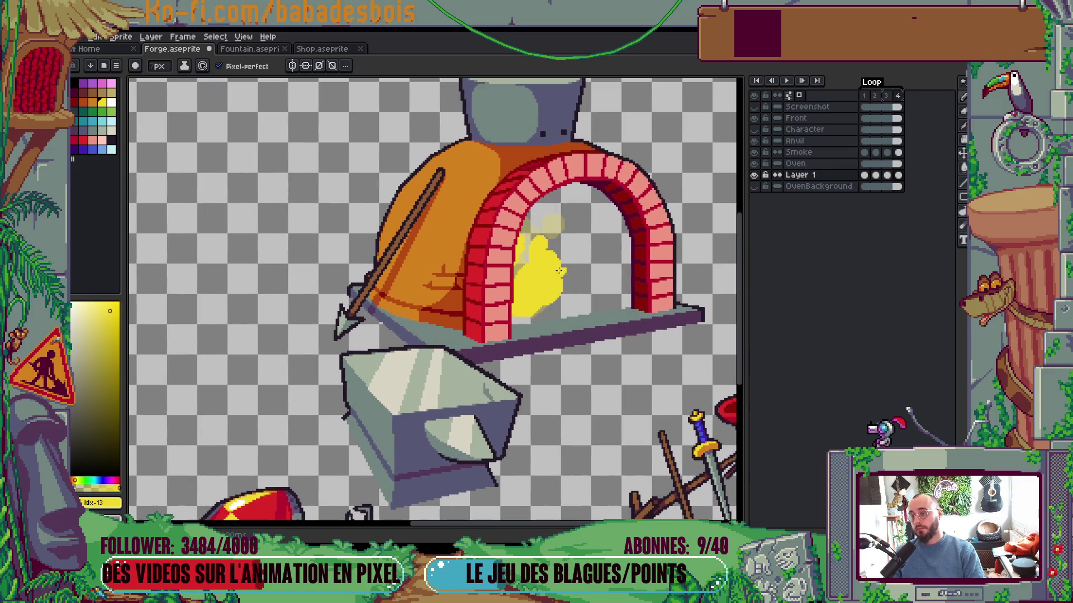
scroll(566, 206, "up", 2)
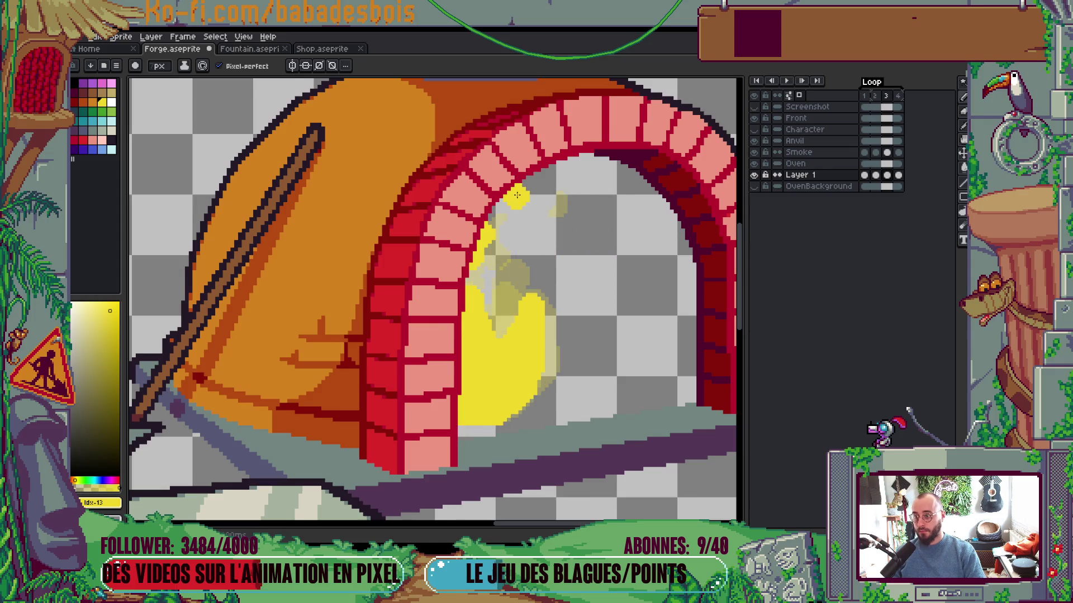
scroll(516, 192, "down", 1)
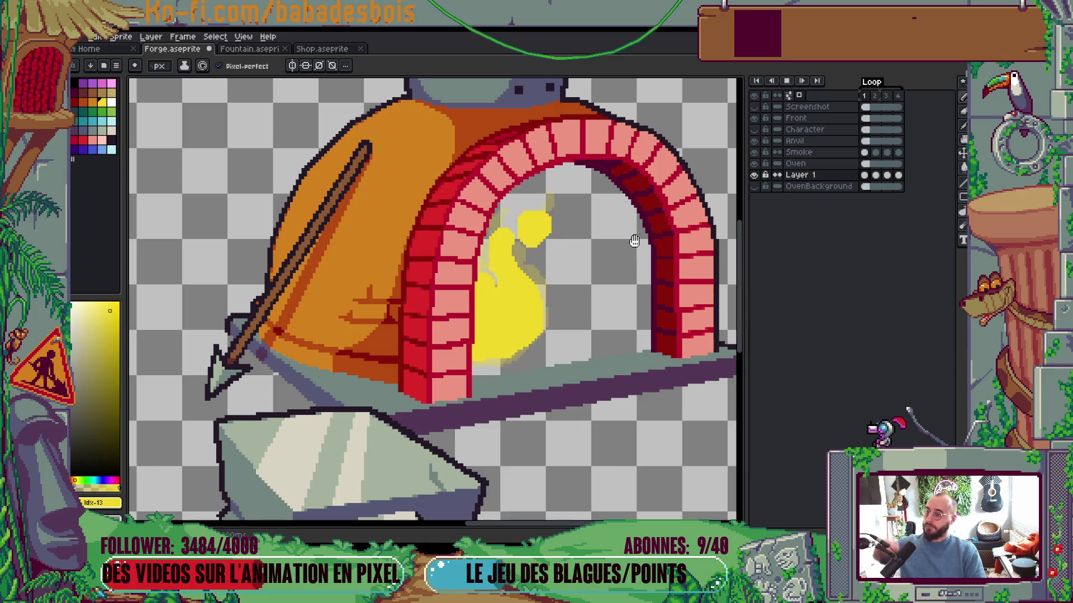
key("ctrl+0")
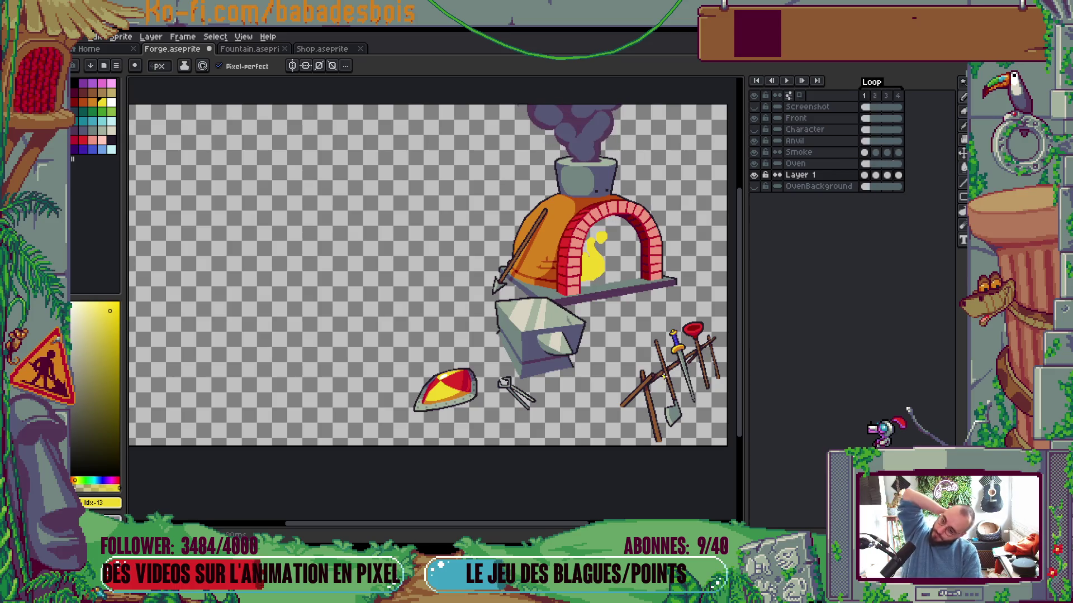
Preview the smoke and fire animation, then stop playback
key("Return")
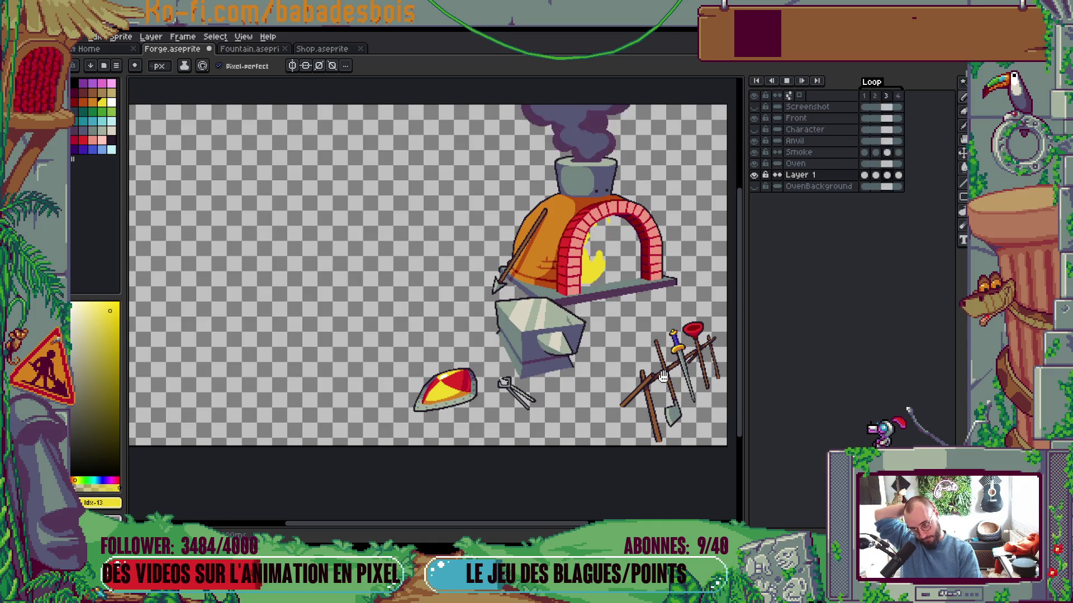
key("Return")
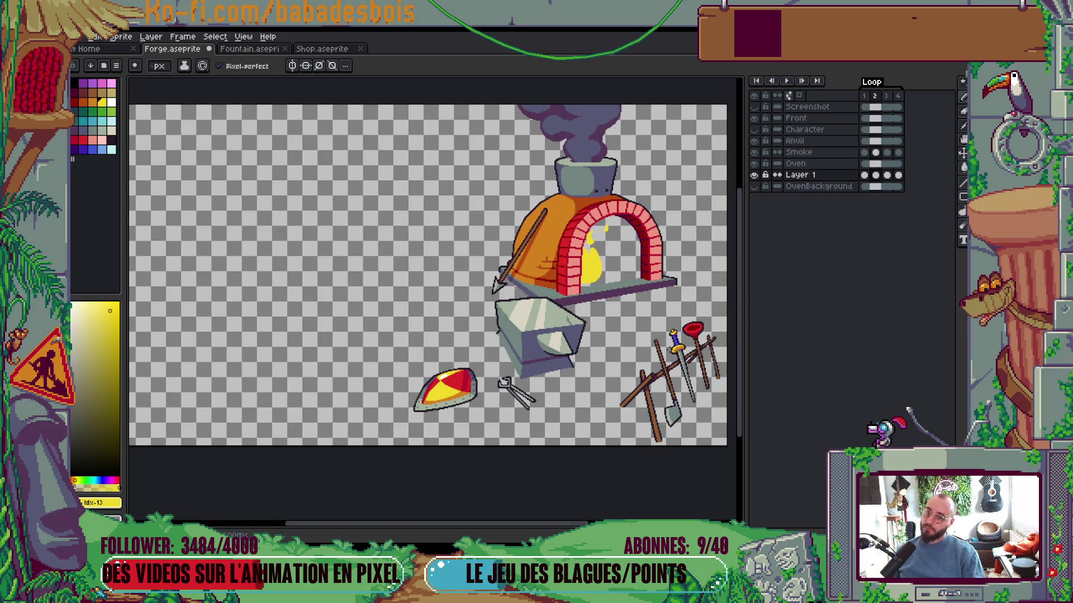
key("Return")
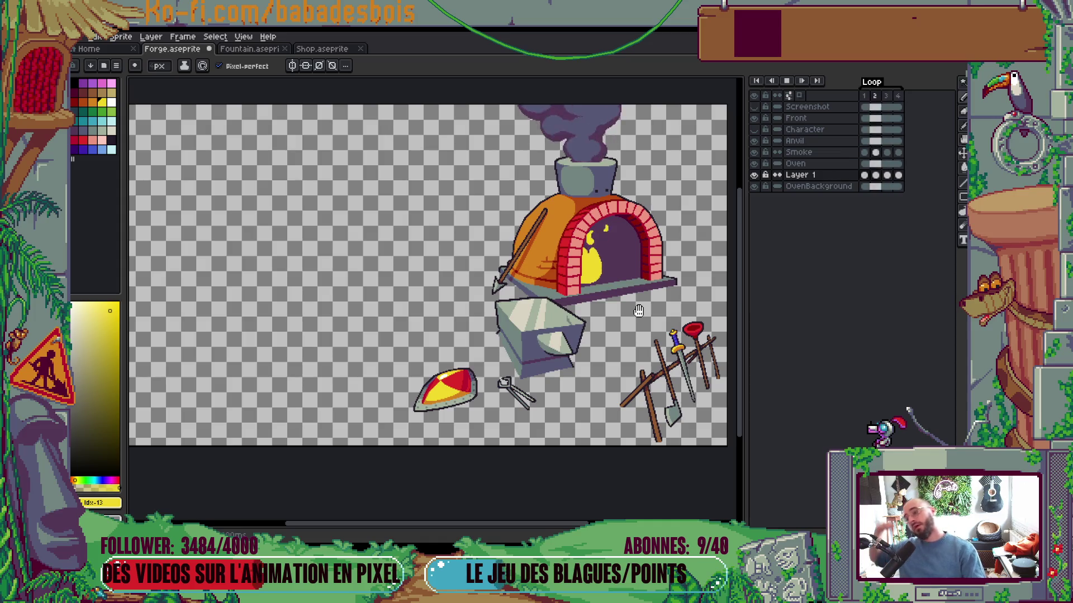
left_click(765, 175)
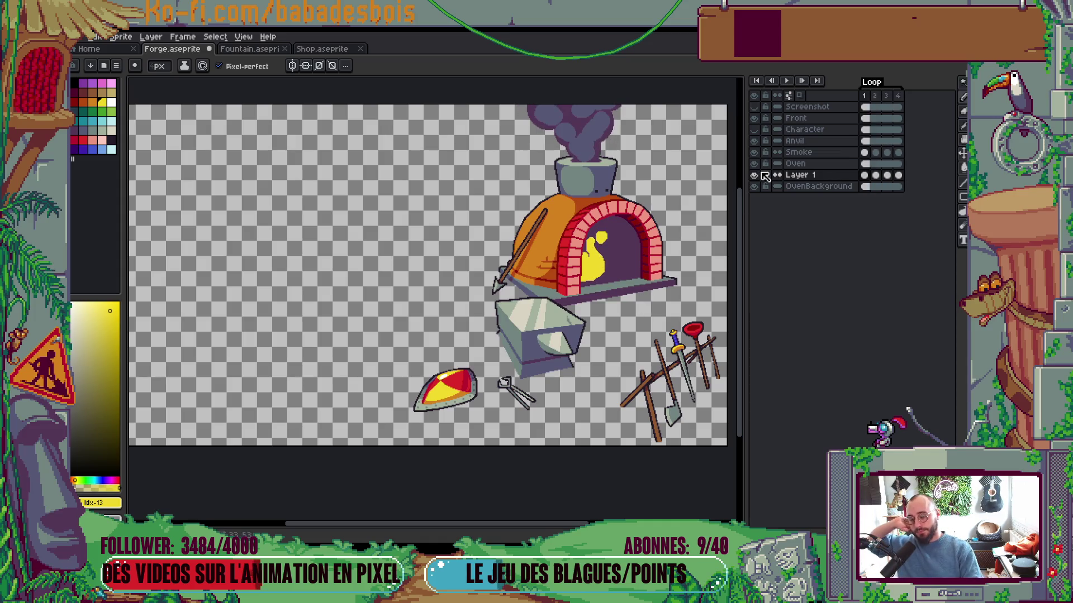
Select Layer 1's four flame cels, switch to the Move tool, and replay the loop
left_click_drag(868, 180, 898, 179)
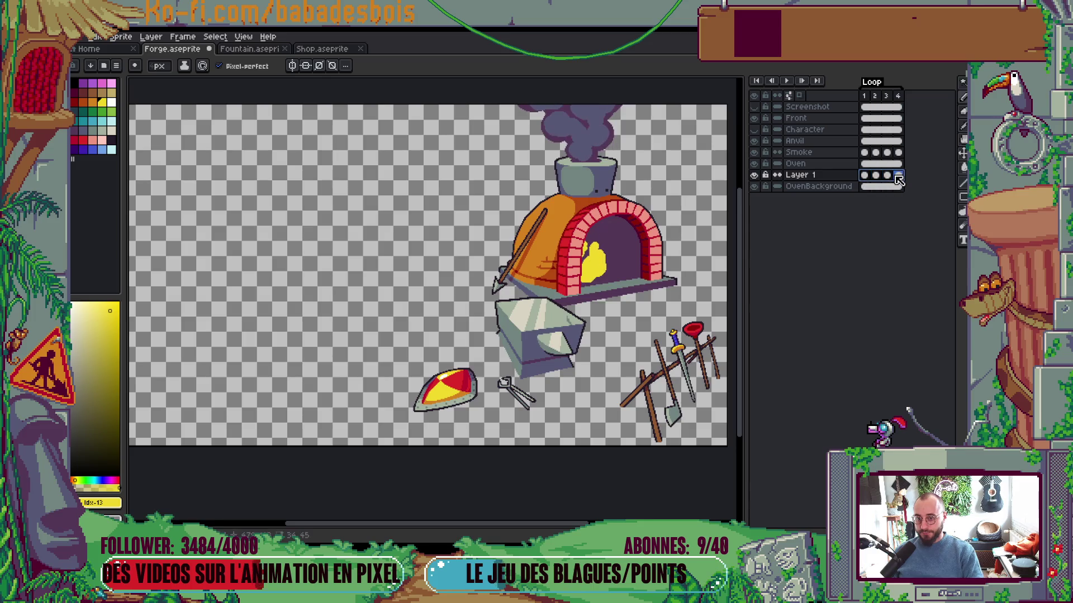
key("v")
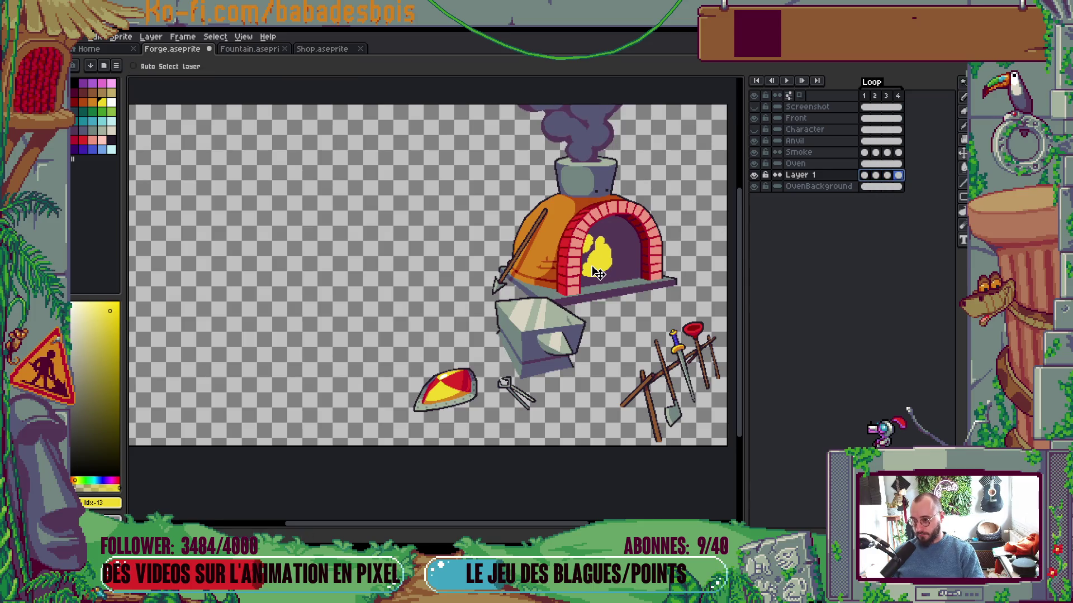
key("Return")
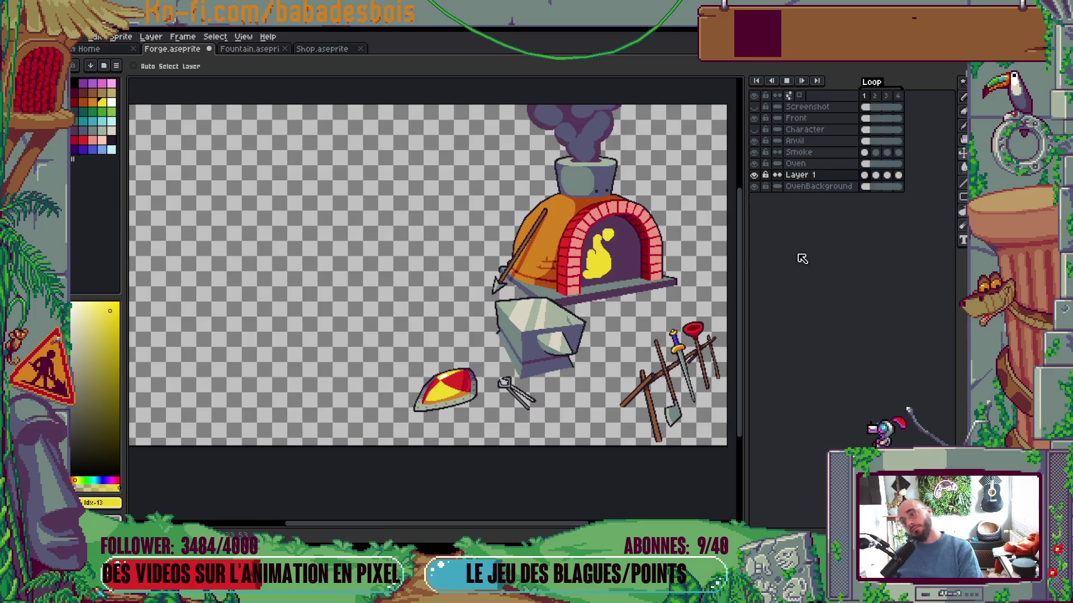
scroll(575, 311, "down", 1)
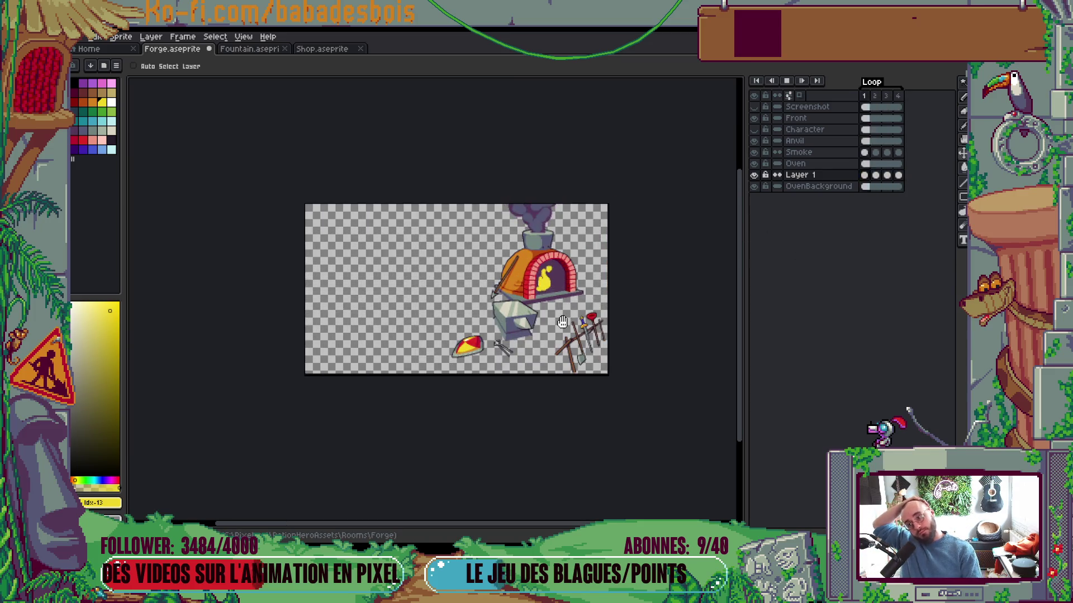
scroll(570, 318, "up", 2)
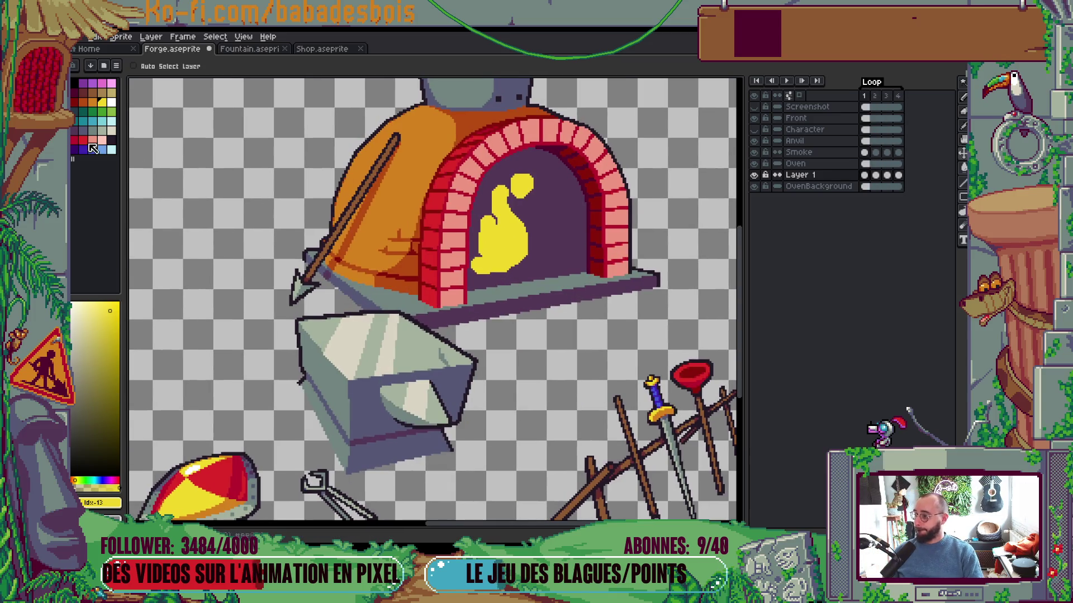
left_click(84, 104)
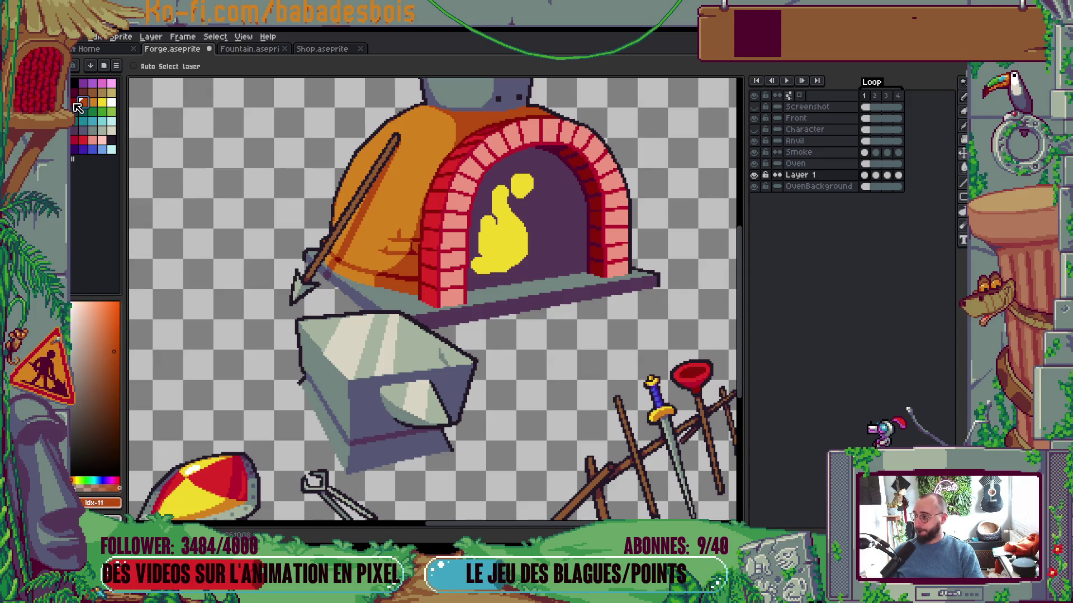
left_click(76, 104)
key("b")
left_click(571, 237, "ctrl")
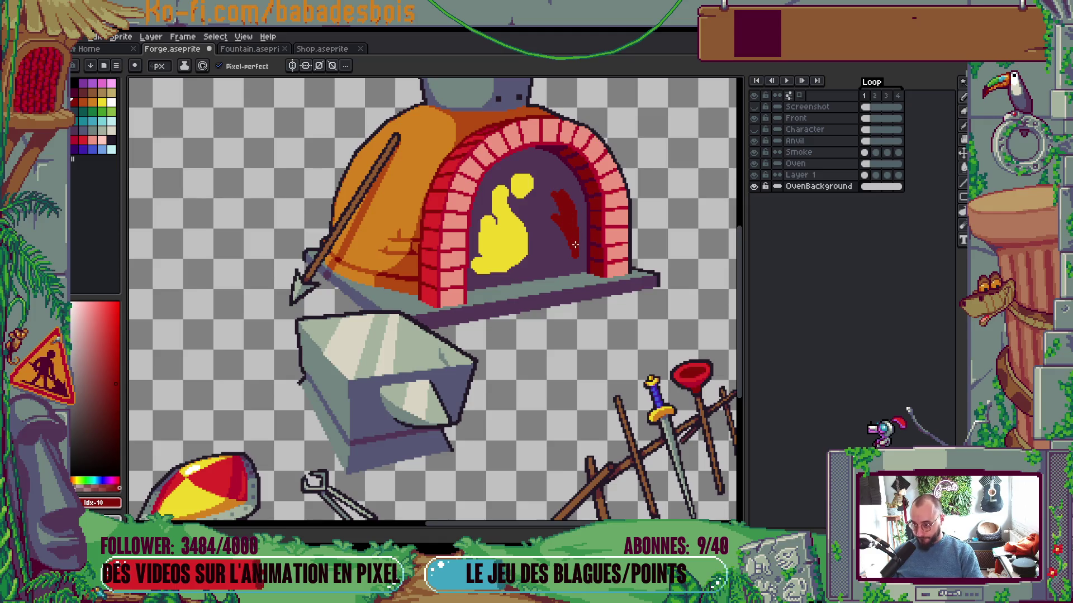
scroll(575, 245, "down", 4)
scroll(559, 213, "up", 6)
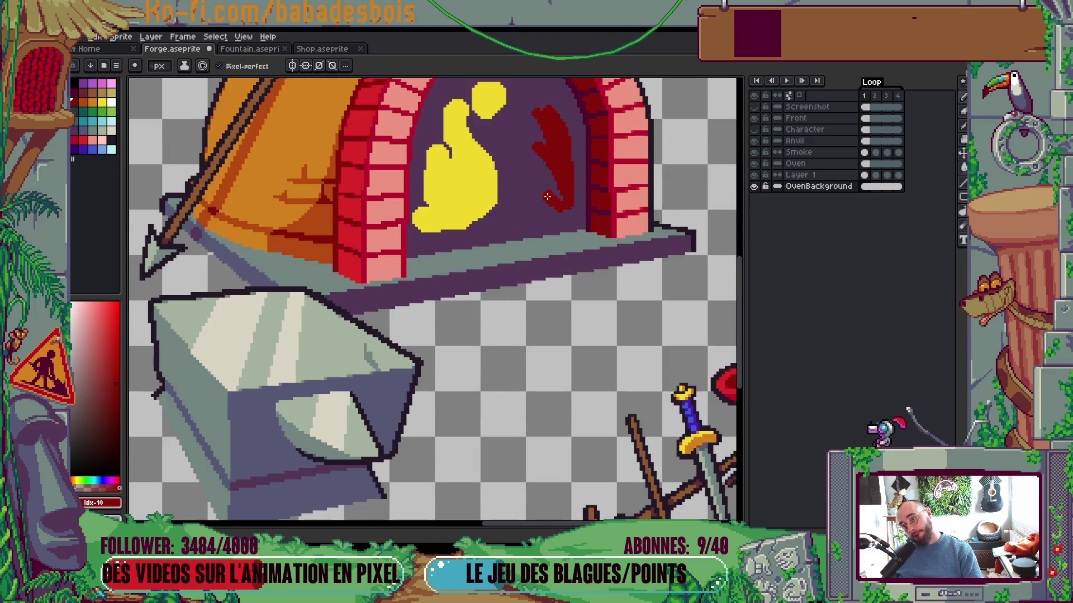
left_click_drag(557, 206, 549, 207)
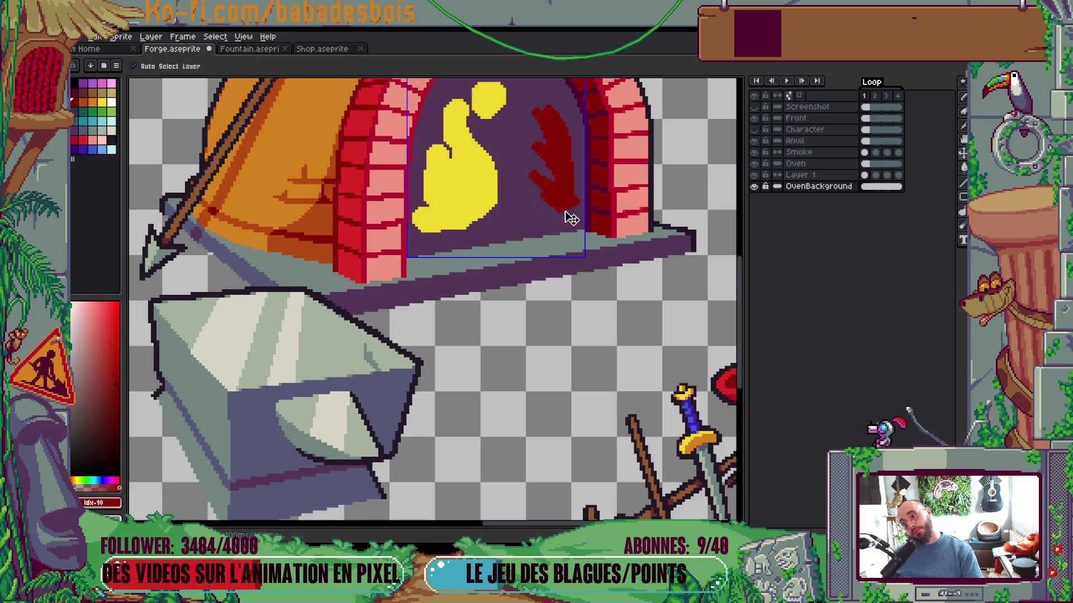
scroll(590, 193, "down", 4)
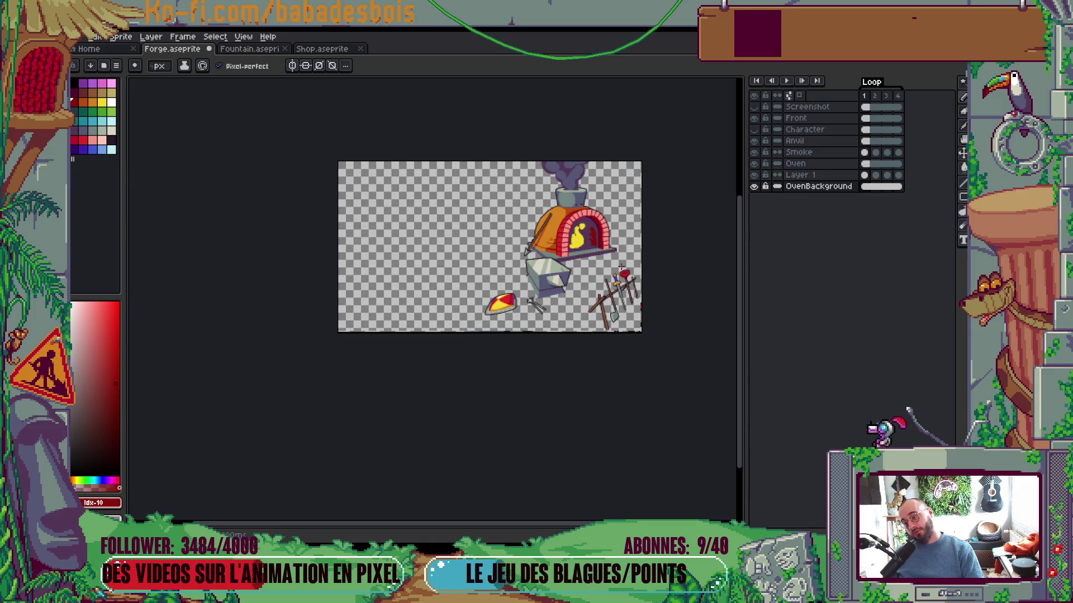
scroll(601, 244, "up", 5)
scroll(607, 259, "down", 1)
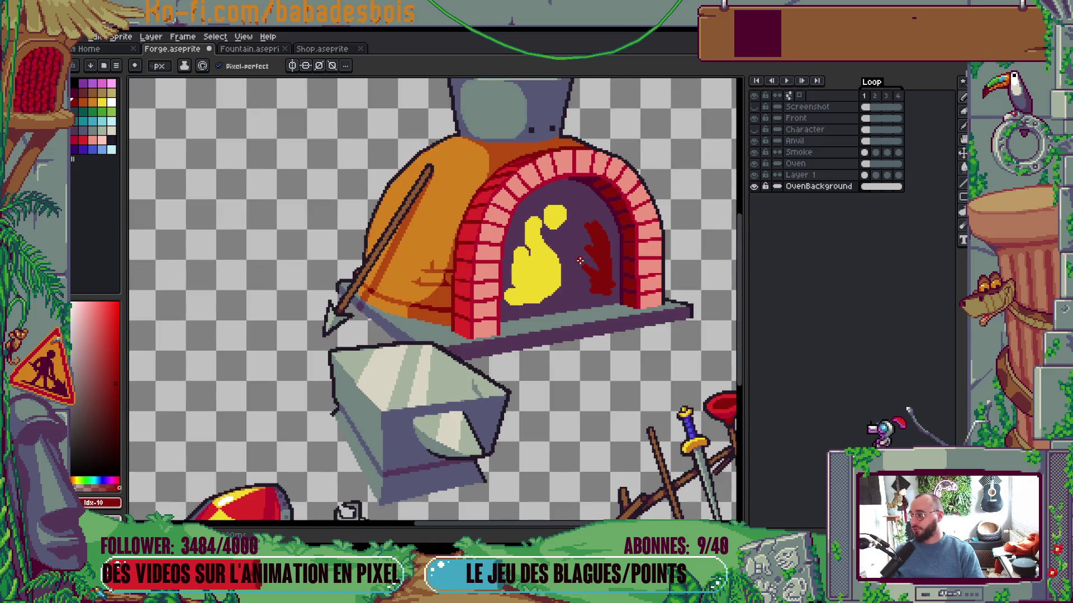
key("Return")
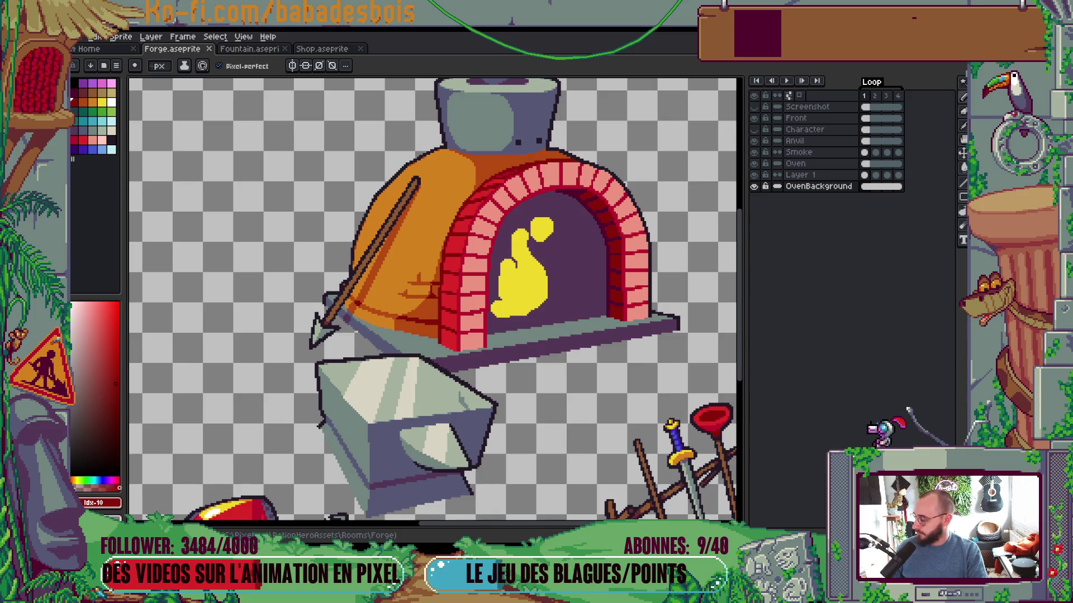
left_click_drag(508, 374, 480, 407)
key("Return")
scroll(341, 351, "up", 1)
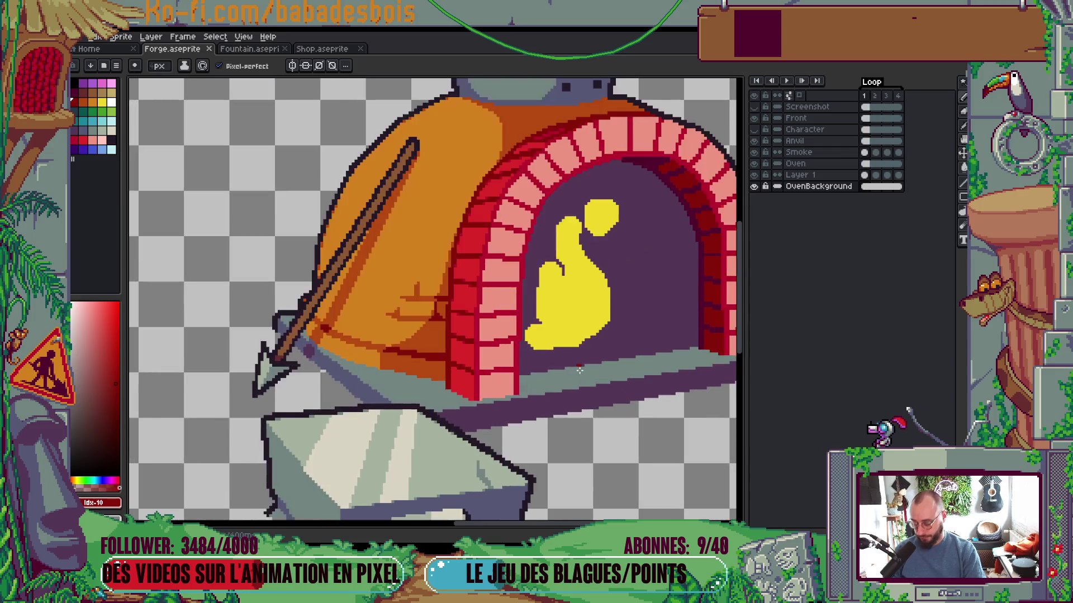
Pick the flame yellow, hide the dark oven interior, turn on onion skin, and fill the flame's left edge
left_click(562, 326, "alt")
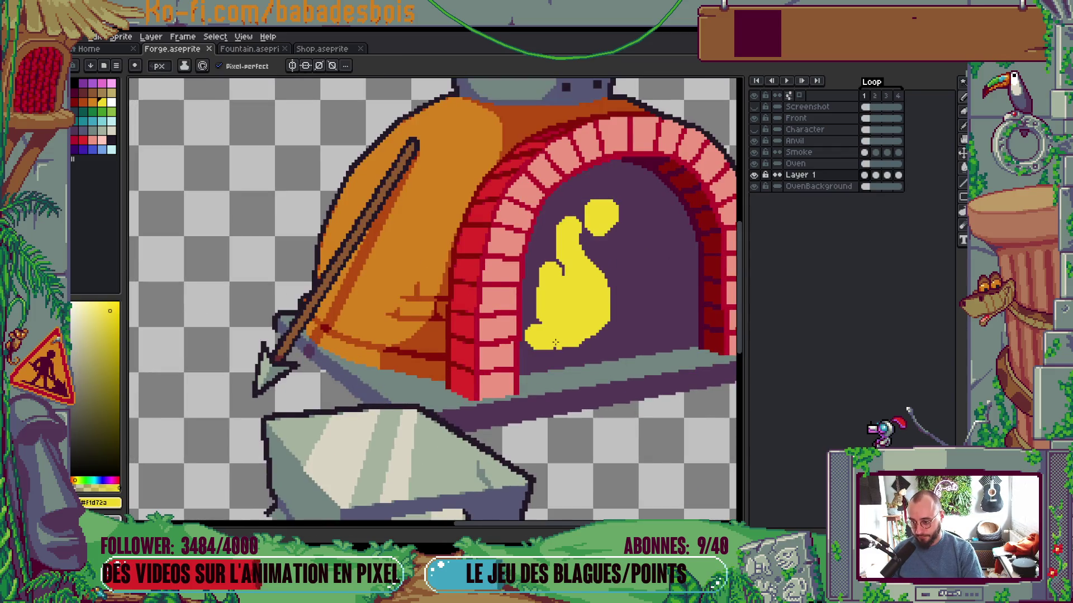
left_click(755, 186)
left_click(802, 95)
scroll(626, 299, "up", 1)
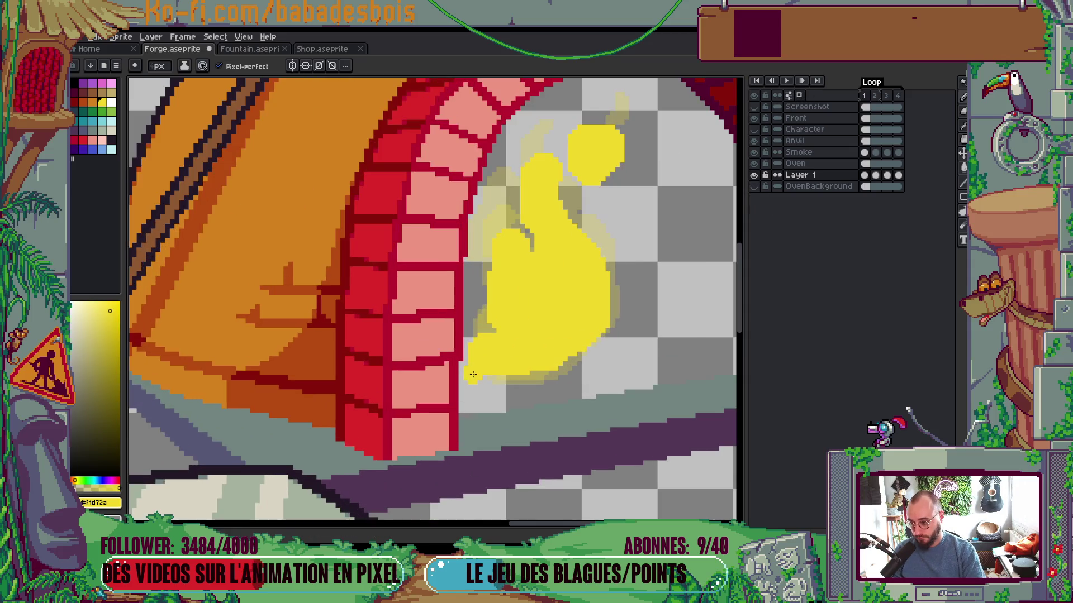
mouse_move(483, 380)
left_mouse_down()
mouse_move(465, 294)
mouse_move(483, 327)
mouse_move(465, 268)
mouse_move(480, 231)
mouse_move(486, 279)
left_mouse_up()
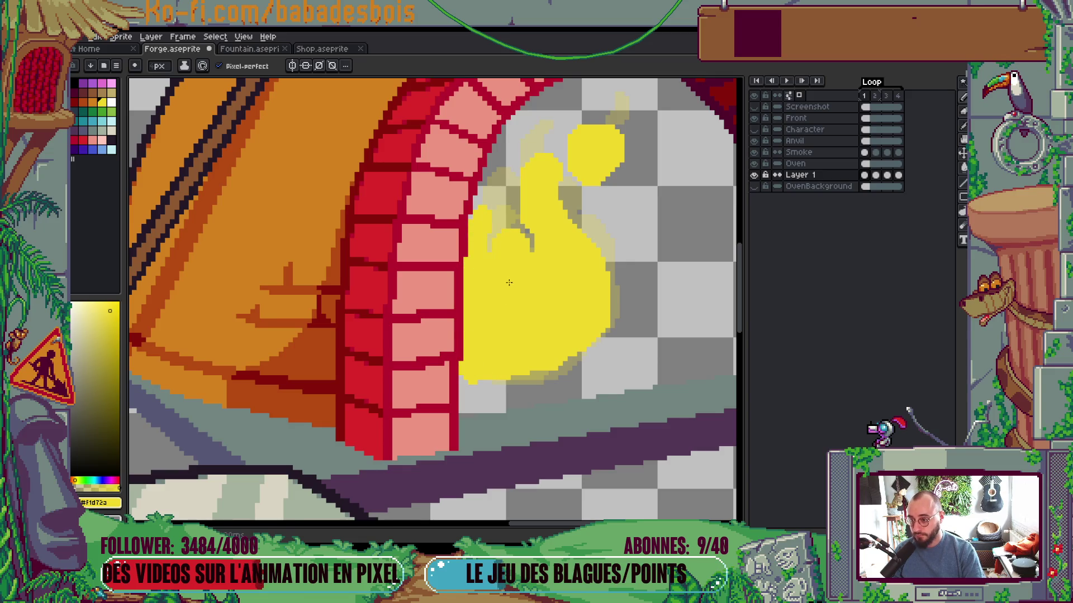
scroll(503, 251, "up", 2)
Trim the flame's top blob, comparing with neighbouring frames, and undo an extension to the right
mouse_move(567, 209)
left_mouse_down()
mouse_move(581, 224)
mouse_move(637, 168)
mouse_move(582, 204)
left_mouse_up()
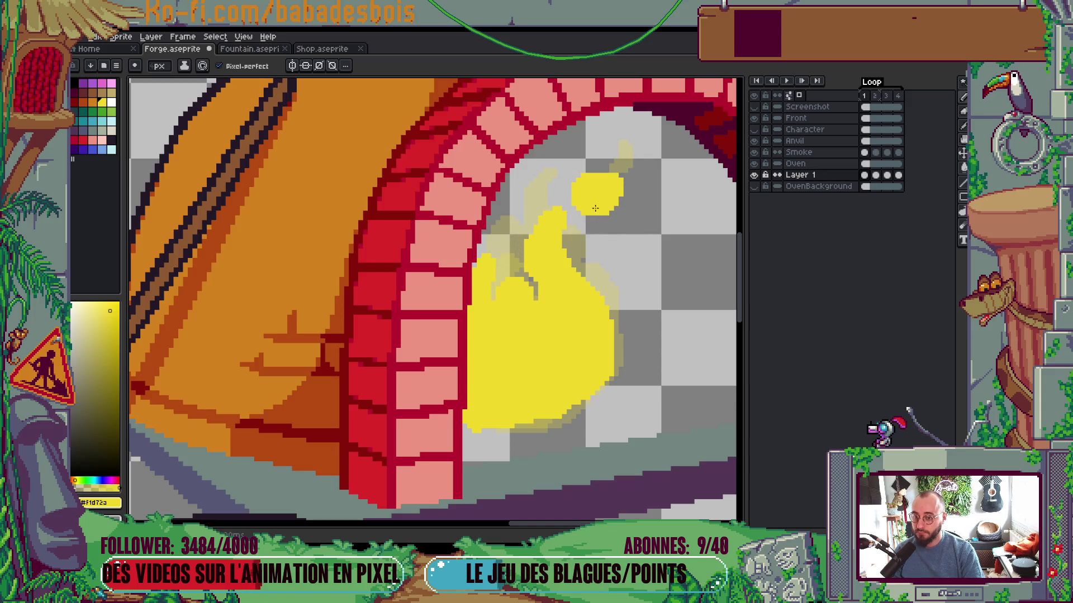
key("Right")
key("Left")
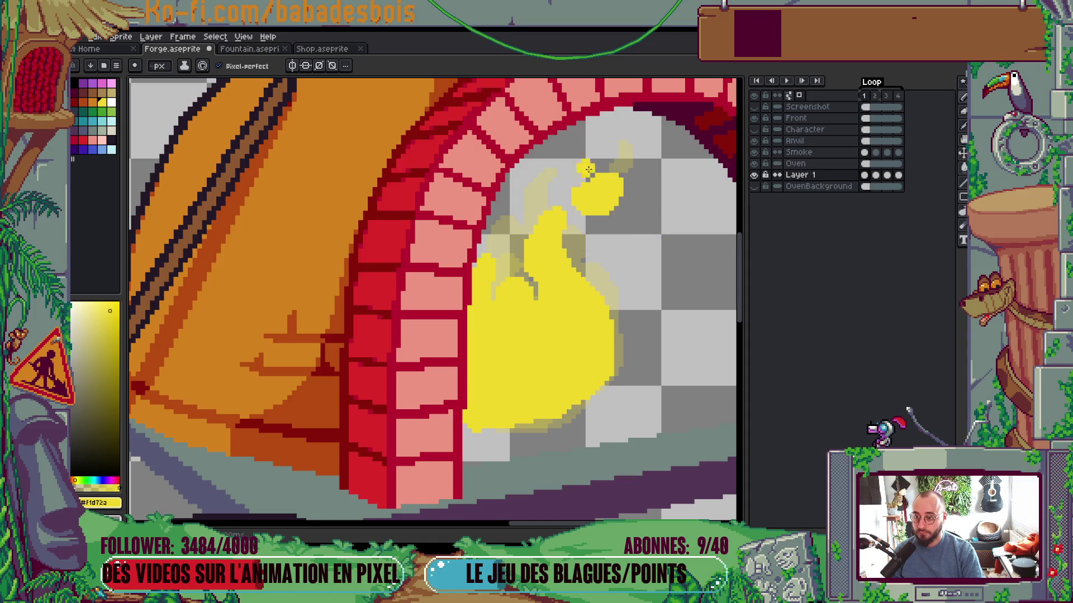
left_click_drag(619, 183, 630, 194)
key("ctrl+z")
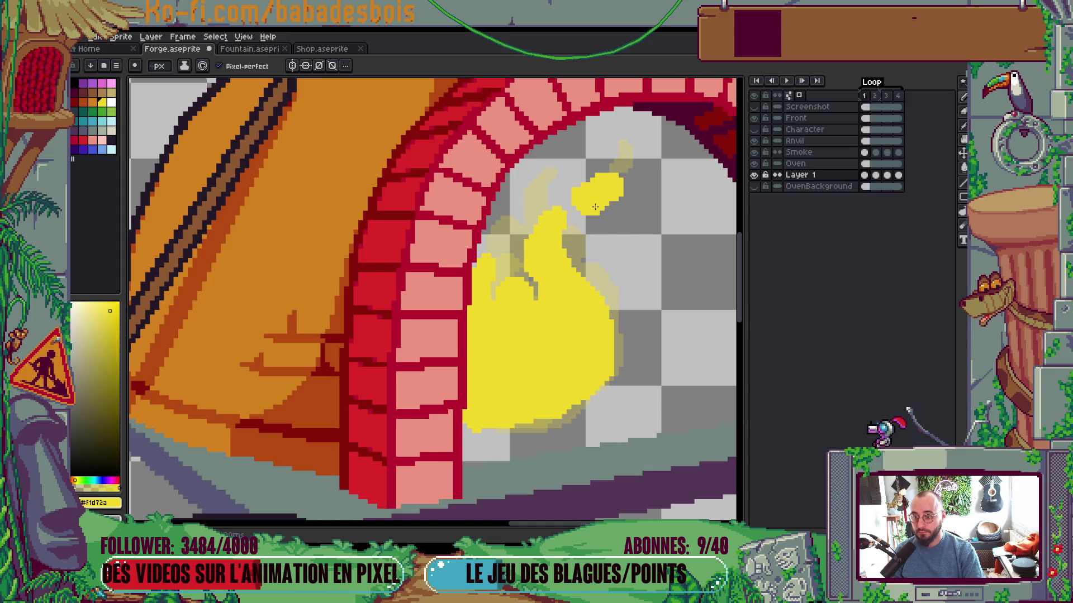
On frame 3, redraw the small flame wisp slightly lower-left after comparing frames
key("Right")
left_click_drag(641, 210, 620, 285)
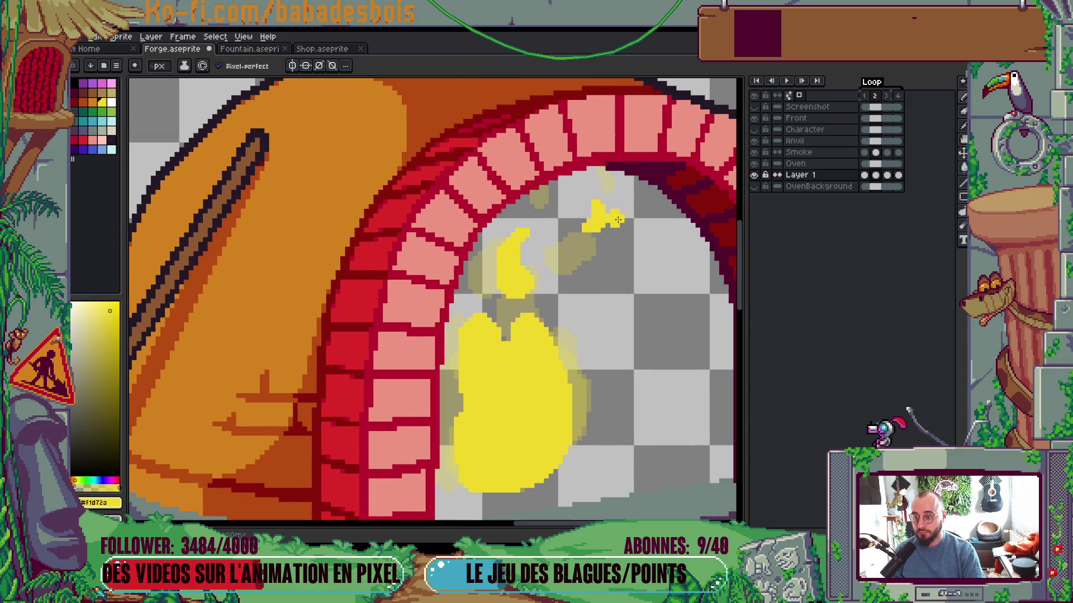
key("Right")
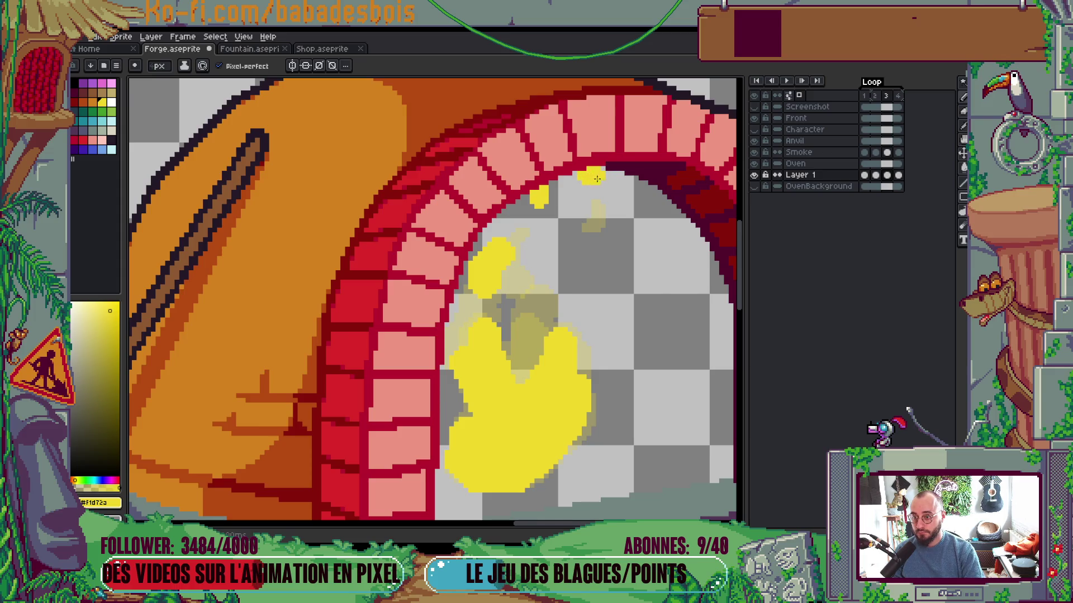
key("Left")
key("Right")
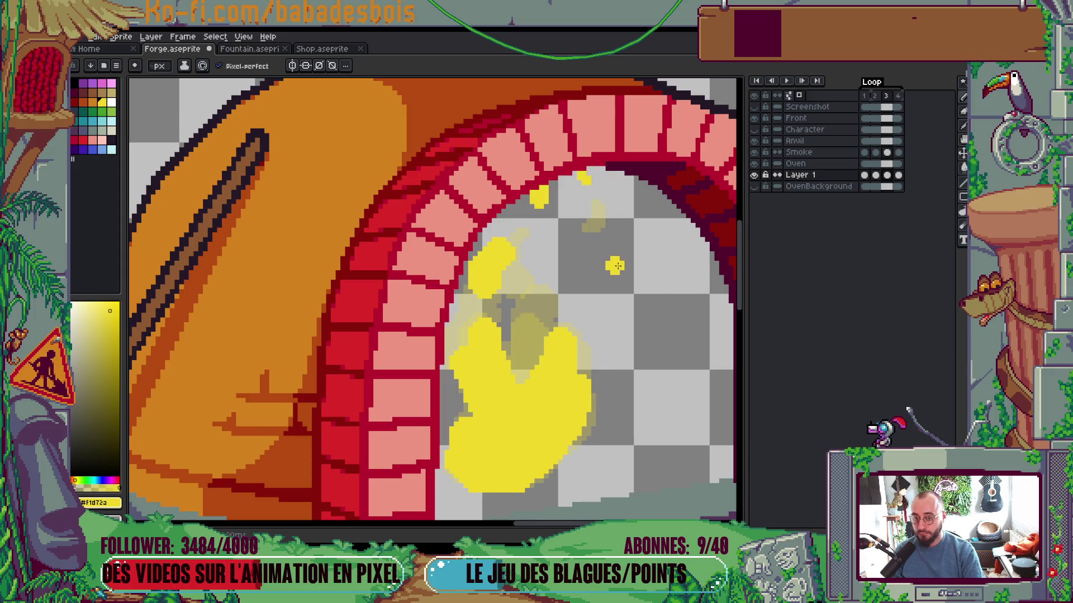
key("Left")
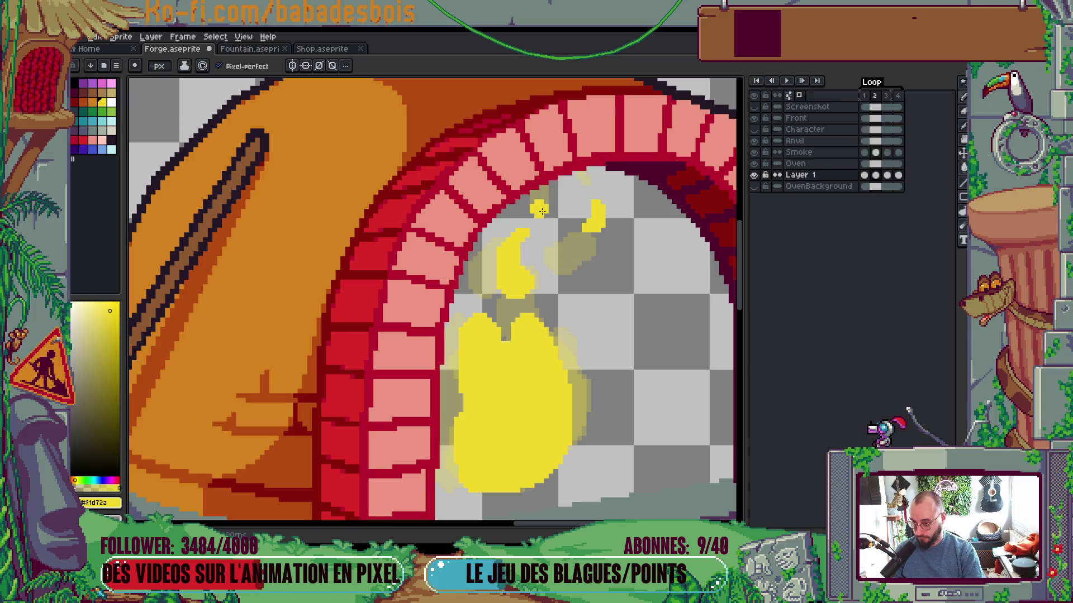
key("Right")
key("ctrl+z")
left_click_drag(535, 211, 534, 190)
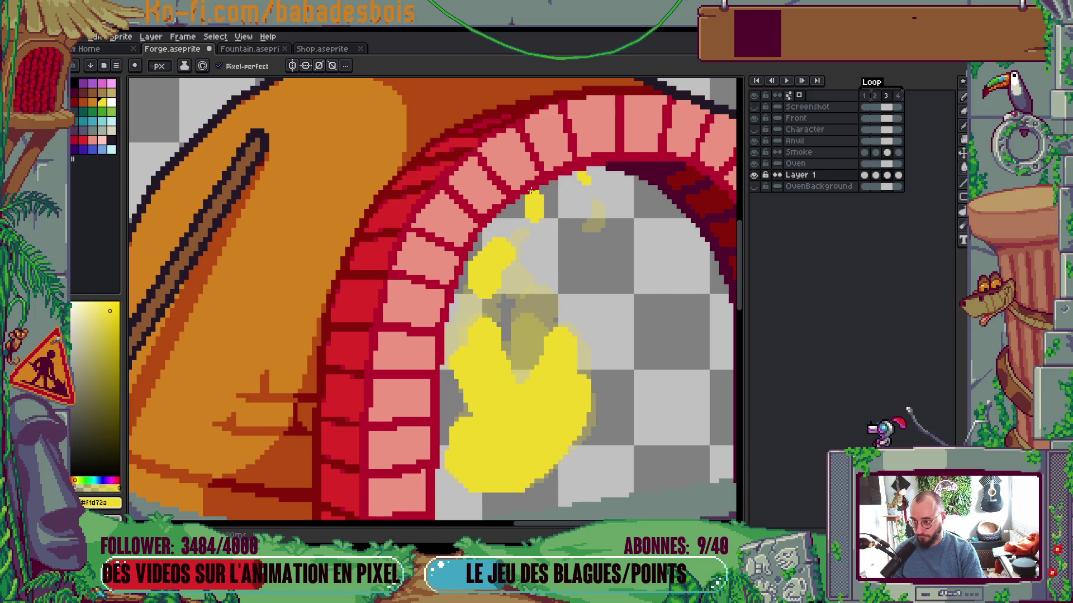
On frame 2, erase the floating upper blob, paint the lower-left edge, and play the animation
key("Left")
key("Right")
key("Left")
mouse_move(531, 263)
left_mouse_down()
mouse_move(494, 282)
mouse_move(507, 242)
mouse_move(477, 318)
mouse_move(492, 282)
left_mouse_up()
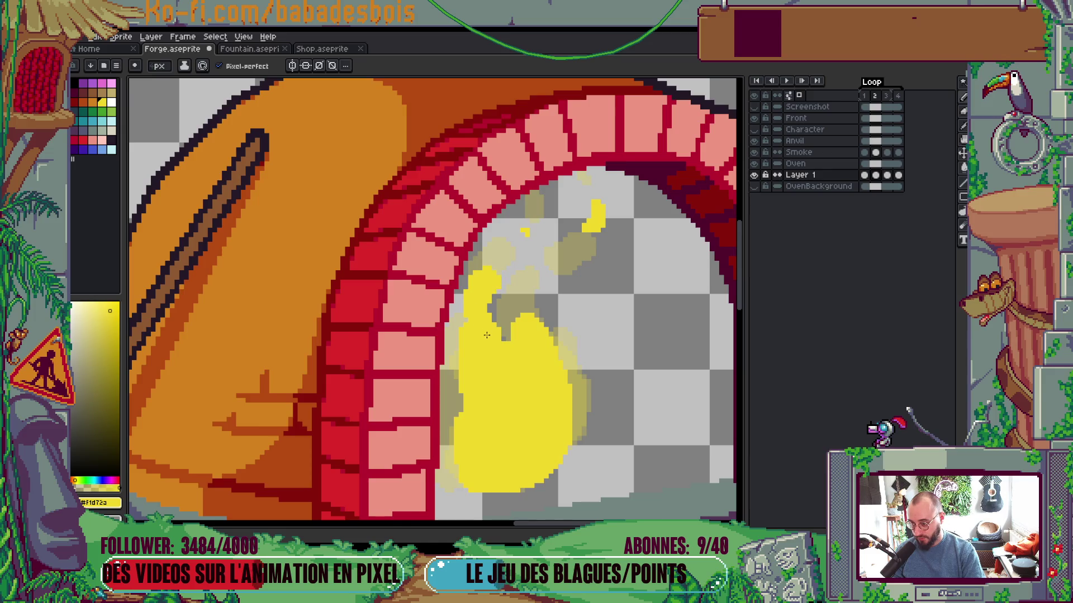
mouse_move(450, 475)
left_mouse_down()
mouse_move(430, 460)
mouse_move(472, 436)
mouse_move(451, 308)
left_mouse_up()
key("Return")
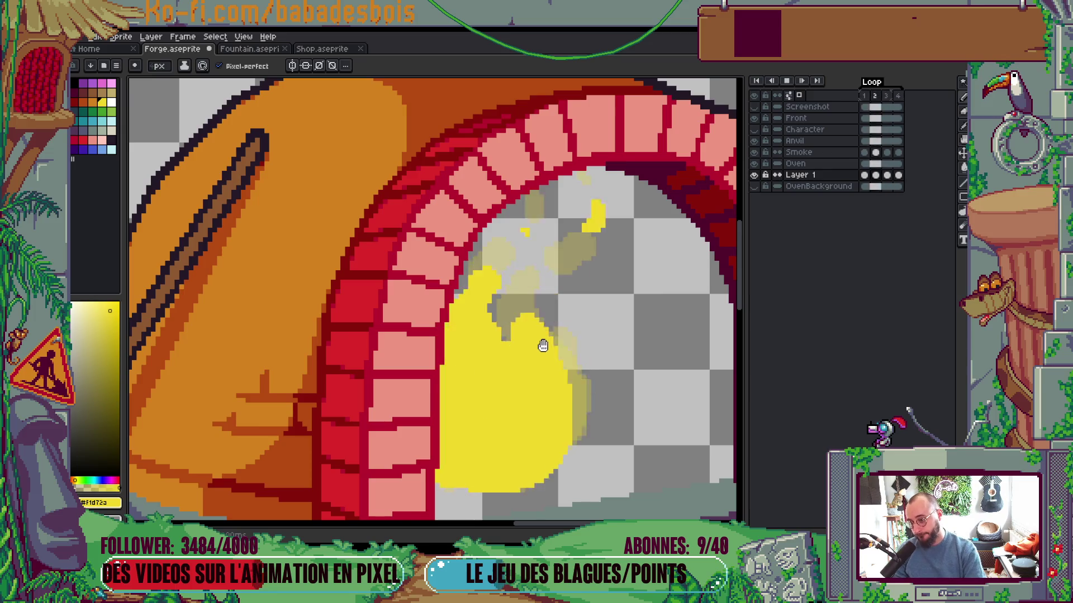
scroll(576, 378, "down", 4)
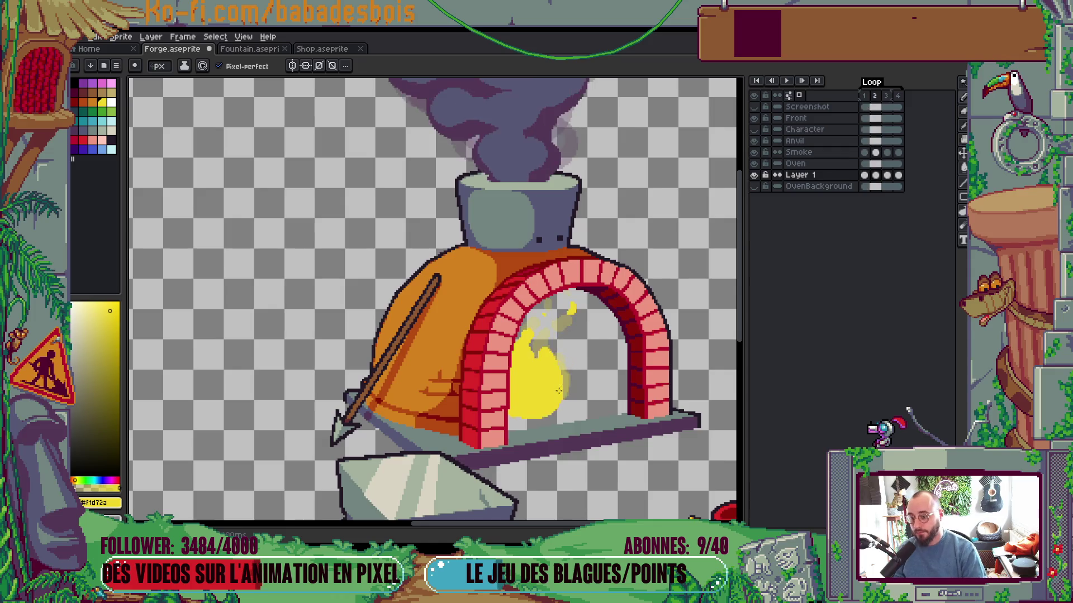
Paint yellow along the flame's lower-right and bottom-right edges, filling the right-edge notch
scroll(579, 391, "up", 3)
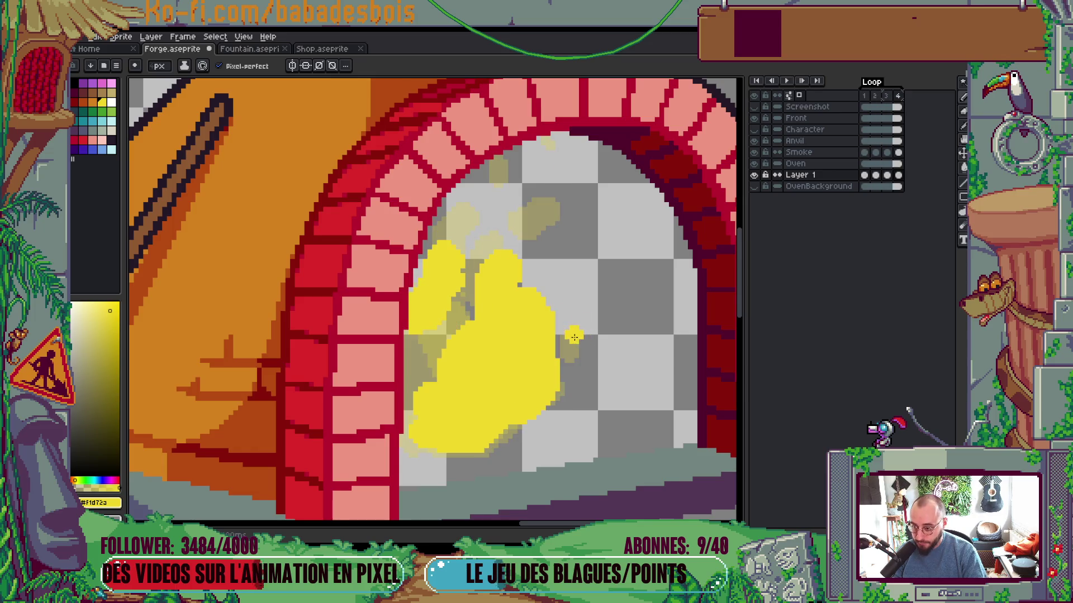
scroll(595, 307, "down", 2)
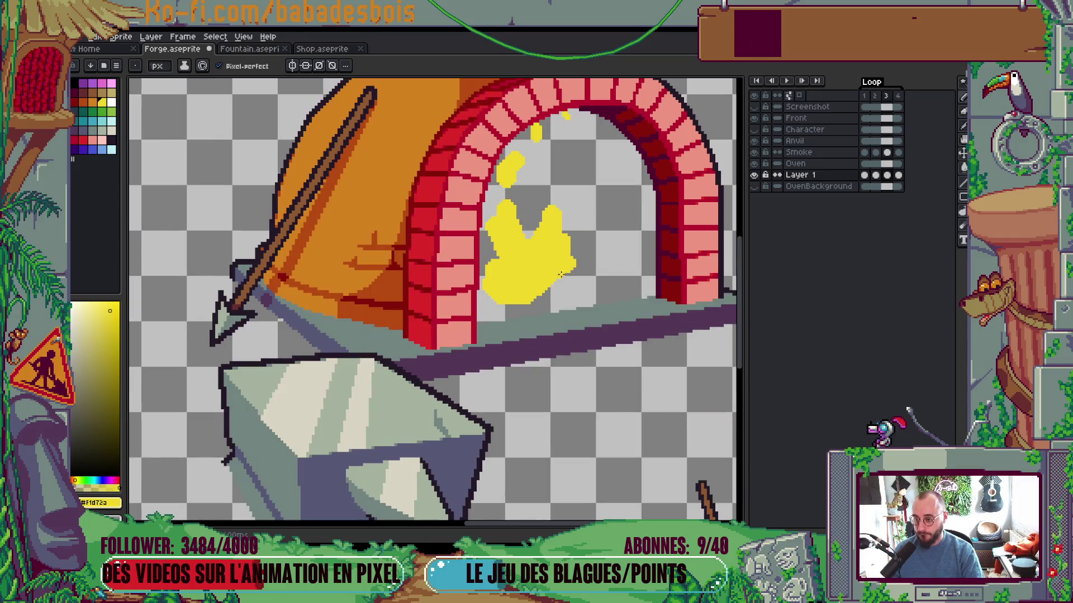
scroll(557, 283, "up", 2)
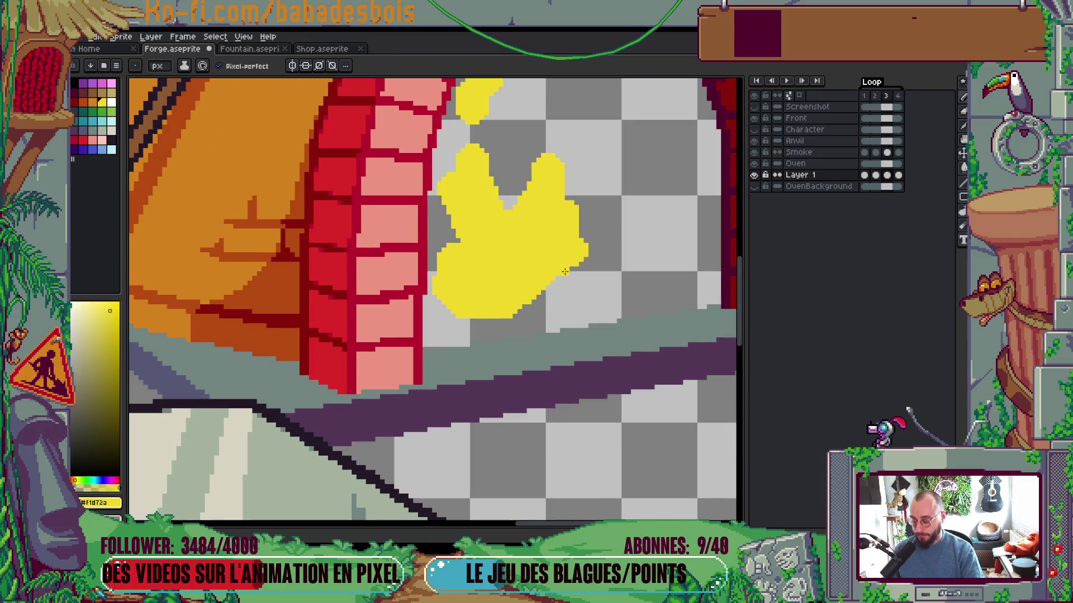
key("ctrl")
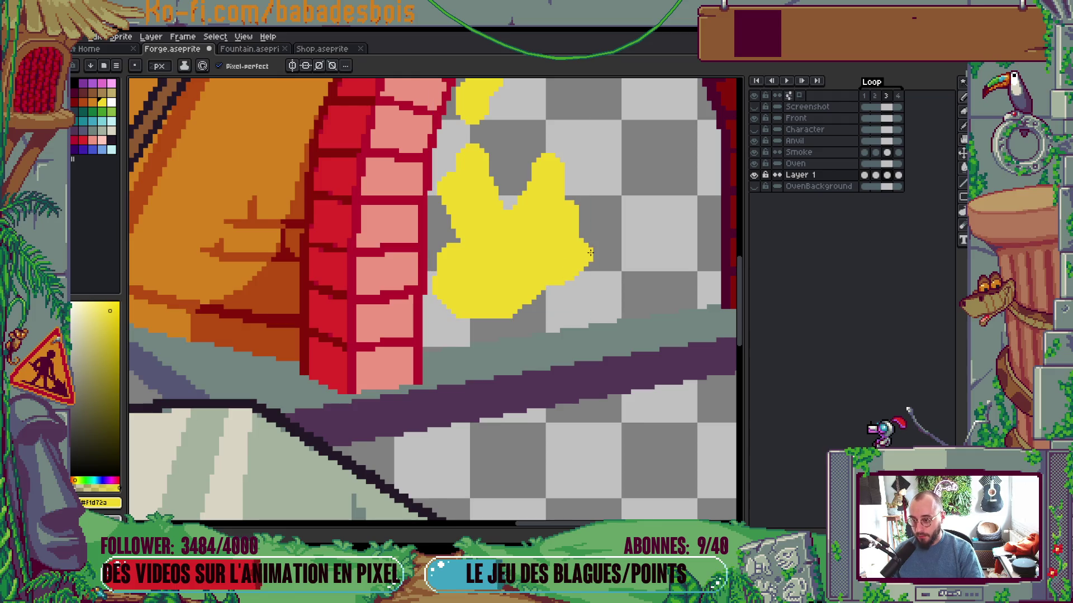
scroll(590, 251, "down", 2)
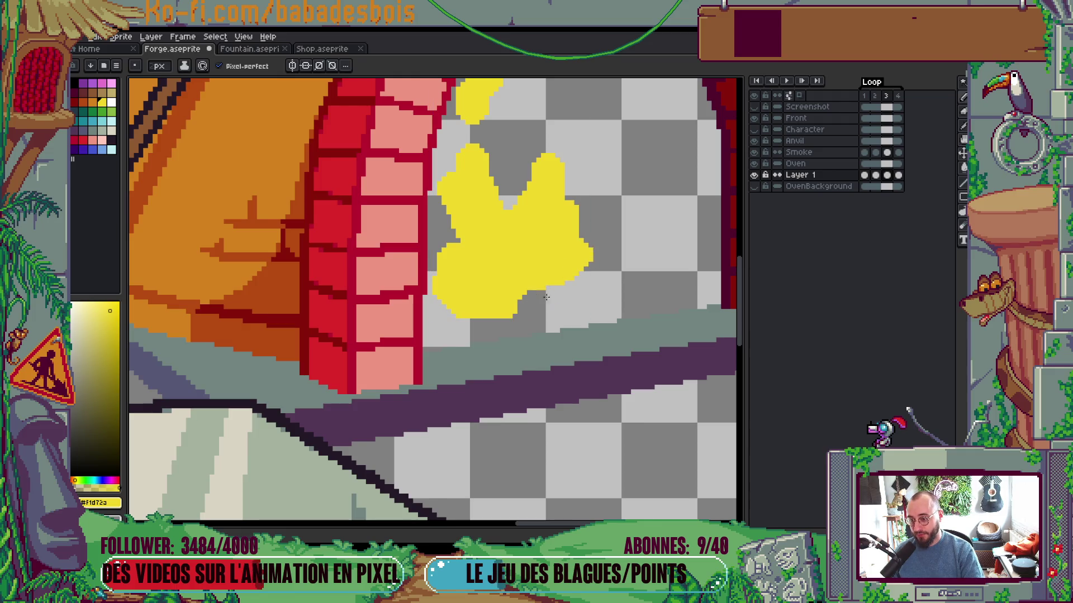
scroll(573, 281, "down", 2)
scroll(563, 338, "up", 2)
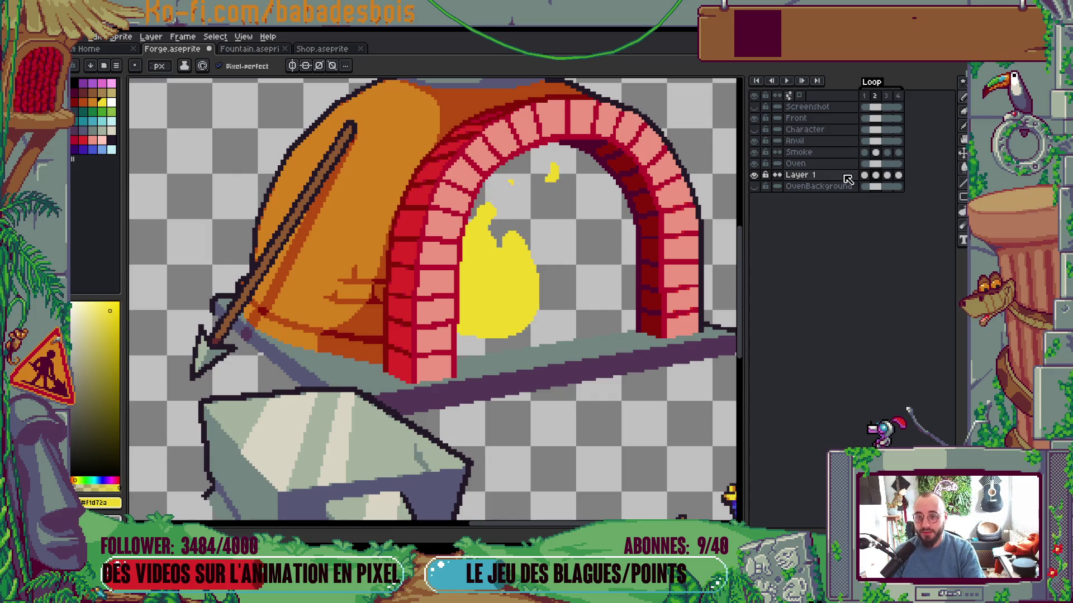
scroll(558, 280, "up", 2)
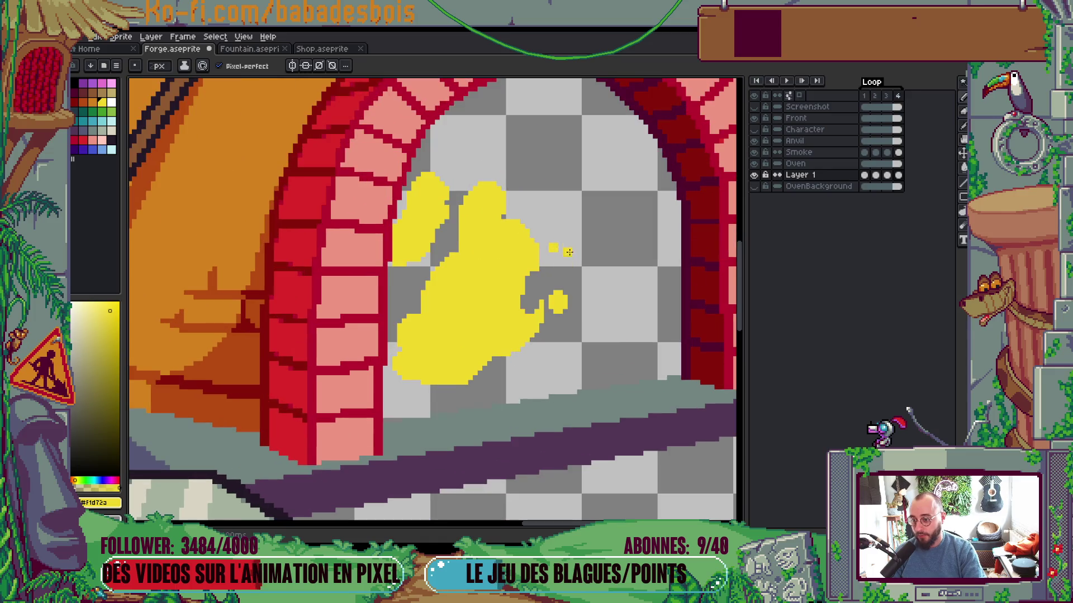
scroll(554, 243, "down", 1)
scroll(551, 241, "up", 1)
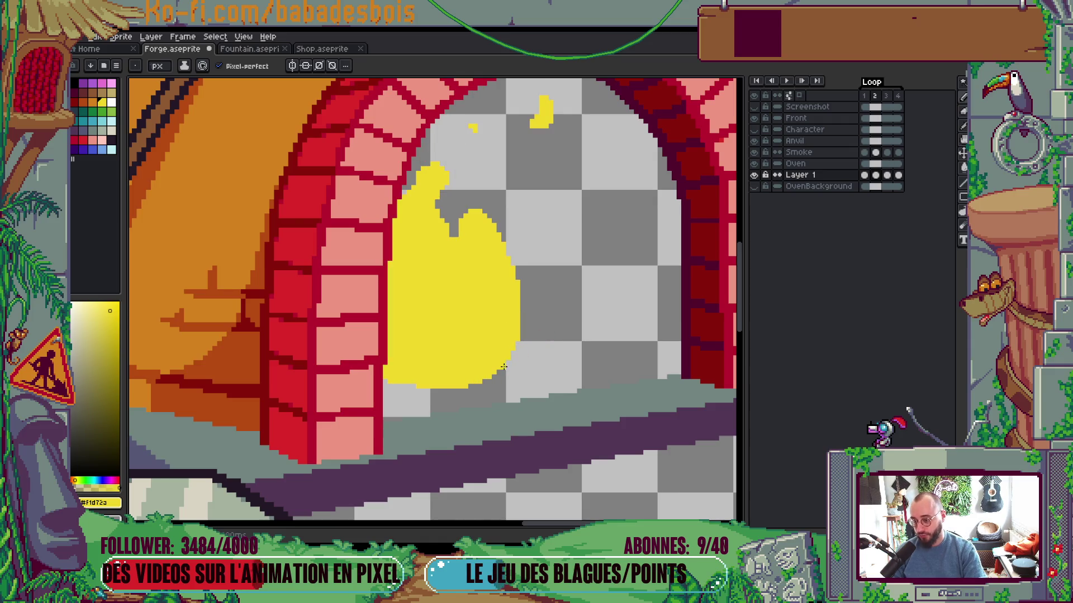
left_click_drag(507, 347, 495, 378)
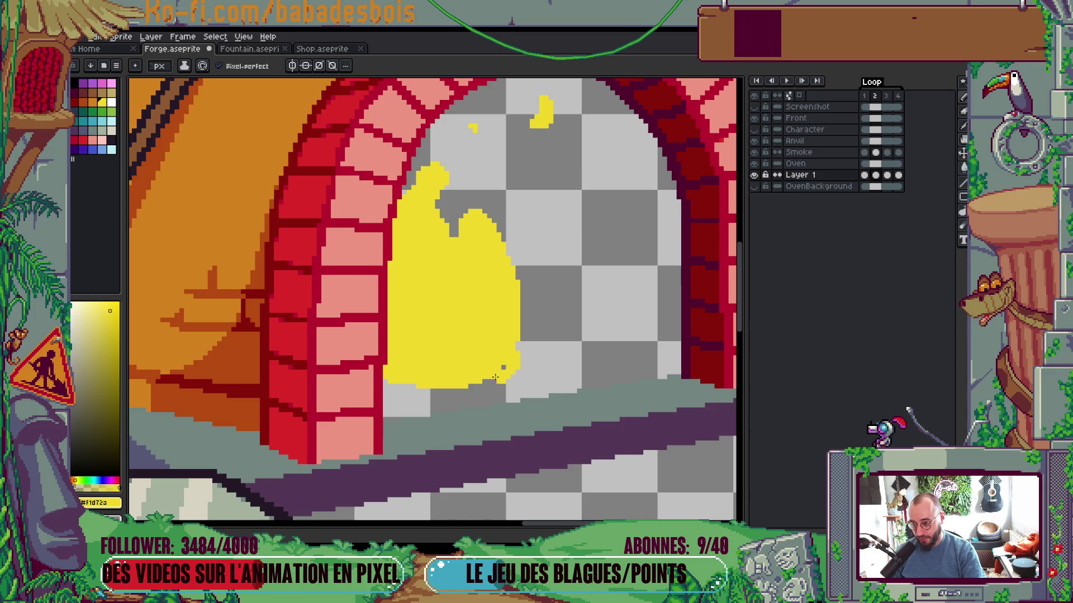
left_click(518, 344)
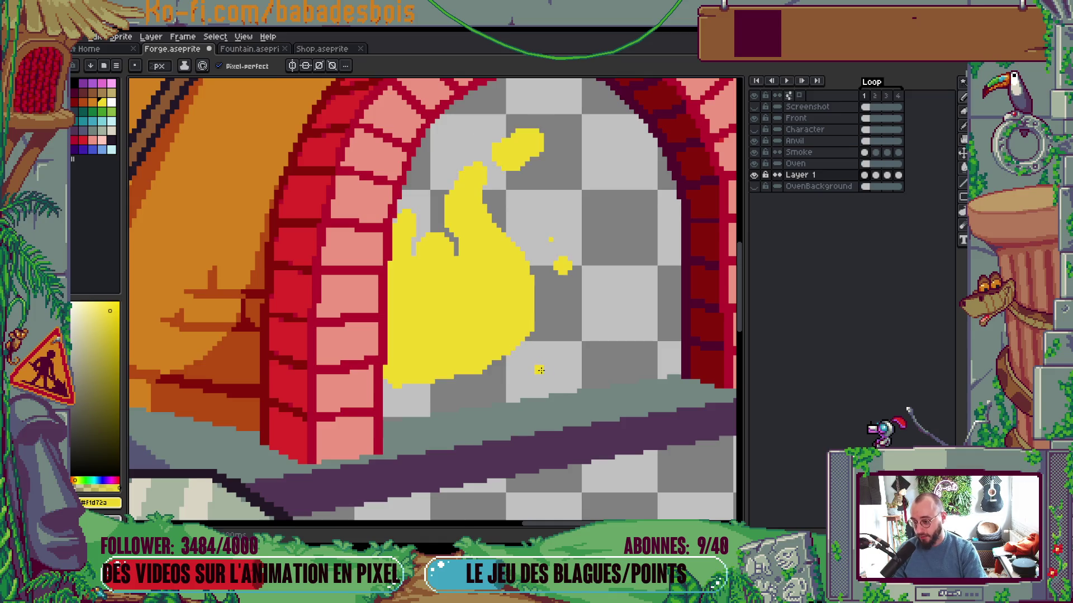
mouse_move(468, 379)
left_mouse_down()
mouse_move(459, 378)
mouse_move(494, 366)
mouse_move(452, 380)
left_mouse_up()
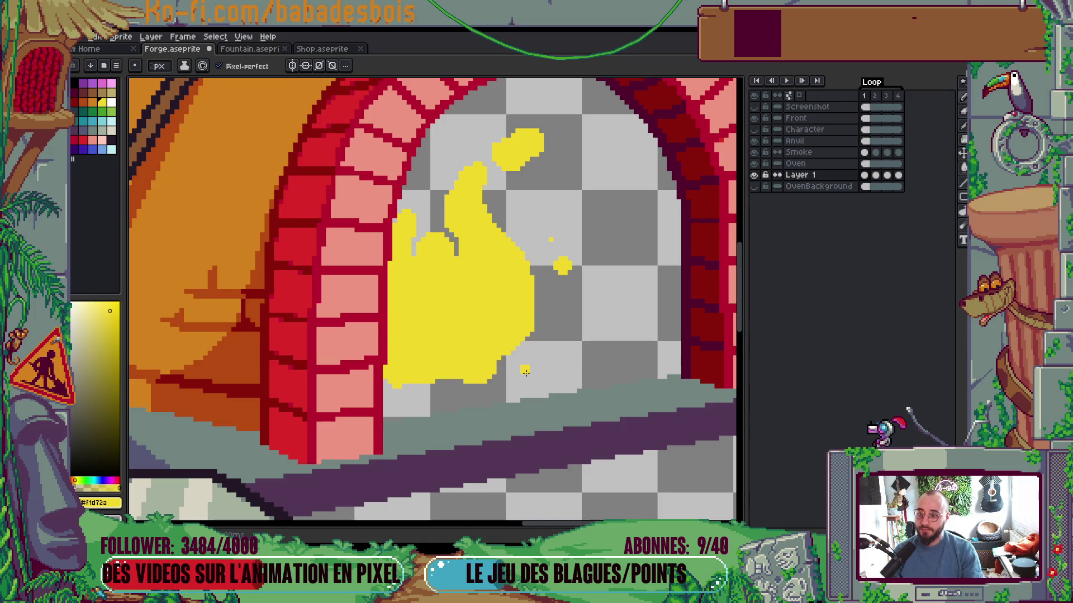
scroll(525, 372, "down", 4)
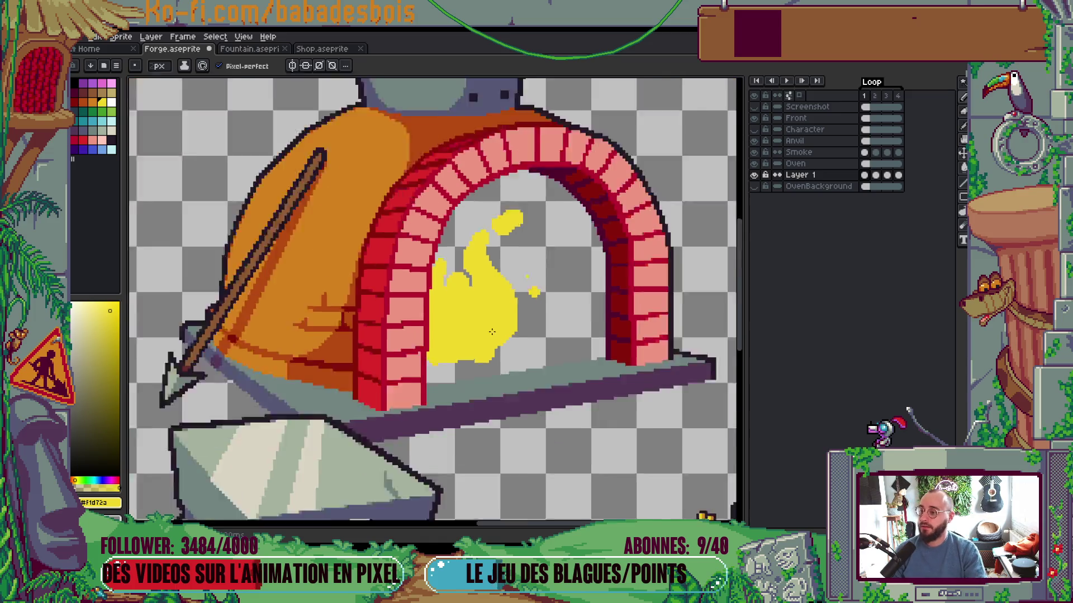
scroll(504, 340, "up", 5)
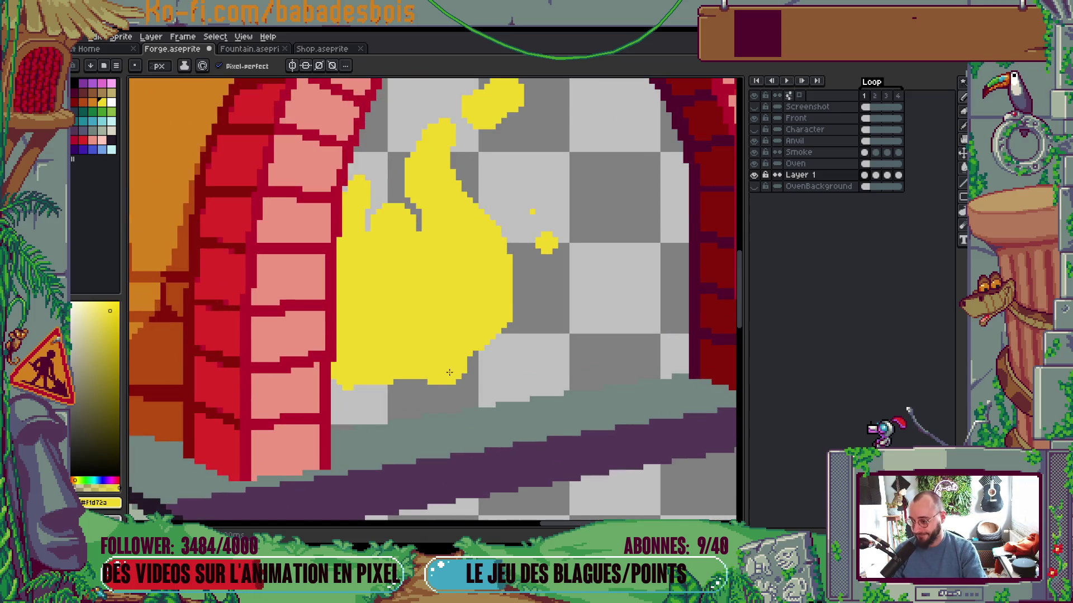
scroll(450, 372, "up", 1)
Play the flame loop, stop it, and step through frames 1–3 to review
key("Return")
scroll(522, 347, "down", 3)
scroll(610, 311, "up", 2)
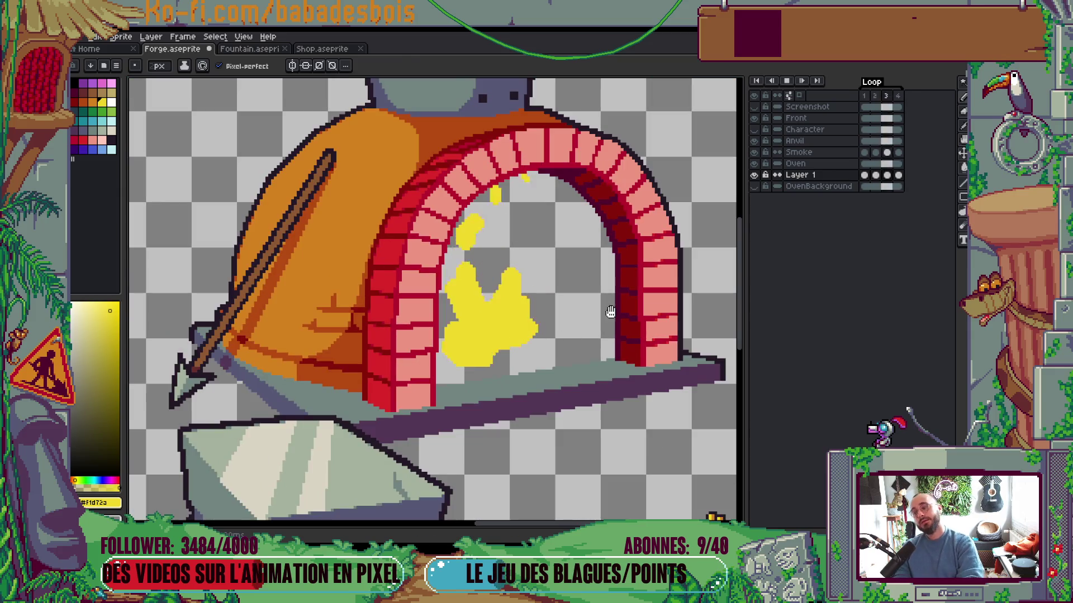
key("Return")
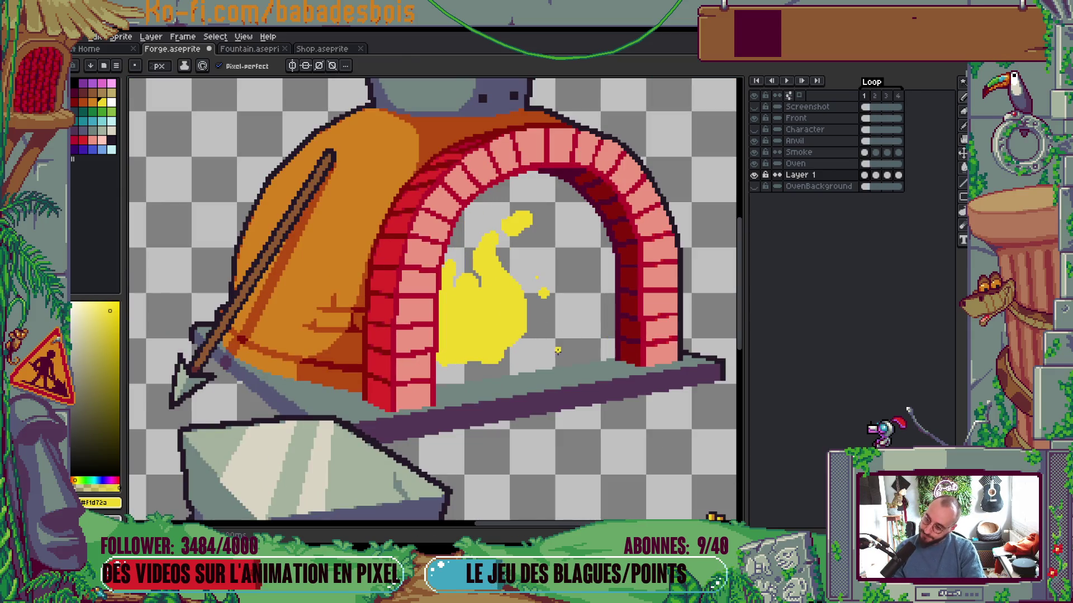
scroll(558, 350, "up", 2)
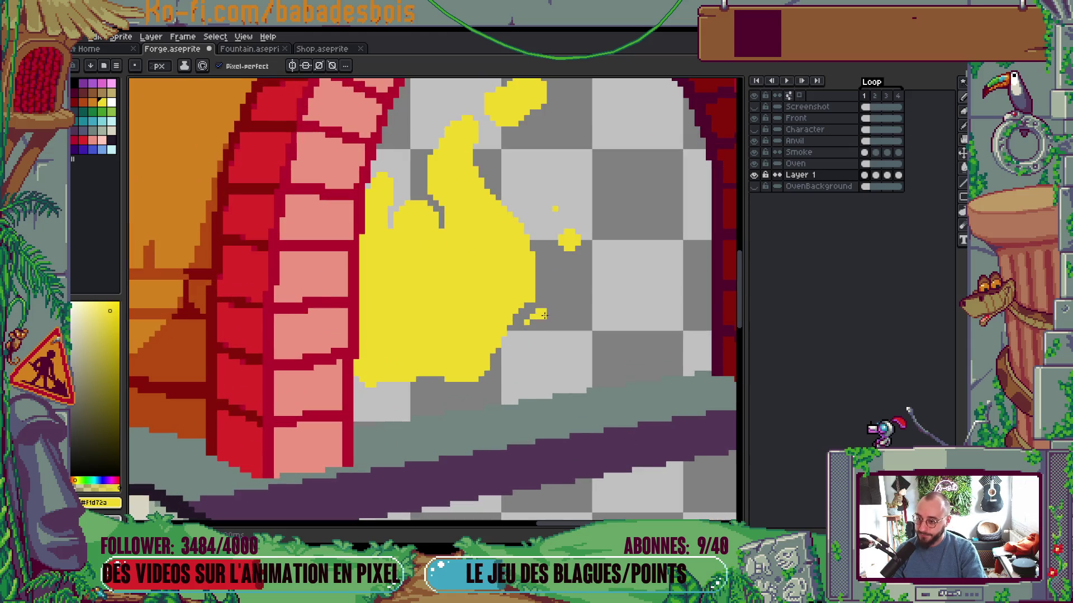
key("Right")
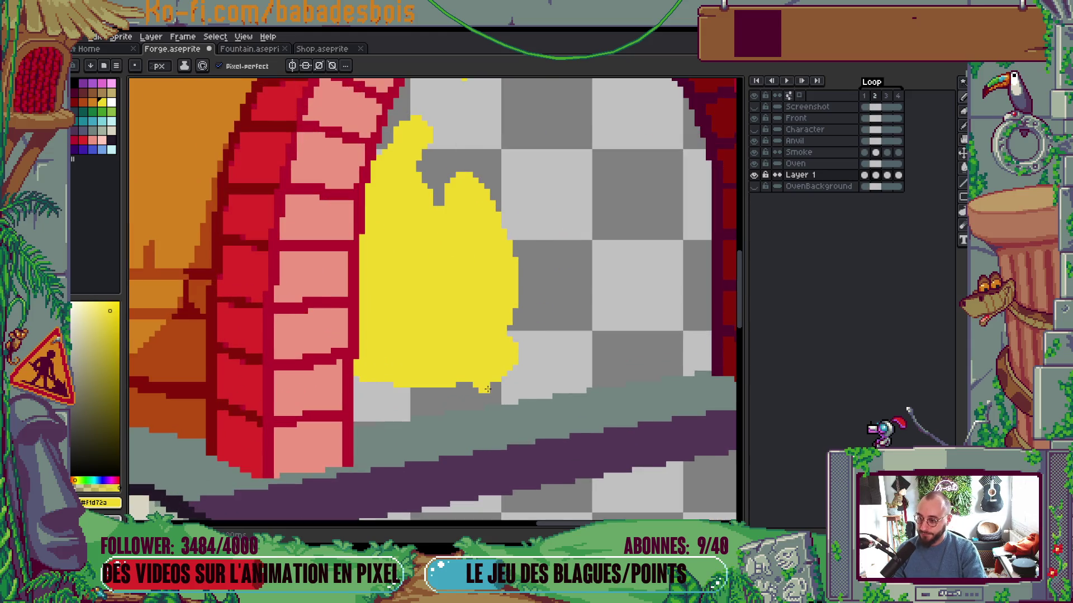
key("Right")
key("Left")
key("Left")
key("Right")
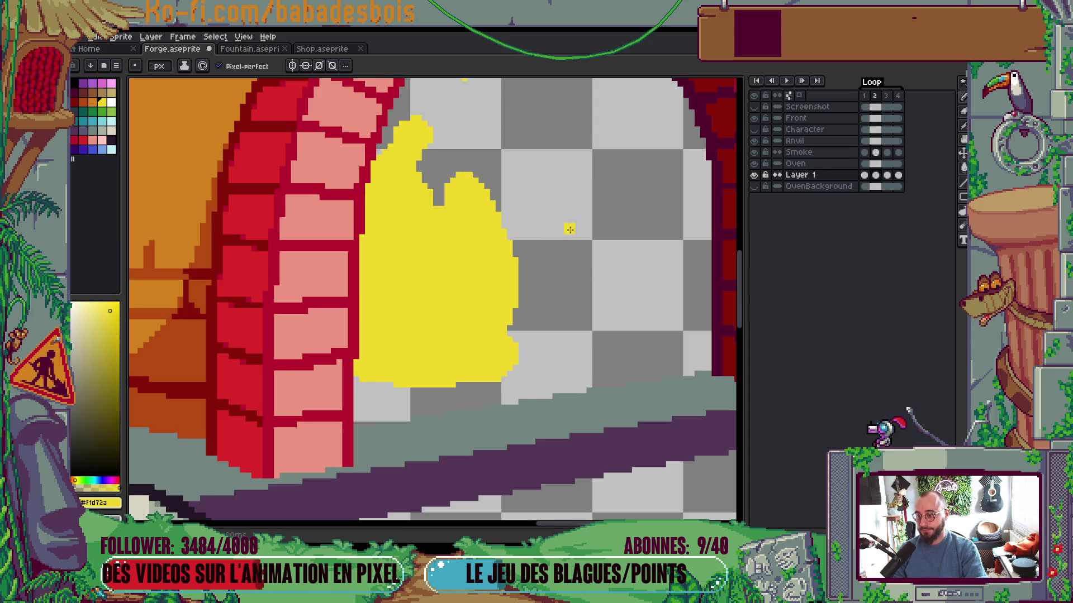
Turn on onion skinning and step back and forth through the flame frames to compare them
left_click(799, 96)
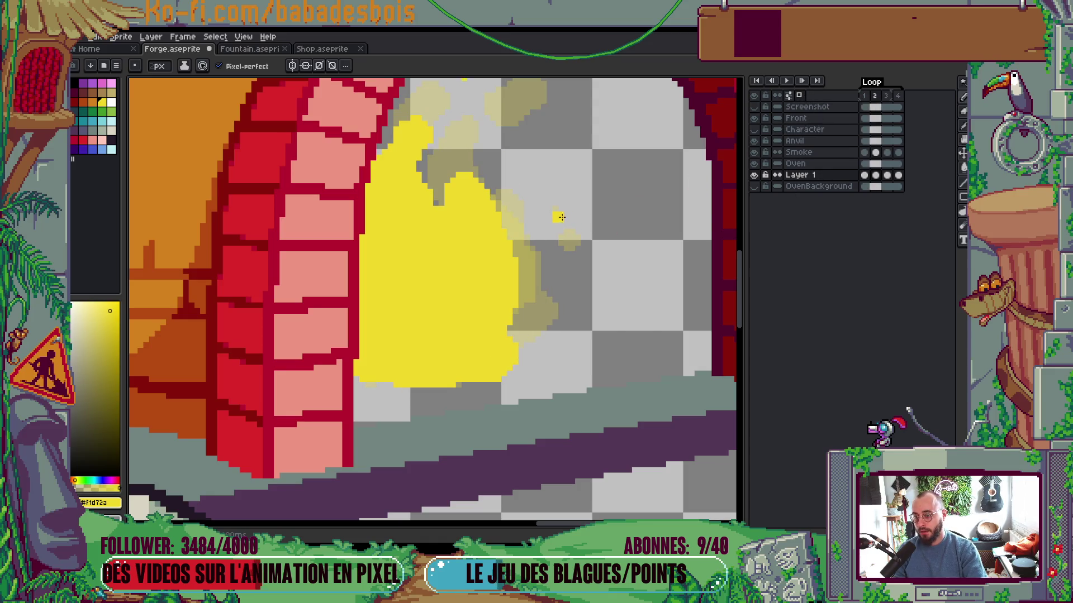
key("Left")
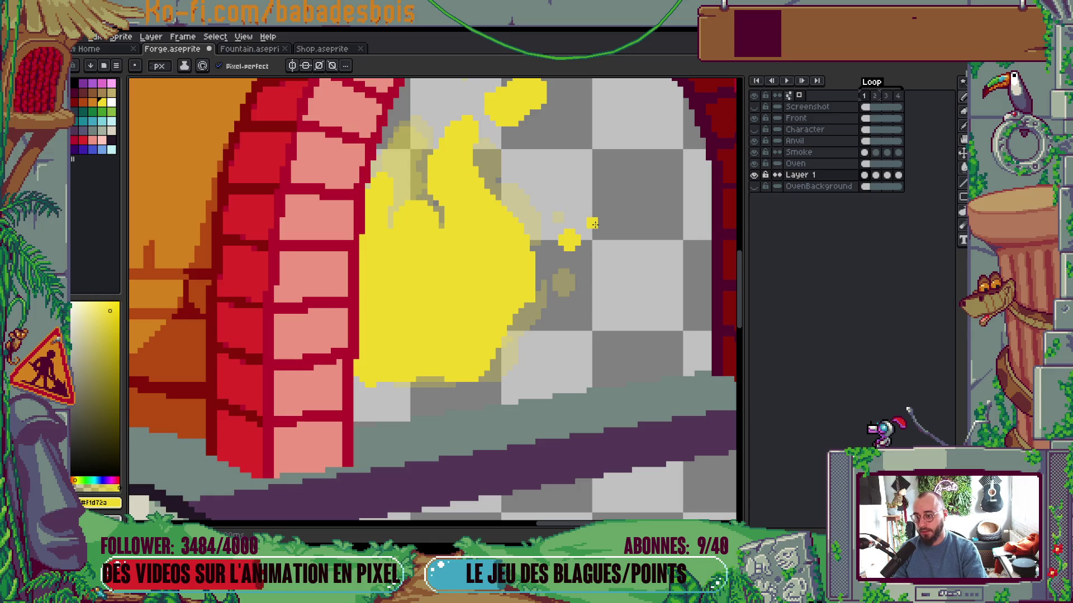
key("ctrl")
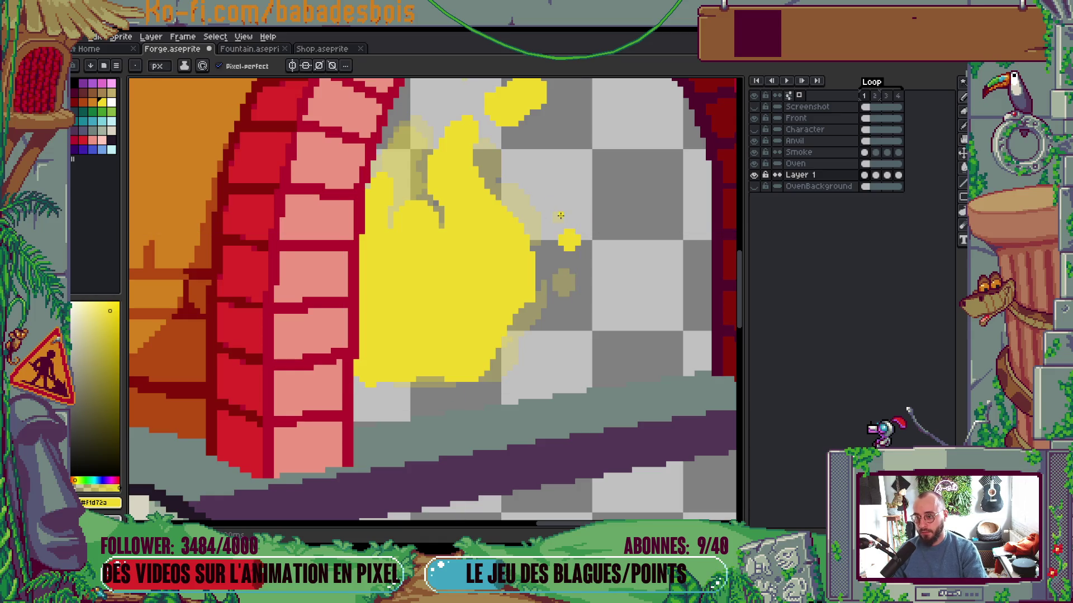
key("Right")
key("Left")
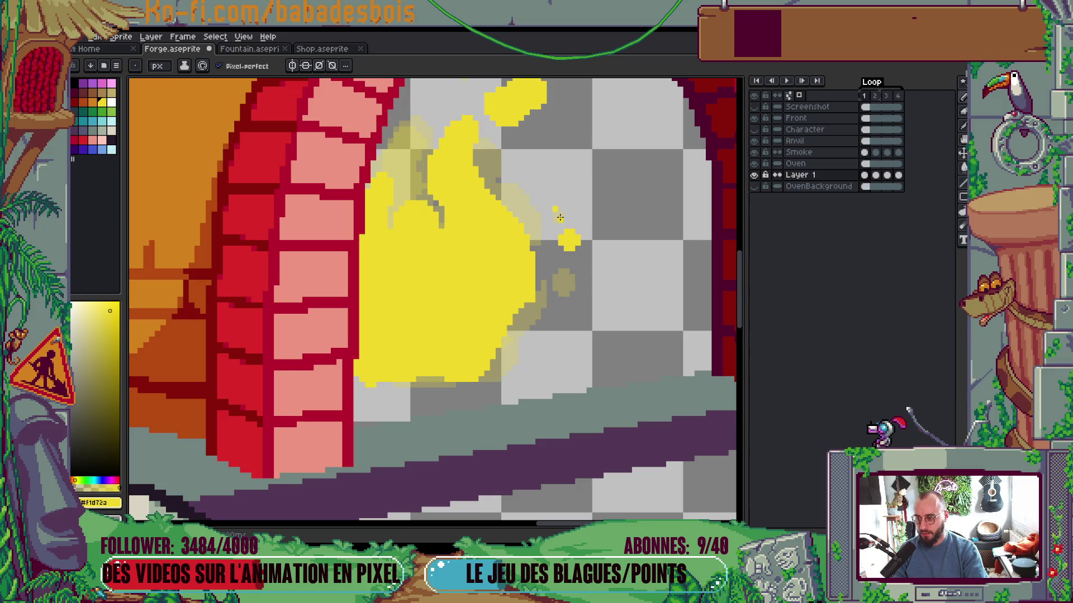
key("Right")
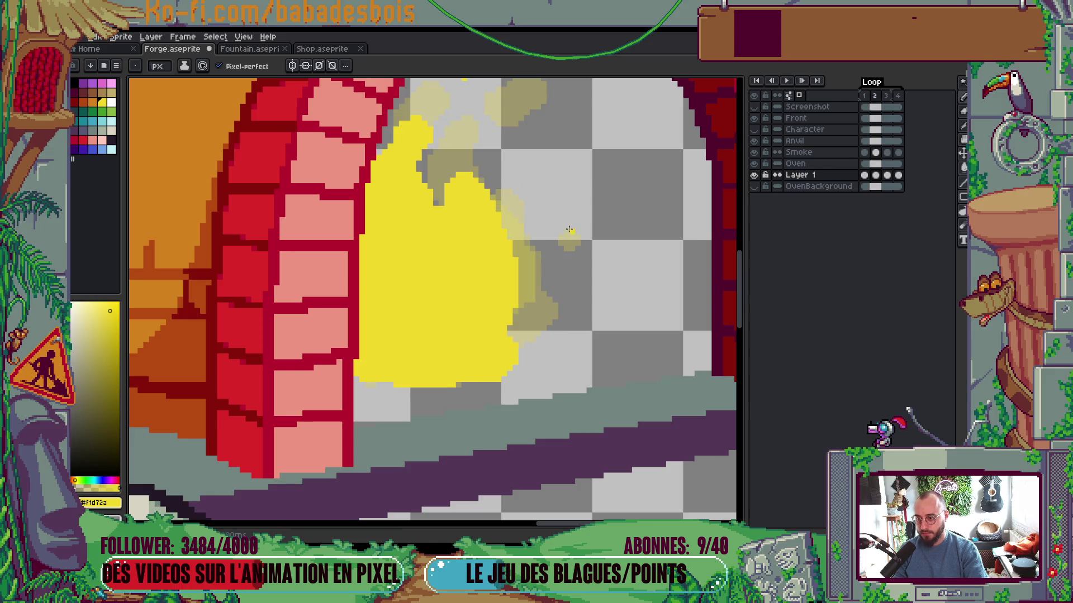
key("Right")
key("Right")
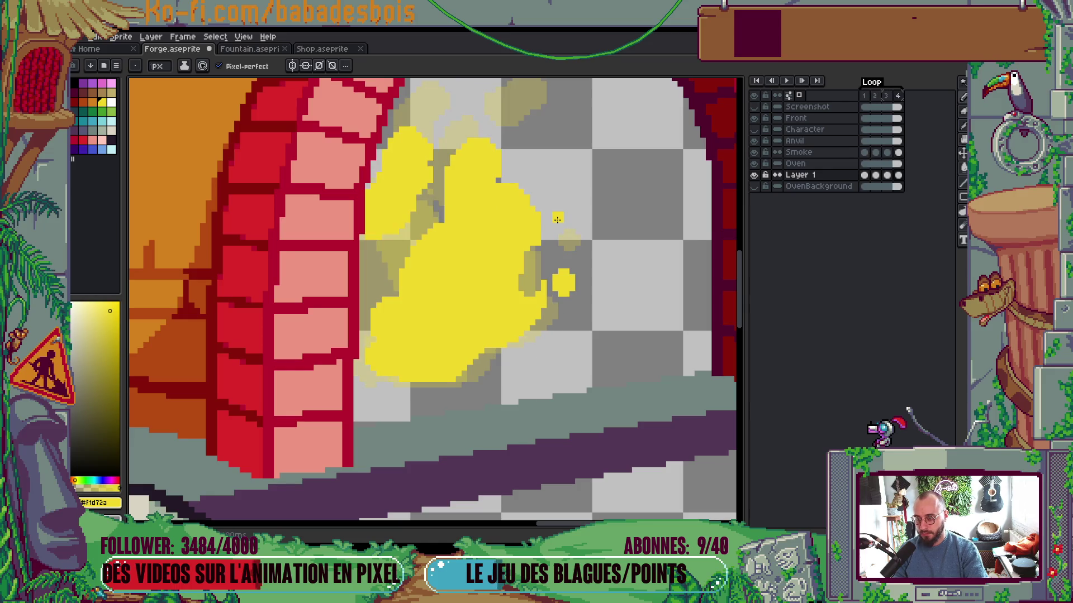
key("g")
key("Right")
key("Left")
key("Right")
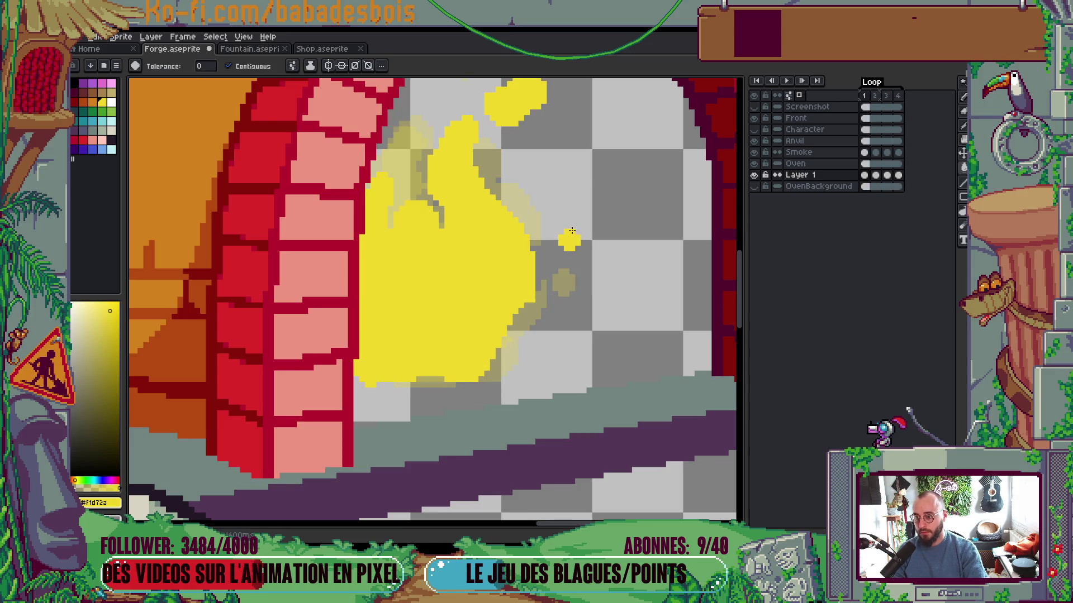
Add yellow spark pixels beside the flame in the first and fourth frames, then play the loop
left_click(561, 214)
key("b")
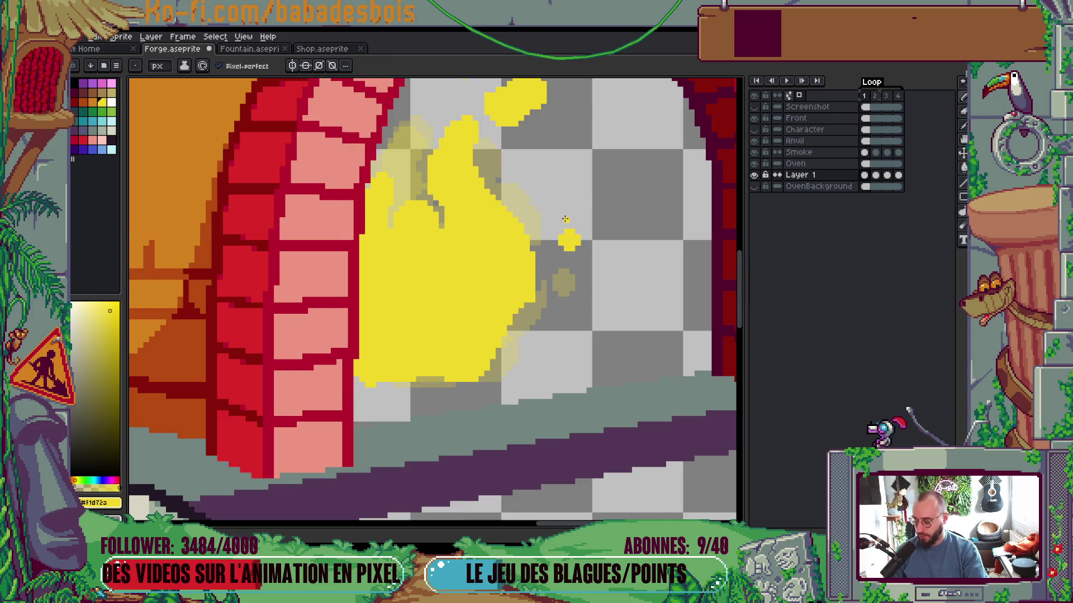
key("Right")
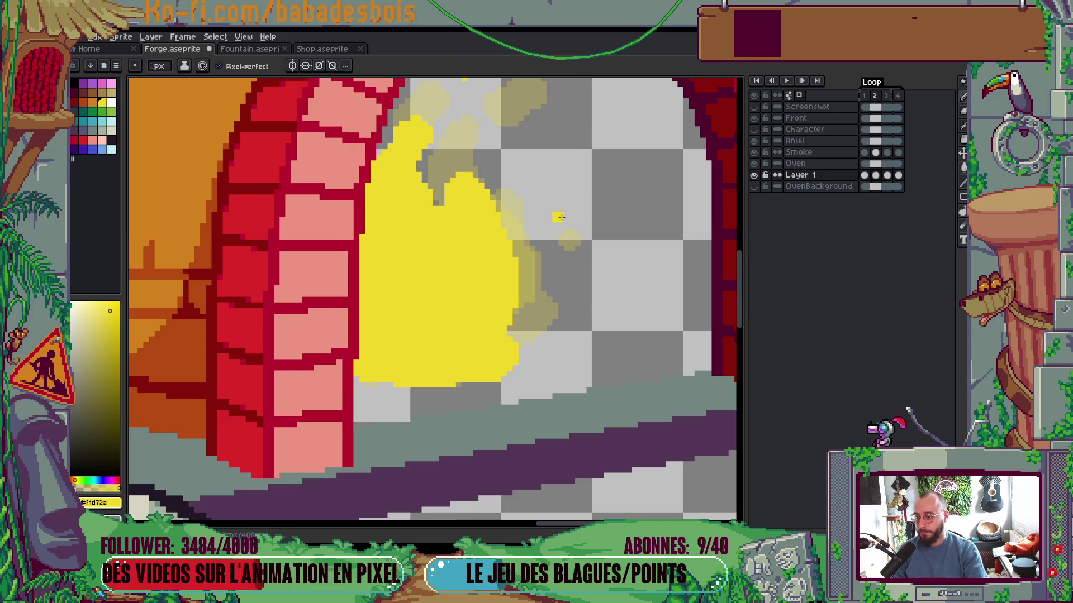
key("Right")
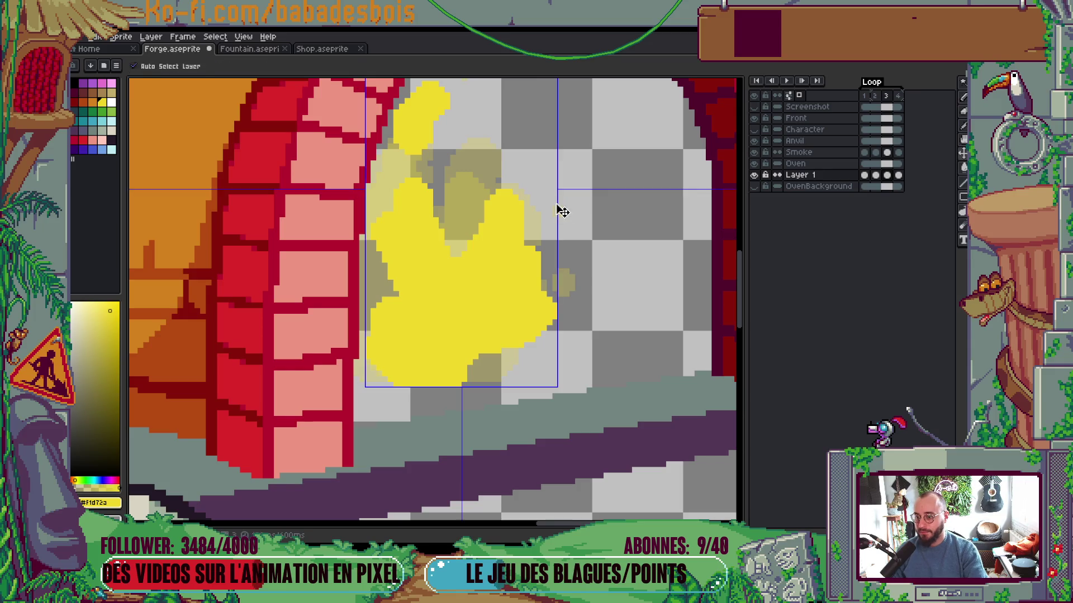
key("Right")
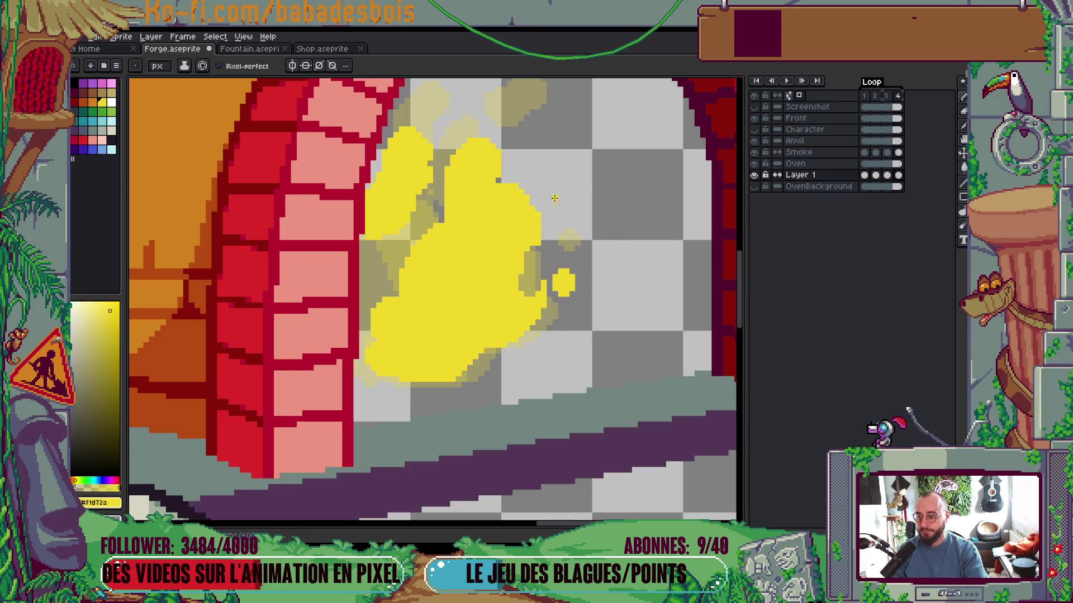
left_click(551, 192)
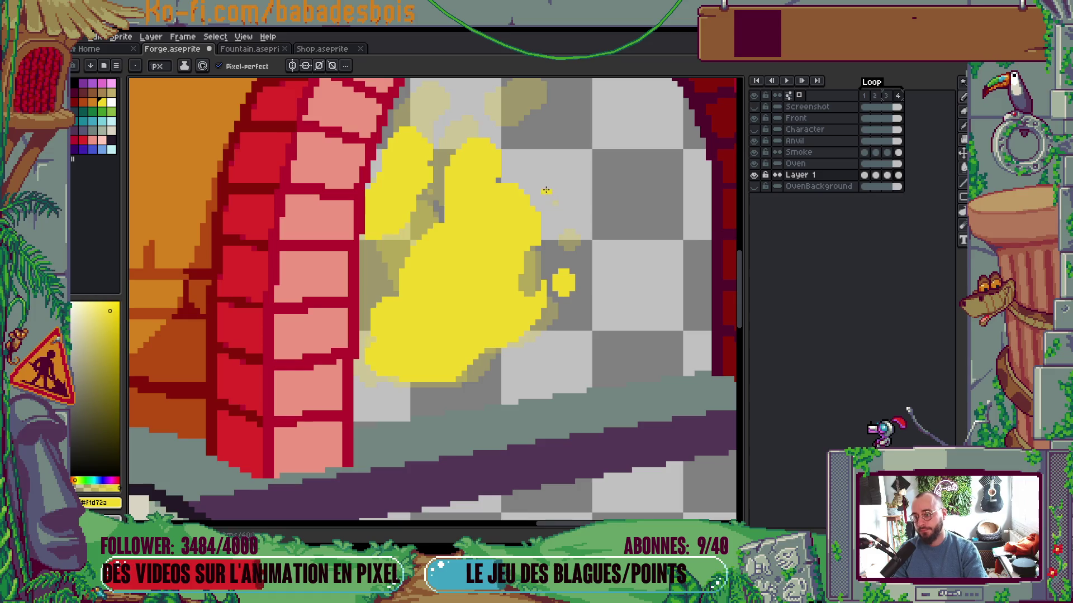
key("Return")
scroll(598, 216, "down", 5)
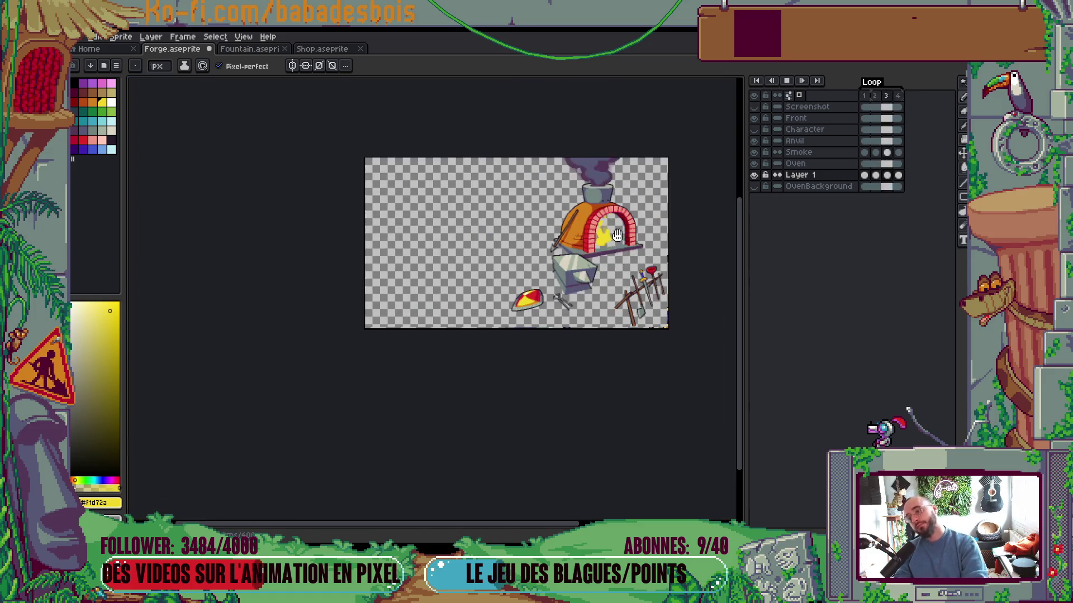
Stop playback, then add a yellow pixel right of the flame notch and erase a stray one
scroll(665, 226, "up", 5)
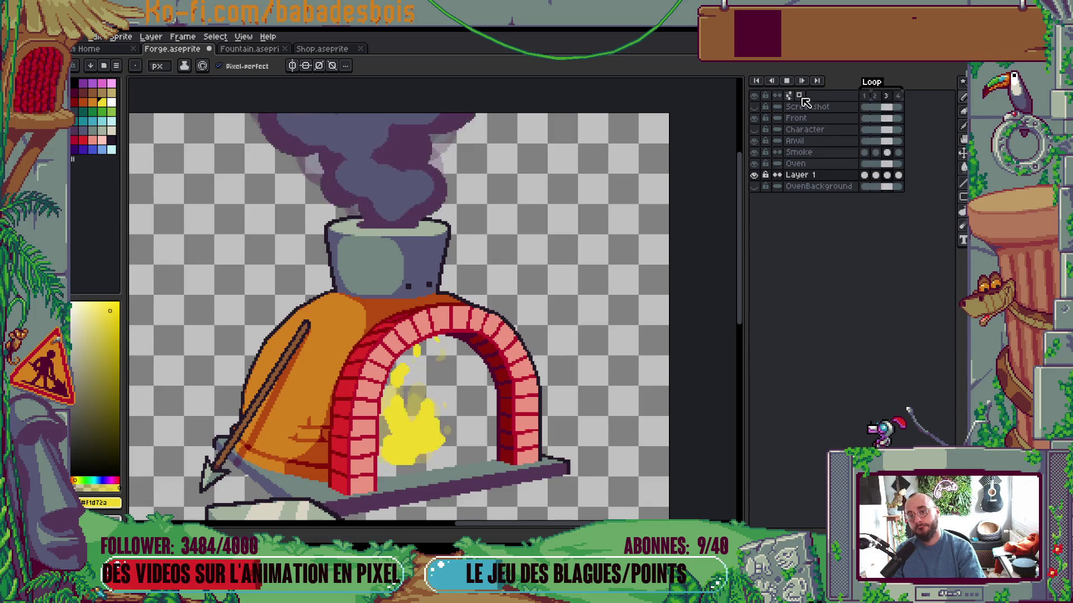
scroll(615, 283, "down", 4)
scroll(545, 413, "up", 2)
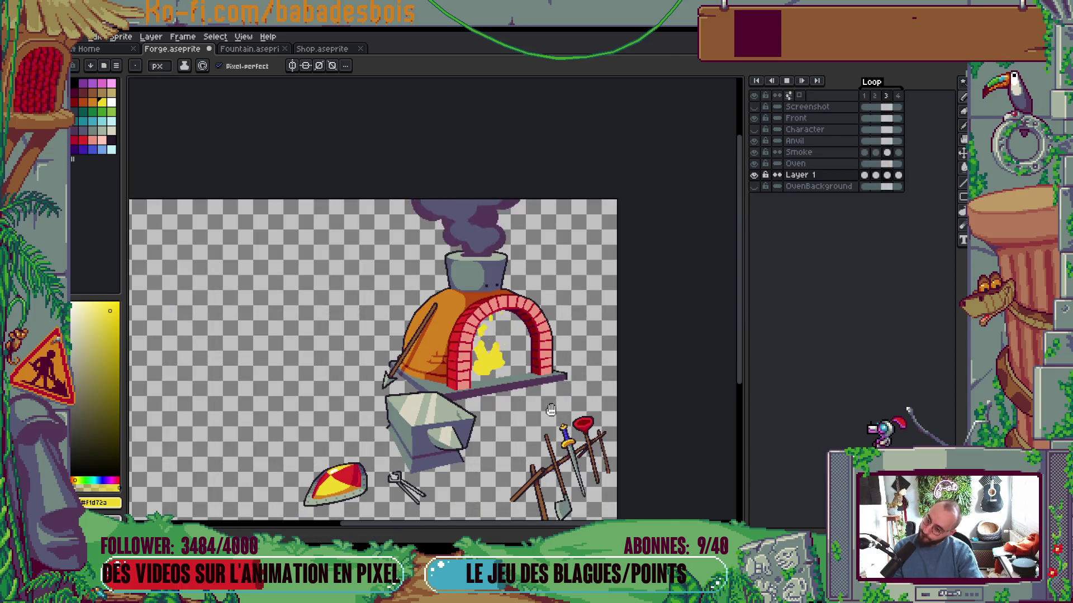
key("Return")
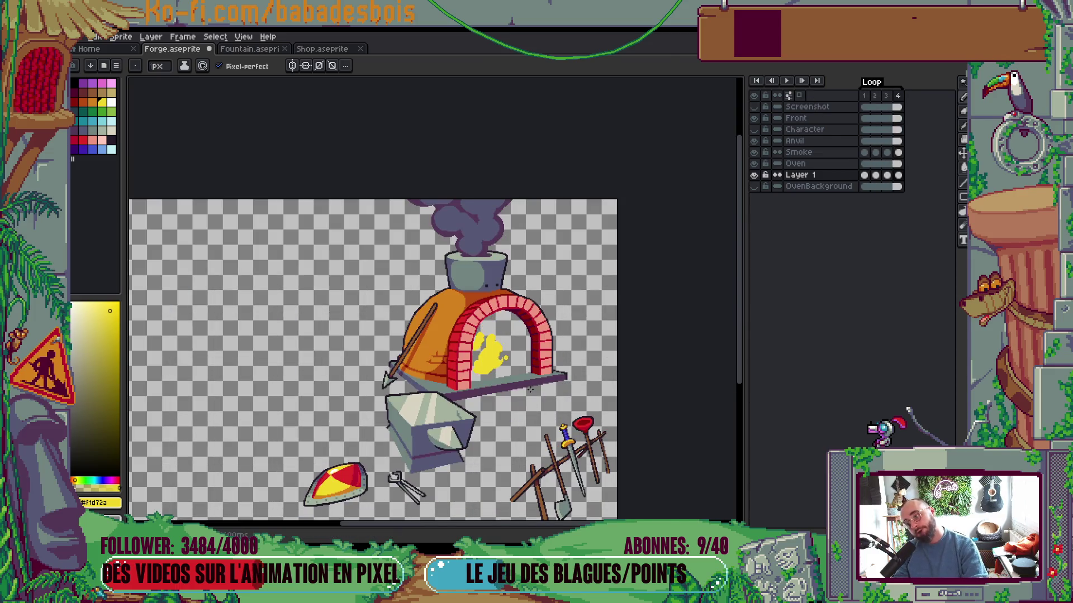
scroll(502, 363, "up", 3)
scroll(486, 340, "up", 2)
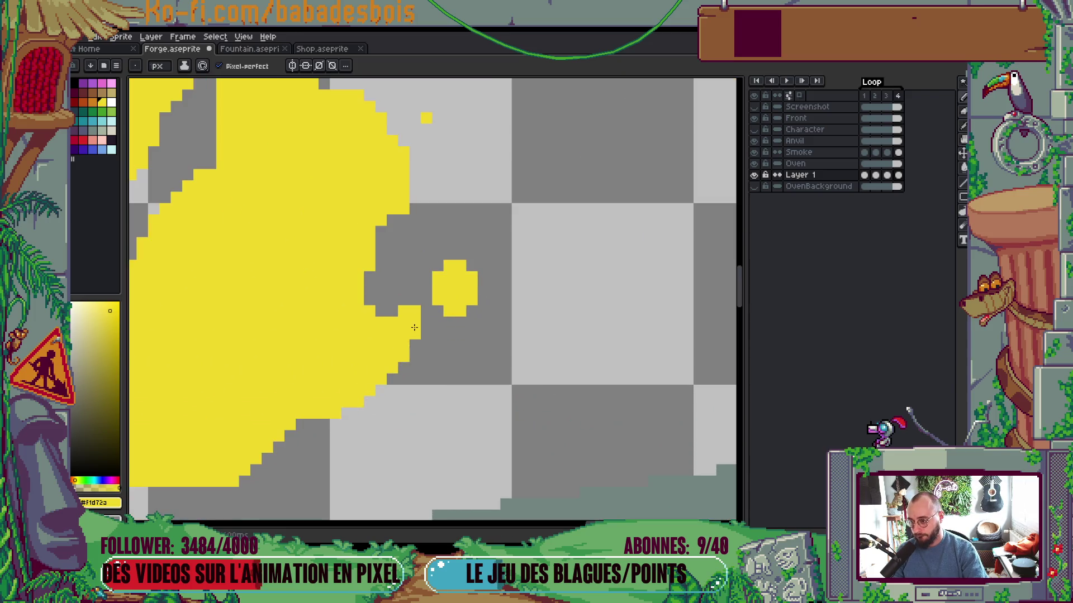
left_click(426, 310)
right_click(404, 311)
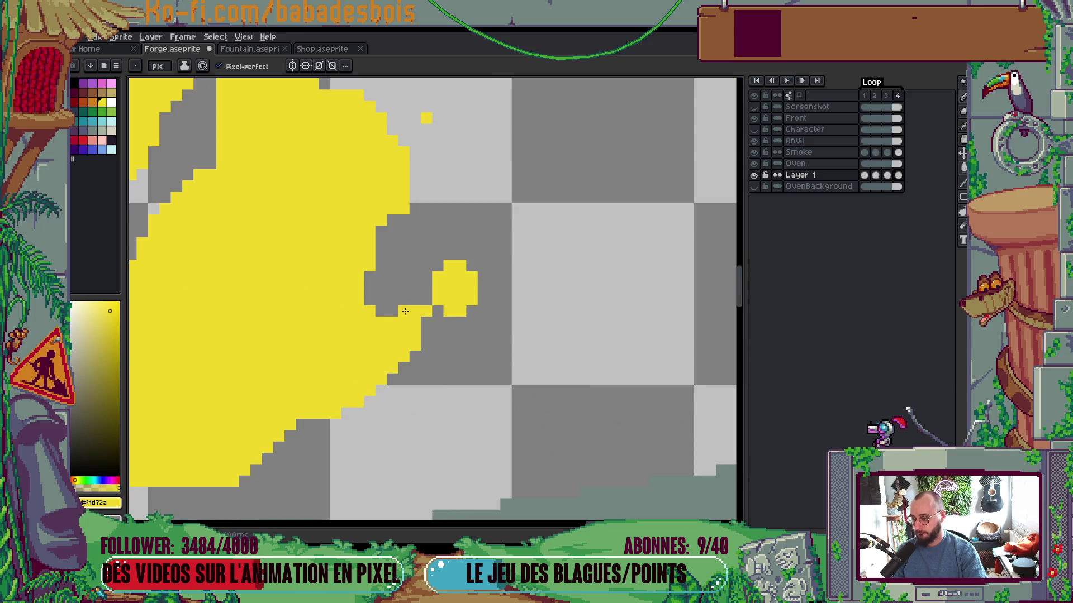
scroll(504, 284, "down", 5)
key("Return")
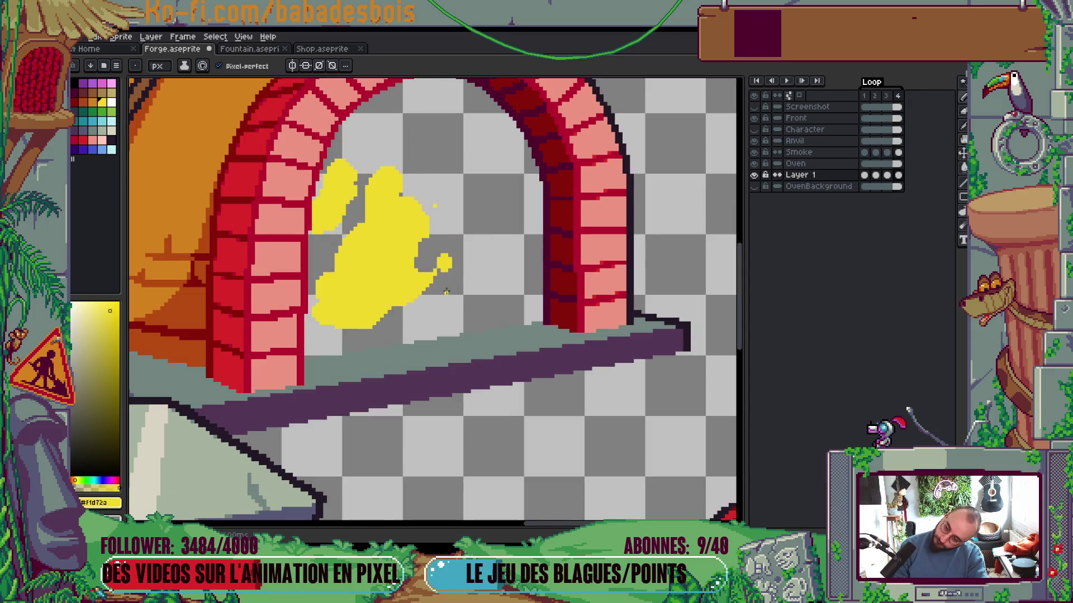
key("Return")
key("Return")
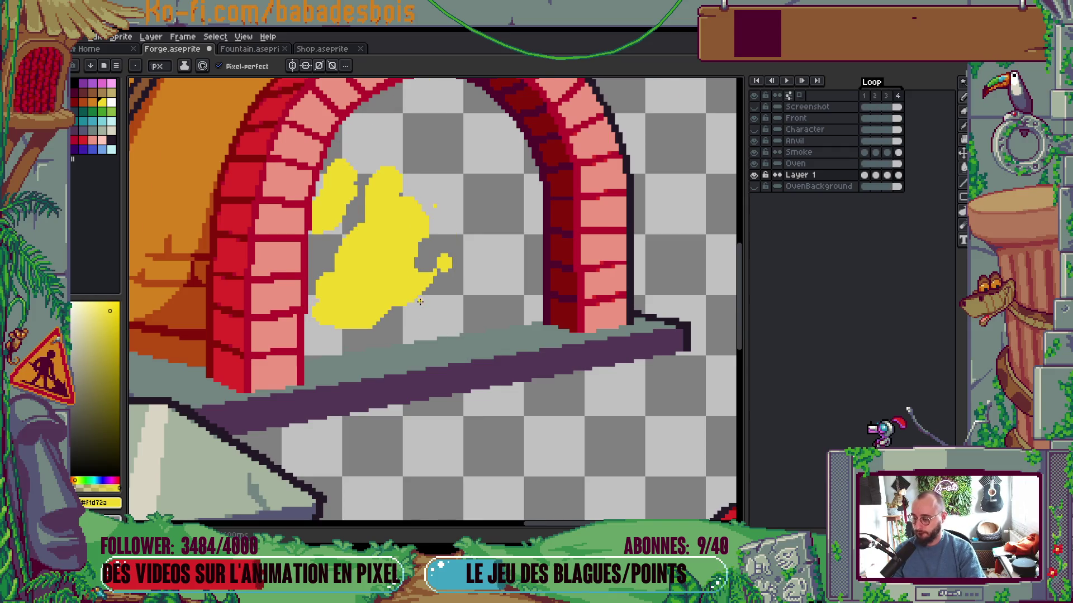
Draw a yellow strand along the flame's right edge, undo it, and replay the animation
scroll(419, 302, "up", 1)
mouse_move(425, 288)
left_mouse_down()
mouse_move(428, 234)
mouse_move(412, 276)
left_mouse_up()
key("ctrl+z")
key("ctrl+z")
key("ctrl+z")
key("ctrl+z")
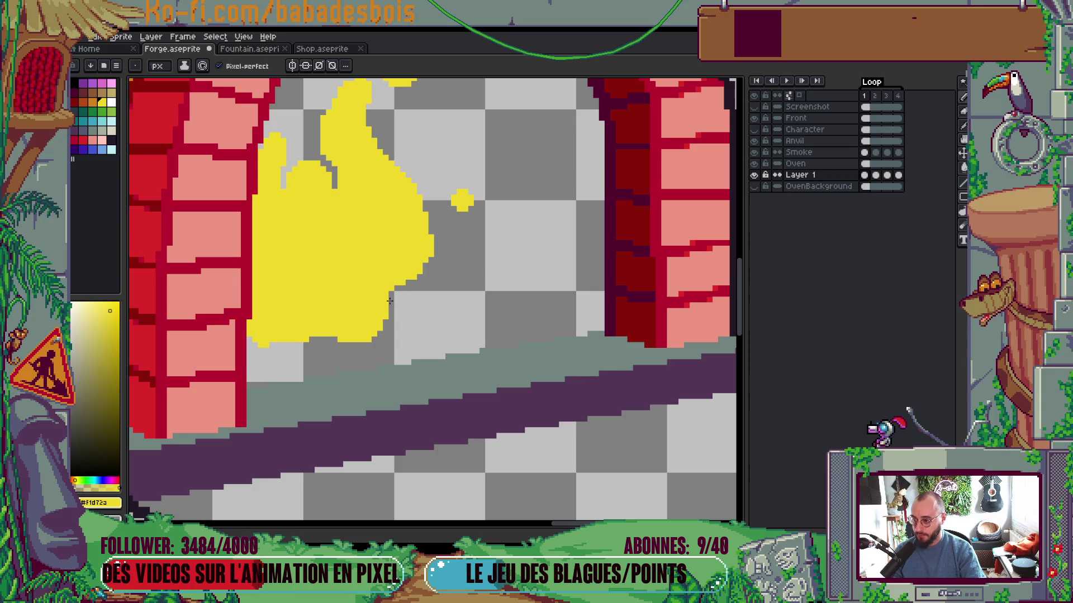
key("Return")
scroll(447, 241, "down", 4)
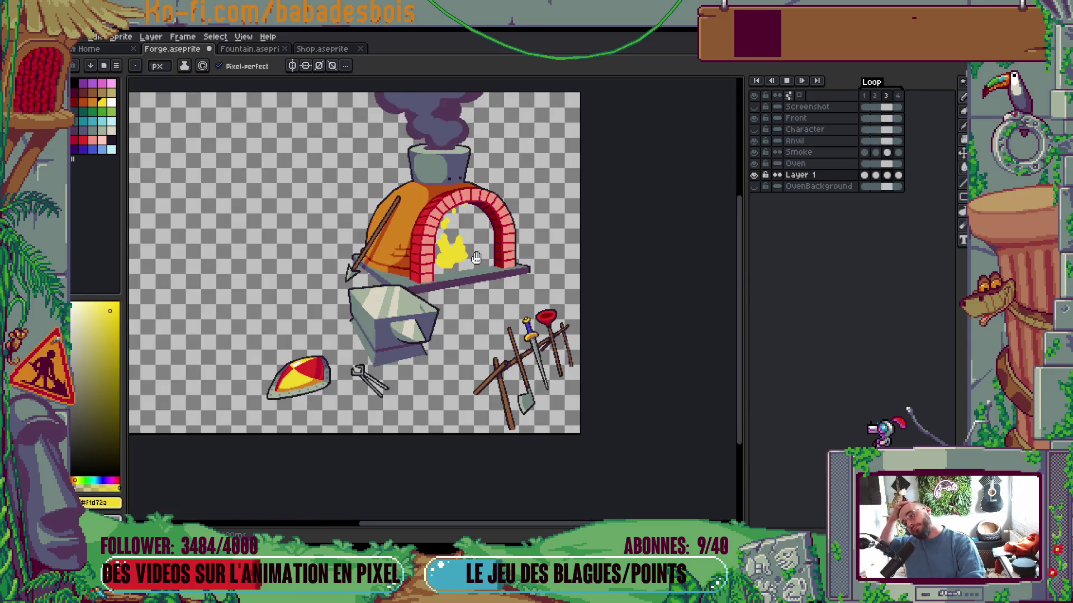
key("Return")
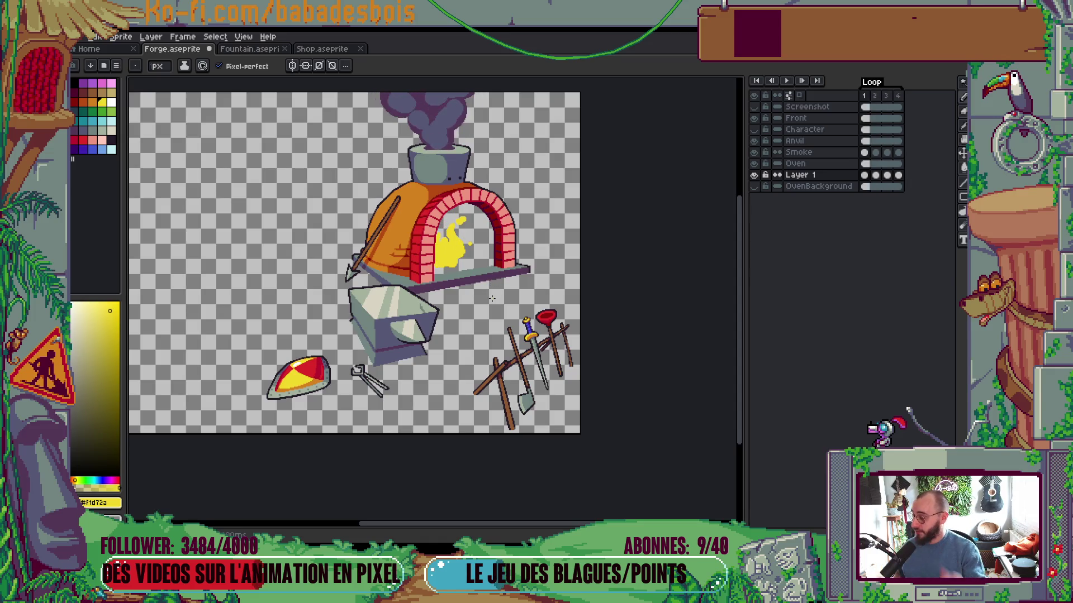
key("Return")
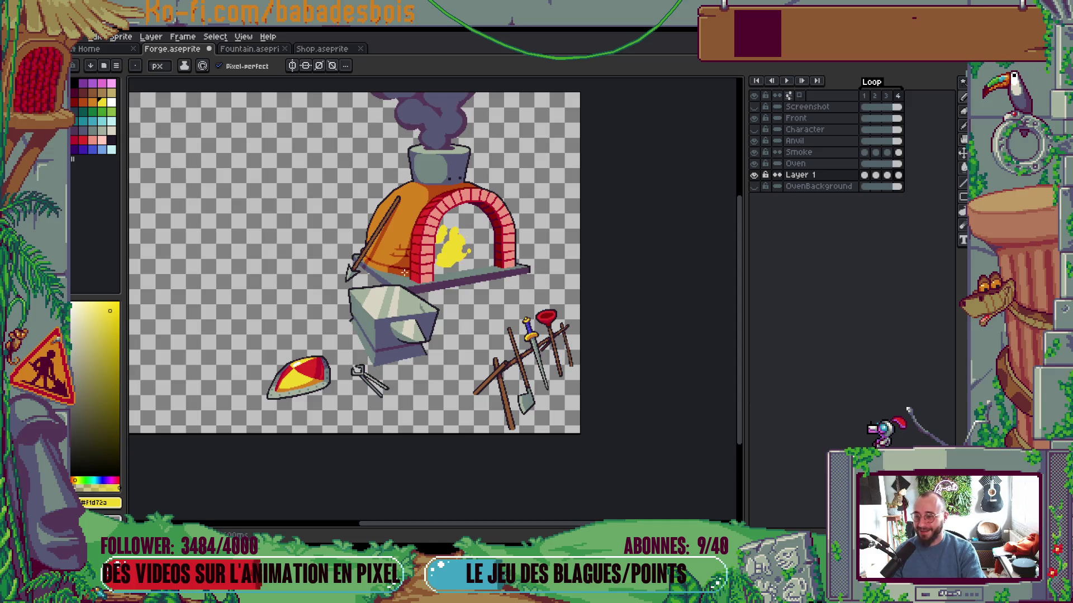
scroll(436, 264, "up", 2)
scroll(436, 264, "up", 1)
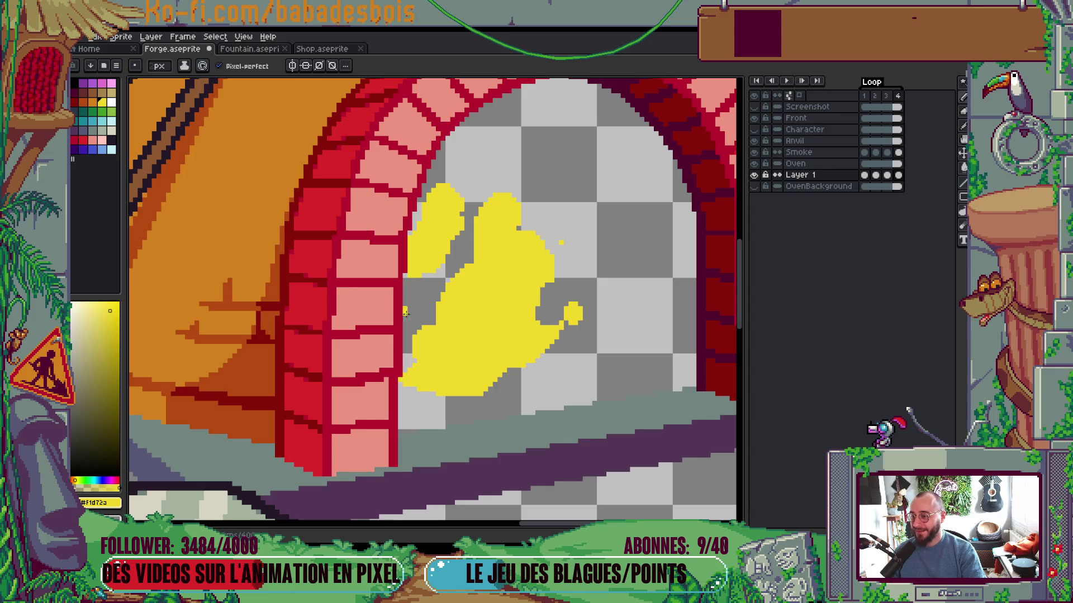
Paint yellow into the grey gaps below the left lobe and down the flame's left edge
left_click_drag(434, 254, 448, 307)
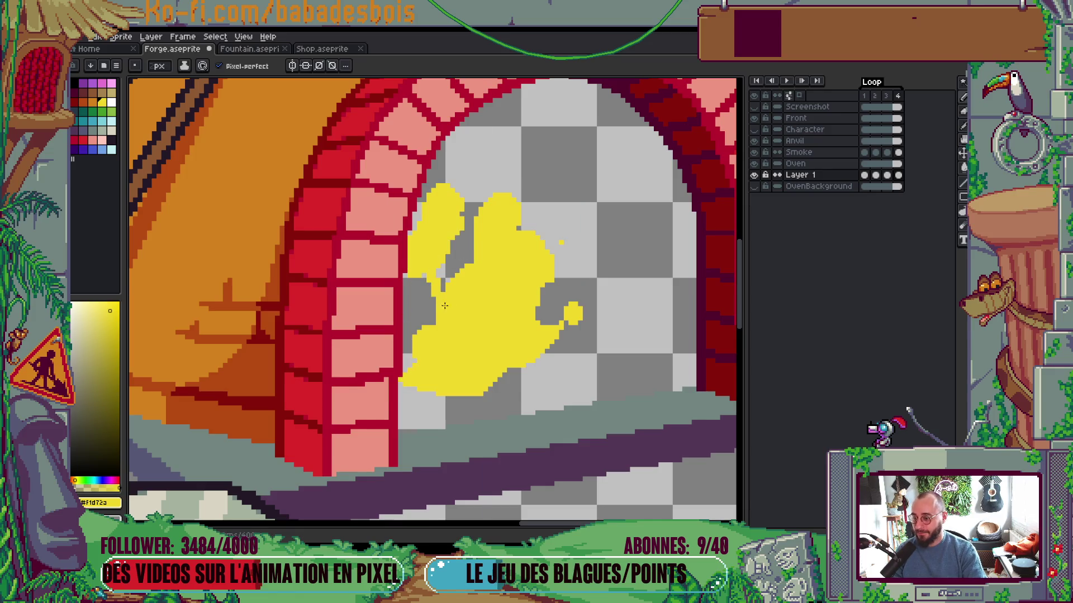
left_click_drag(406, 268, 409, 342)
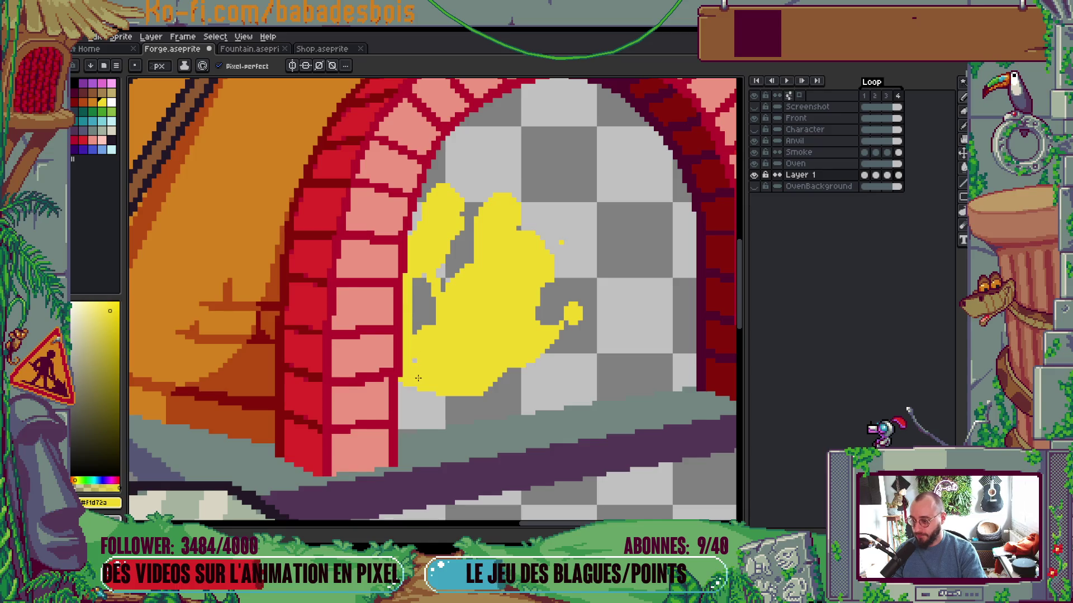
mouse_move(412, 297)
left_mouse_down()
mouse_move(418, 313)
mouse_move(419, 282)
mouse_move(433, 316)
left_mouse_up()
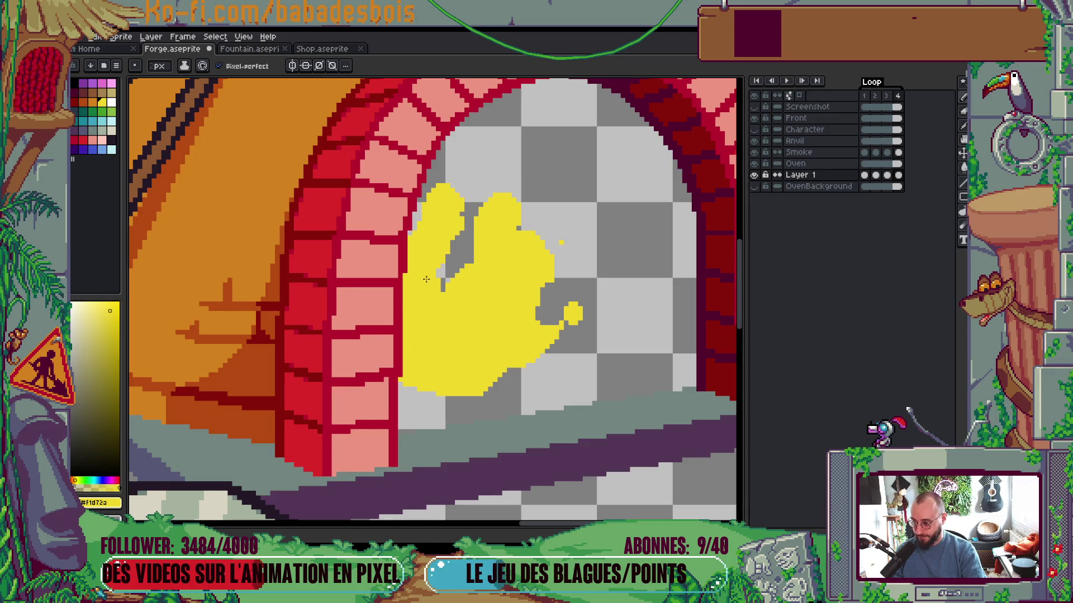
scroll(547, 304, "down", 3)
scroll(536, 262, "up", 1)
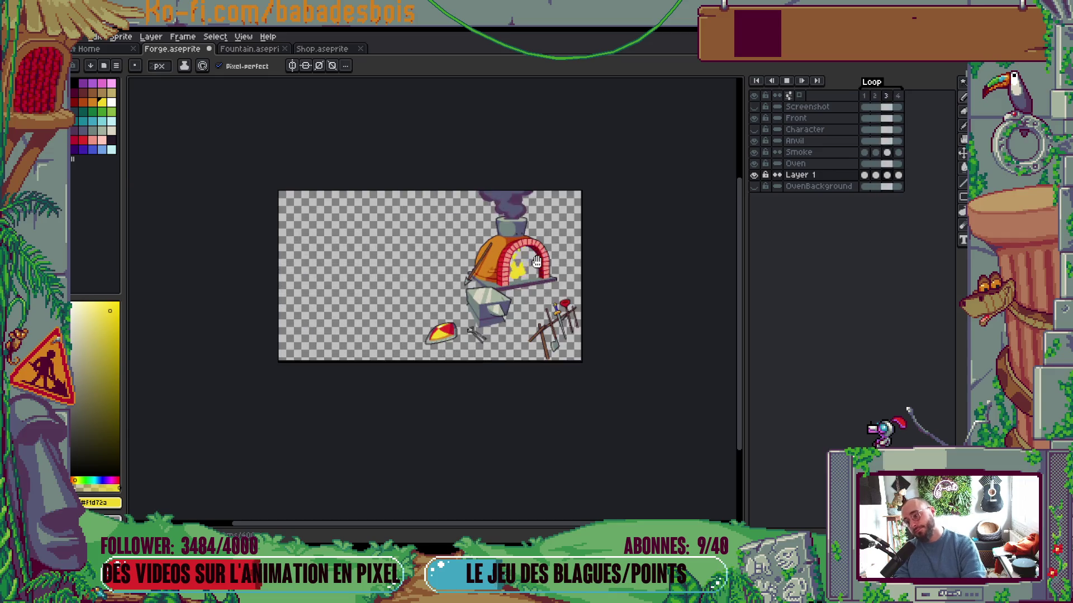
Draw a diagonal yellow stroke from the arch's brick edge into the flame and replay the loop
scroll(502, 266, "up", 3)
scroll(503, 265, "up", 2)
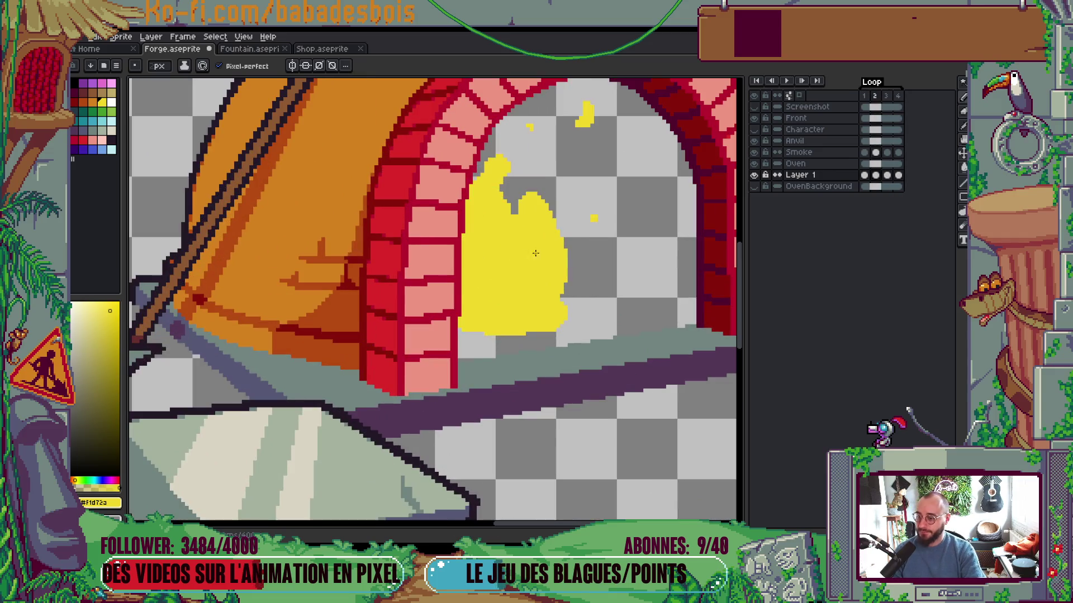
mouse_move(466, 201)
left_mouse_down()
mouse_move(488, 222)
mouse_move(475, 314)
mouse_move(469, 223)
mouse_move(486, 268)
left_mouse_up()
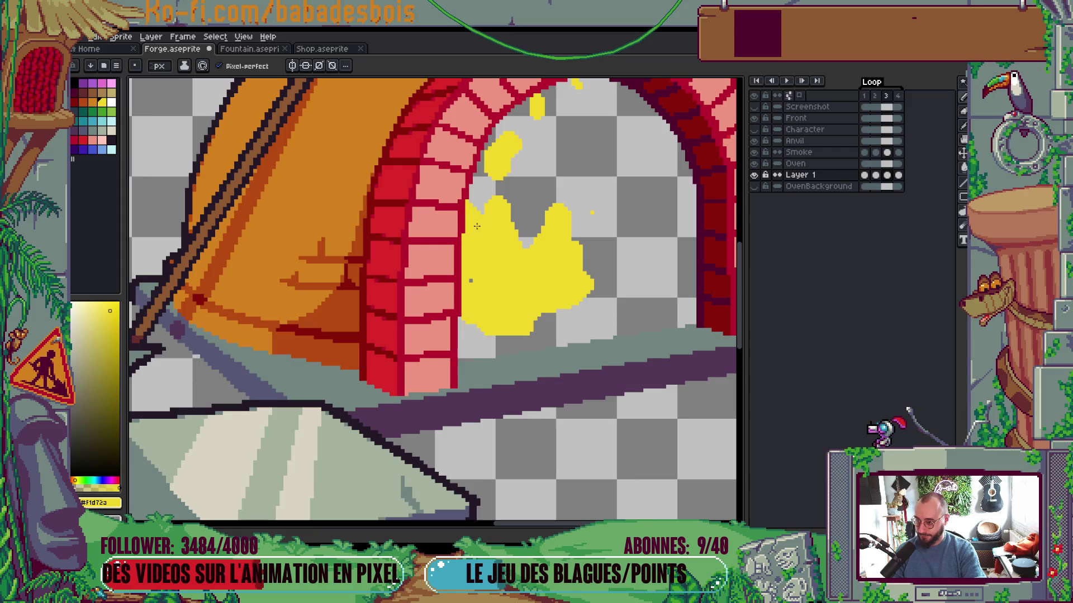
scroll(468, 295, "down", 3)
key("Return")
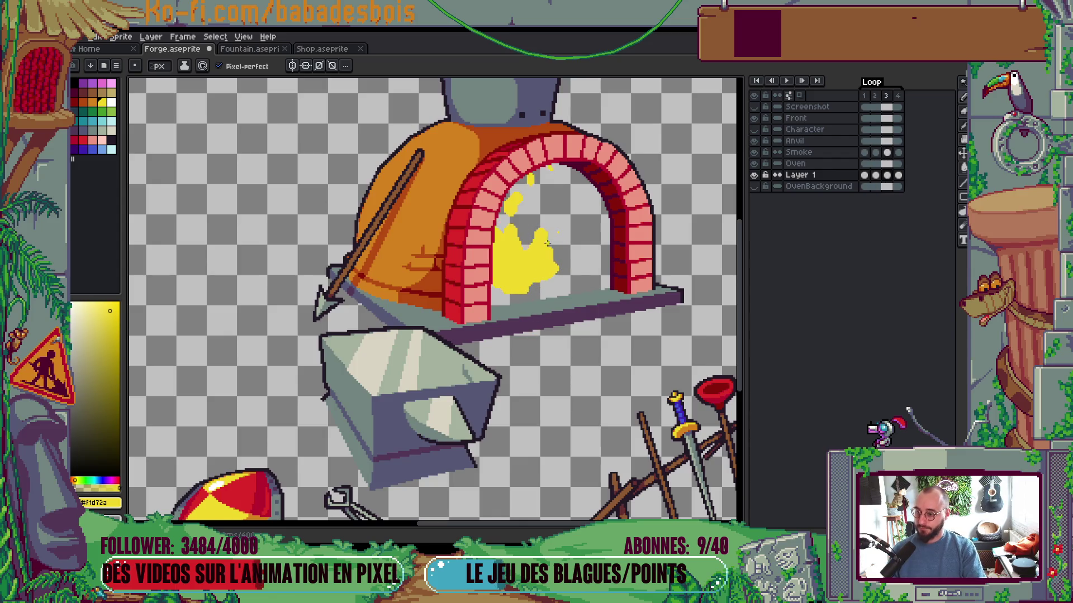
scroll(541, 218, "up", 3)
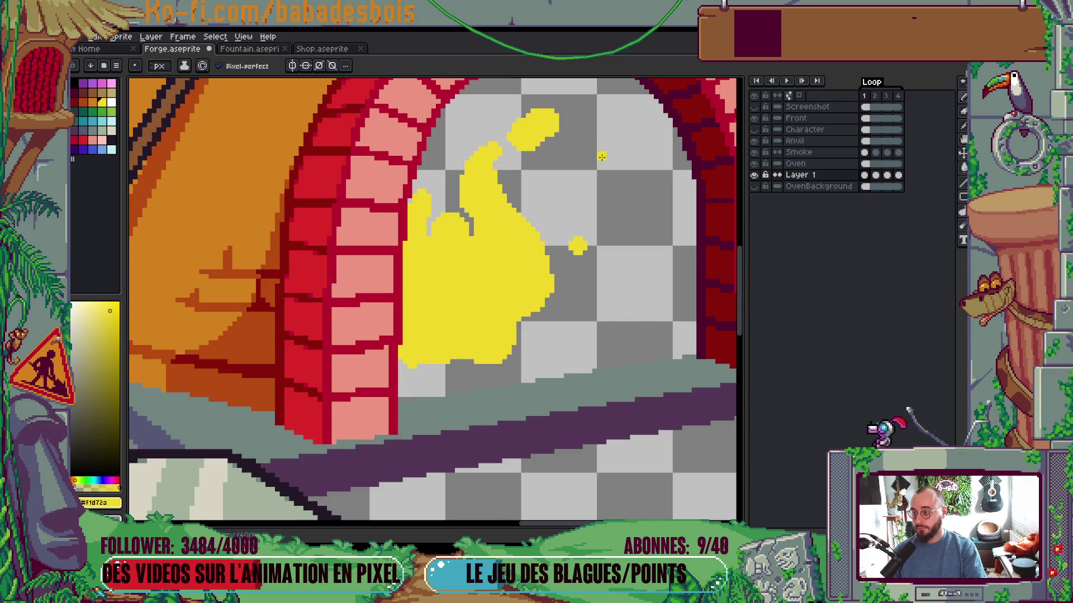
scroll(559, 156, "down", 2)
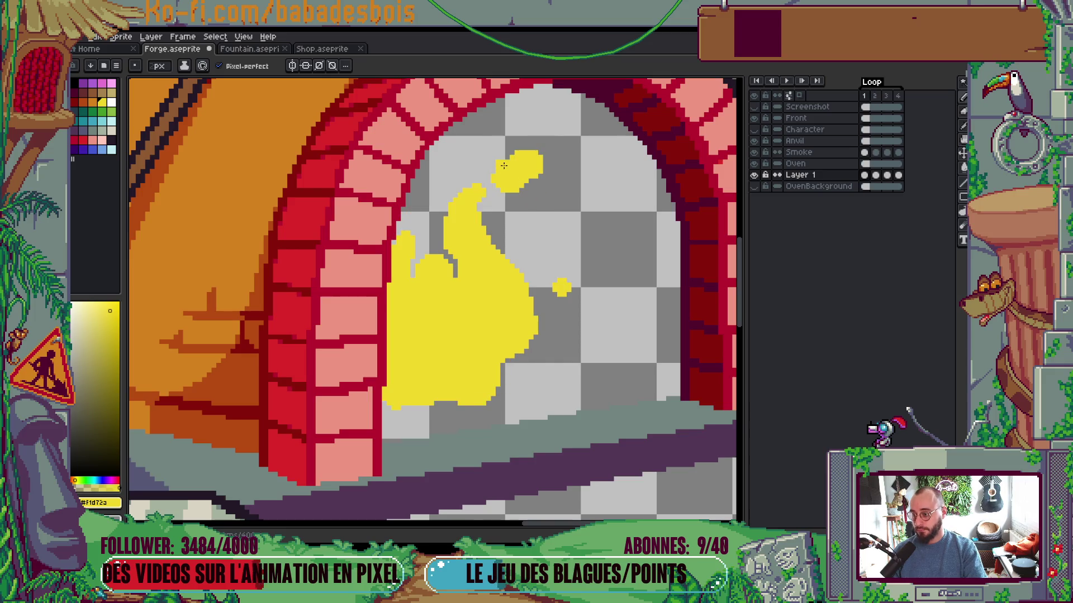
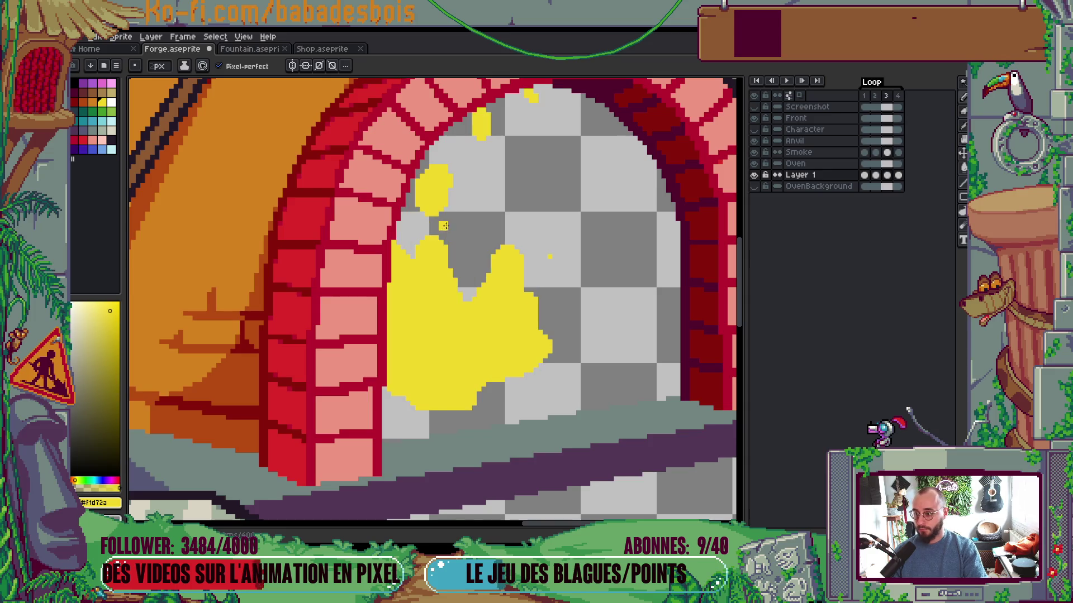
Paint a small yellow spark above the flame on frame 4, then play the fire loop zoomed out
mouse_move(463, 140)
left_mouse_down()
mouse_move(448, 160)
mouse_move(466, 128)
left_mouse_up()
key("Right")
key("Right")
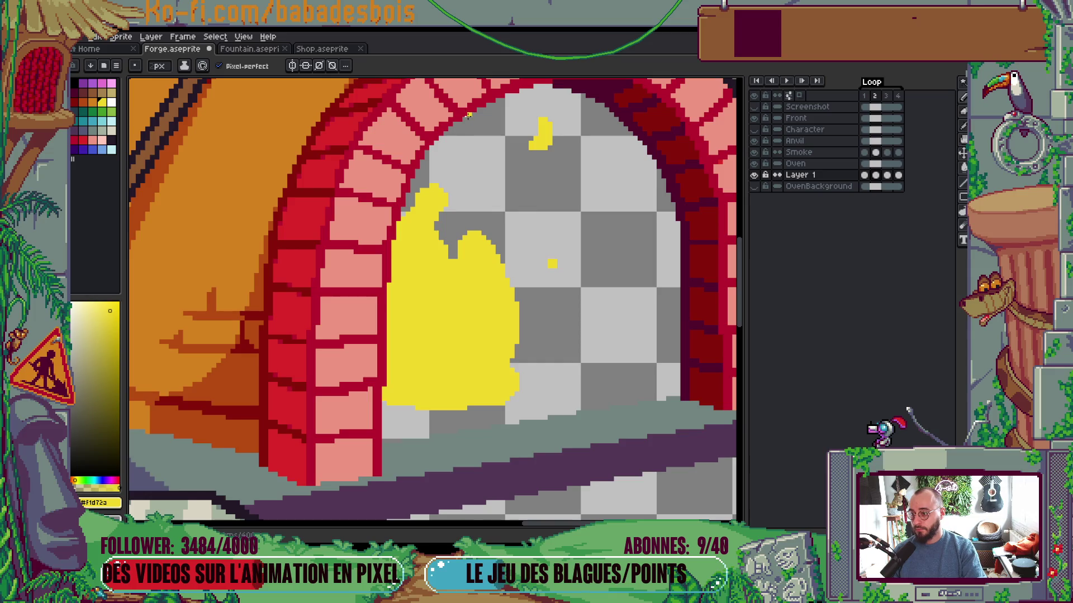
key("Return")
scroll(537, 192, "down", 4)
scroll(561, 213, "up", 2)
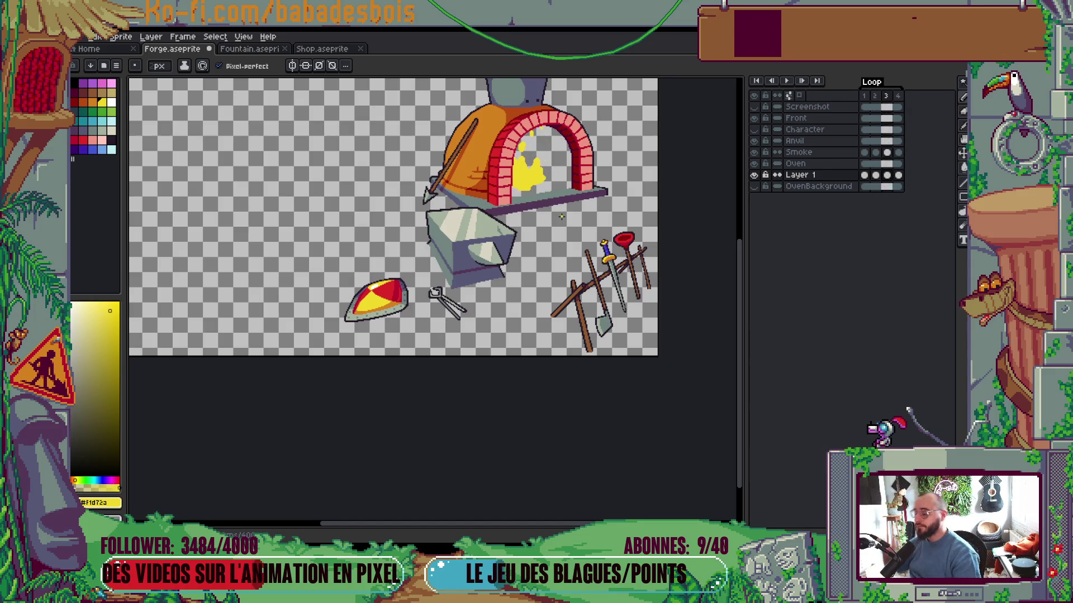
Show the fox blacksmith layer and play the fire loop over the whole forge scene
left_click_drag(680, 176, 609, 254)
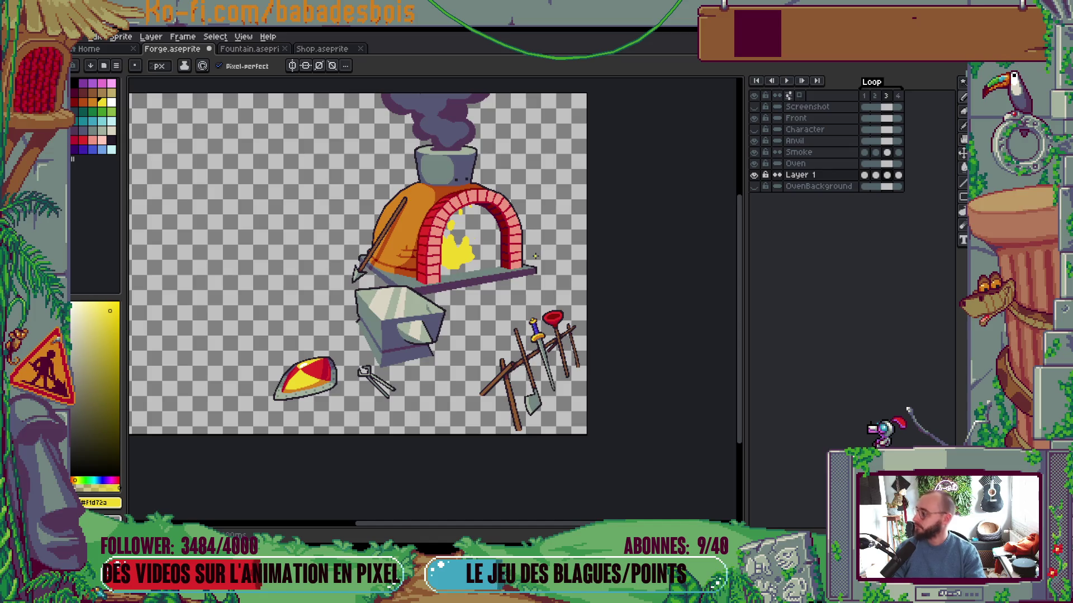
key("Return")
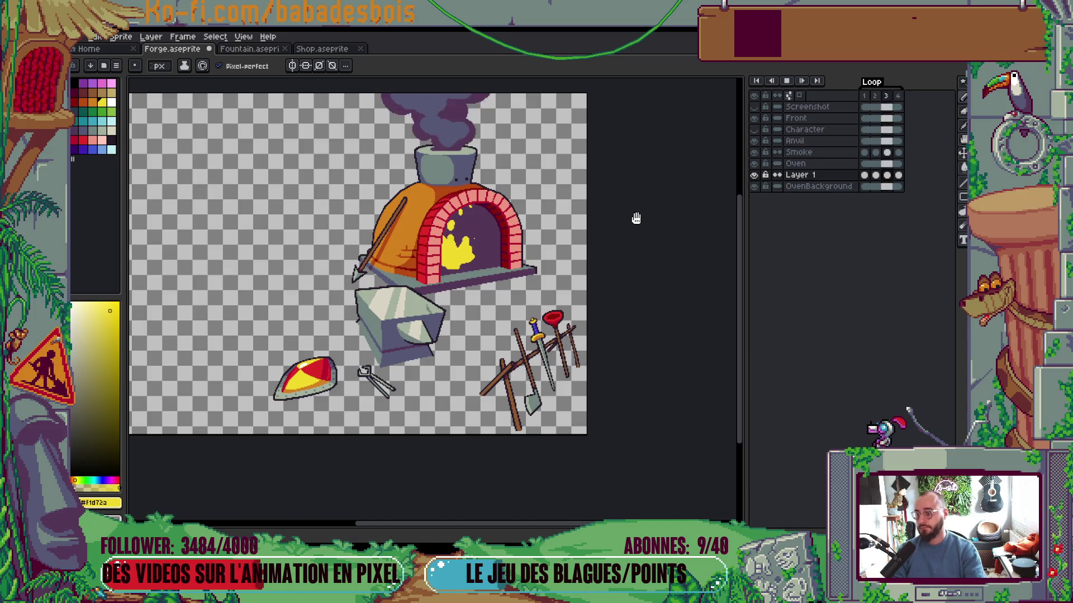
left_click_drag(606, 252, 619, 259)
left_click(753, 129)
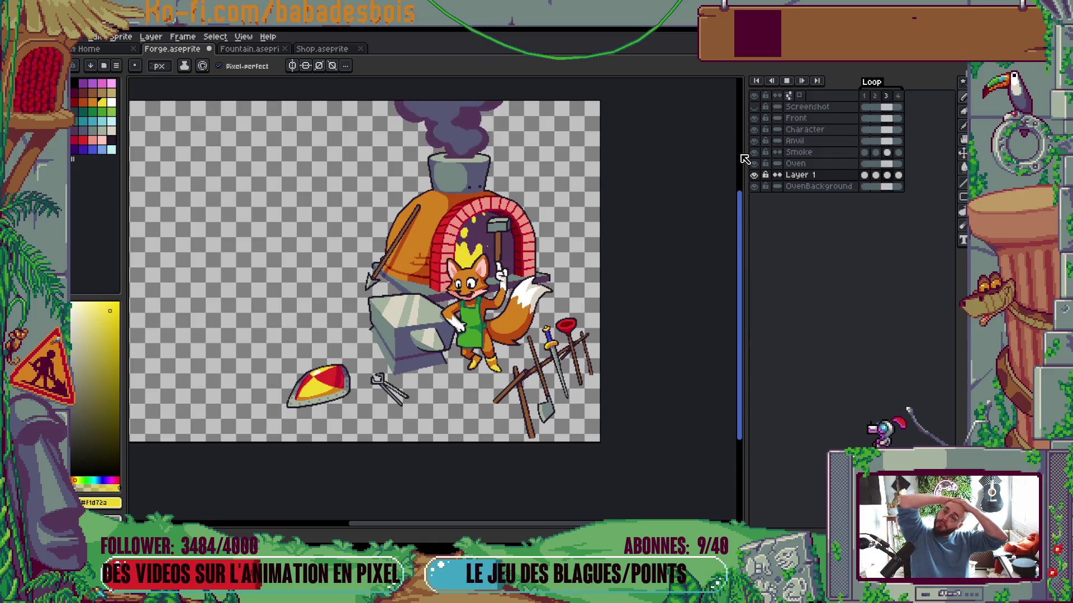
key("Return")
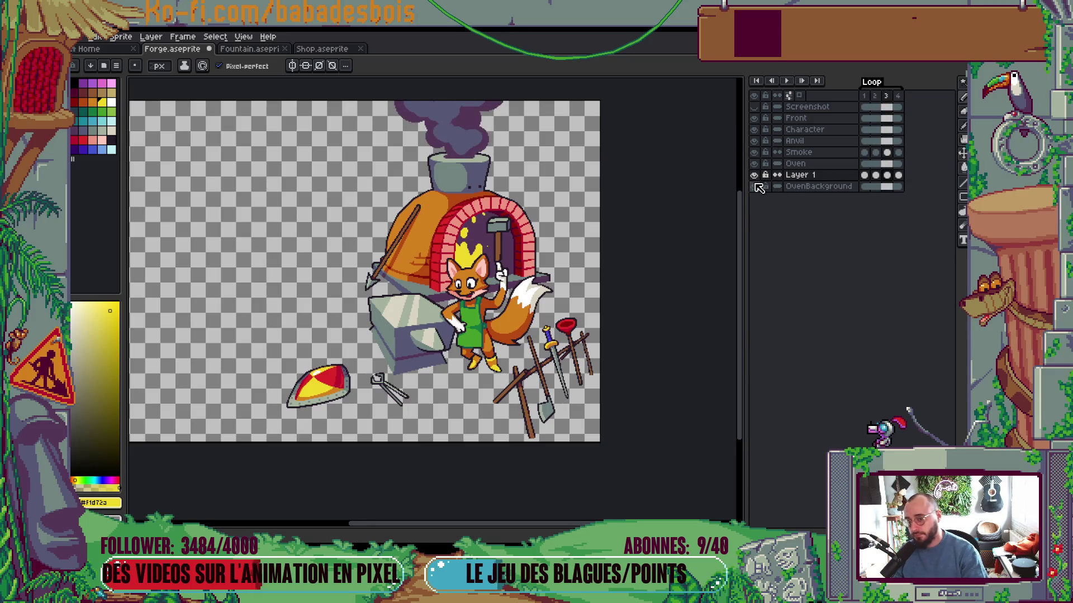
key("Return")
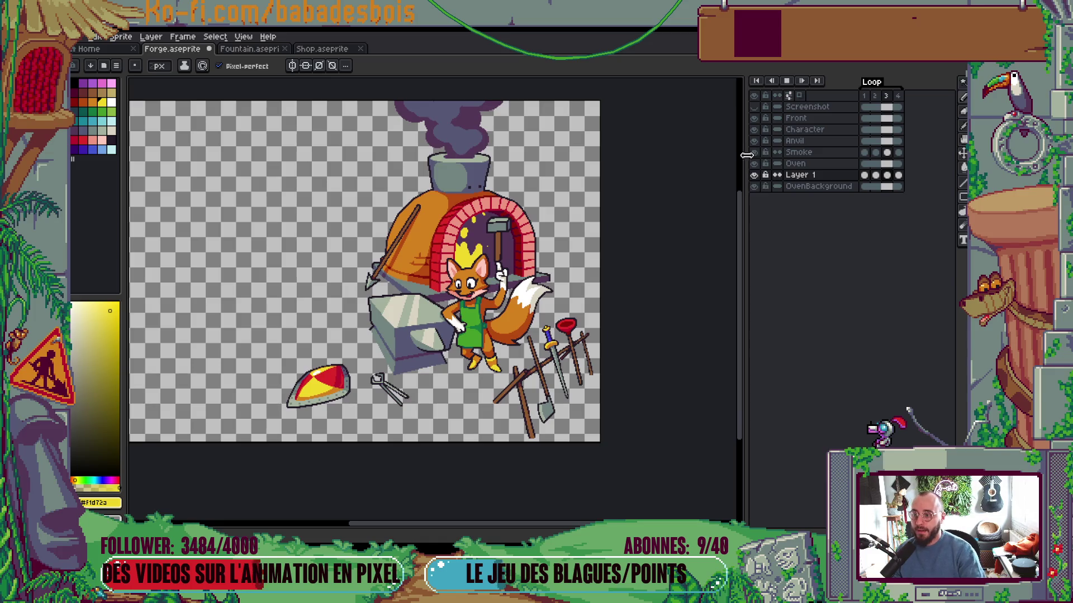
Hide the dark oven background and fox character layers, then zoom in on the flame
scroll(654, 173, "down", 2)
scroll(646, 183, "up", 1)
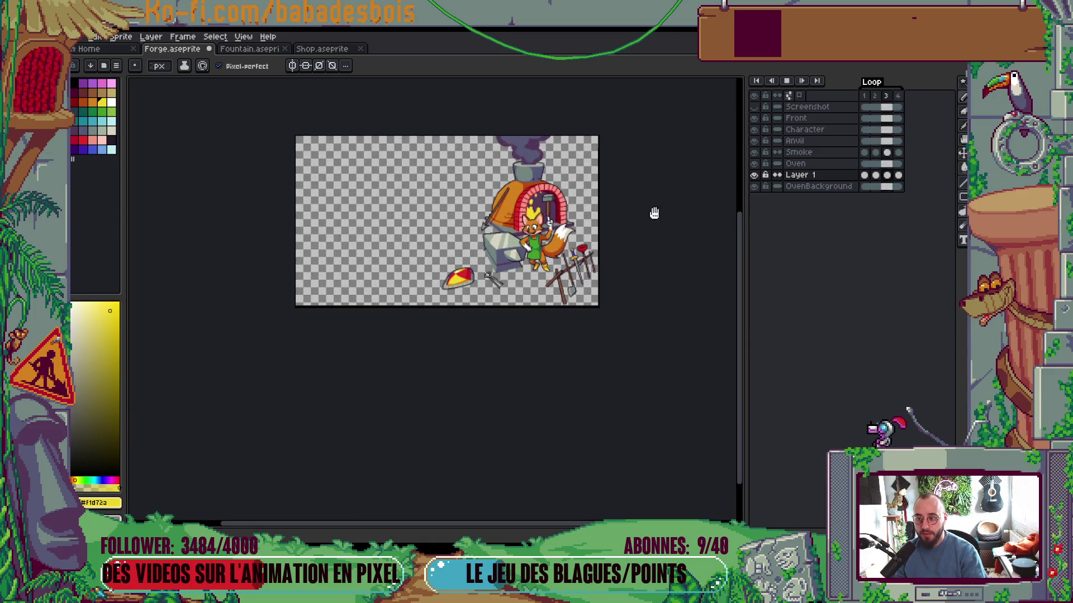
scroll(676, 195, "up", 2)
left_click(754, 186)
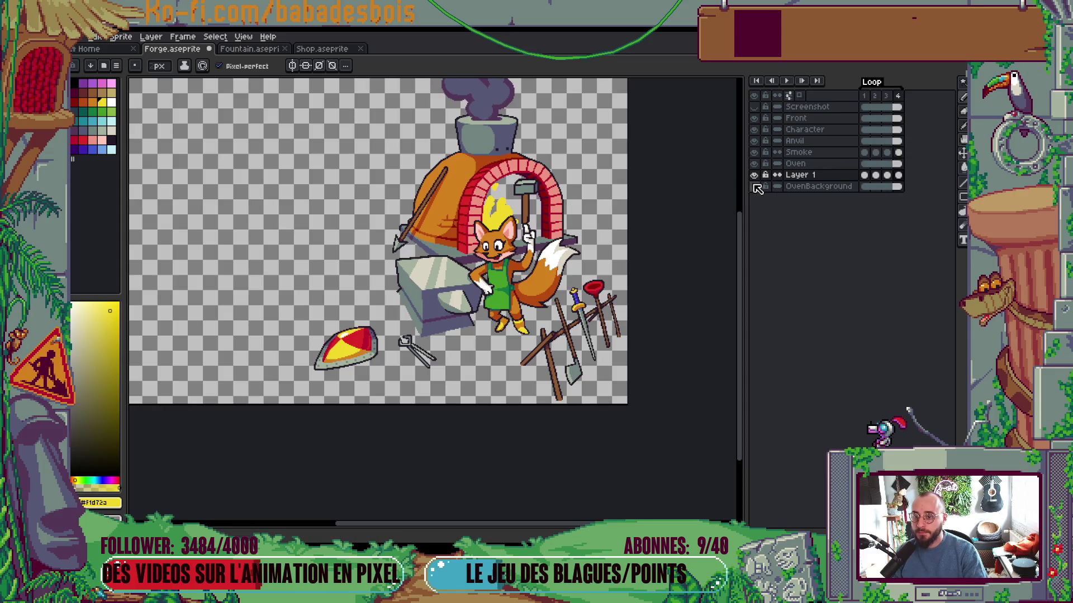
left_click(753, 129)
scroll(543, 190, "up", 4)
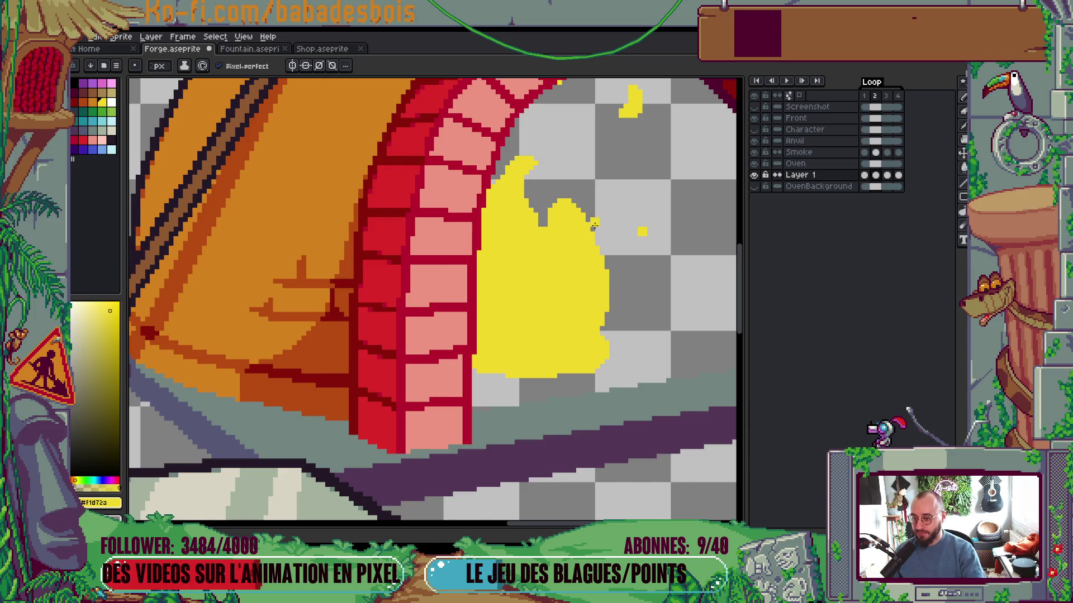
On frame 1, reshape the upper flame blob into a trimmed diagonal tip and add a spark beside it
scroll(592, 226, "down", 3)
scroll(550, 251, "up", 3)
scroll(550, 251, "up", 1)
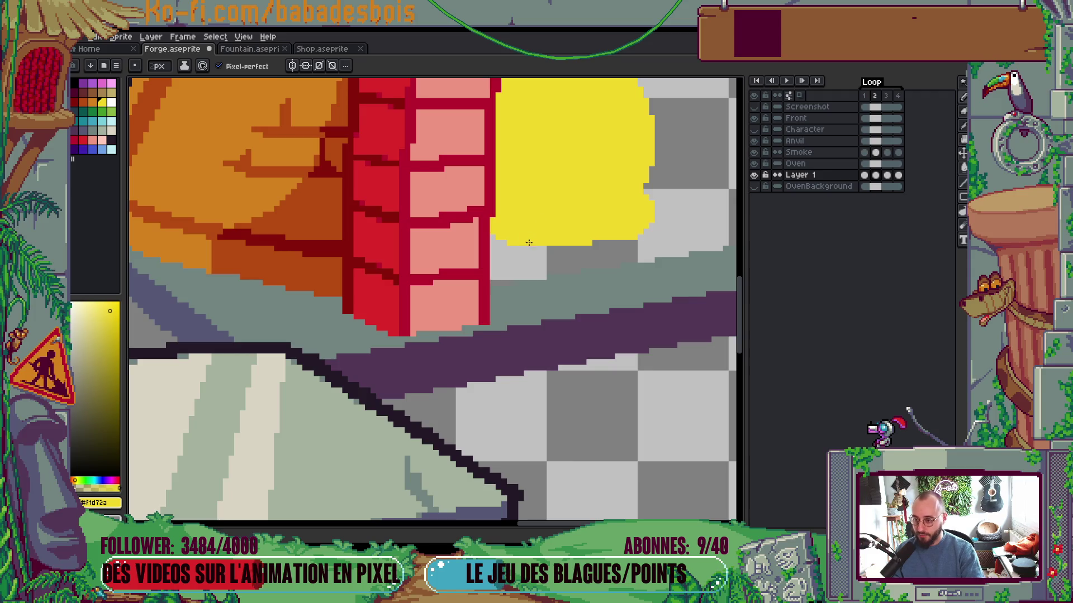
scroll(595, 218, "down", 3)
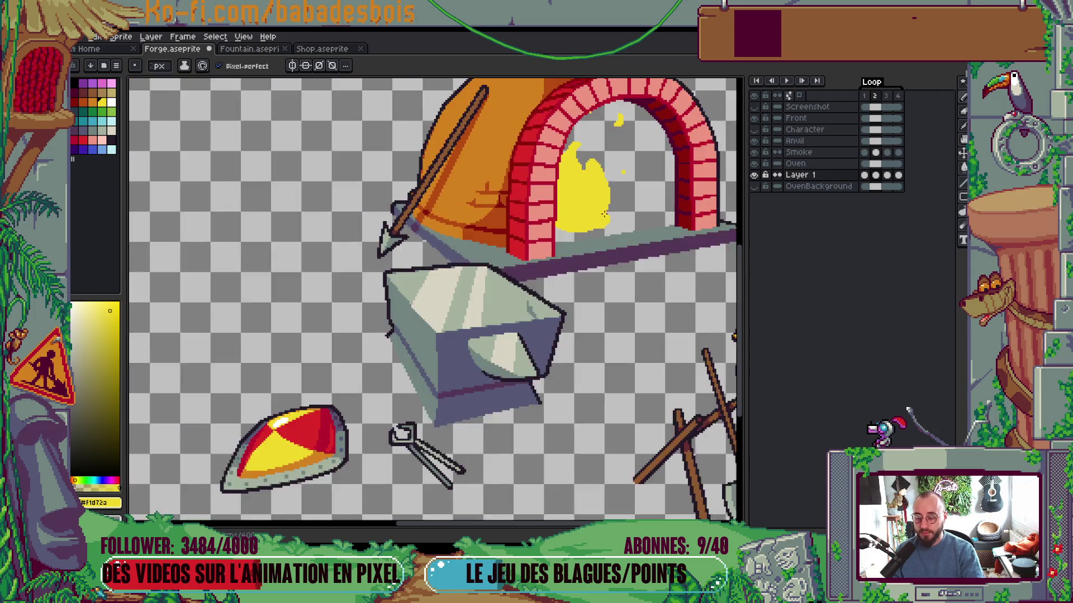
left_click_drag(595, 218, 571, 334)
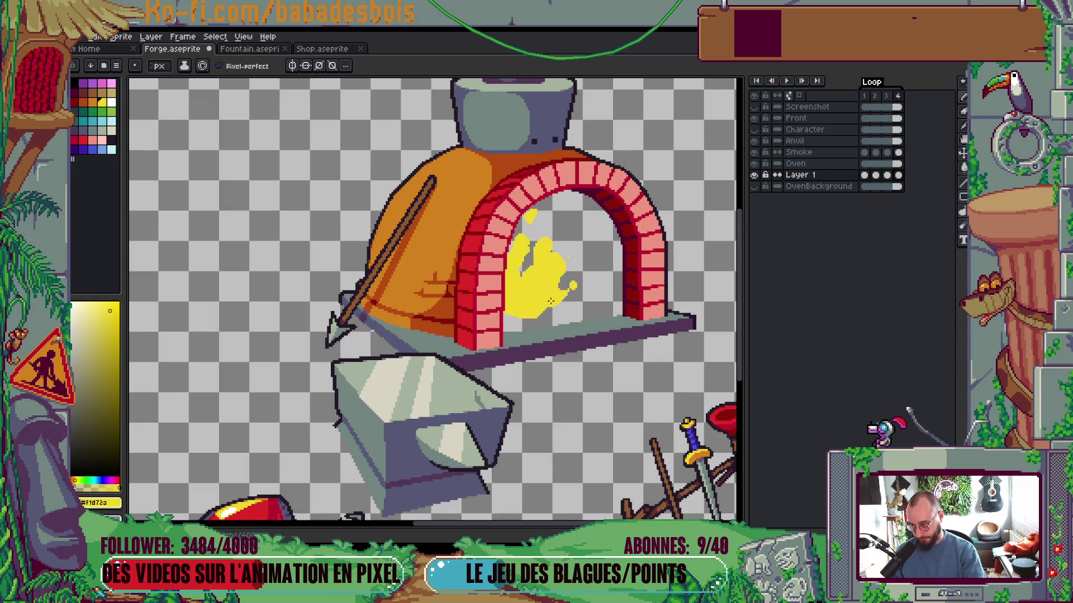
scroll(556, 274, "up", 3)
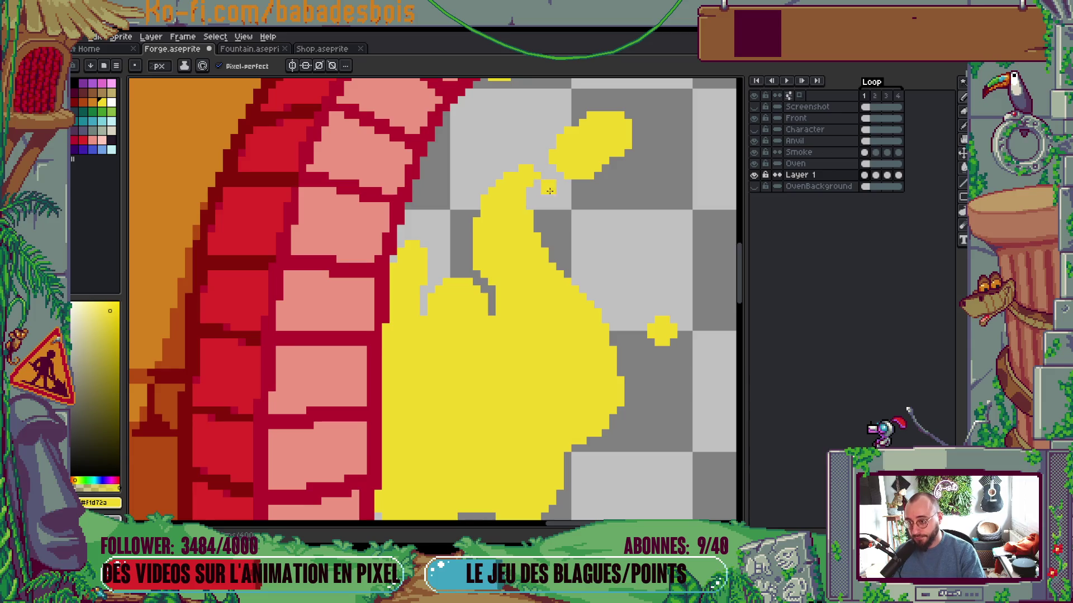
scroll(528, 227, "up", 1)
left_click_drag(517, 232, 585, 201)
right_click(582, 197)
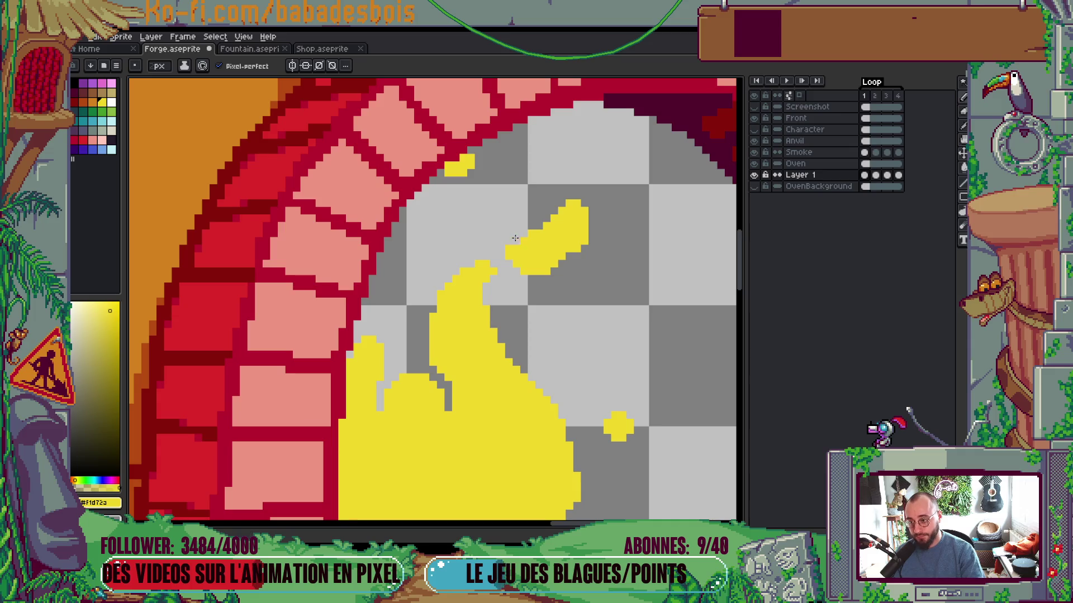
right_click(536, 275)
left_click(603, 268)
scroll(609, 269, "down", 1)
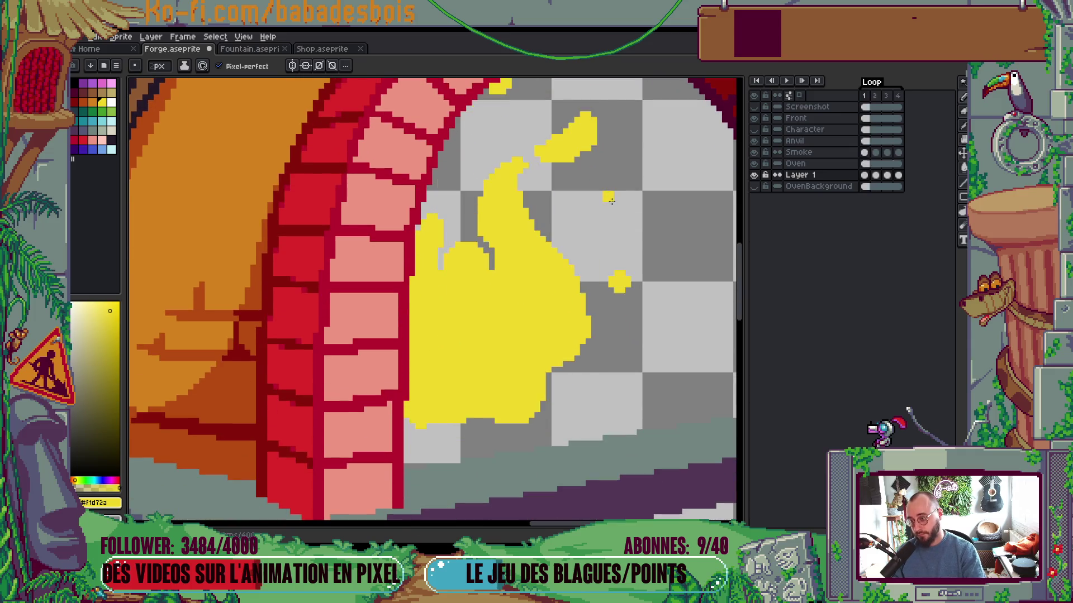
Fill the grey notch at the top of the frame 1 flame, comparing it with frame 2
key("Right")
key("Left")
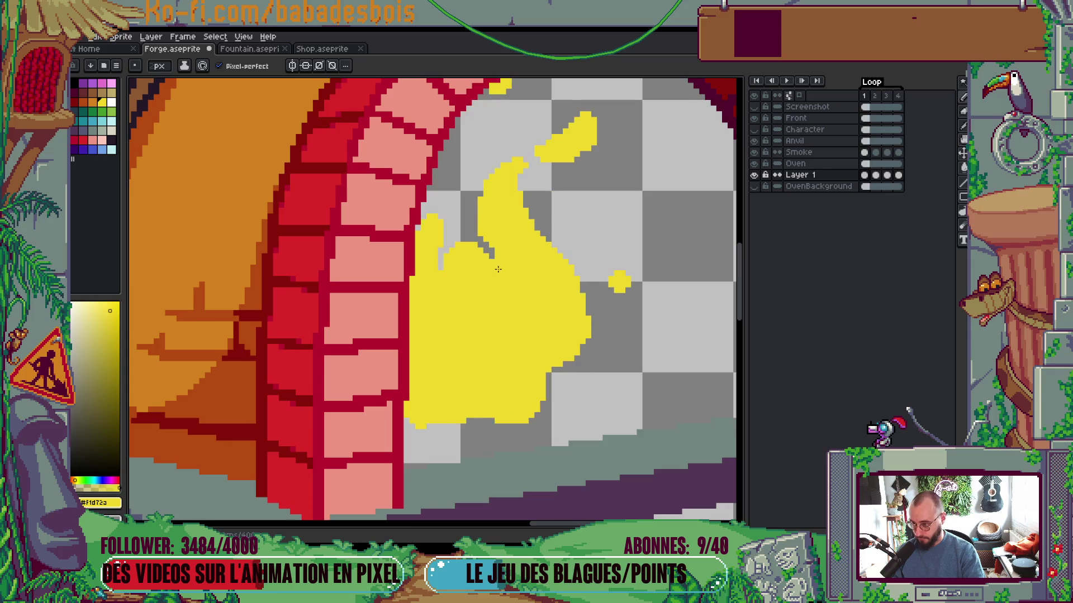
left_click_drag(475, 258, 494, 282)
key("Right")
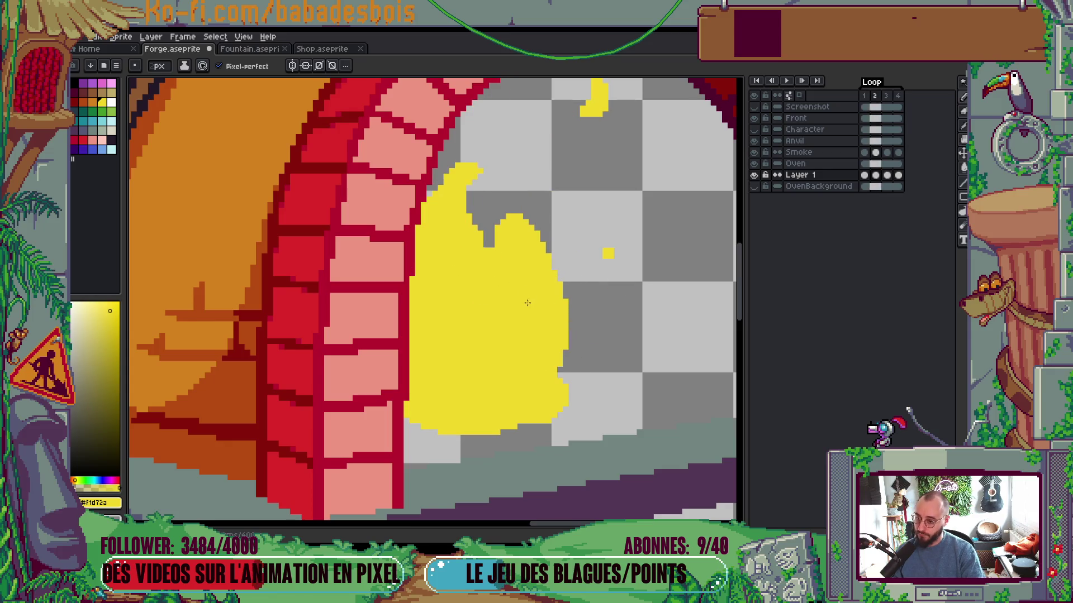
key("Left")
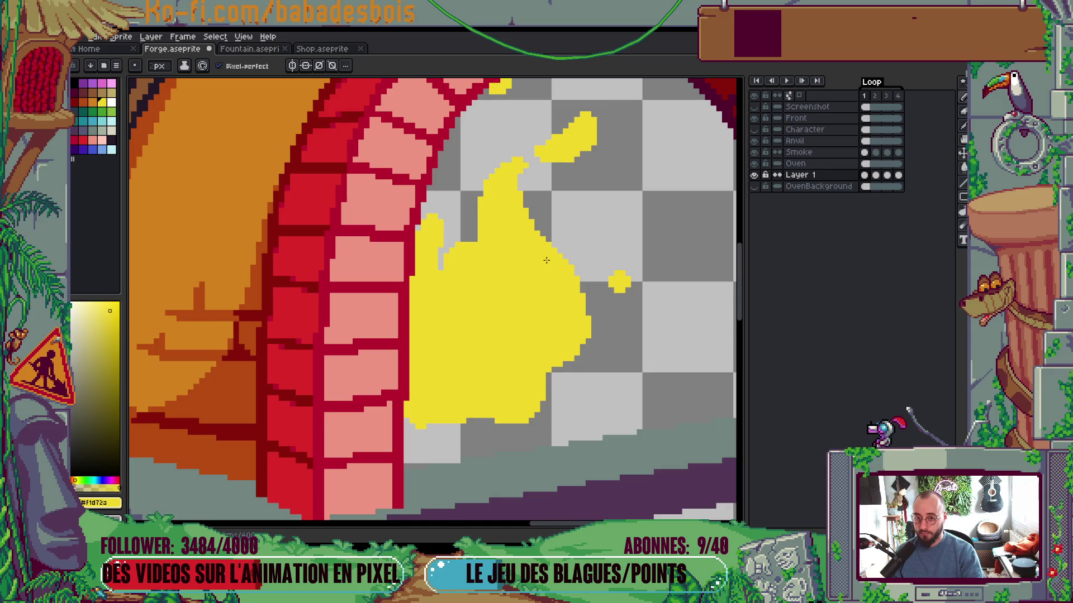
On frame 2, draw a short diagonal spark above the flame, undoing a stray spark dot
key("Right")
mouse_move(517, 187)
left_mouse_down()
mouse_move(537, 168)
mouse_move(520, 199)
left_mouse_up()
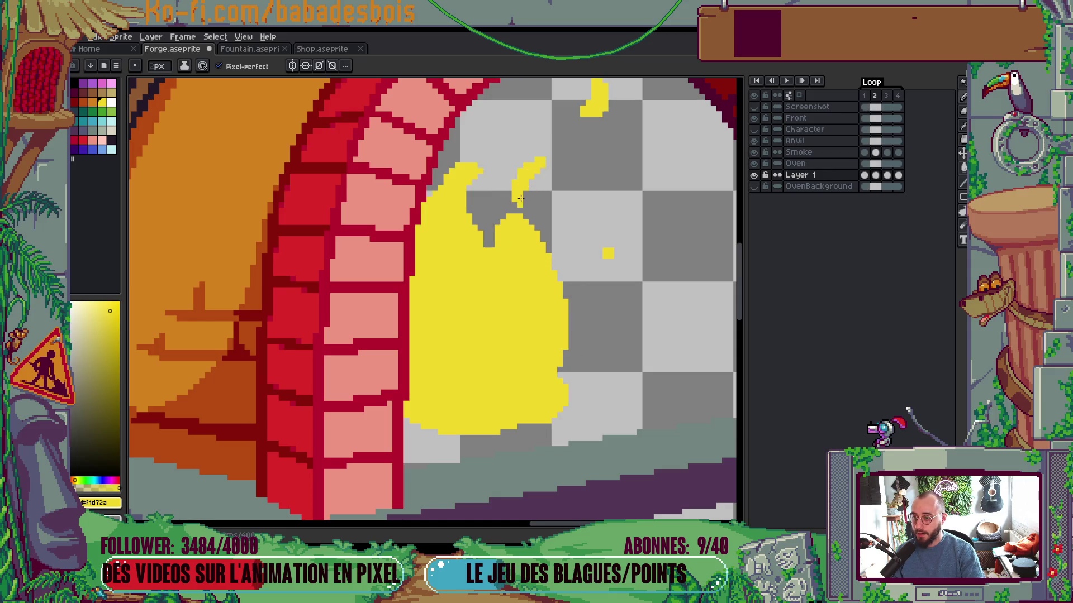
key("Left")
key("Right")
On frame 3, add a vertical flame tongue in the gap and a spark trailing down-left
key("Right")
key("Left")
mouse_move(542, 202)
left_mouse_down()
mouse_move(536, 168)
mouse_move(514, 218)
left_mouse_up()
left_click_drag(515, 169, 537, 149)
left_click(512, 208)
key("ctrl+z")
key("Left")
key("Right")
left_click_drag(496, 189, 501, 234)
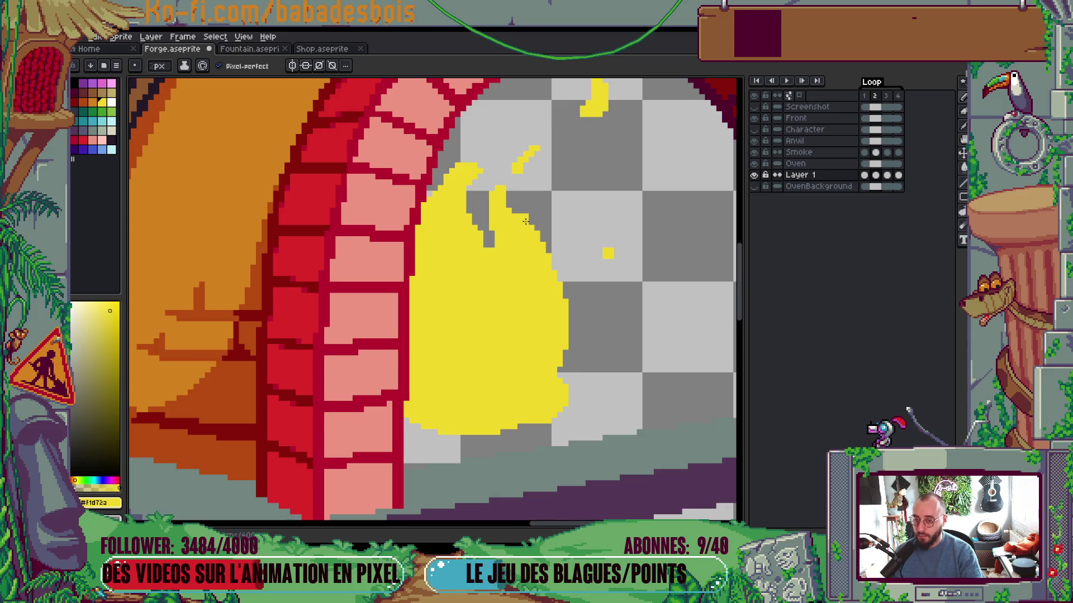
left_click(530, 181)
key("Right")
left_click_drag(536, 134, 539, 147)
key("ctrl+z")
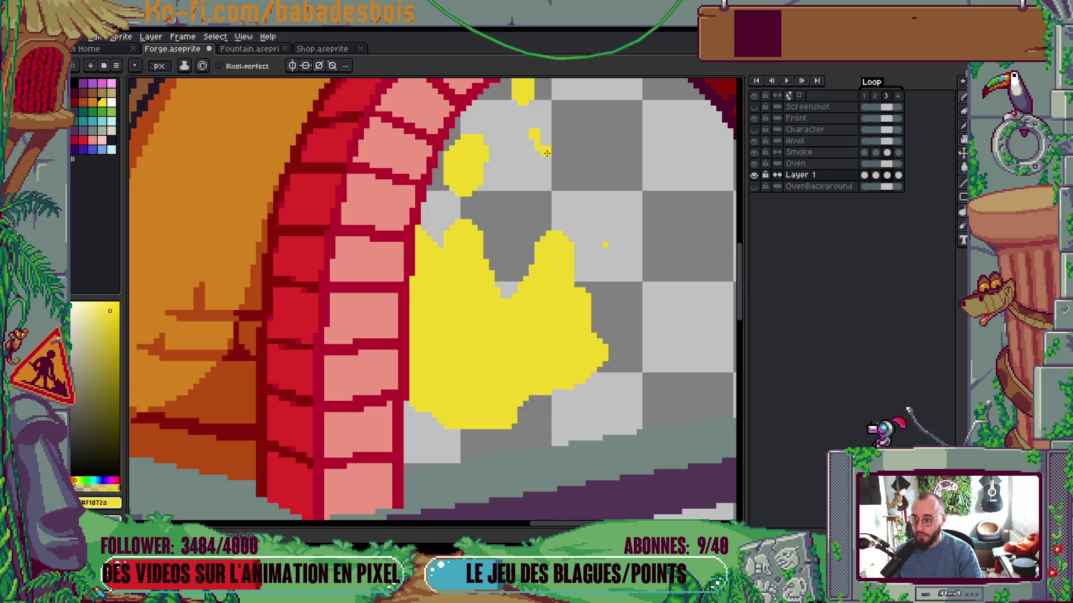
left_click_drag(532, 148, 524, 143)
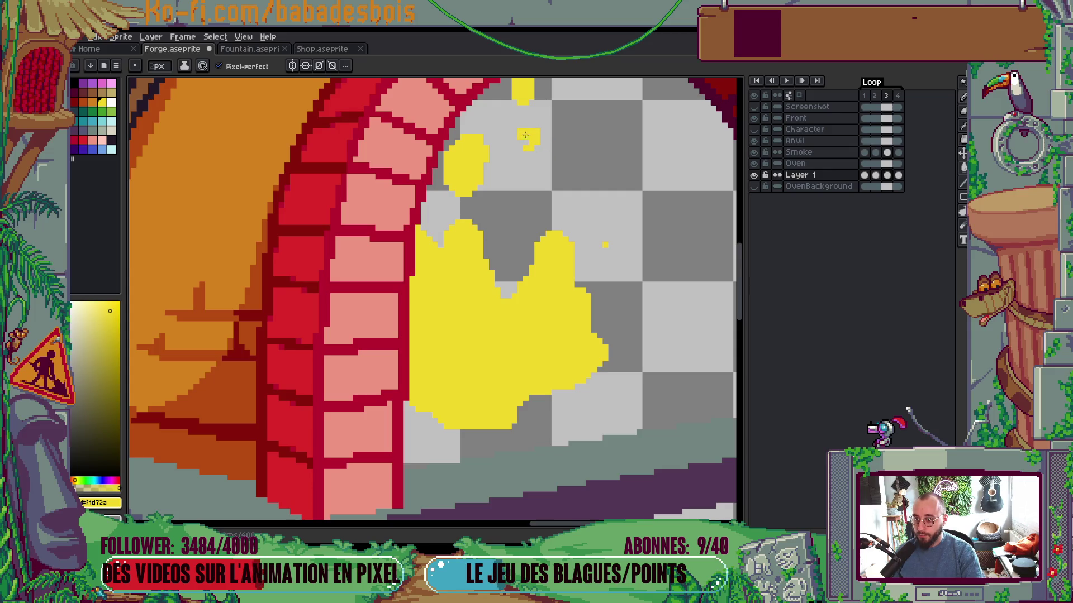
Step through all four fire frames and play the loop
key("Right")
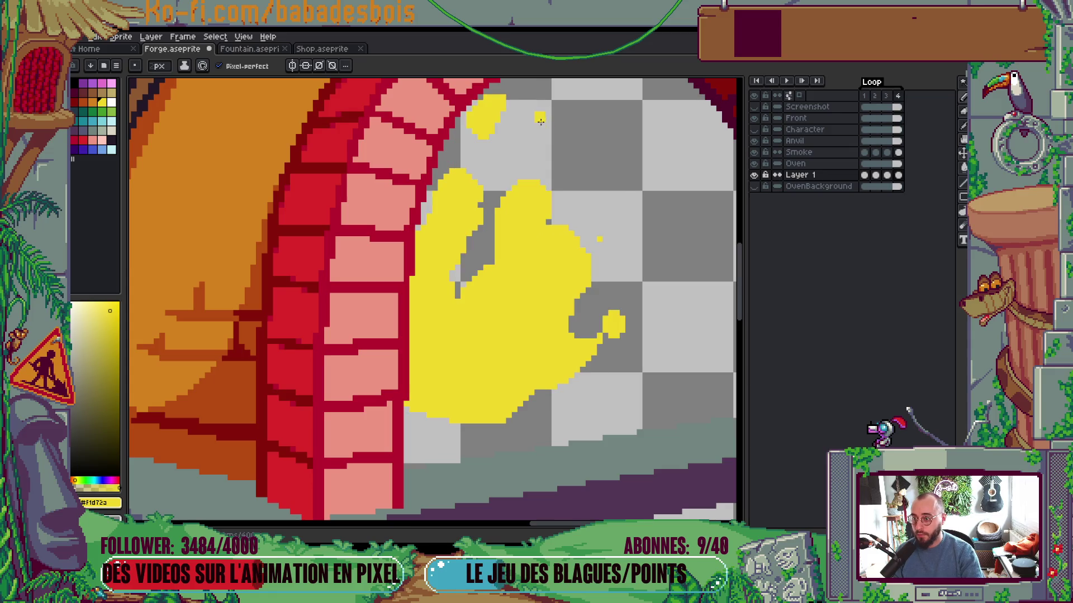
key("Right")
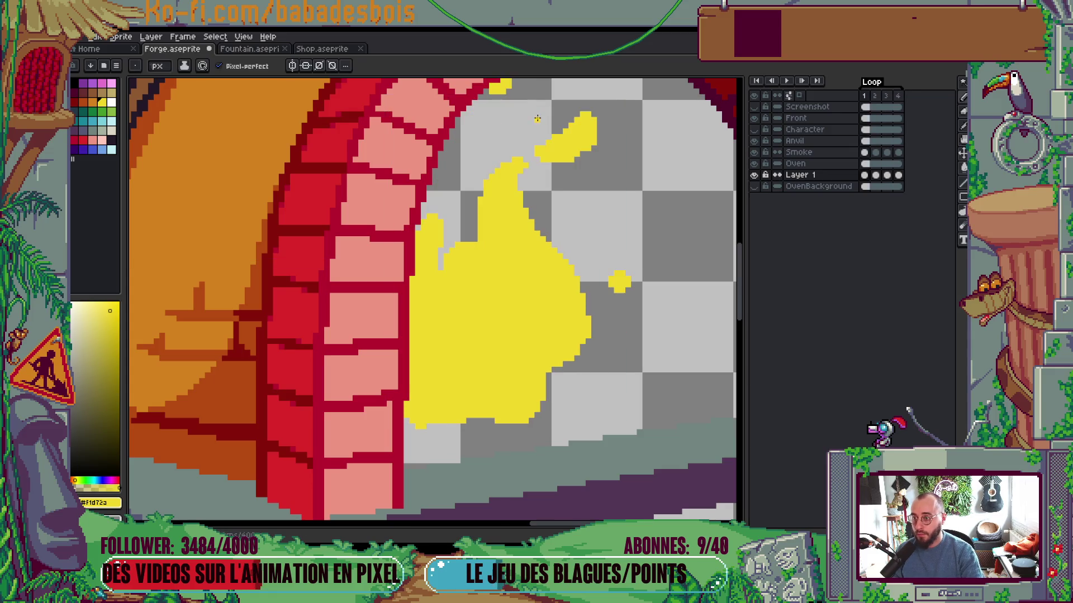
key("Left")
key("Left")
key("Left")
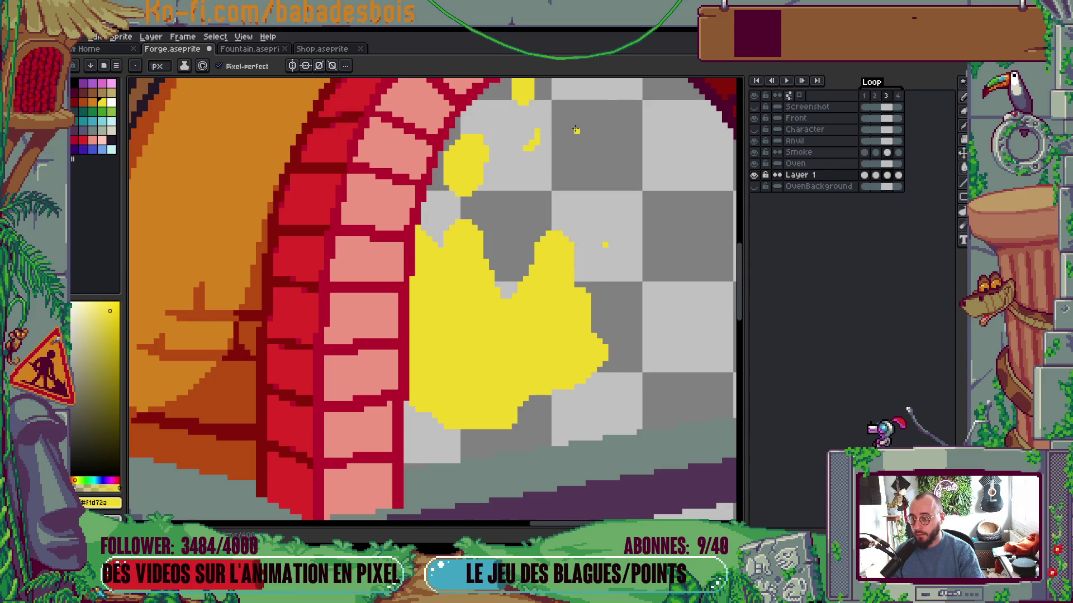
key("Return")
scroll(587, 134, "down", 3)
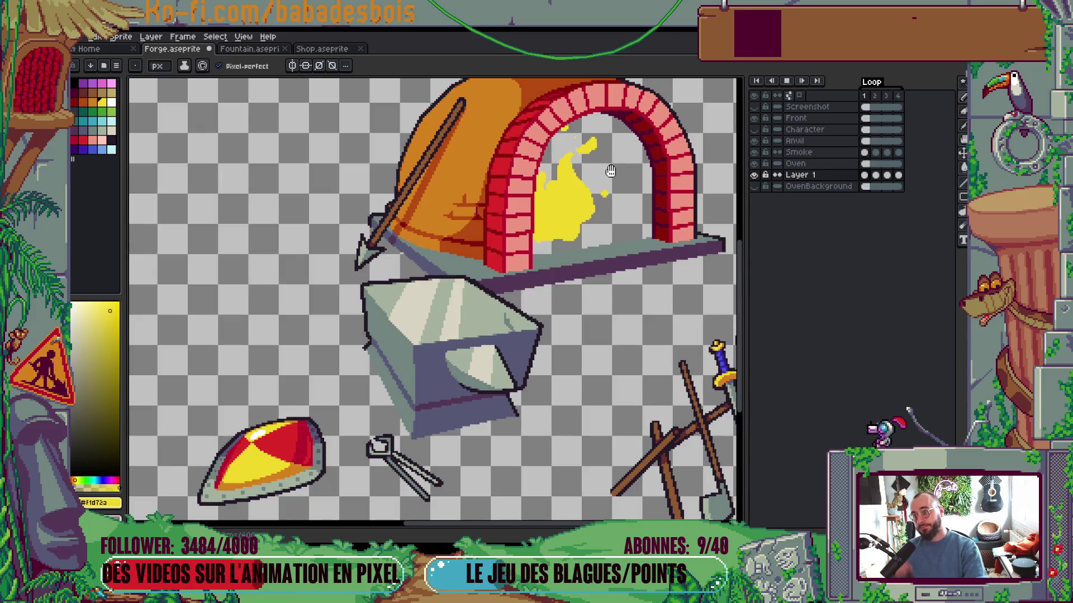
Stop playback and extend the flame's bottom edge downward
mouse_move(586, 294)
left_mouse_down()
mouse_move(595, 335)
mouse_move(561, 424)
left_mouse_up()
key("Return")
scroll(506, 348, "up", 5)
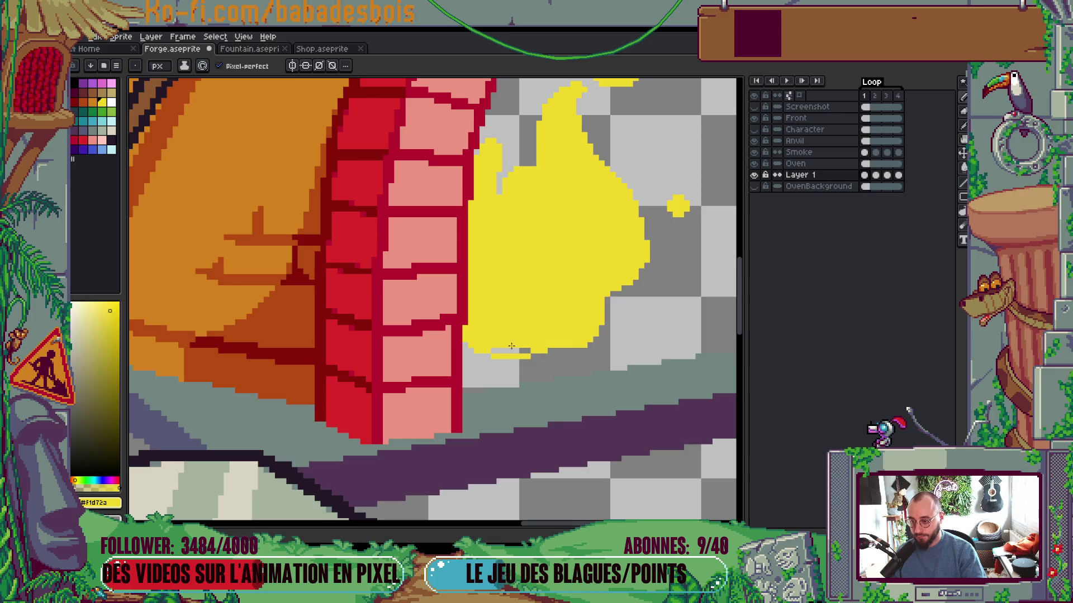
left_click_drag(490, 355, 527, 353)
Add a yellow pixel to the flame's lower-left edge after comparing frames 3 and 4
key("Left")
key("Left")
key("Right")
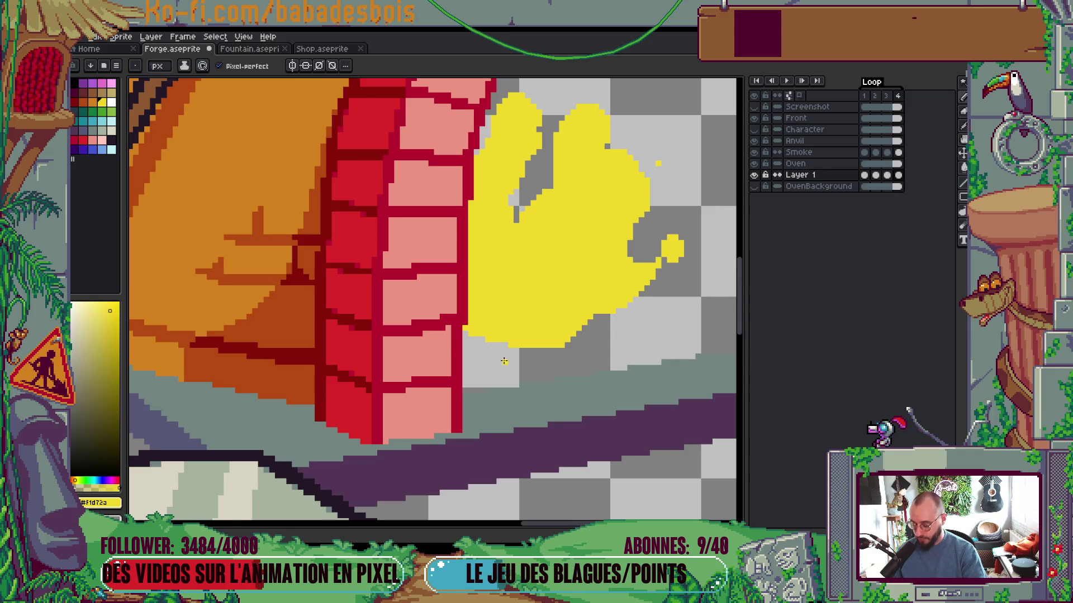
key("Left")
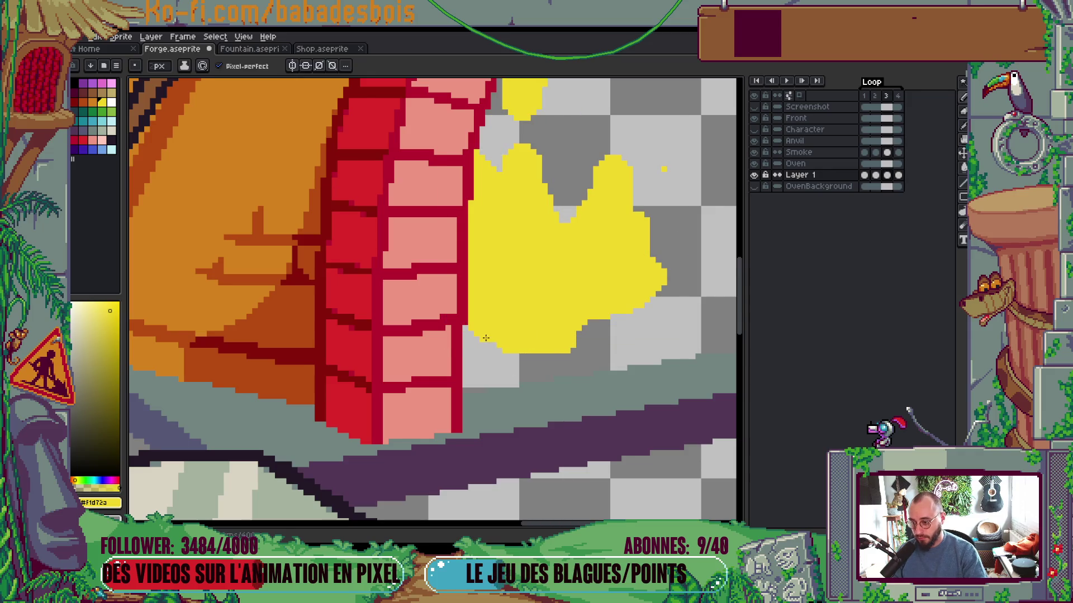
key("Right")
key("Left")
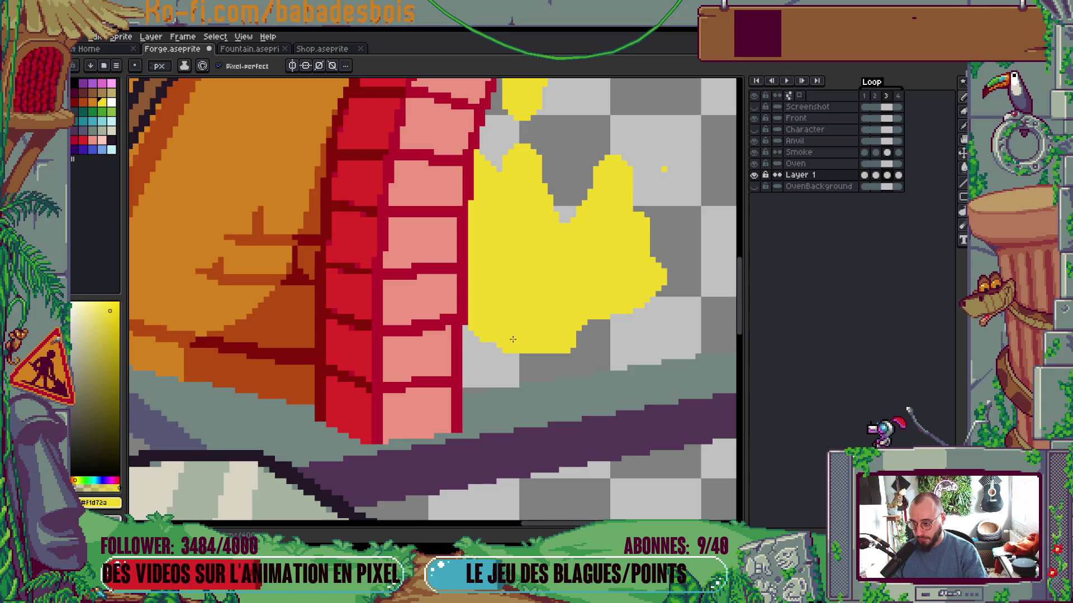
left_click(470, 329)
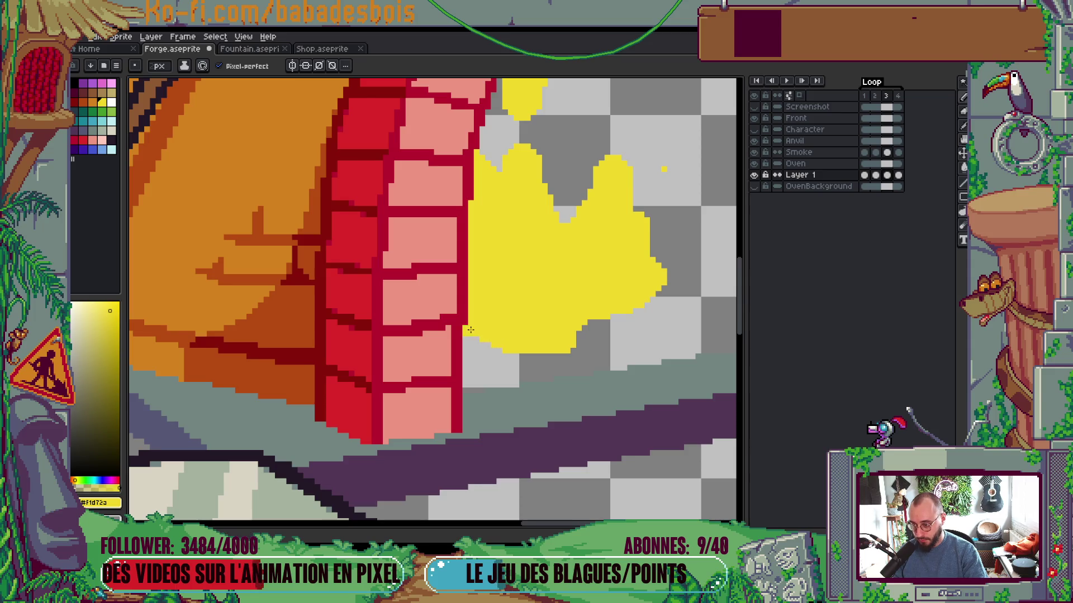
Add another yellow pixel at the flame's lower-left edge, checking against the neighbouring frame
key("Right")
key("Left")
key("Right")
key("Left")
key("Right")
key("Left")
key("Right")
key("Right")
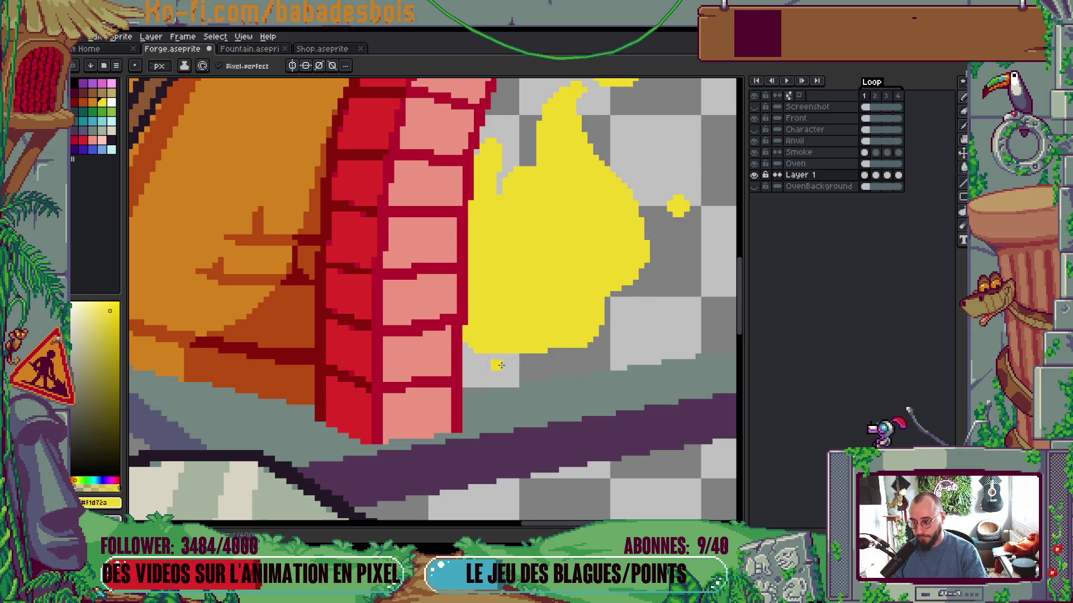
left_click(470, 359)
Erase the stray yellow pixel at the flame's edge and play the four-frame fire loop
key("Right")
key("Left")
key("Right")
key("Left")
right_click(478, 352)
key("Right")
key("Left")
key("Right")
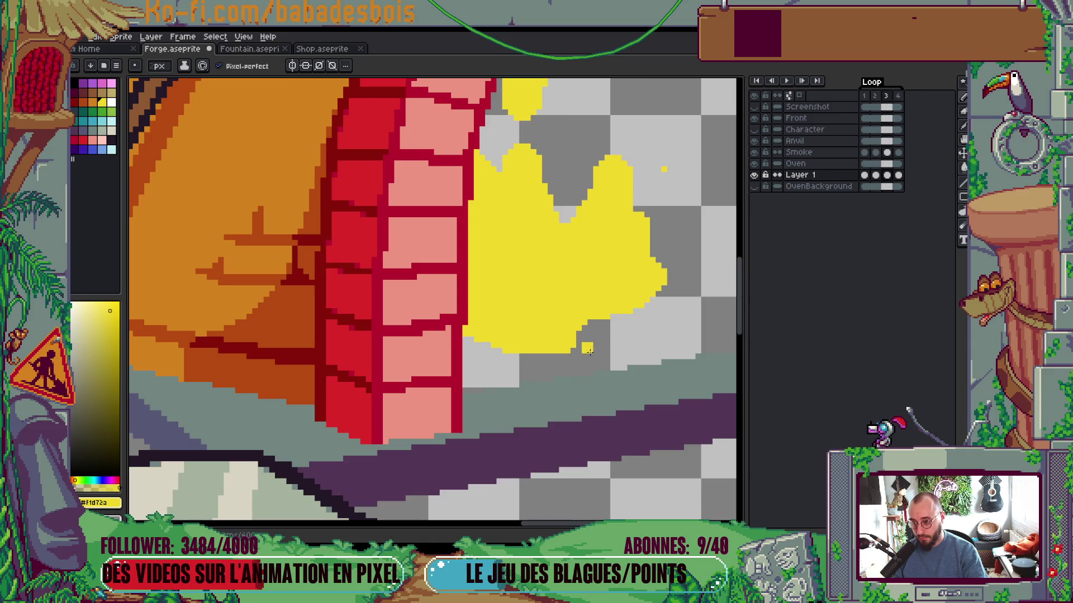
key("Right")
key("Right")
key("Right")
key("Return")
scroll(657, 364, "down", 4)
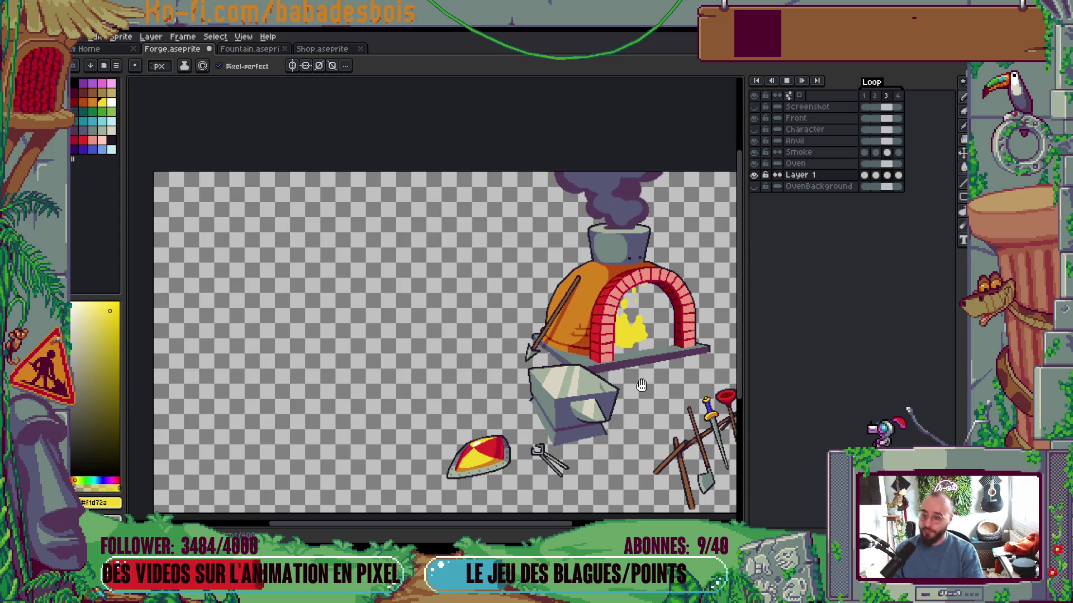
Stop the fire playback, step back a frame, and zoom in on the oven flame
key("Return")
key("Left")
key("Left")
scroll(633, 314, "up", 3)
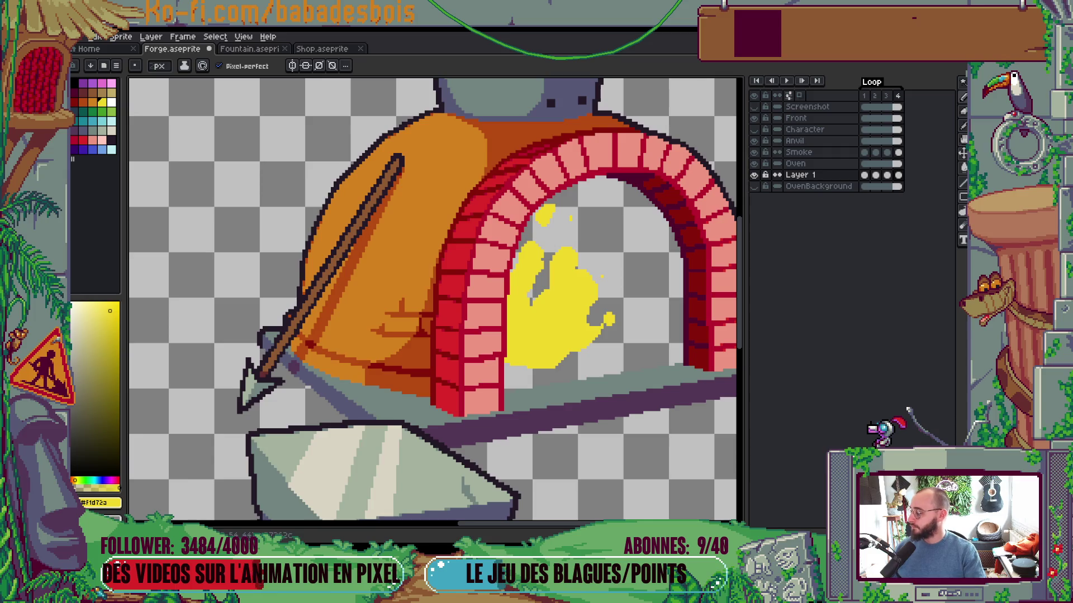
Join the stray yellow dot to the flame and fill the grey gap inside it
scroll(467, 335, "down", 1)
scroll(466, 335, "up", 4)
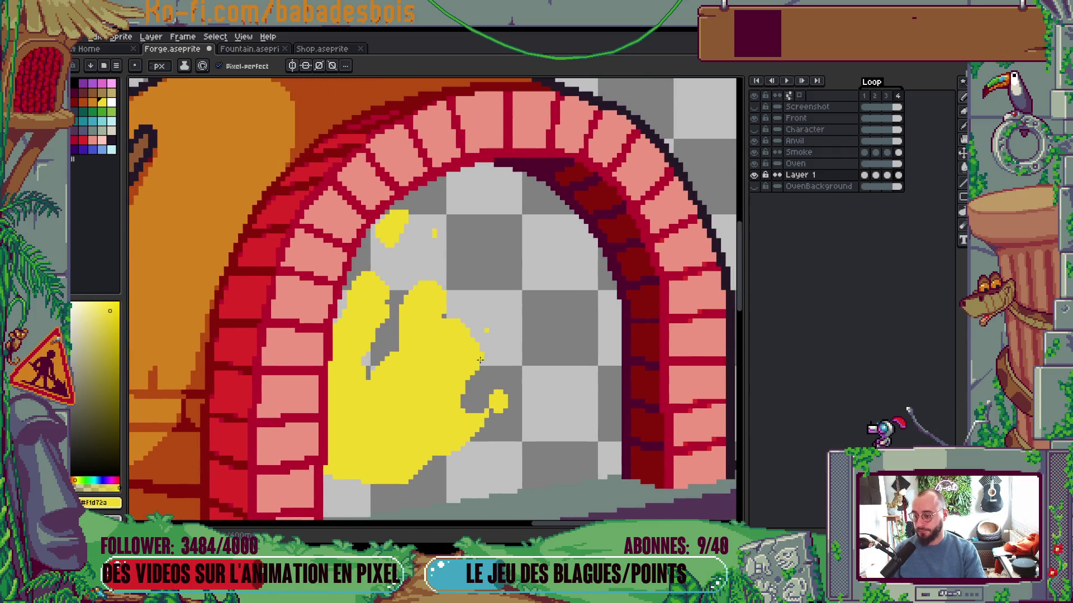
scroll(415, 307, "up", 2)
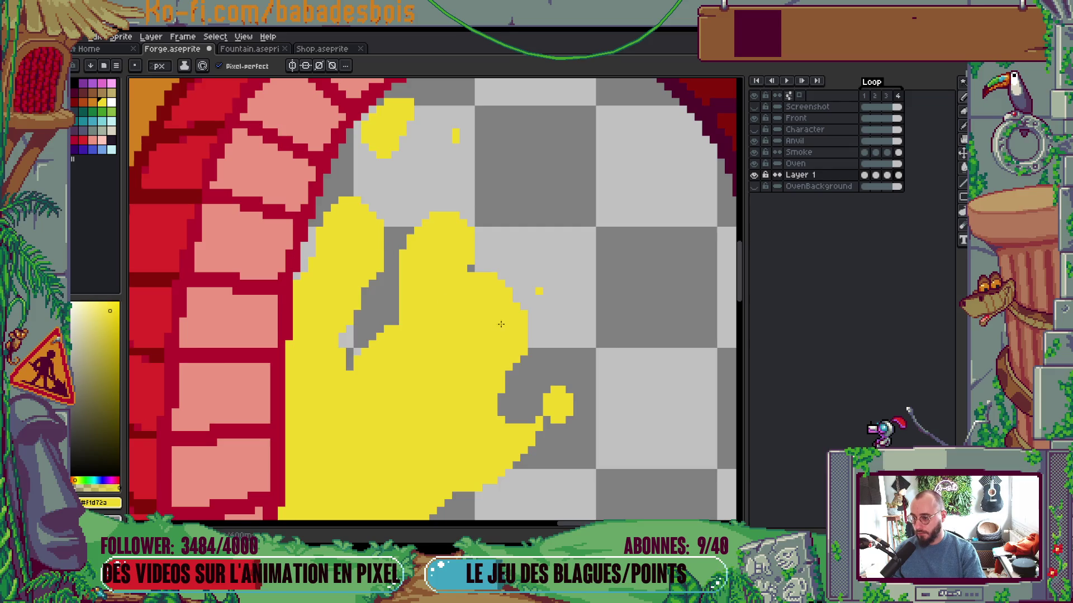
scroll(497, 325, "down", 2)
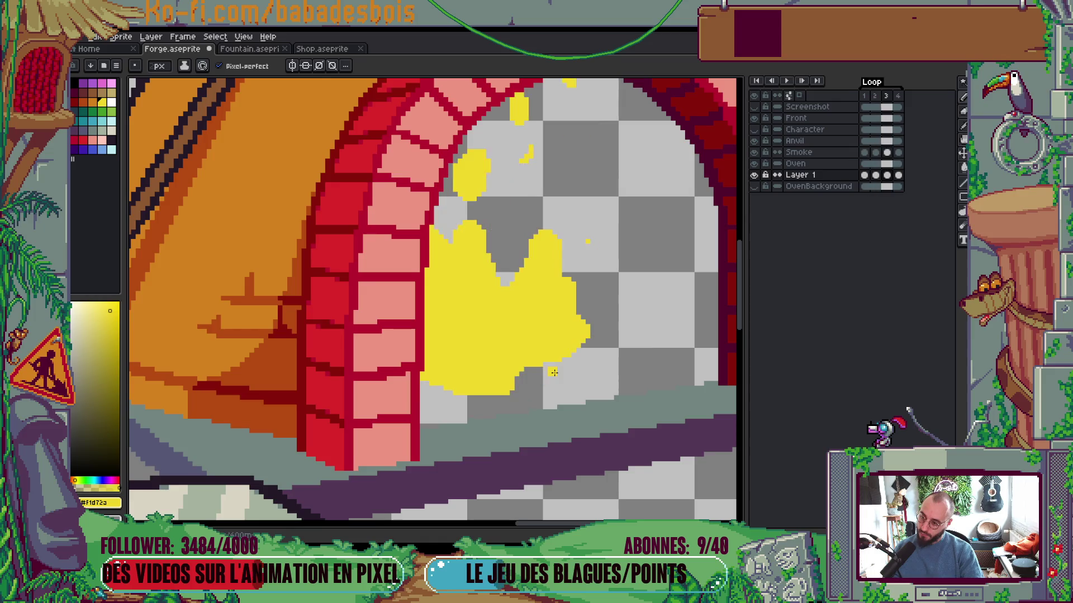
scroll(508, 282, "up", 1)
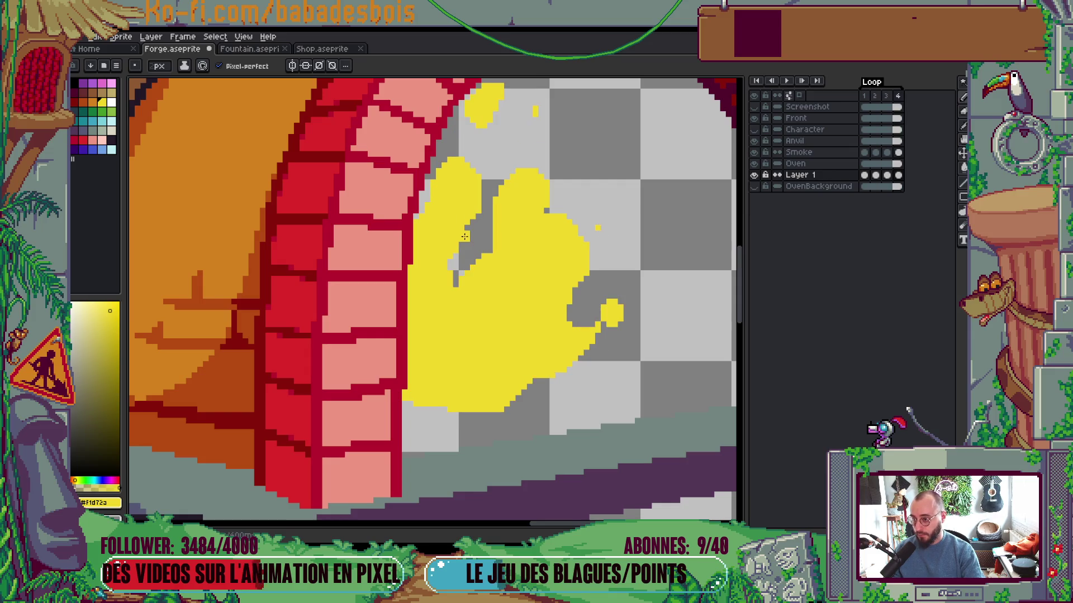
scroll(489, 187, "up", 1)
left_click_drag(467, 175, 459, 187)
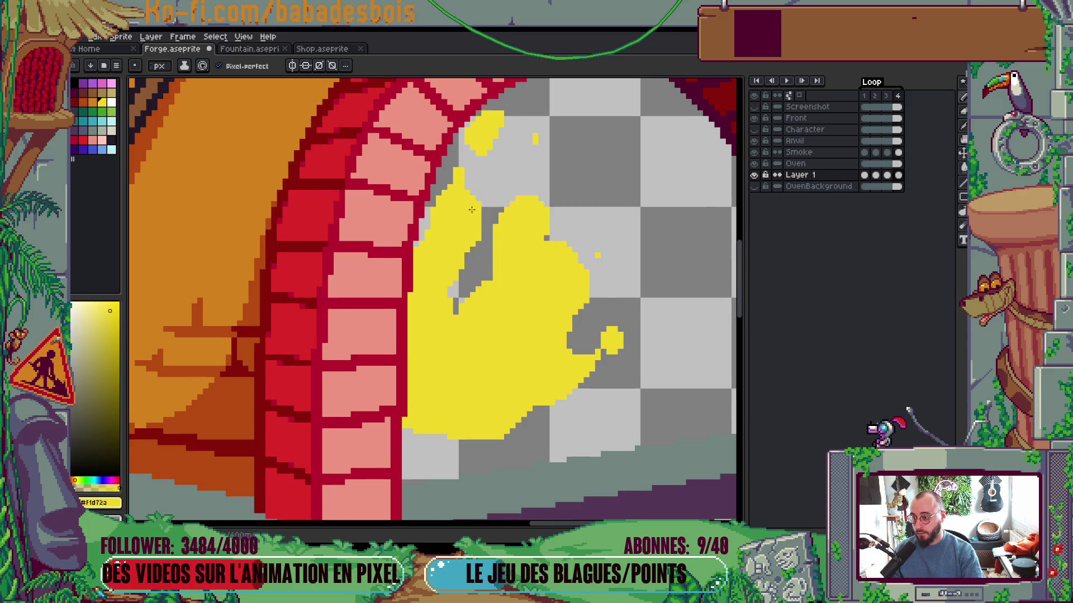
mouse_move(457, 285)
left_mouse_down()
mouse_move(469, 247)
mouse_move(461, 321)
left_mouse_up()
Preview the loop, then touch up pixels along the flame's edge
key("Return")
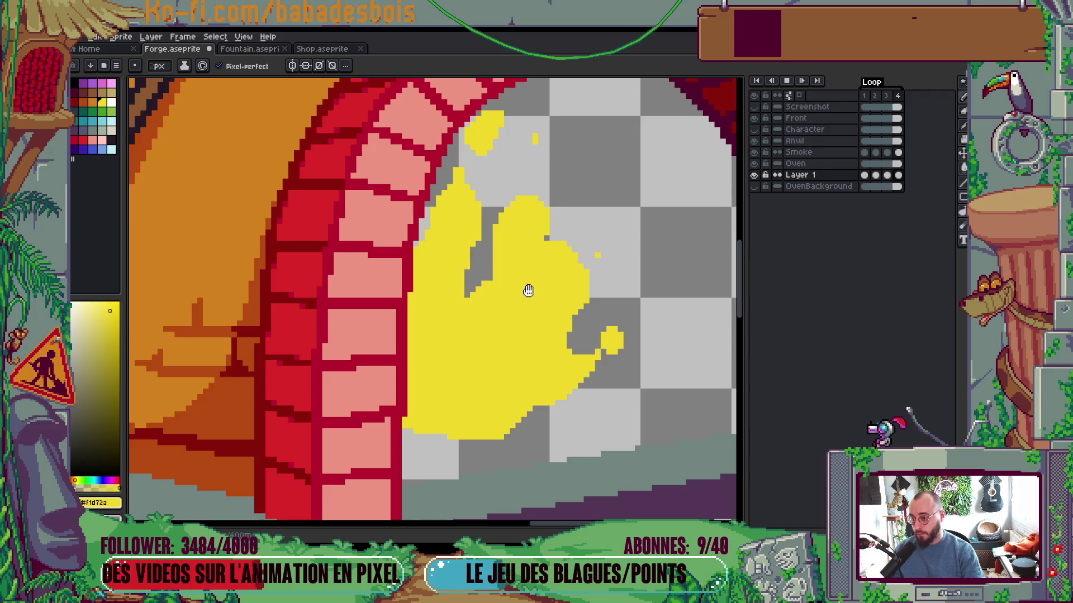
scroll(523, 292, "down", 3)
scroll(587, 313, "up", 3)
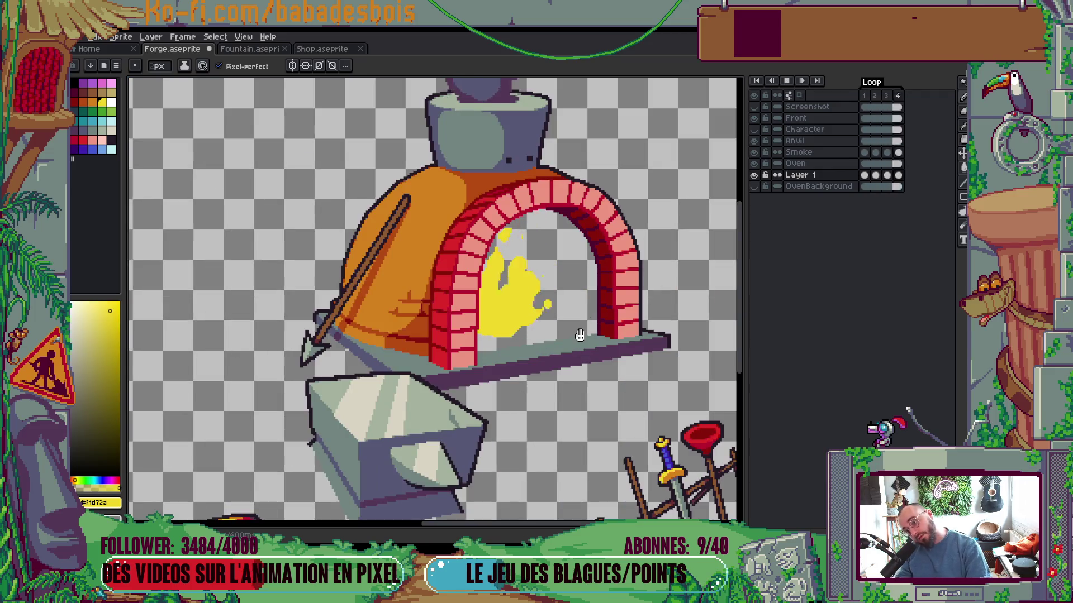
scroll(510, 275, "up", 3)
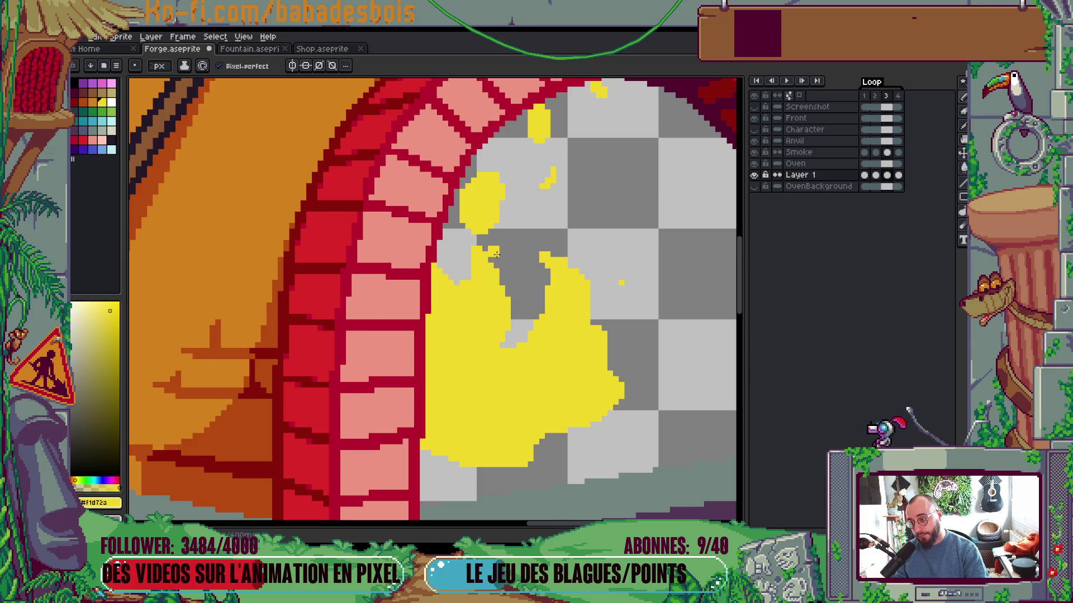
mouse_move(480, 256)
left_mouse_down()
mouse_move(473, 270)
mouse_move(488, 240)
left_mouse_up()
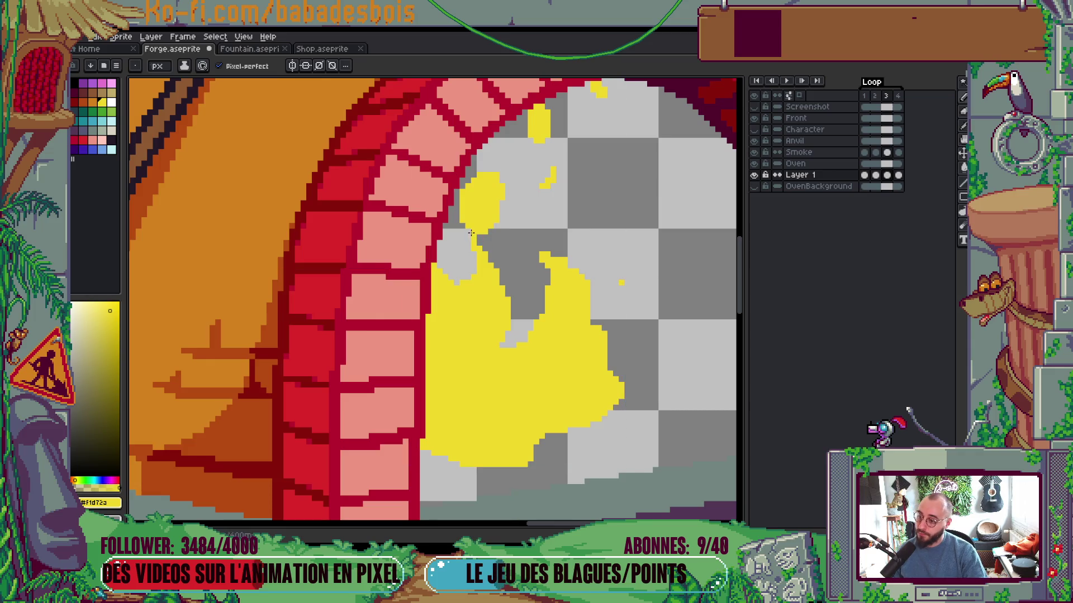
Replay the fire loop a couple of times to review the edits
key("Return")
scroll(461, 222, "down", 3)
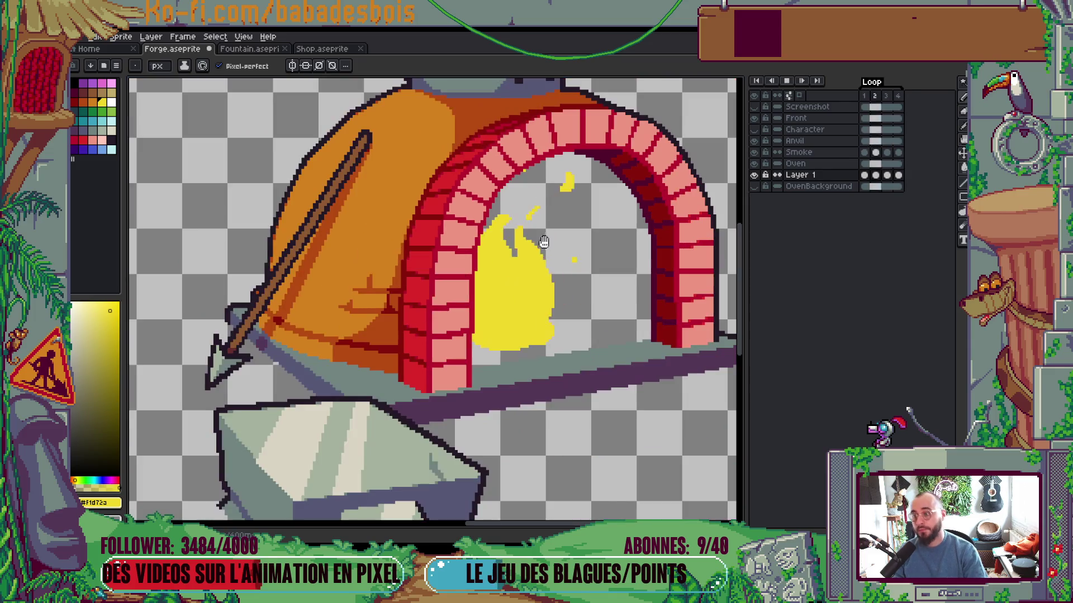
scroll(554, 263, "down", 2)
scroll(554, 263, "up", 2)
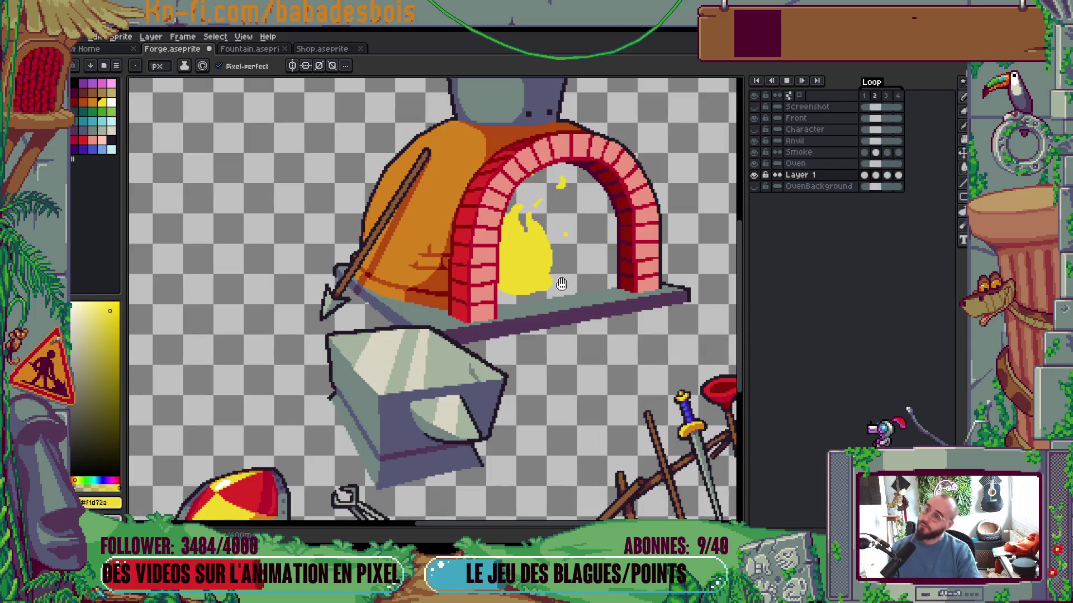
key("Return")
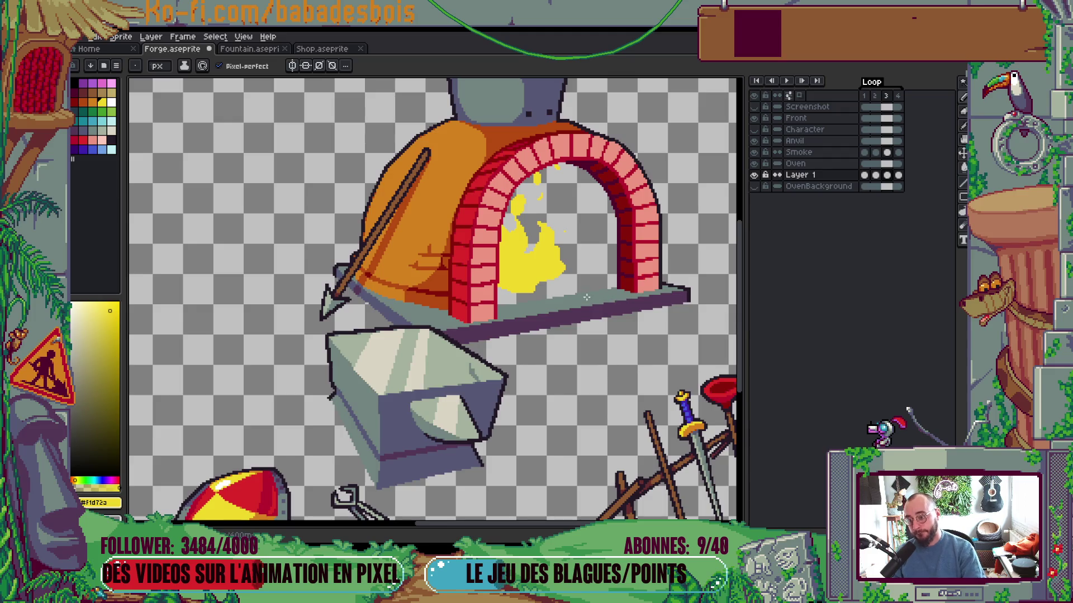
scroll(559, 286, "up", 1)
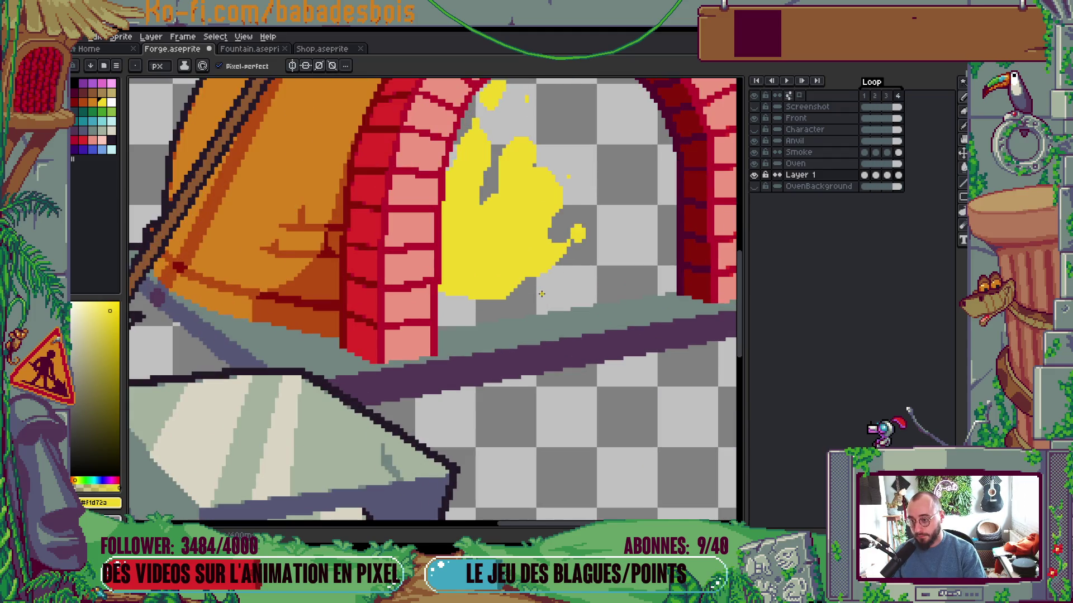
scroll(572, 247, "up", 1)
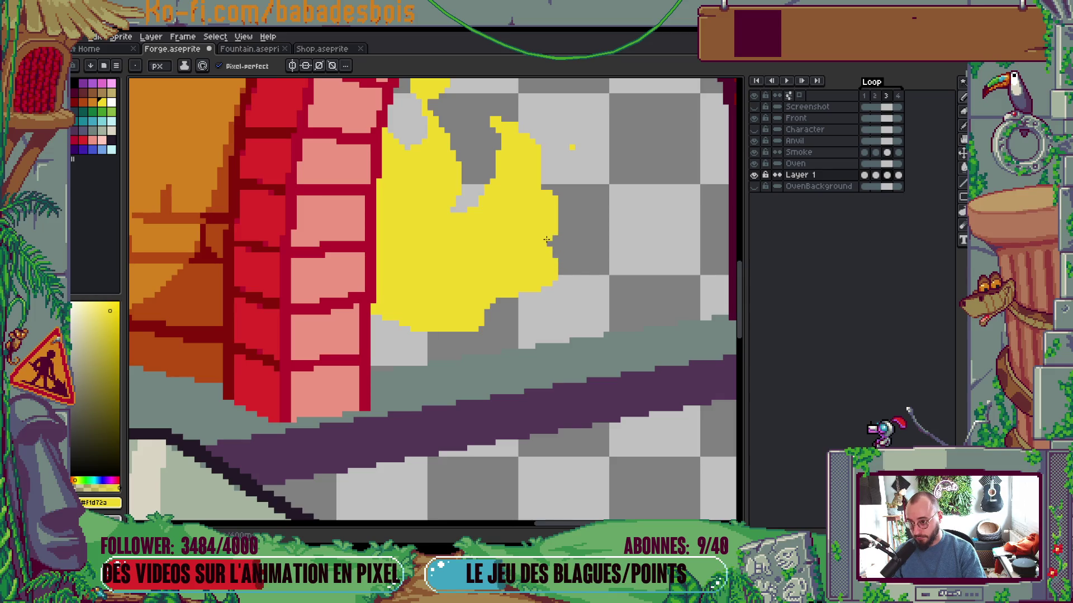
key("Return")
scroll(612, 203, "down", 3)
Stop on the fourth frame, erase a few yellow flame pixels, and replay the loop
key("Return")
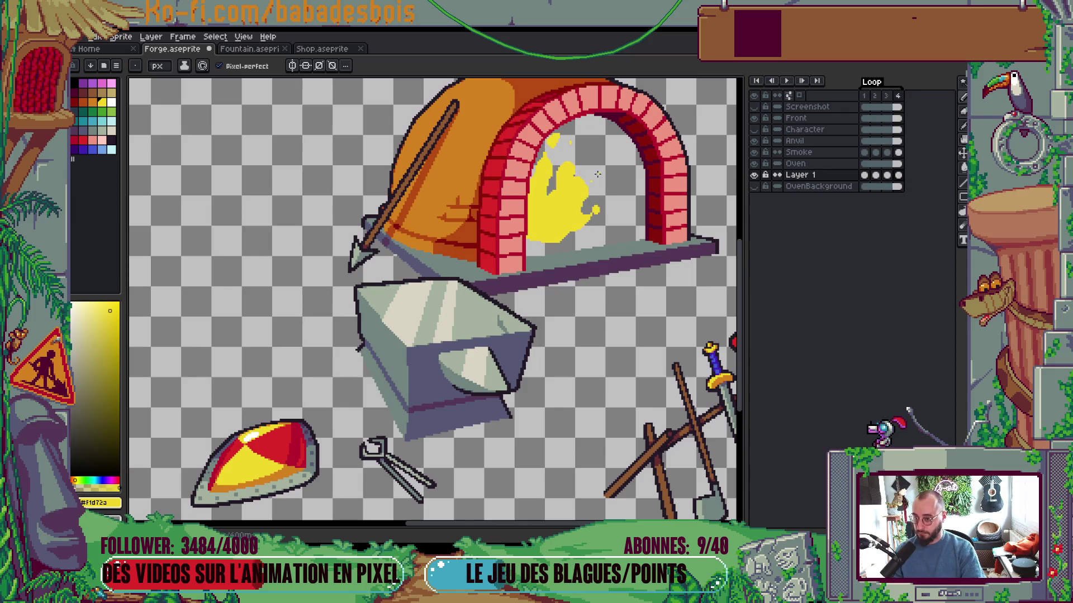
scroll(597, 174, "up", 2)
scroll(566, 157, "up", 1)
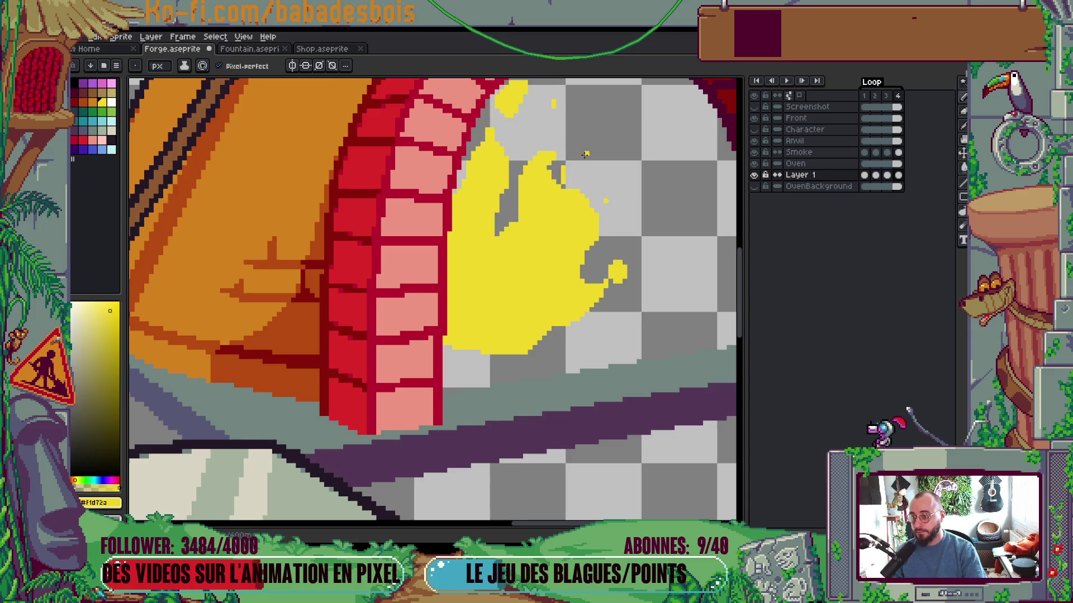
left_click_drag(557, 180, 567, 157)
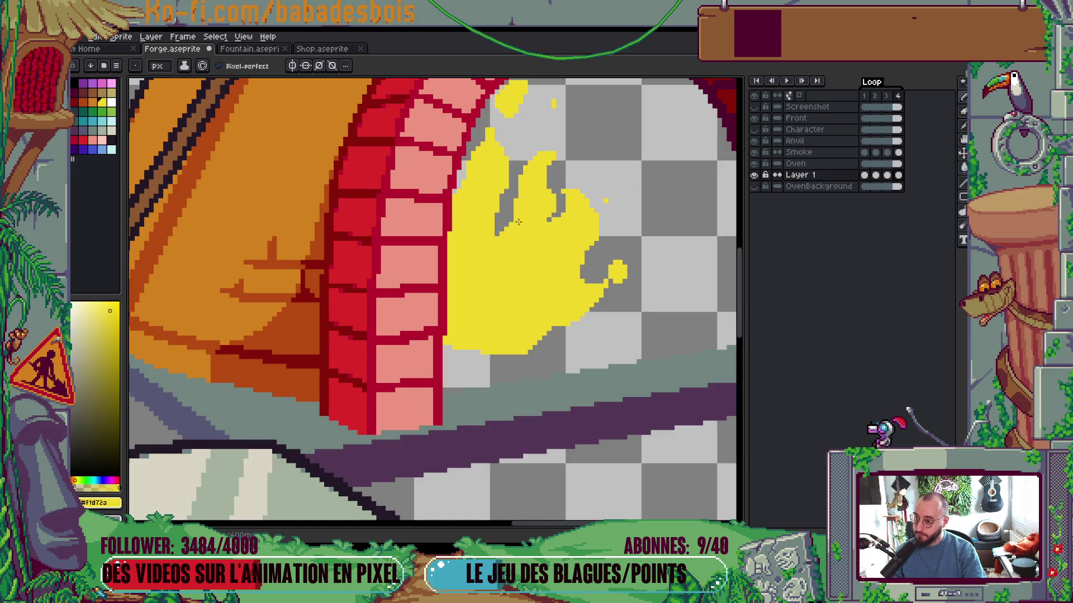
key("Return")
scroll(609, 201, "down", 5)
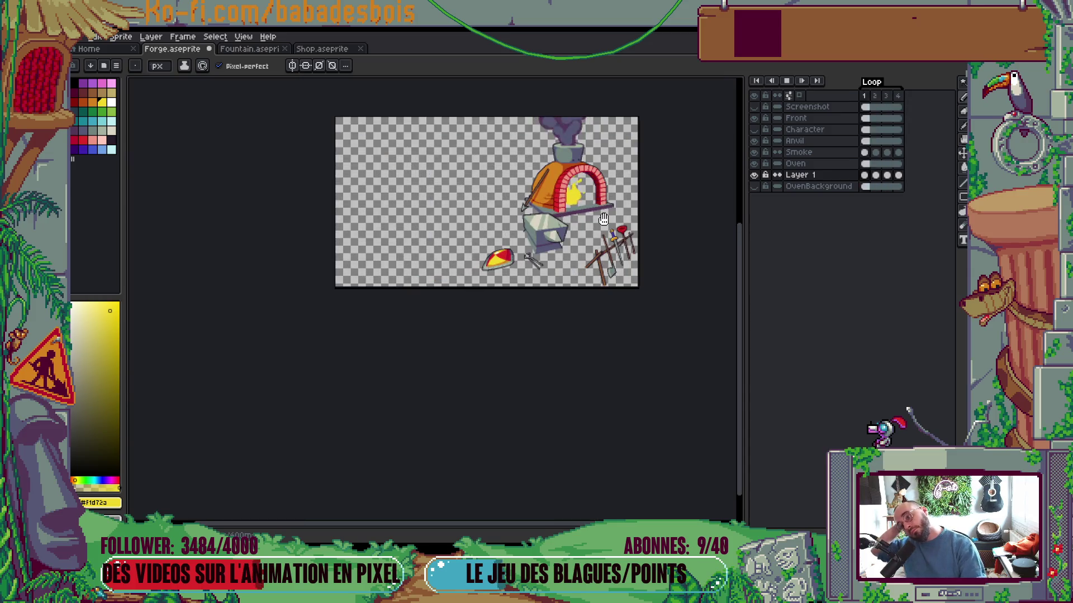
Fill the left side of the flame's grey notch and replay the loop
key("Return")
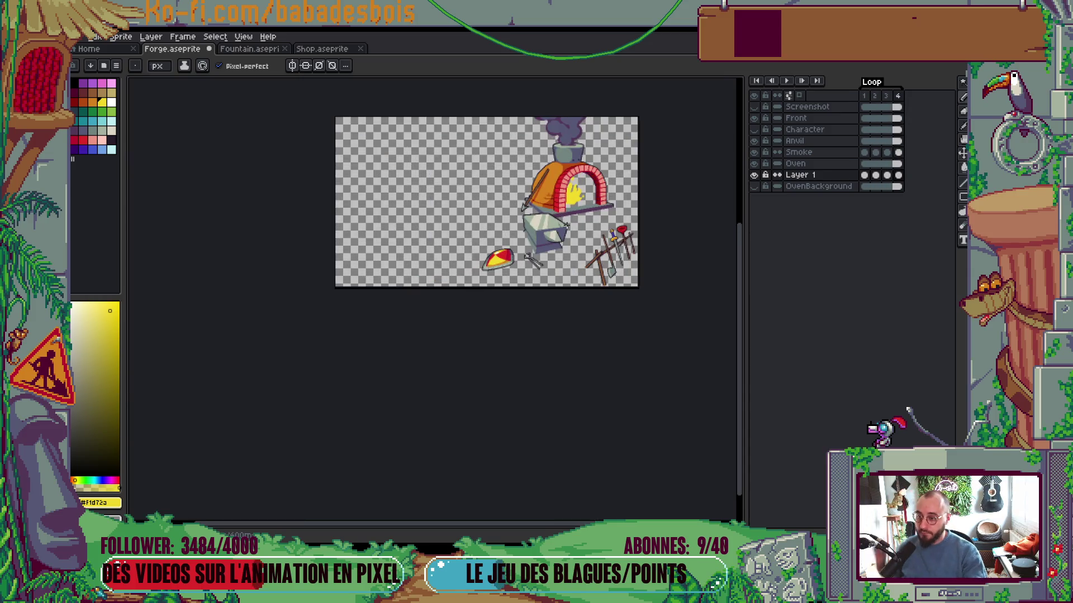
scroll(571, 224, "up", 5)
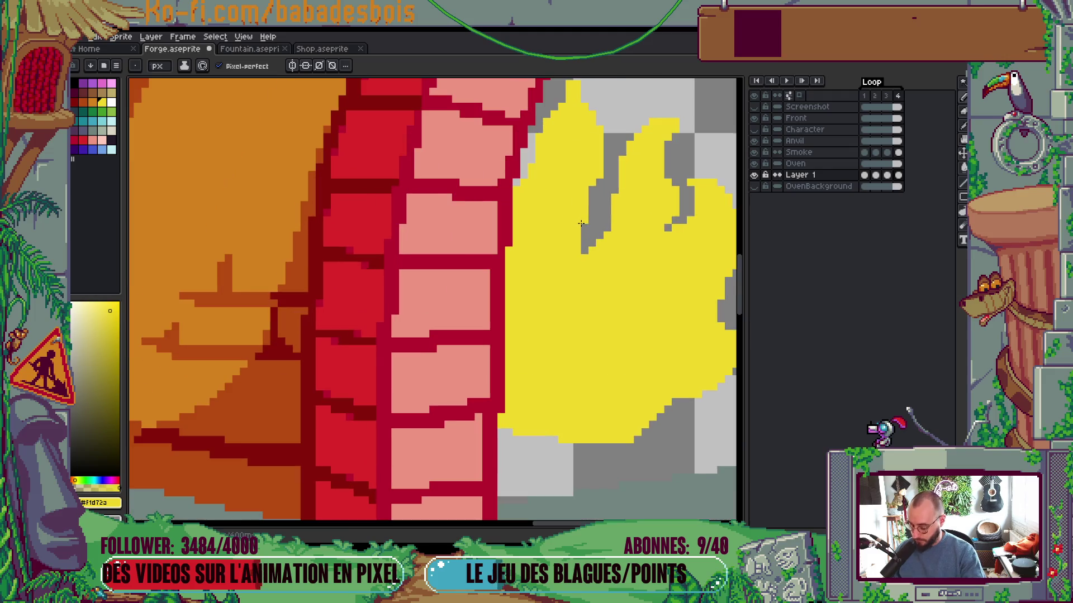
mouse_move(591, 221)
left_mouse_down()
mouse_move(595, 188)
mouse_move(583, 222)
left_mouse_up()
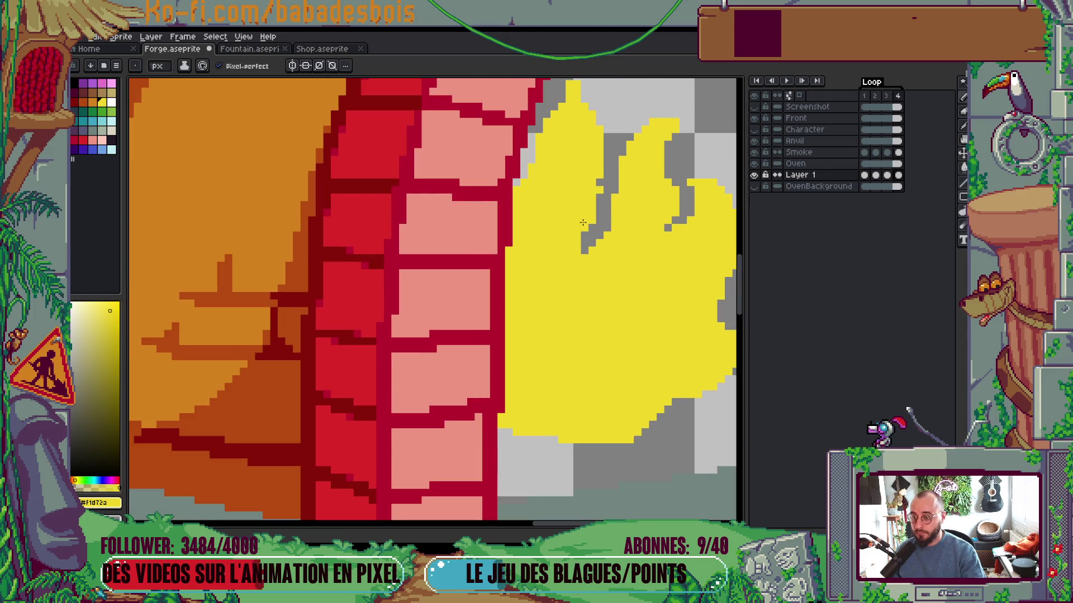
scroll(583, 222, "down", 5)
key("Return")
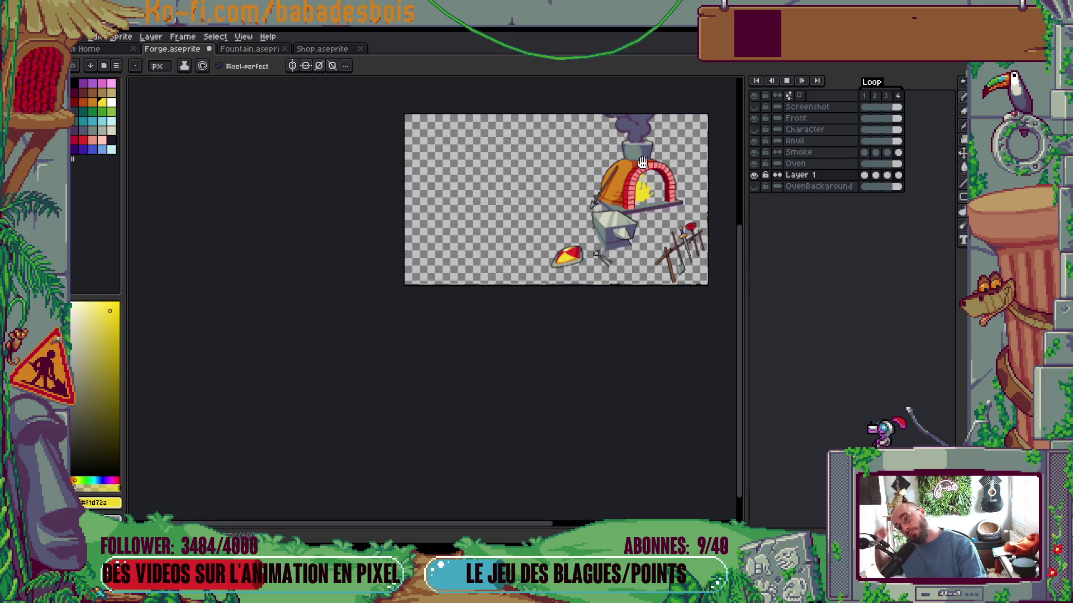
Erase a yellow pixel block on the flame's right edge and preview the loop
left_click_drag(643, 162, 623, 197)
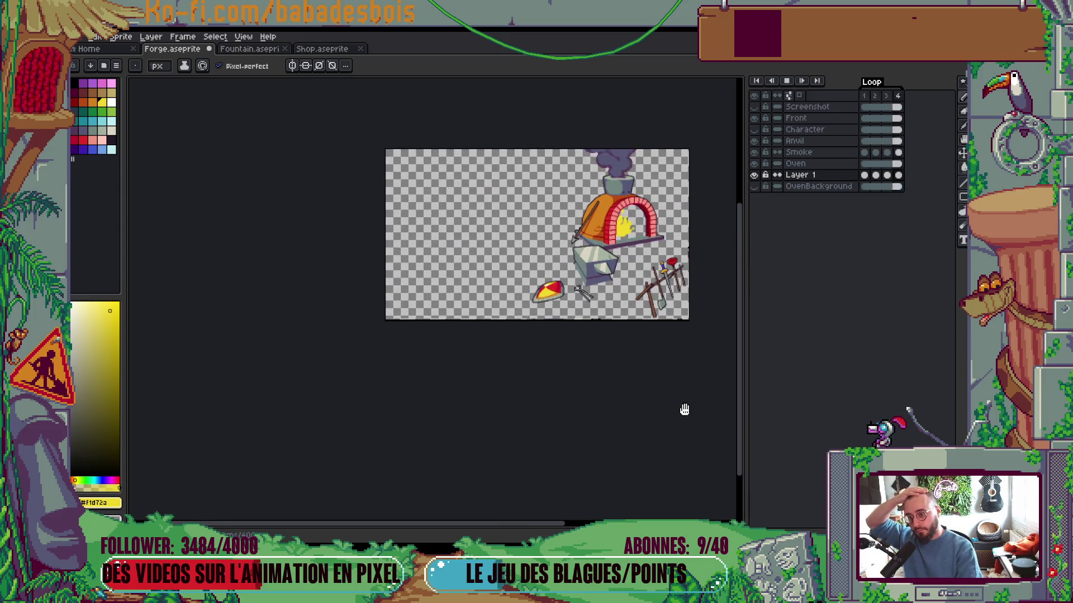
key("Return")
scroll(624, 226, "up", 2)
scroll(625, 226, "up", 2)
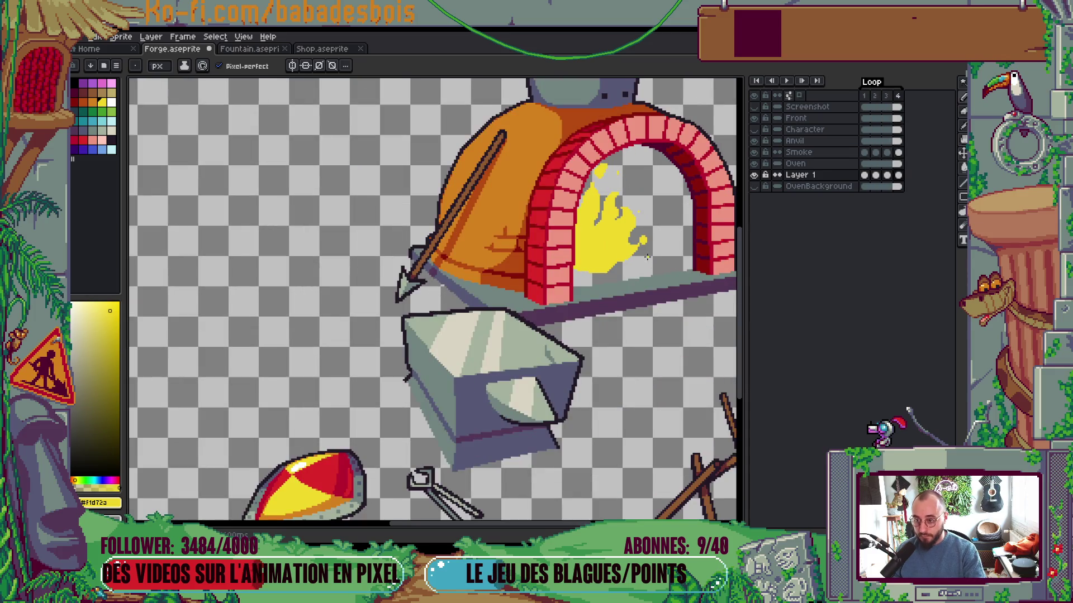
scroll(647, 257, "up", 3)
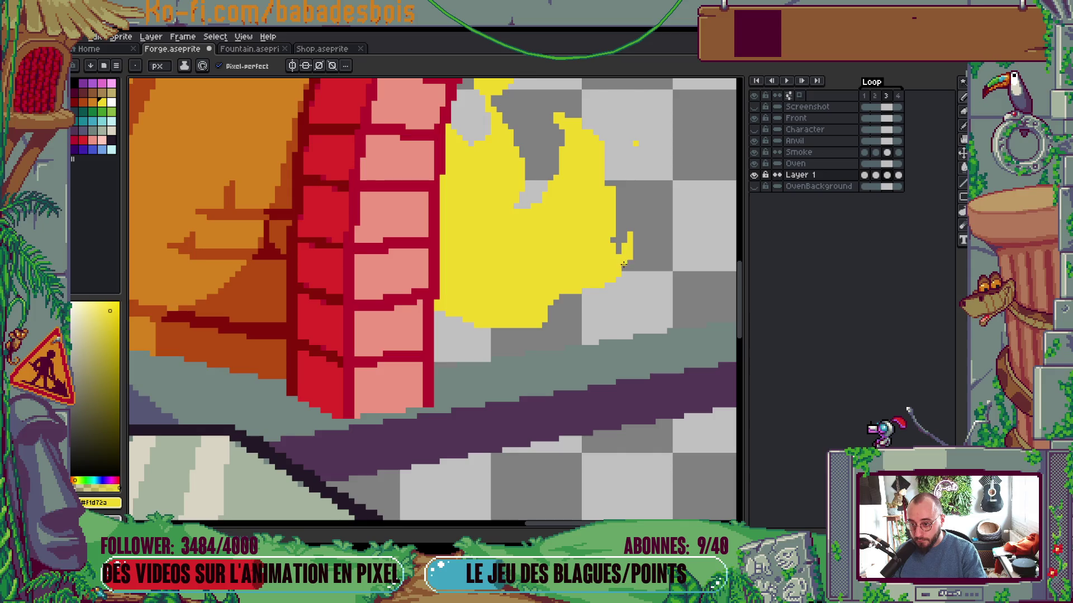
right_click(614, 237)
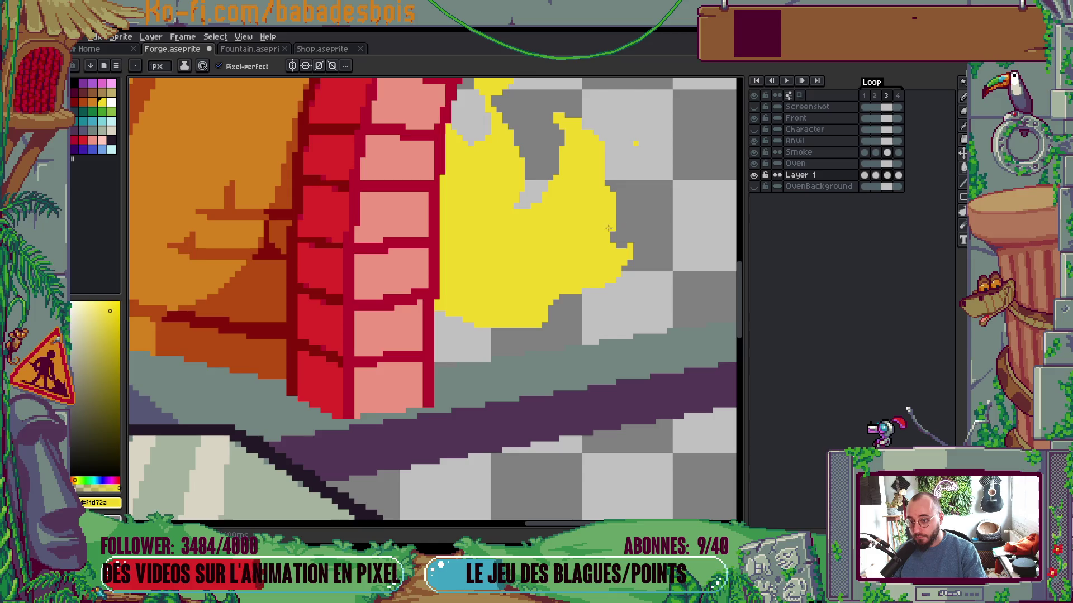
key("Return")
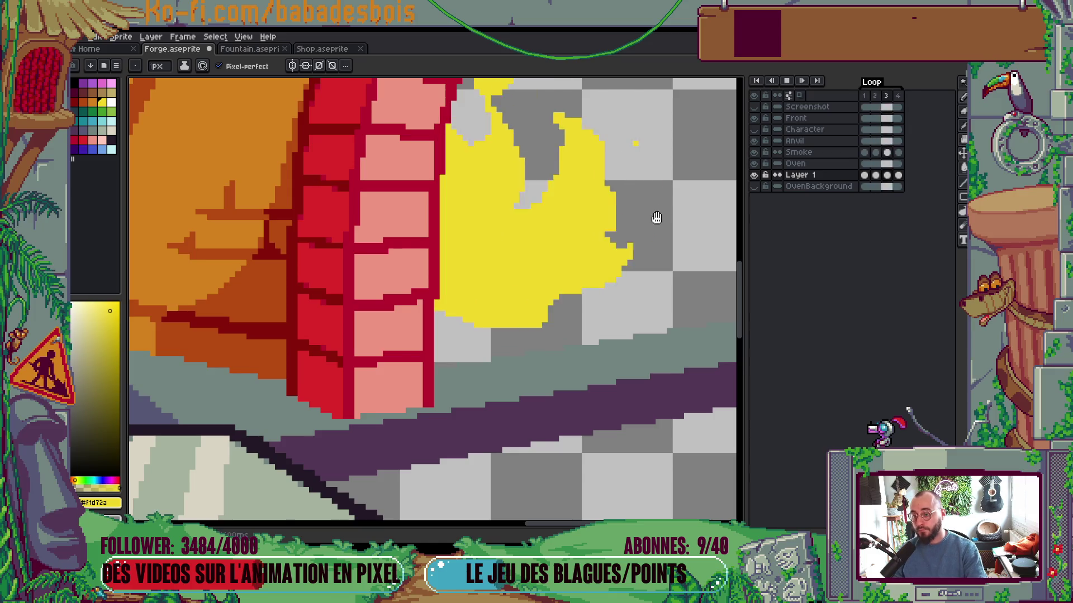
Select the right part of the frame 3 flame and nudge it down one pixel
scroll(654, 215, "down", 5)
scroll(668, 226, "down", 3)
scroll(667, 226, "up", 5)
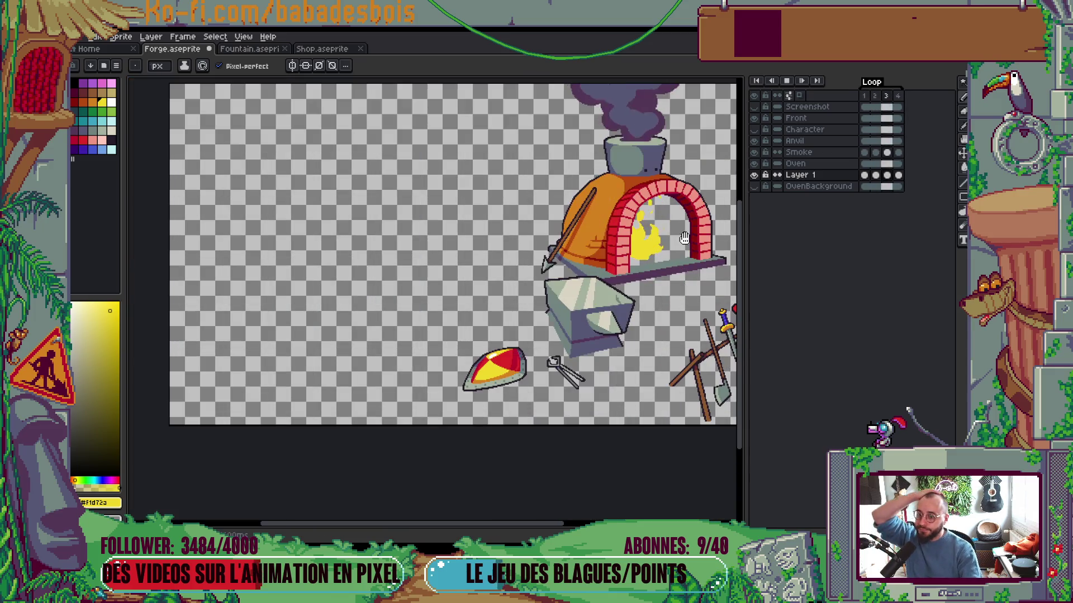
key("Return")
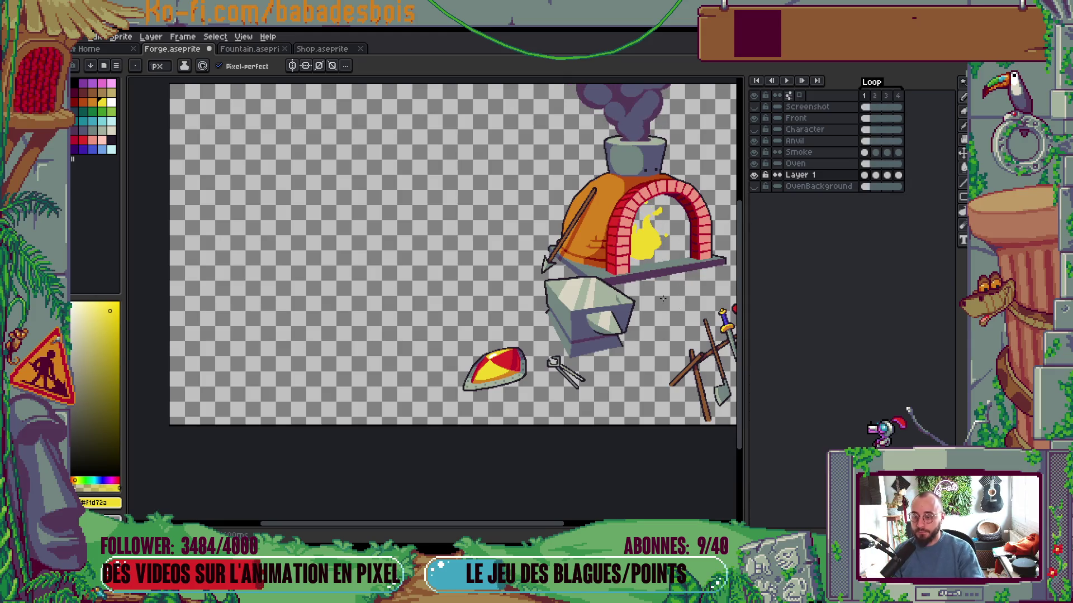
scroll(663, 299, "up", 4)
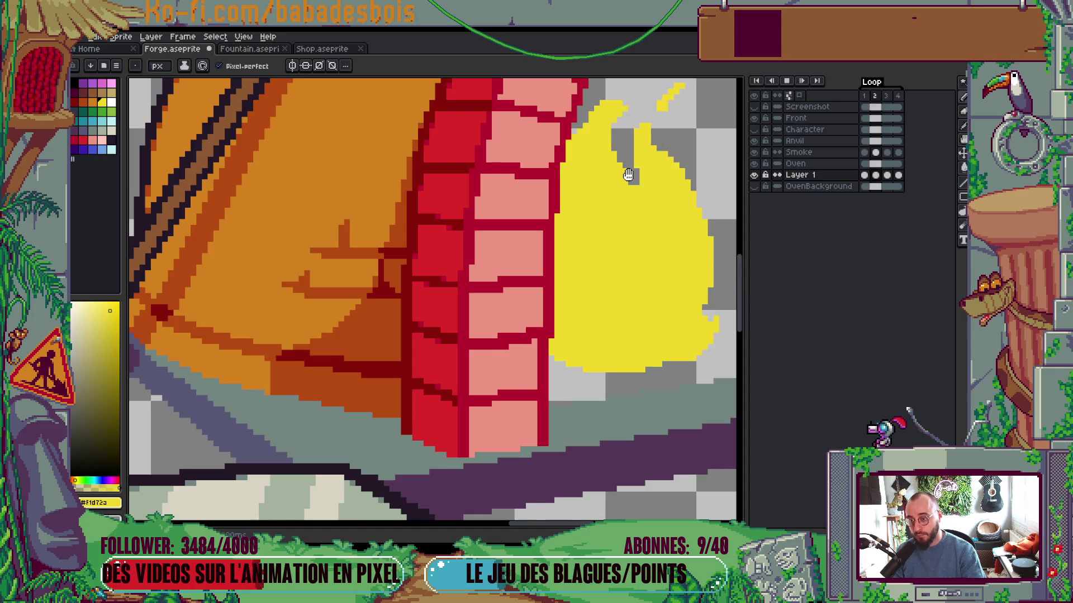
scroll(629, 173, "down", 5)
scroll(692, 185, "up", 4)
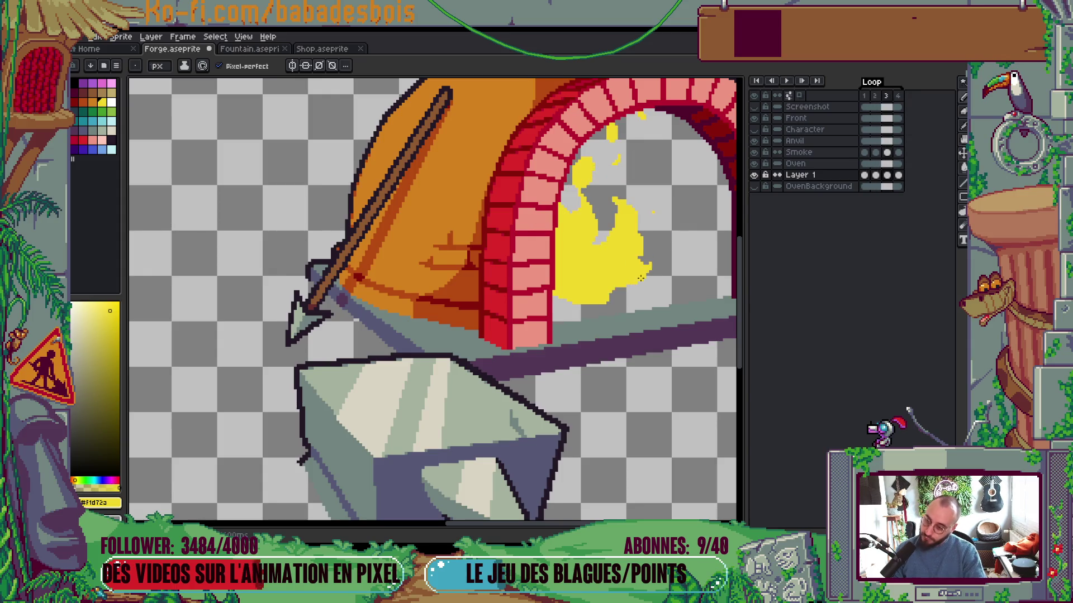
scroll(641, 265, "up", 2)
key("m")
left_click_drag(566, 260, 656, 323)
key("Down")
key("b")
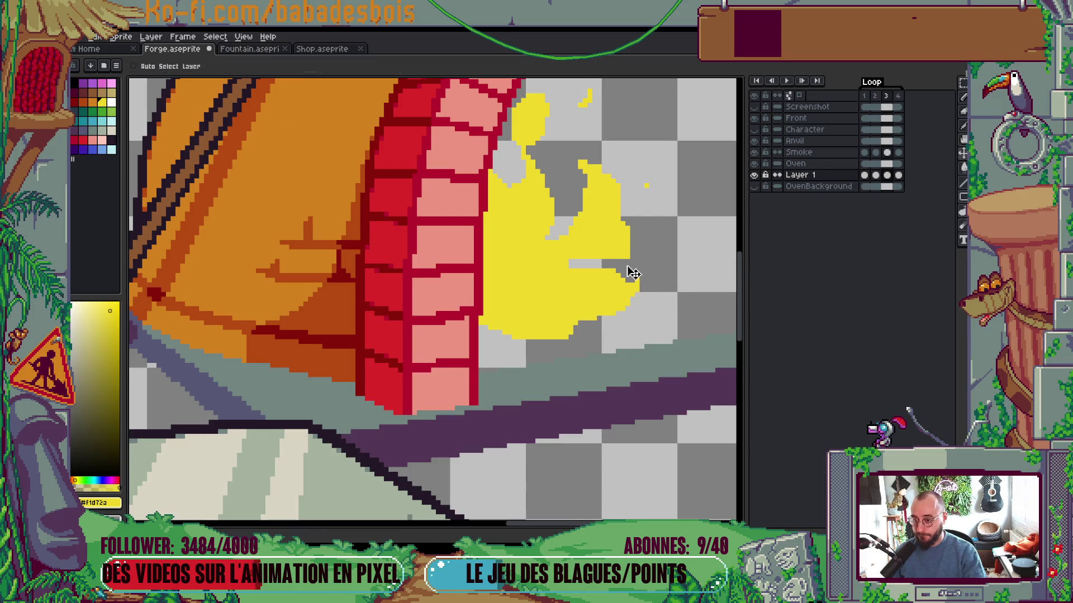
scroll(615, 274, "up", 1)
key("g")
key("Return")
scroll(598, 279, "down", 2)
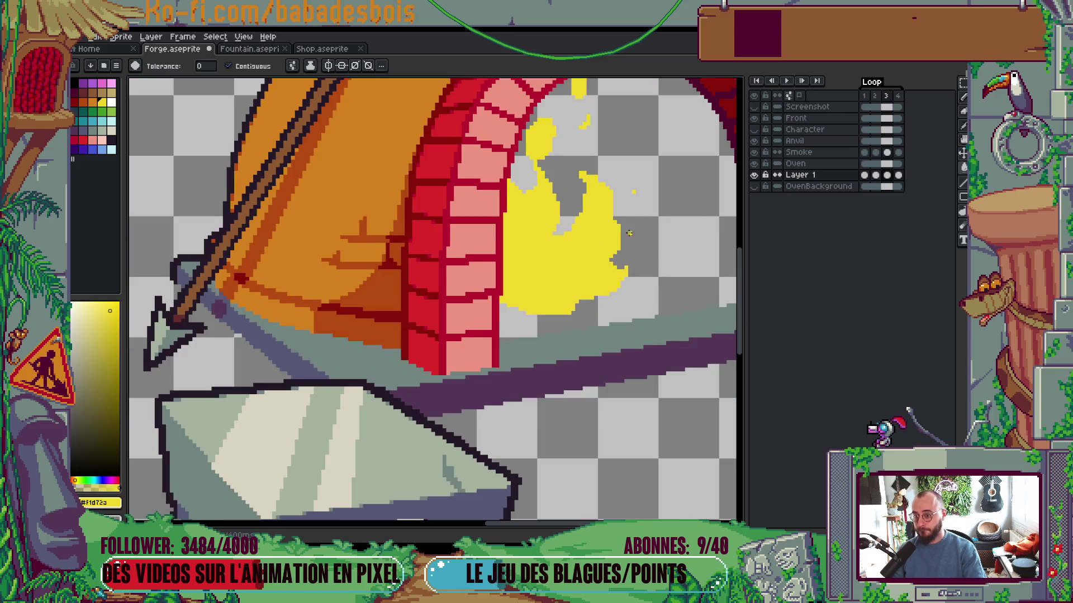
scroll(679, 226, "down", 3)
key("Return")
scroll(514, 254, "up", 5)
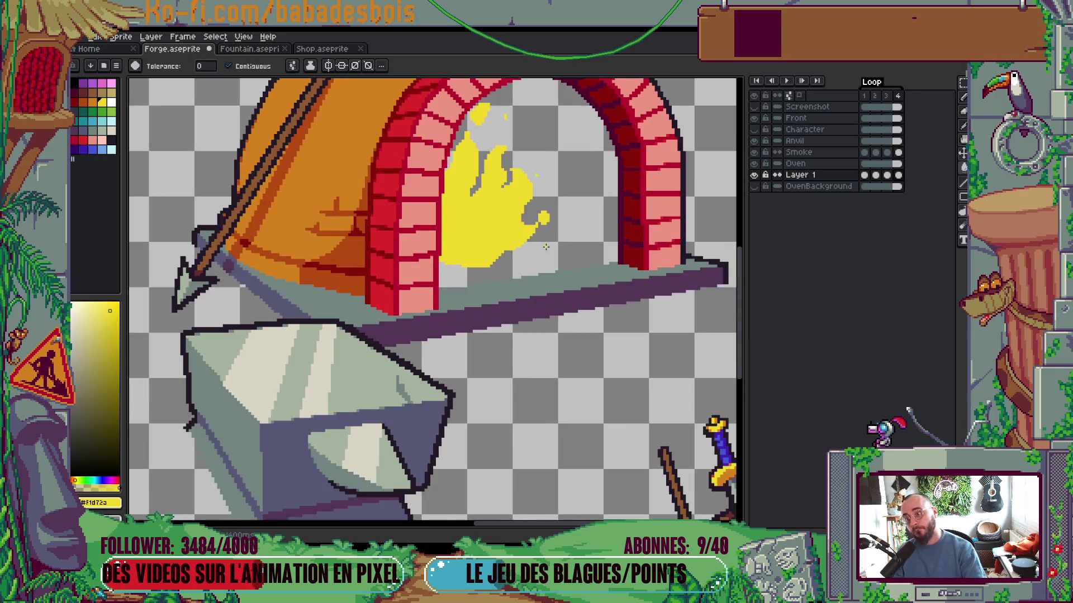
left_click(492, 276)
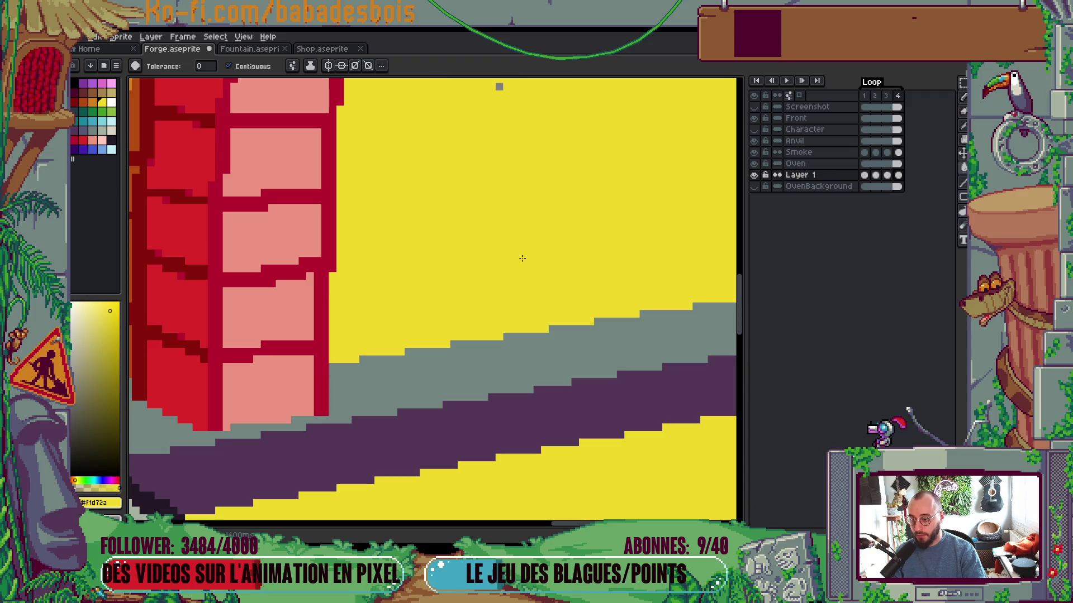
key("ctrl+z")
key("b")
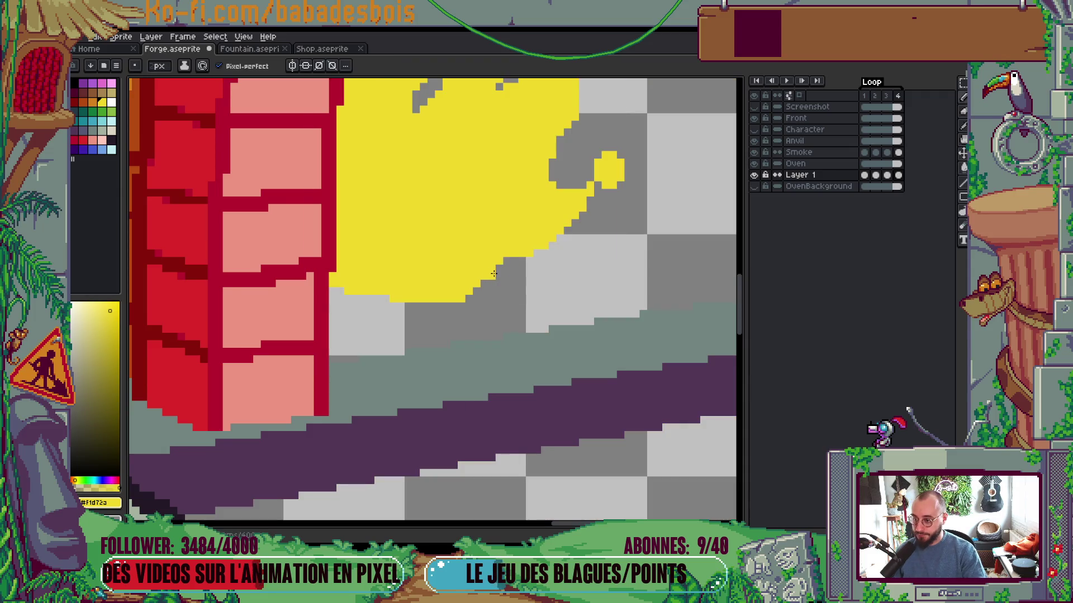
scroll(558, 223, "down", 3)
key("Return")
scroll(632, 188, "down", 2)
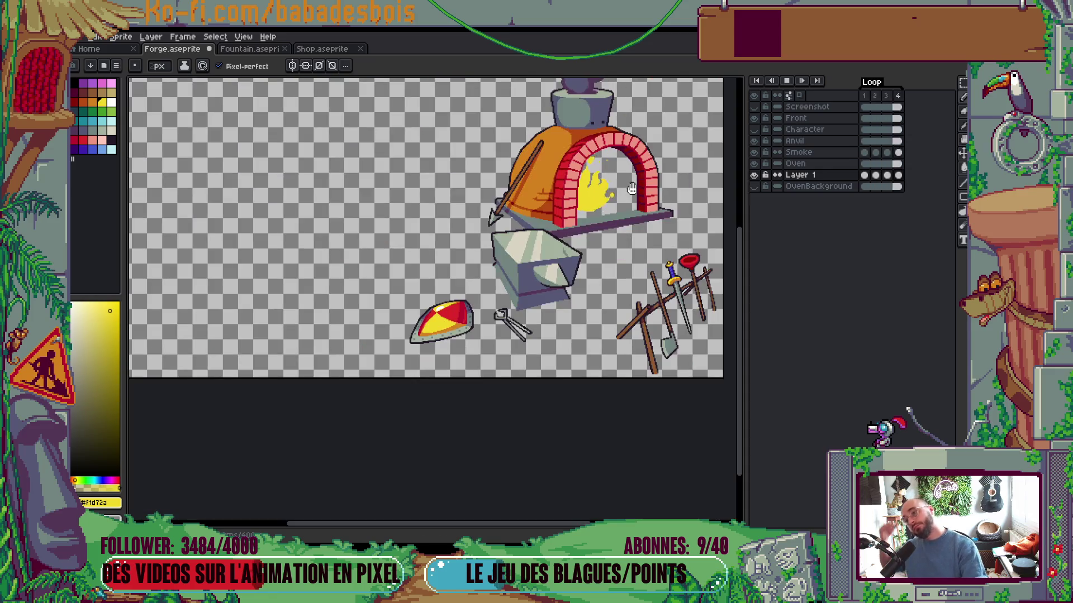
On frame 1, round off the small flame's pointed tip with the pencil
key("Return")
key("Left")
scroll(622, 158, "up", 4)
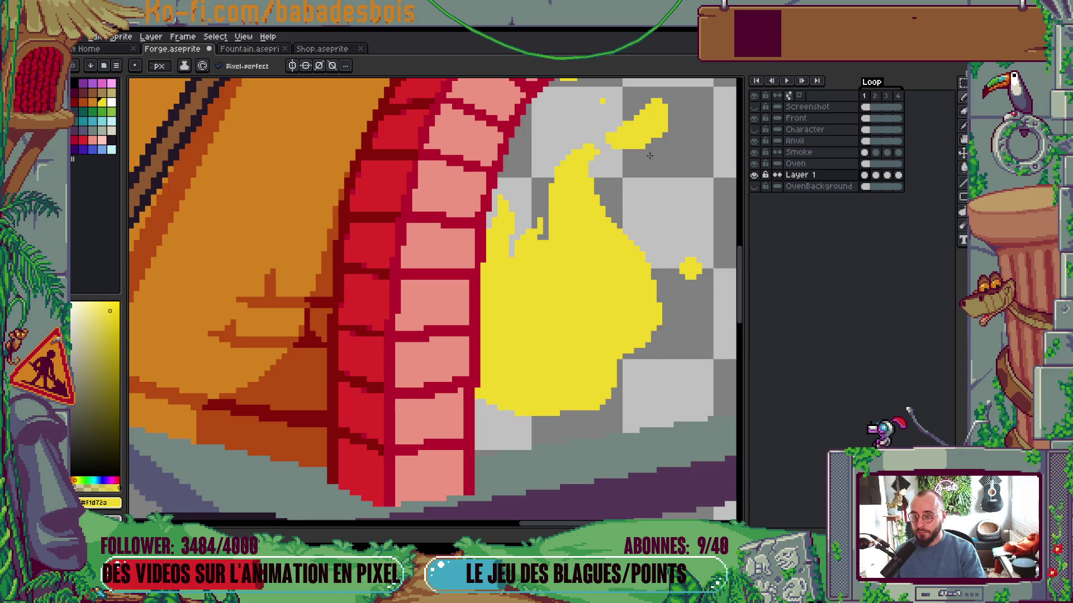
mouse_move(664, 107)
left_mouse_down()
mouse_move(622, 124)
mouse_move(641, 93)
mouse_move(617, 145)
left_mouse_up()
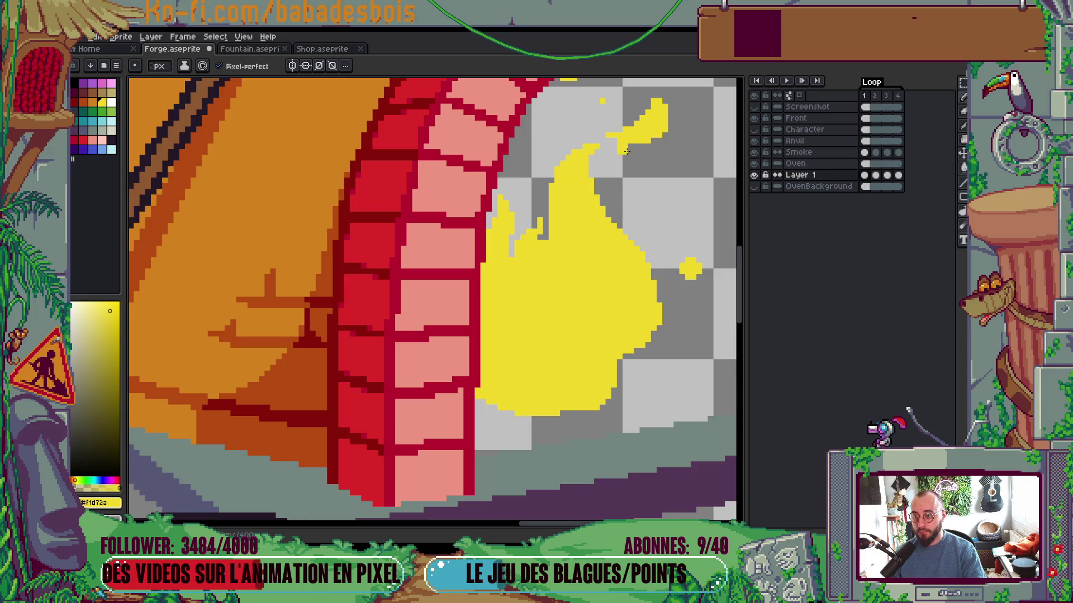
Play the fire loop to check the rounded tip, then recentre the forge scene
scroll(623, 152, "down", 3)
key("Return")
scroll(687, 198, "down", 2)
scroll(687, 198, "up", 2)
key("Return")
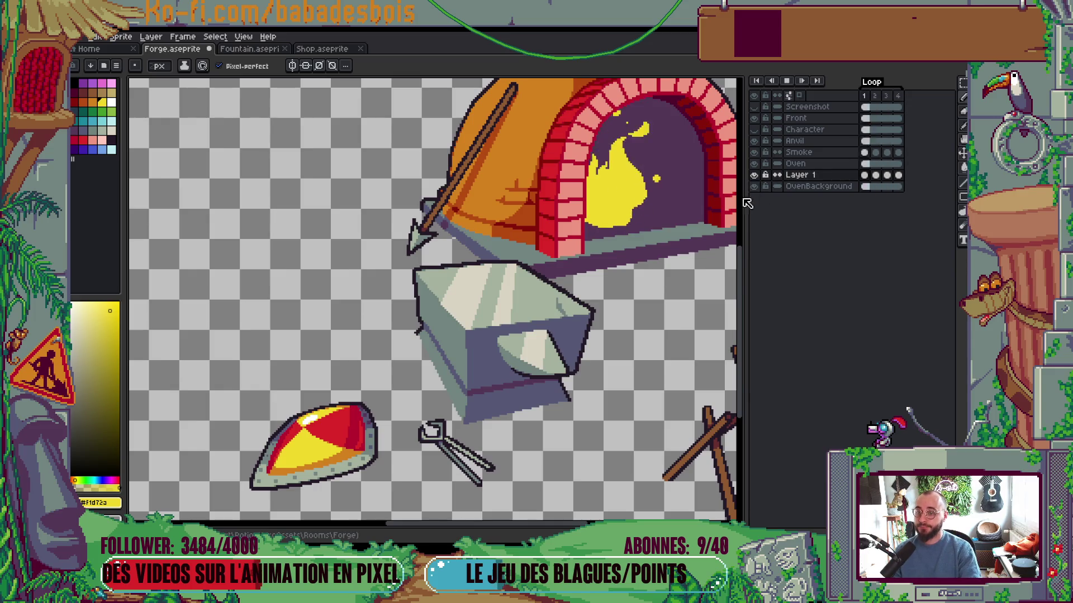
scroll(682, 232, "down", 5)
scroll(681, 232, "up", 1)
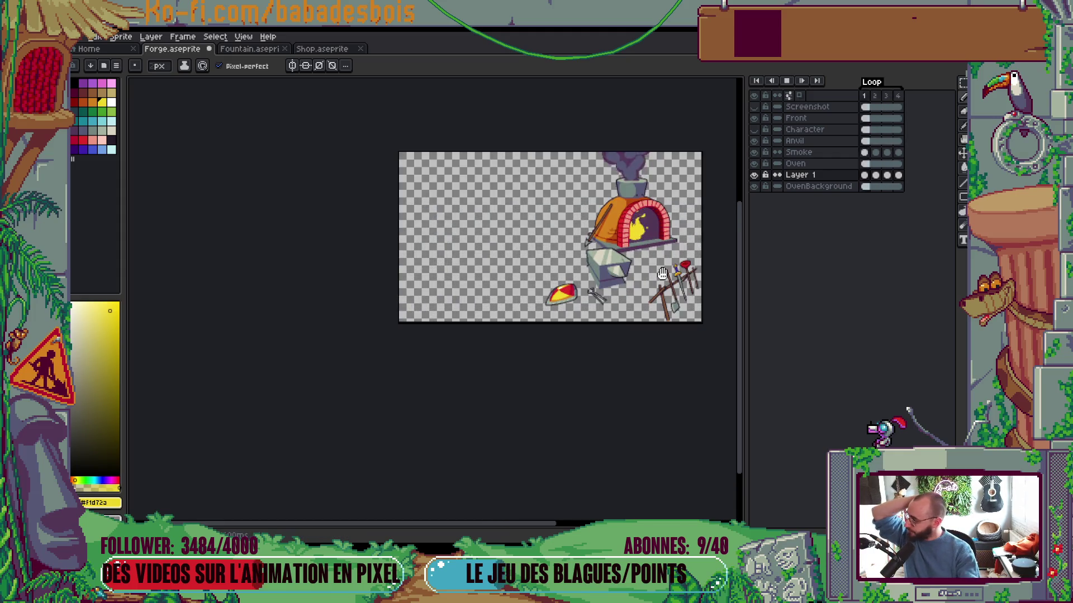
left_click_drag(697, 191, 680, 206)
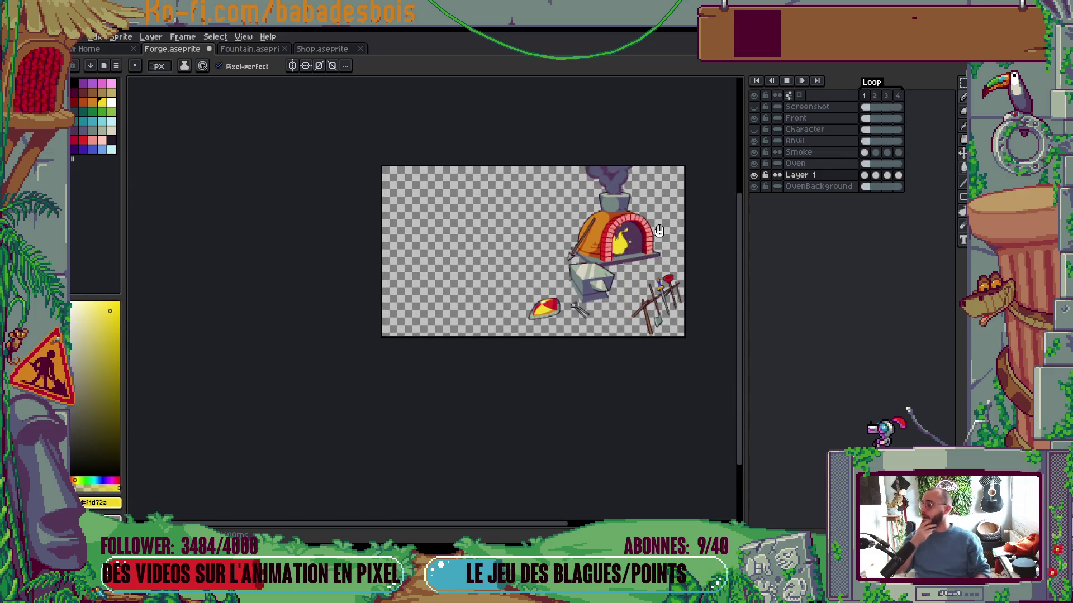
scroll(659, 231, "up", 2)
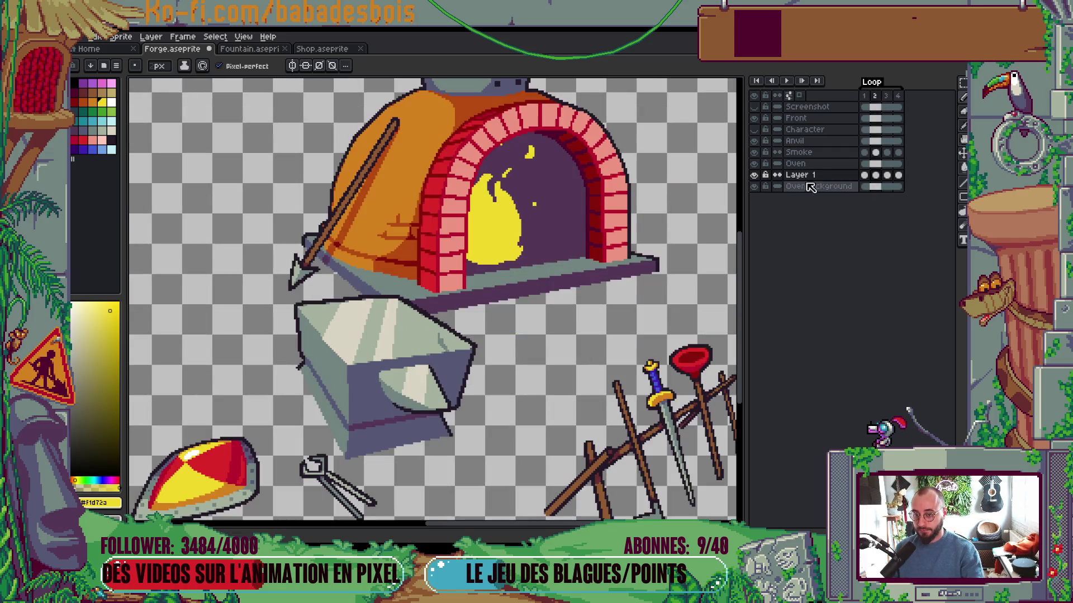
Rename Layer 1 in the Layers panel to 'Flames'
double_click(817, 176)
type("F")
type("nm")
type("es")
key("Return")
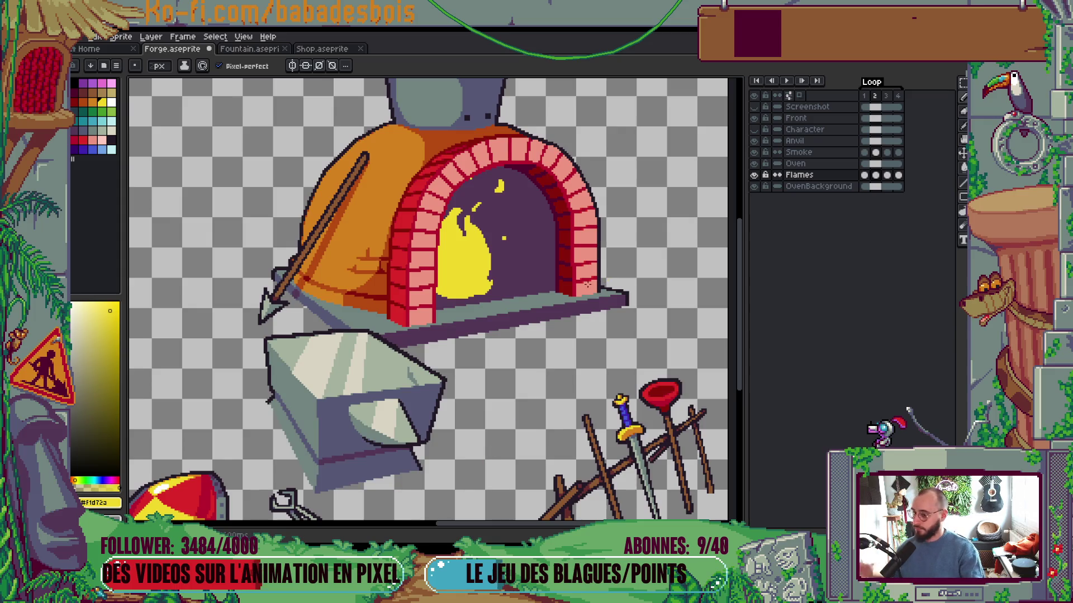
Back on the pencil, play the fire animation and centre the view on the oven
scroll(495, 242, "up", 3)
key("v")
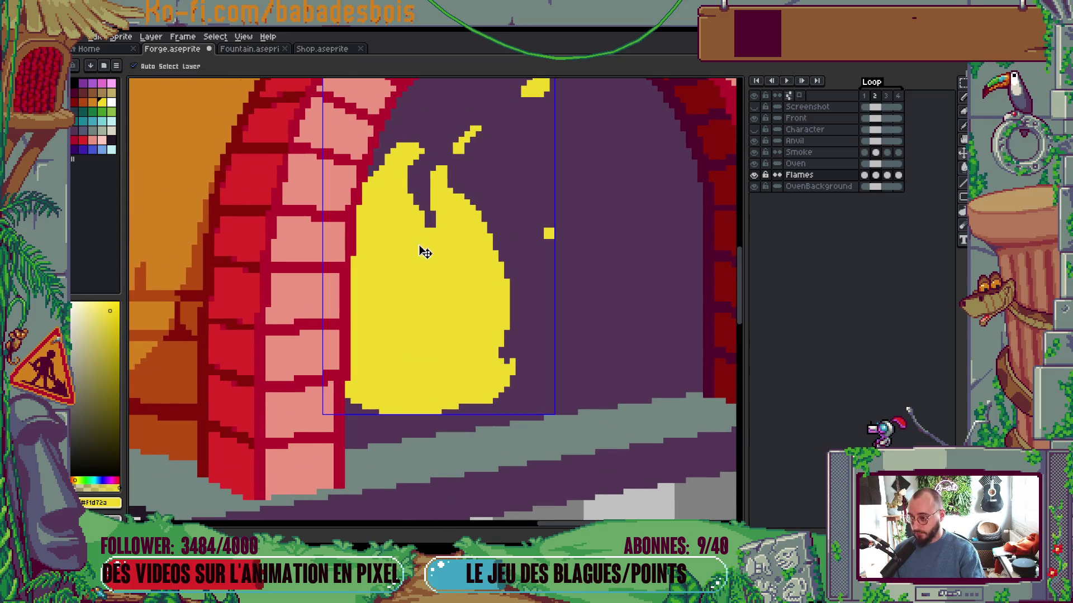
key("b")
scroll(447, 224, "down", 1)
scroll(465, 200, "up", 1)
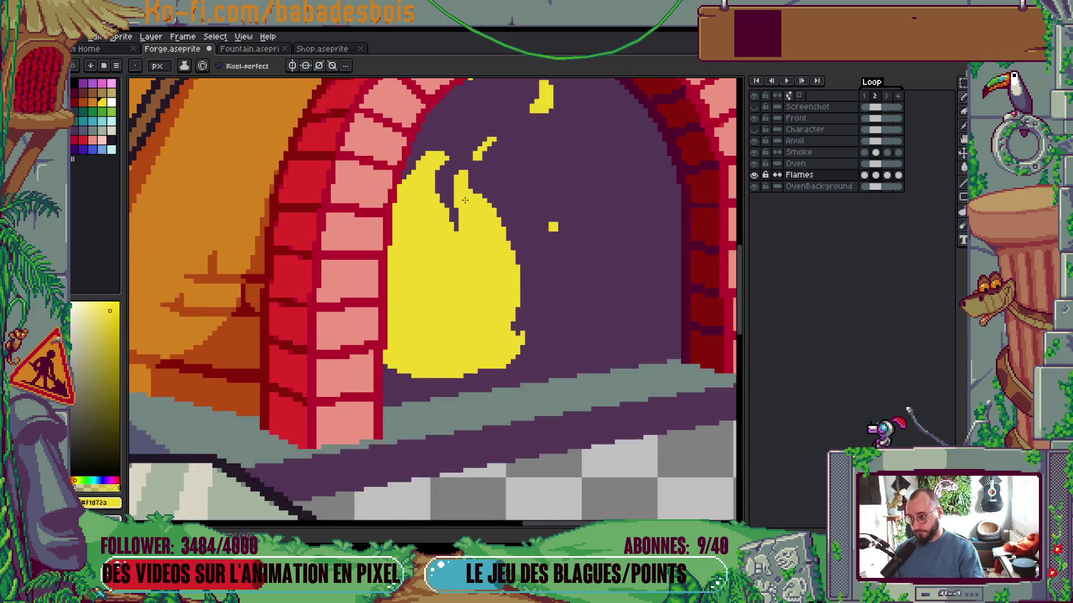
scroll(465, 200, "up", 1)
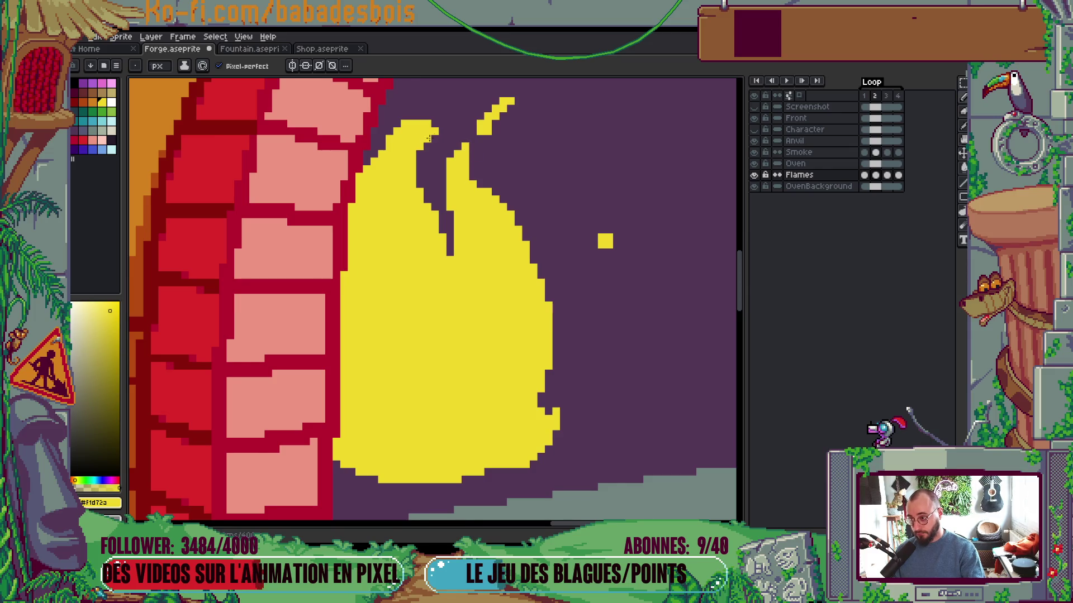
scroll(422, 139, "down", 4)
scroll(469, 173, "up", 4)
key("Return")
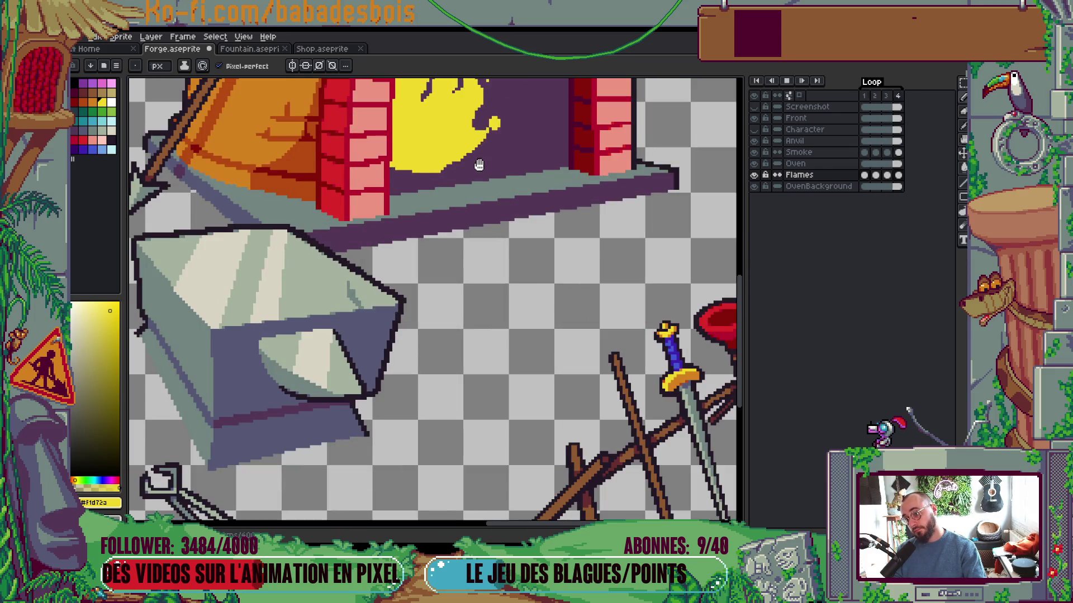
left_click_drag(436, 196, 434, 249)
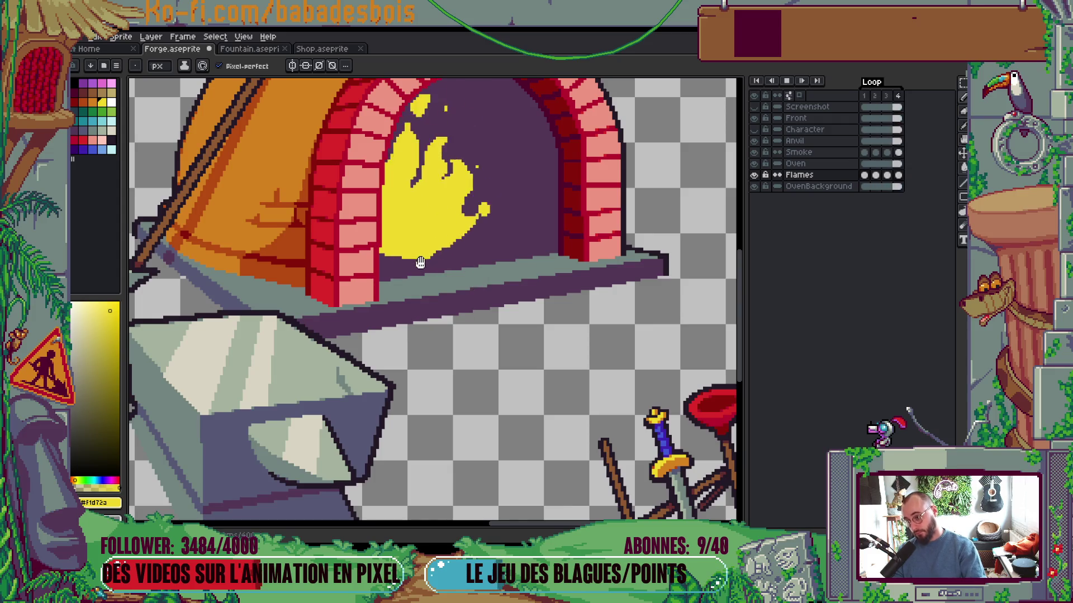
scroll(434, 249, "down", 4)
scroll(468, 262, "up", 1)
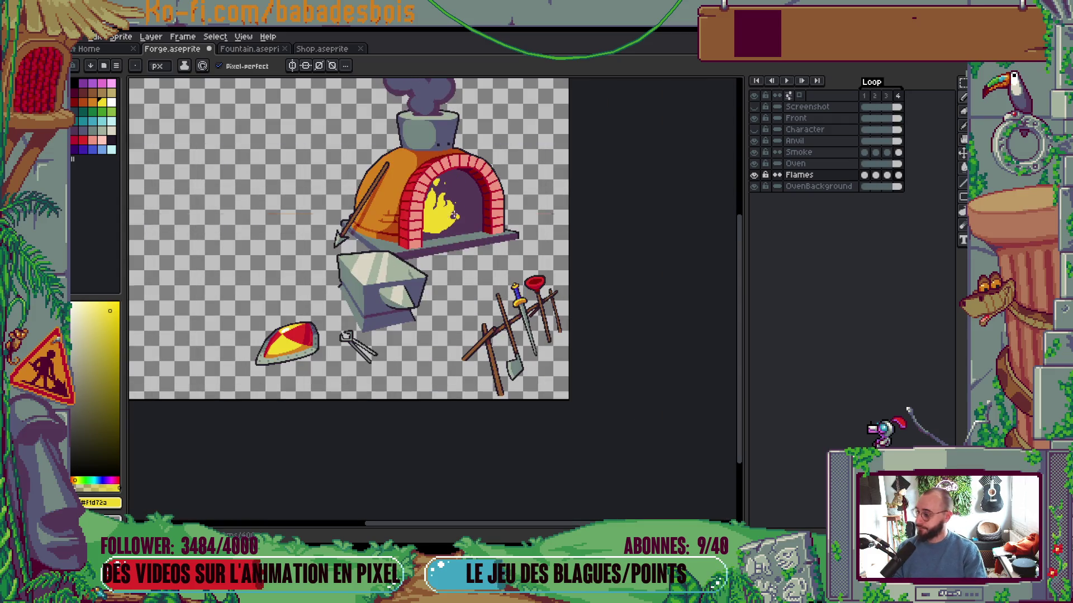
scroll(467, 261, "up", 3)
left_click_drag(444, 261, 463, 306)
key("Return")
key("g")
left_click(93, 102)
left_click(229, 65)
left_click(415, 277)
key("Return")
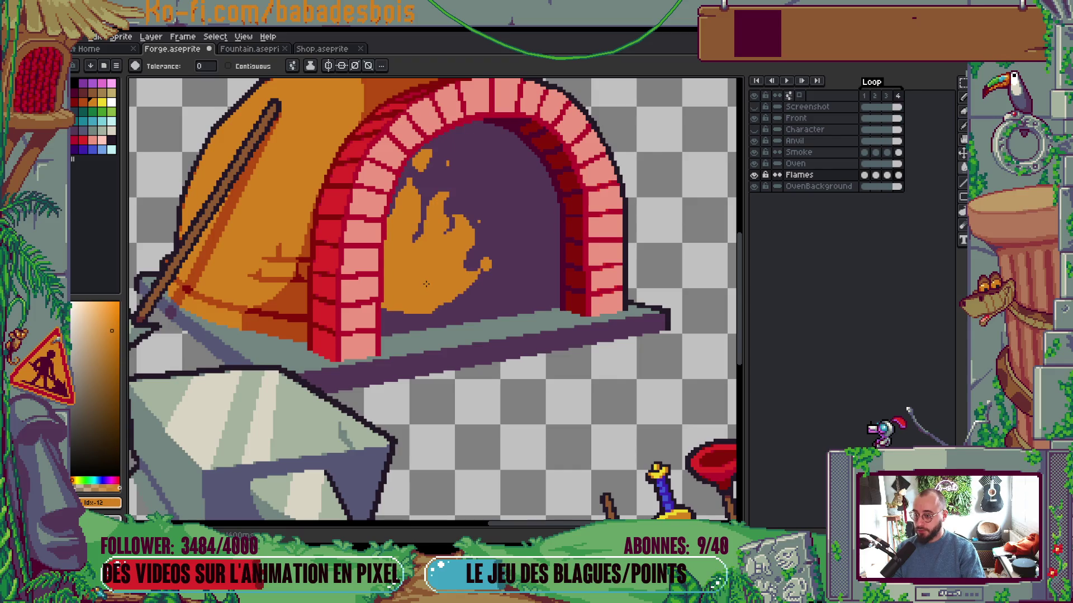
scroll(426, 284, "down", 5)
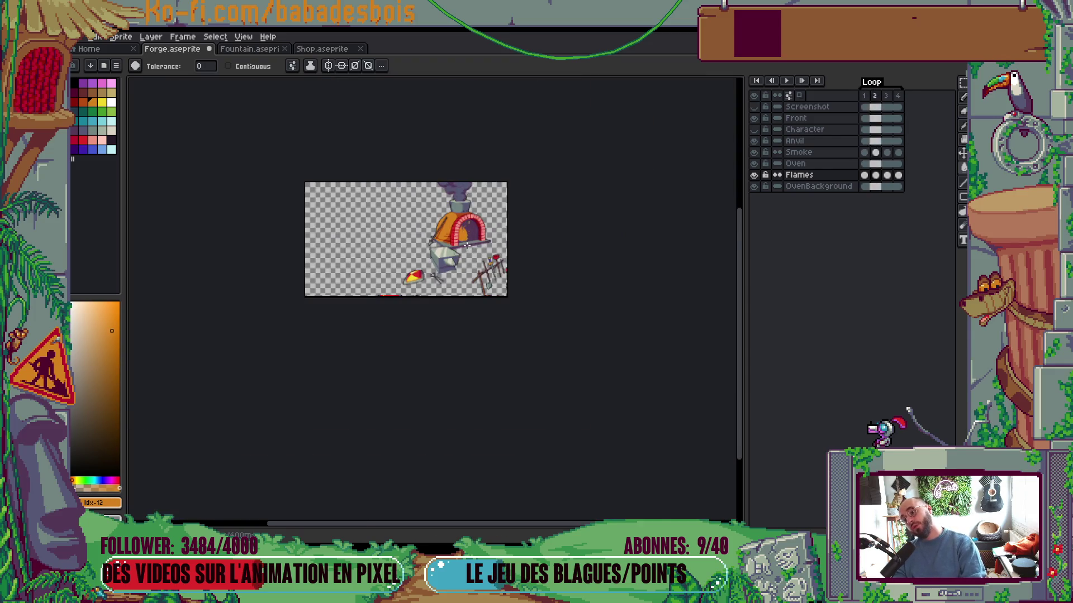
scroll(467, 246, "up", 5)
key("b")
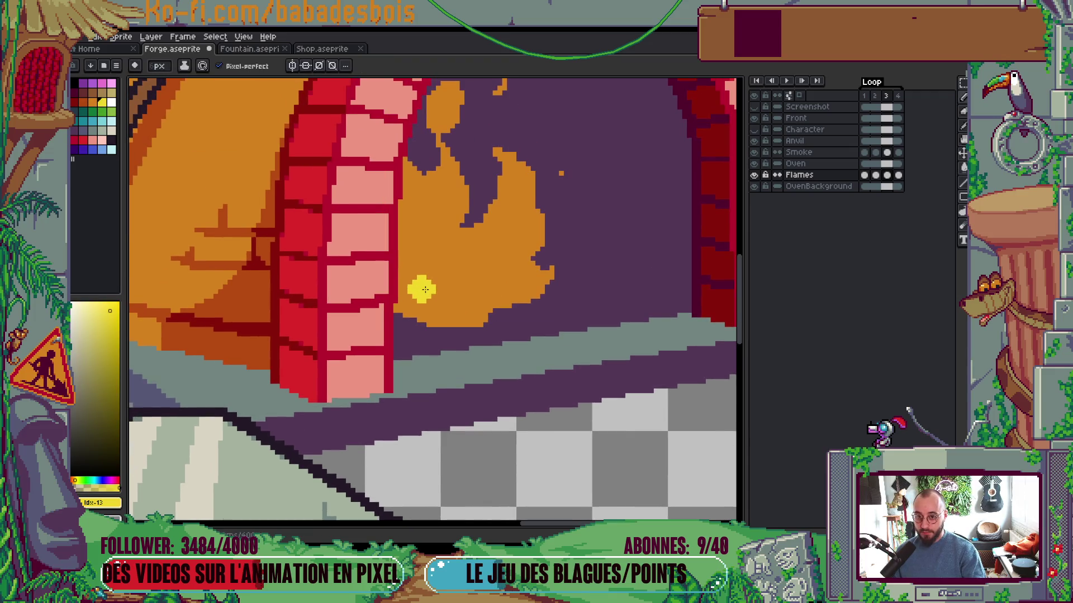
scroll(425, 291, "up", 2)
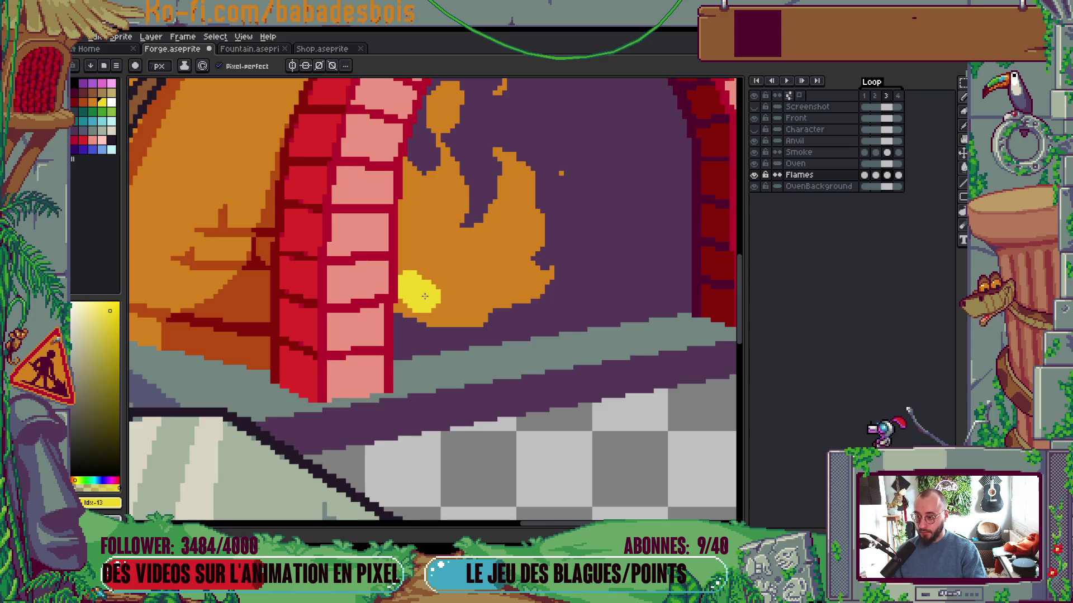
scroll(422, 295, "down", 5)
scroll(518, 226, "up", 2)
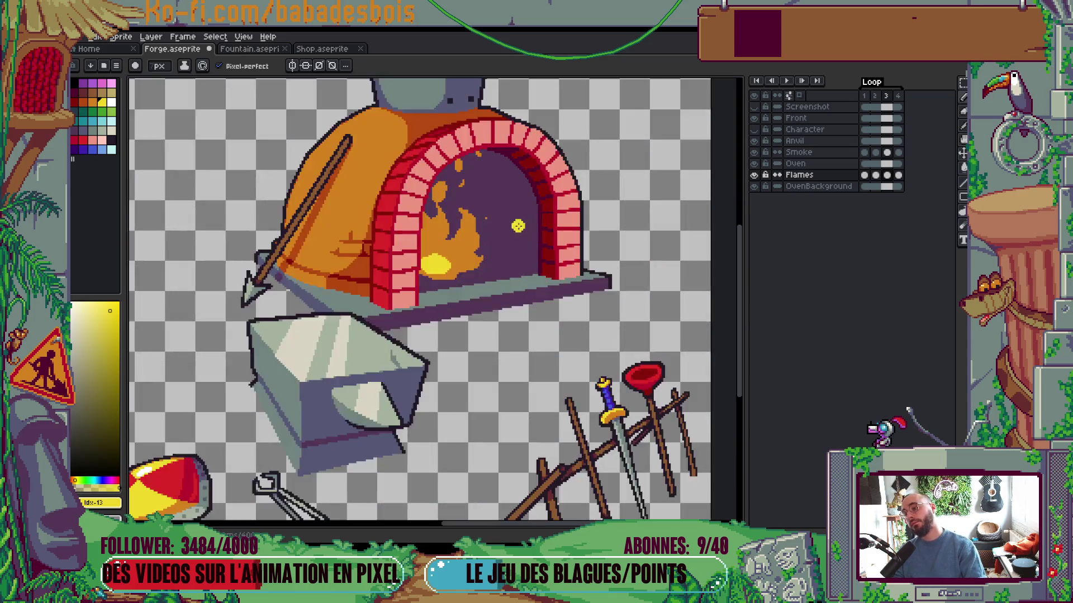
scroll(514, 235, "up", 4)
key("i")
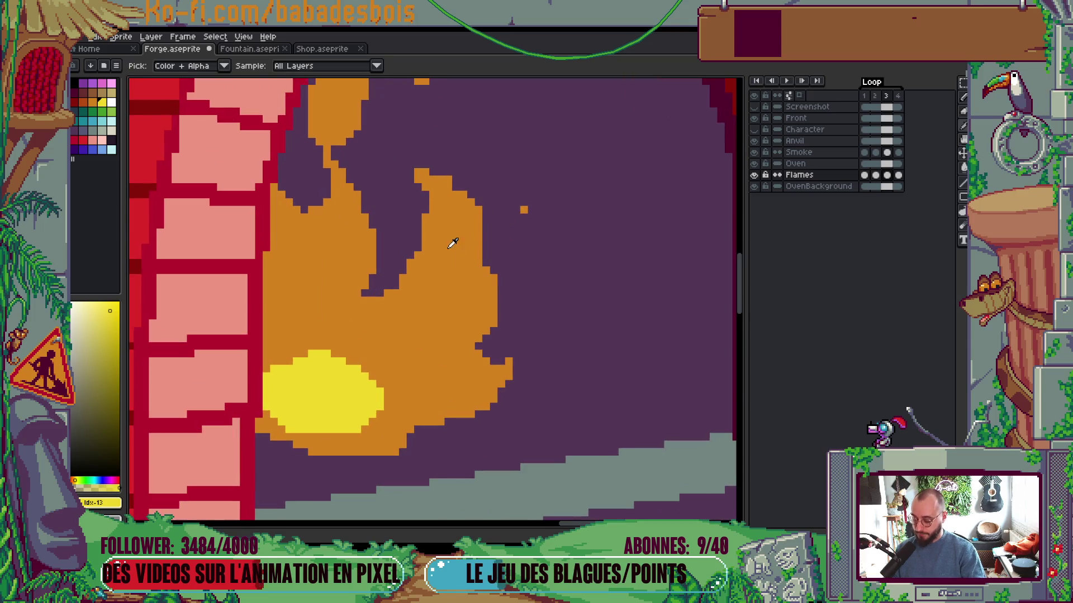
left_click(456, 248)
key("b")
scroll(476, 220, "down", 6)
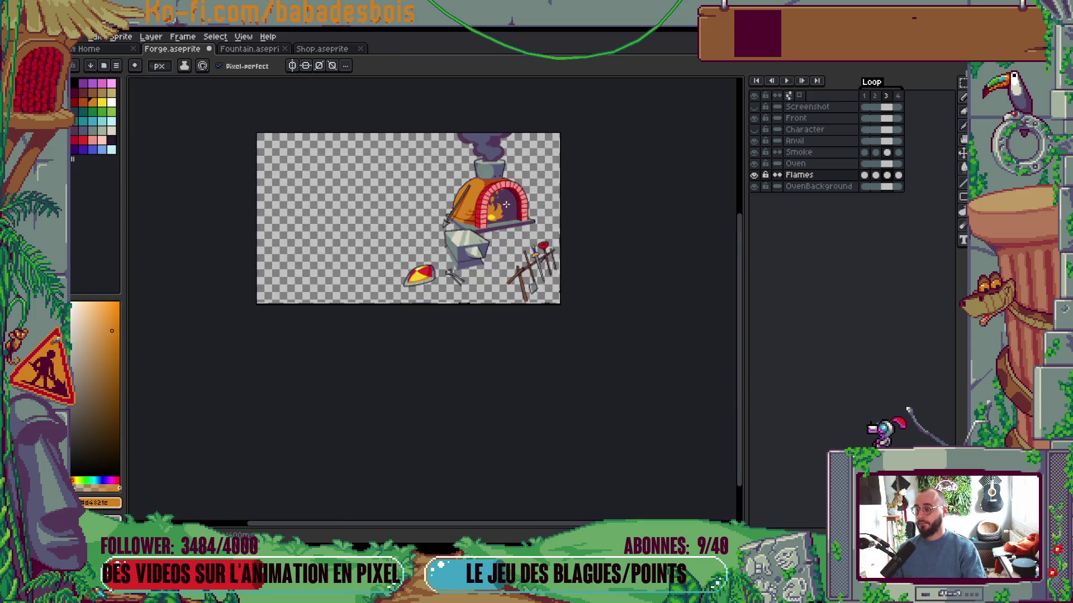
scroll(517, 302, "up", 2)
key("Return")
scroll(518, 301, "down", 3)
scroll(519, 301, "up", 1)
key("Return")
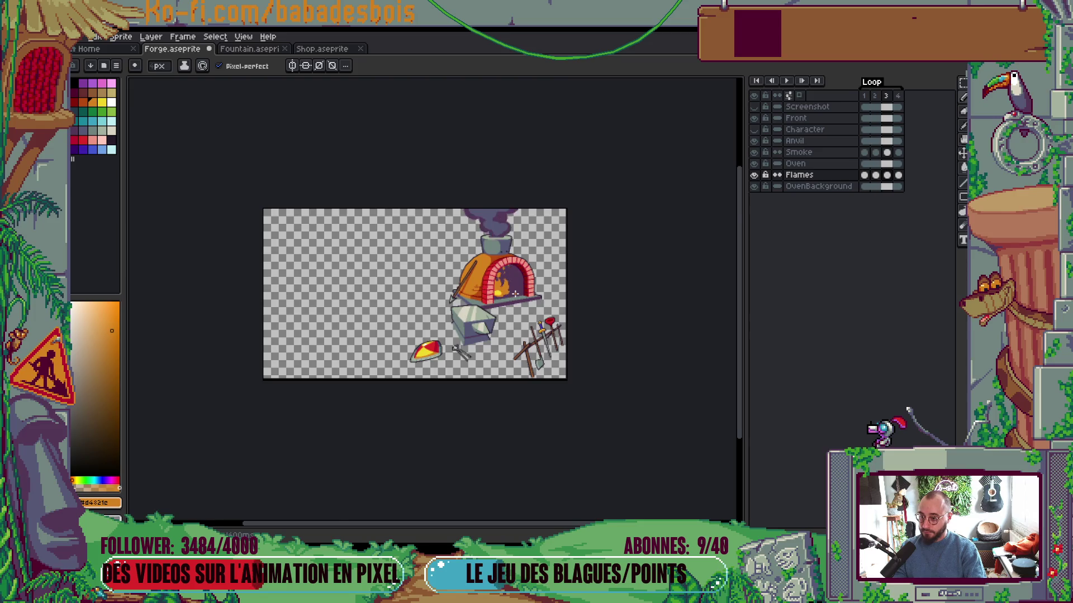
scroll(515, 294, "up", 6)
Pick the flame's yellow and paint highlights, a right-side tail and upward tongues
left_click(426, 277, "alt")
left_click_drag(431, 263, 426, 263)
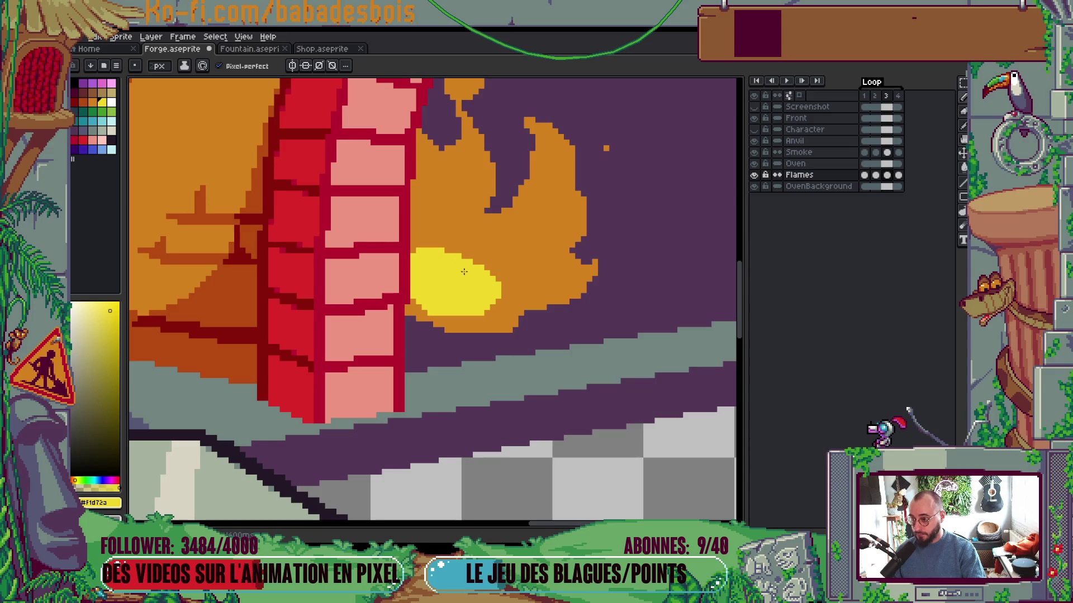
scroll(447, 316, "up", 1)
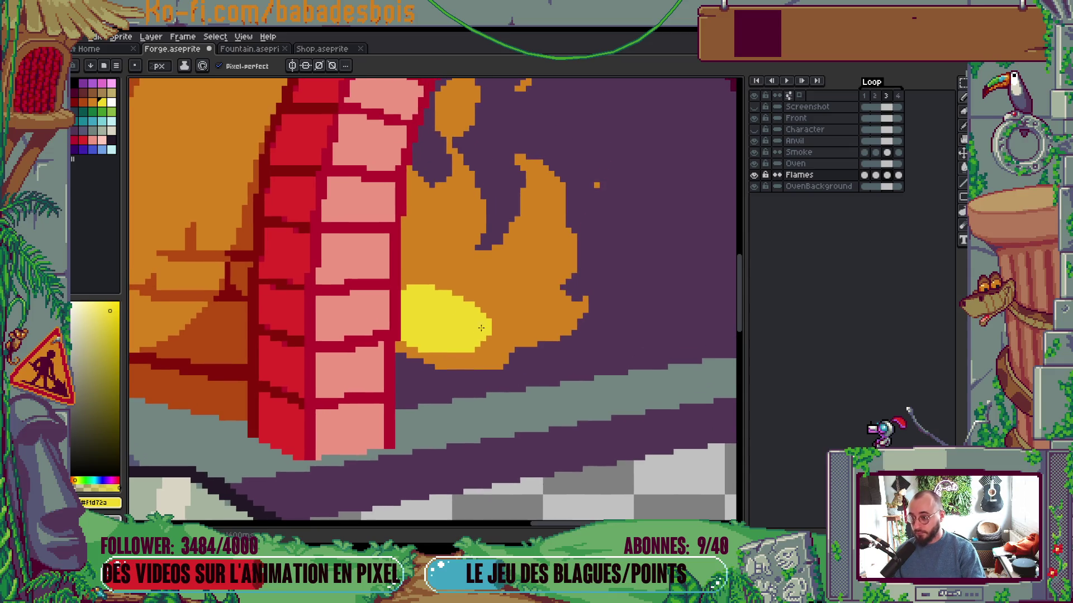
left_click_drag(485, 313, 511, 304)
mouse_move(430, 263)
left_mouse_down()
mouse_move(456, 204)
mouse_move(441, 266)
left_mouse_up()
scroll(441, 266, "down", 1)
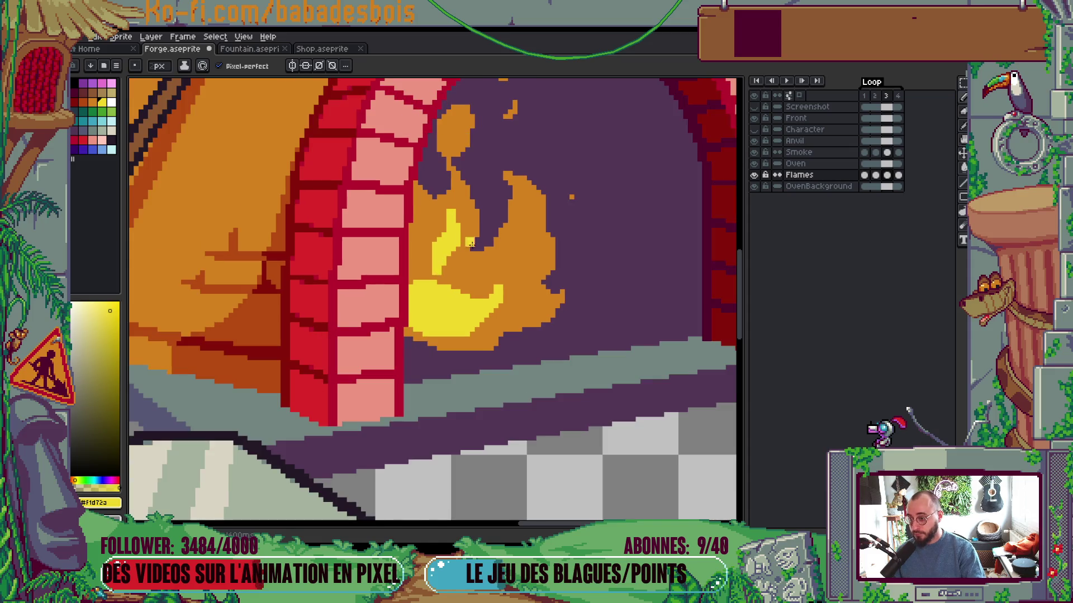
scroll(525, 320, "up", 2)
left_click_drag(533, 326, 540, 318)
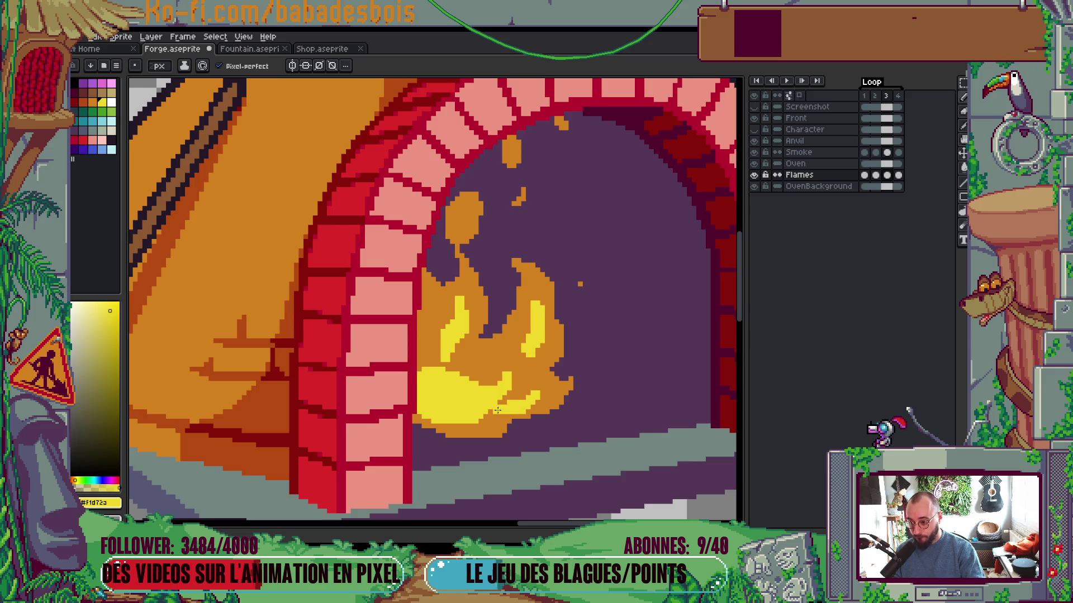
Preview the loop, stop on frame 3, and turn a small orange patch yellow
scroll(516, 412, "down", 5)
key("Return")
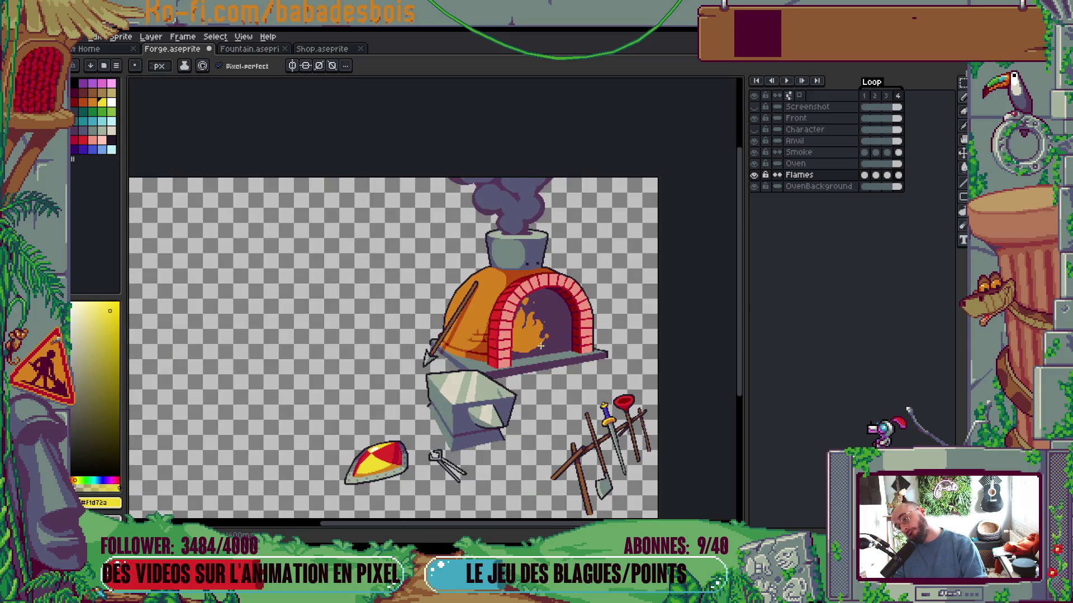
key("Return")
scroll(564, 311, "up", 4)
mouse_move(456, 324)
left_mouse_down()
mouse_move(416, 279)
mouse_move(394, 304)
left_mouse_up()
scroll(524, 243, "down", 5)
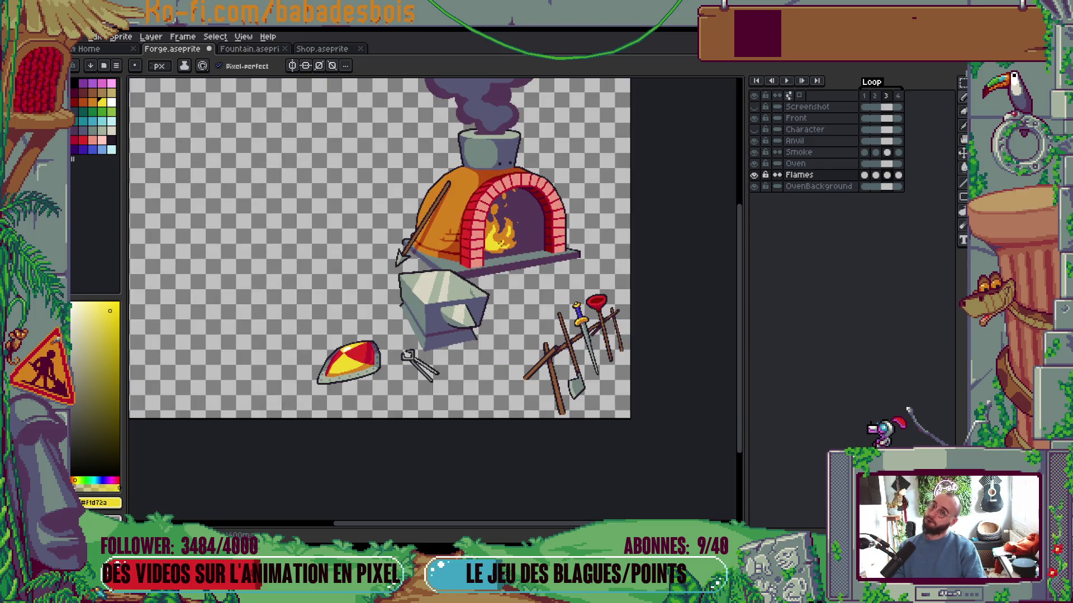
scroll(502, 247, "up", 5)
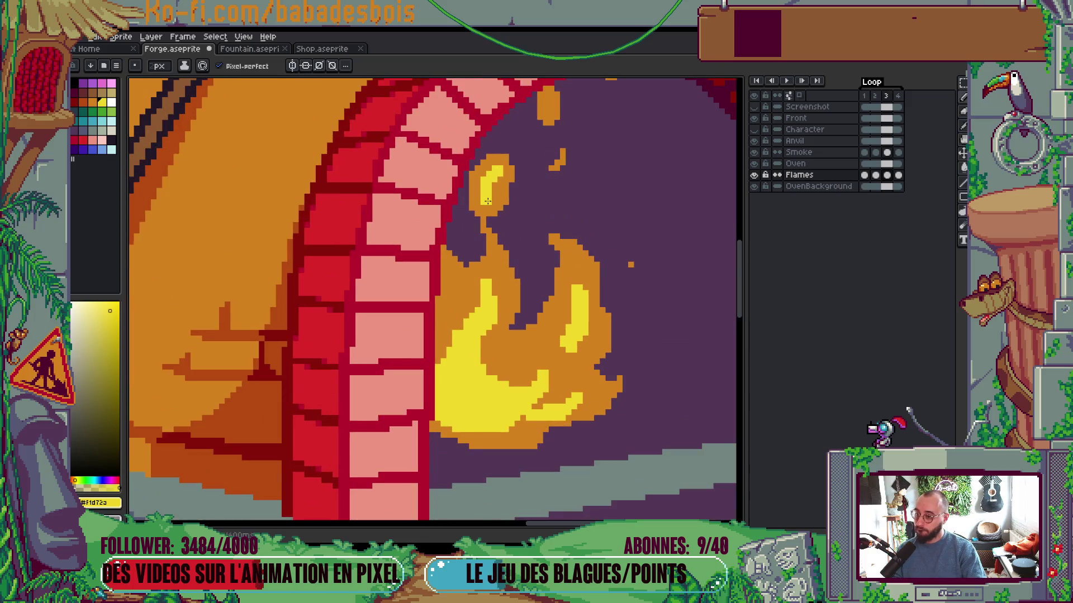
scroll(503, 223, "down", 1)
On frame 4, paint a yellow highlight stroke down the flame, undoing the stray marks
scroll(531, 269, "up", 1)
key("Right")
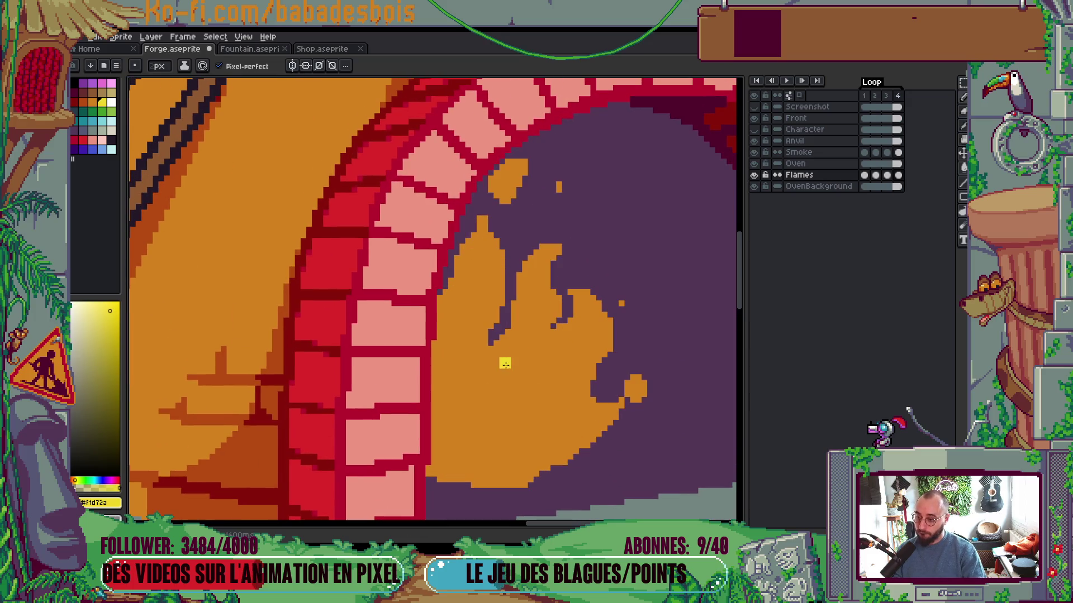
left_click_drag(483, 263, 461, 351)
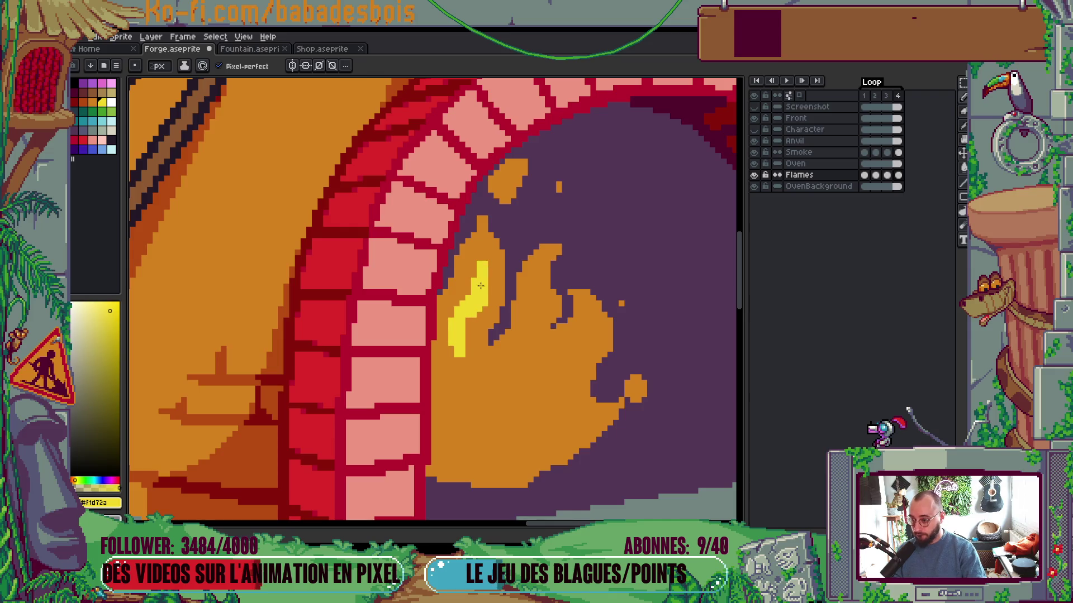
left_click_drag(529, 332, 457, 411)
key("ctrl+z")
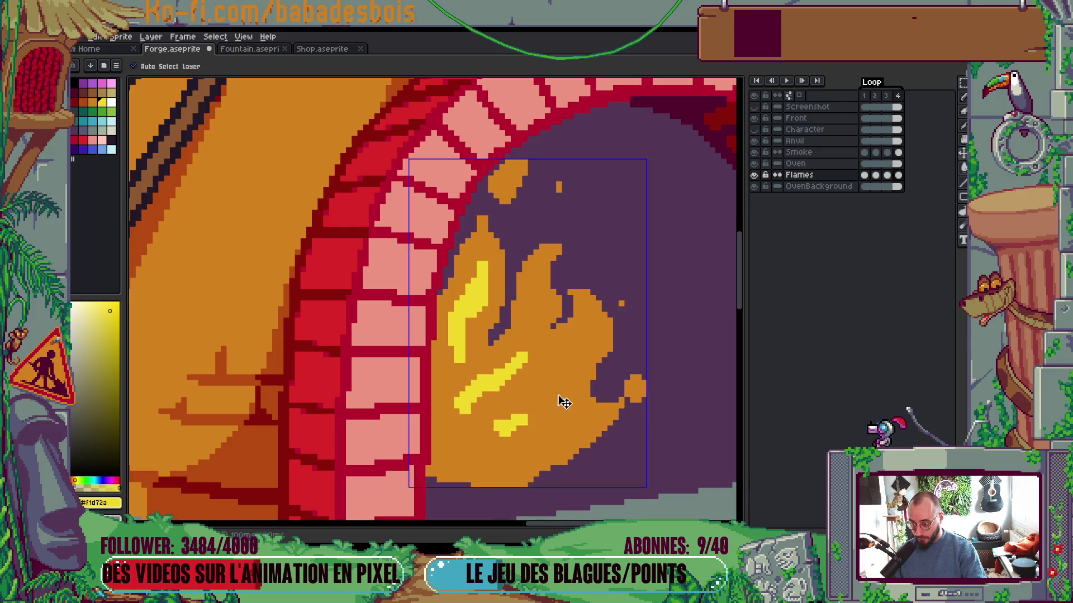
key("ctrl+z")
Curve the small highlight and draw a curling yellow loop in the lower flame
left_click_drag(589, 339, 575, 342)
mouse_move(591, 413)
left_mouse_down()
mouse_move(559, 437)
mouse_move(541, 435)
left_mouse_up()
mouse_move(505, 397)
left_mouse_down()
mouse_move(522, 416)
mouse_move(479, 458)
mouse_move(450, 405)
mouse_move(436, 447)
mouse_move(494, 458)
left_mouse_up()
left_click_drag(505, 418, 500, 441)
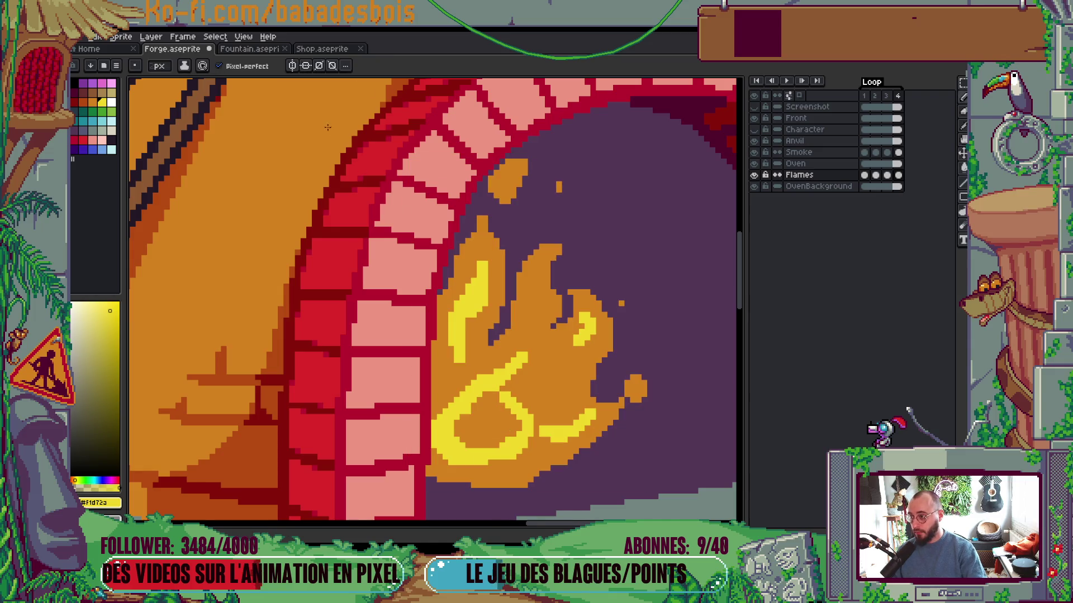
Fill the lower flame loop's interior yellow with the paint bucket
key("g")
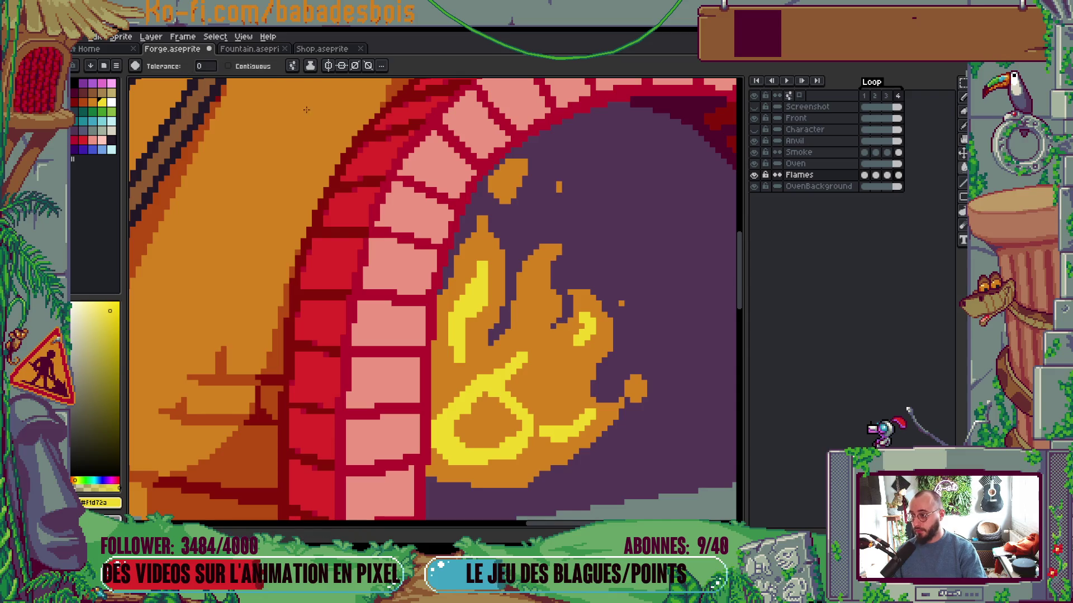
left_click(520, 443)
key("b")
scroll(498, 421, "down", 1)
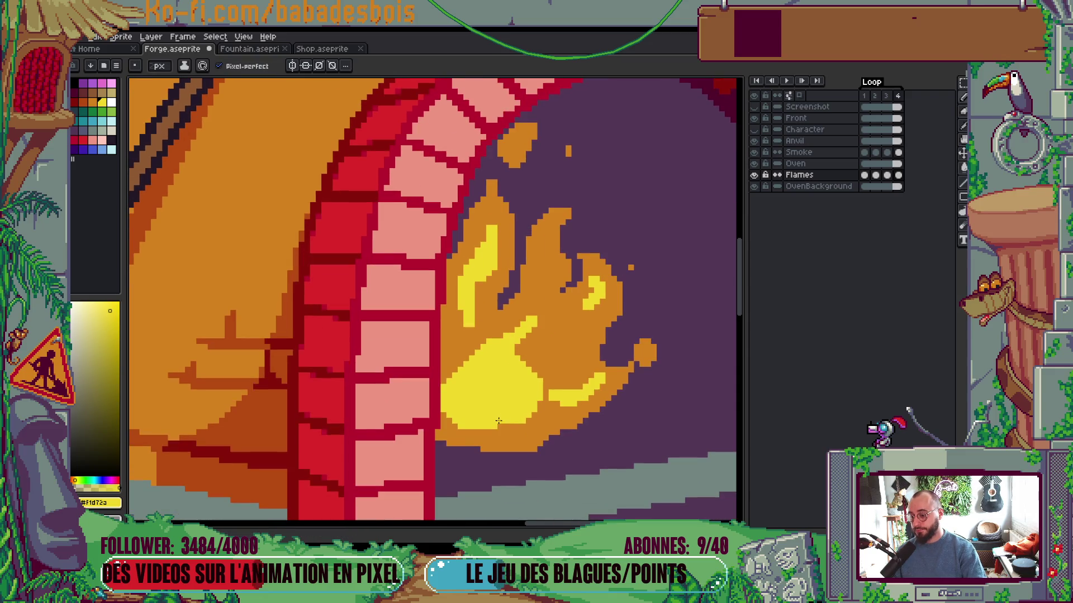
scroll(556, 355, "down", 3)
Play the fire animation to preview the filled flame, then stop it
key("Return")
scroll(575, 351, "down", 3)
scroll(598, 388, "up", 1)
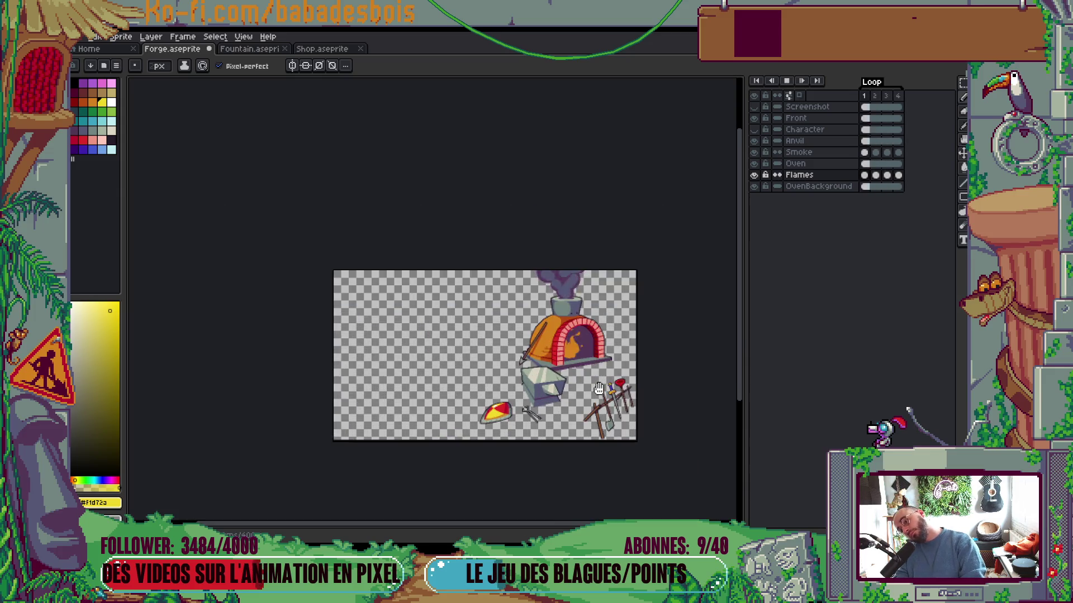
scroll(598, 363, "up", 4)
key("Return")
key("Left")
key("Right")
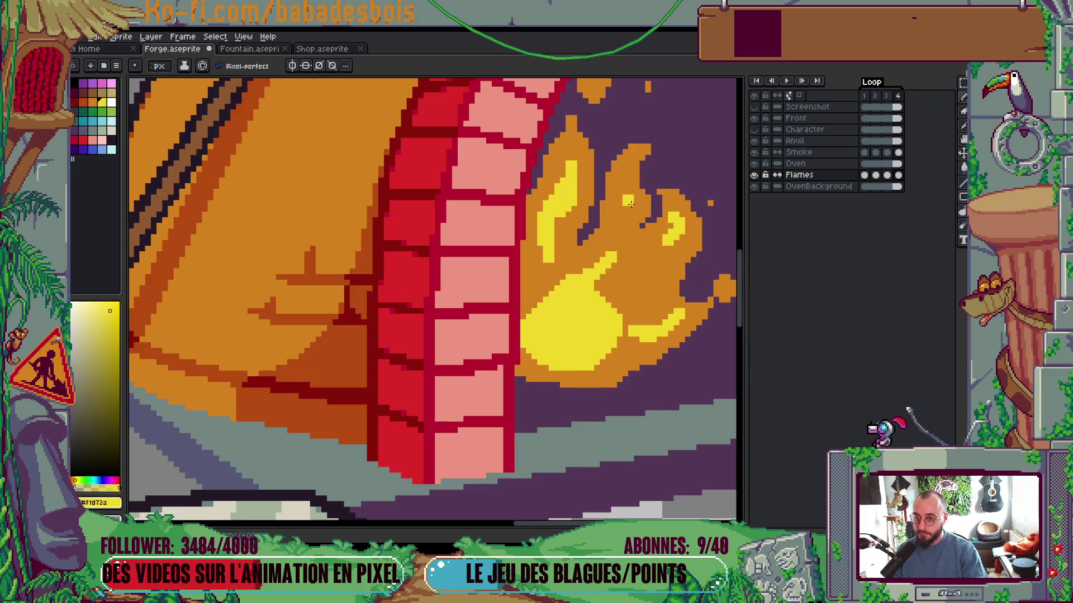
Add a yellow stroke and a right-edge highlight to the frame 1 flame
key("Right")
mouse_move(609, 169)
left_mouse_down()
mouse_move(619, 211)
mouse_move(610, 230)
mouse_move(613, 162)
left_mouse_up()
key("Left")
key("Right")
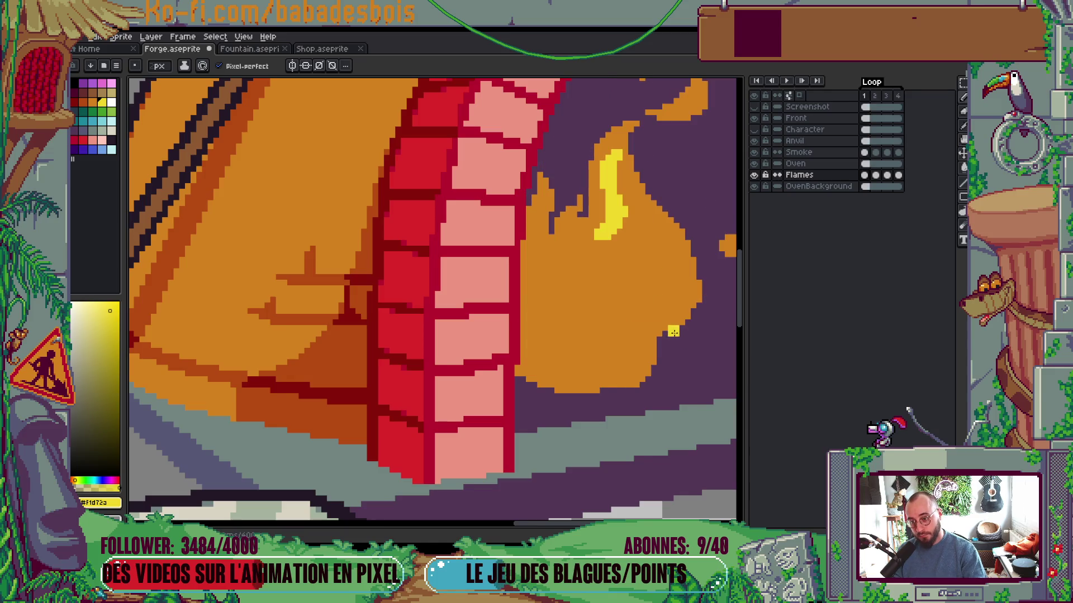
key("Left")
key("Right")
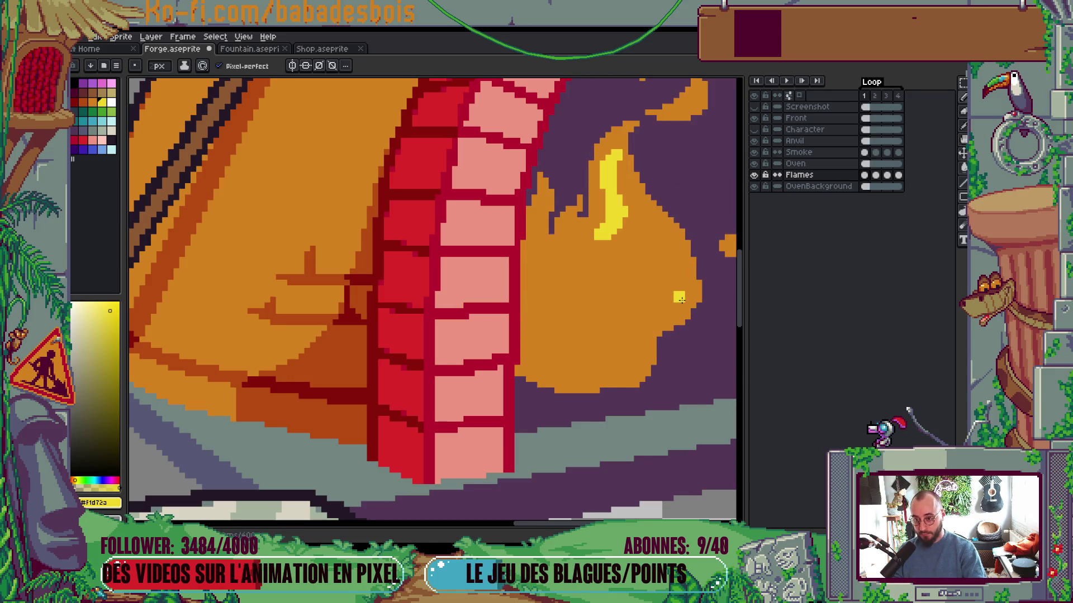
left_click_drag(684, 292, 650, 299)
mouse_move(645, 285)
left_mouse_down()
mouse_move(631, 318)
mouse_move(659, 285)
left_mouse_up()
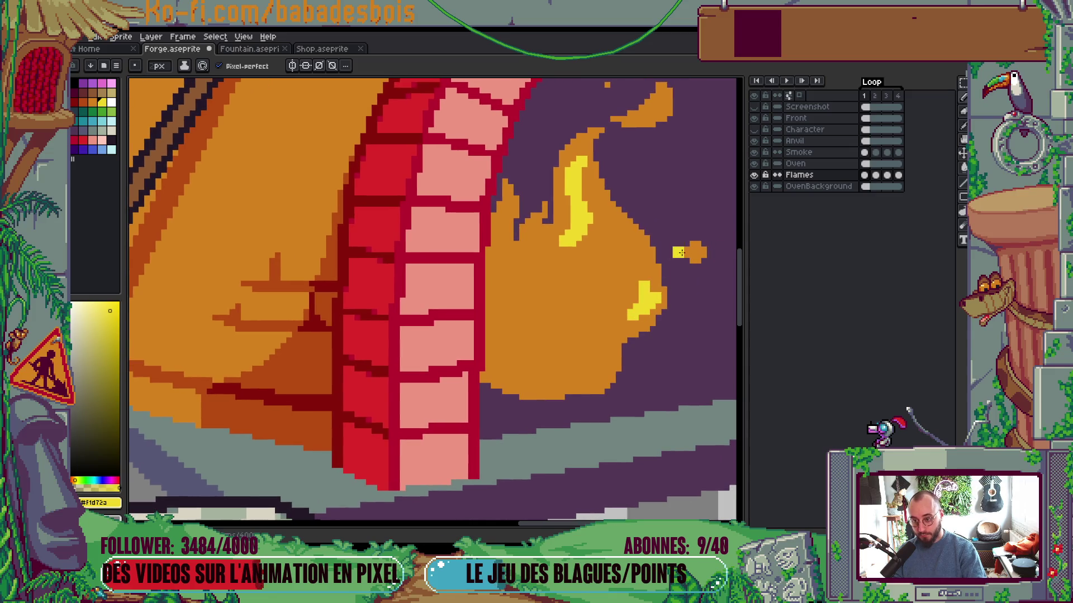
On frame 2, paint yellow streaks at the flame tip and on the small flame
left_click_drag(667, 201, 641, 247)
key("Left")
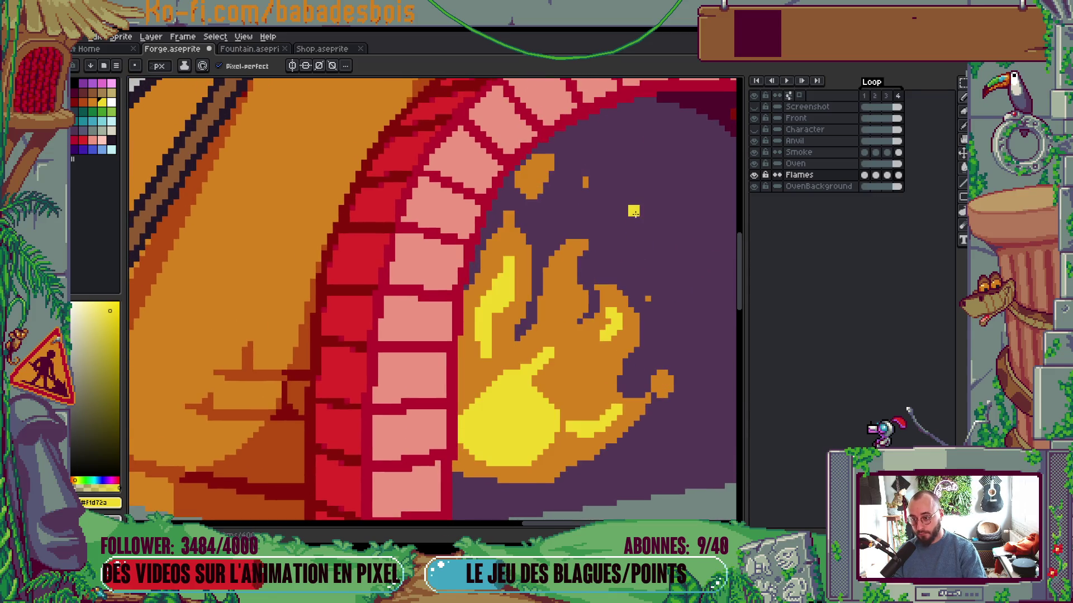
key("Right")
key("Right")
key("Right")
key("Right")
key("Left")
key("Left")
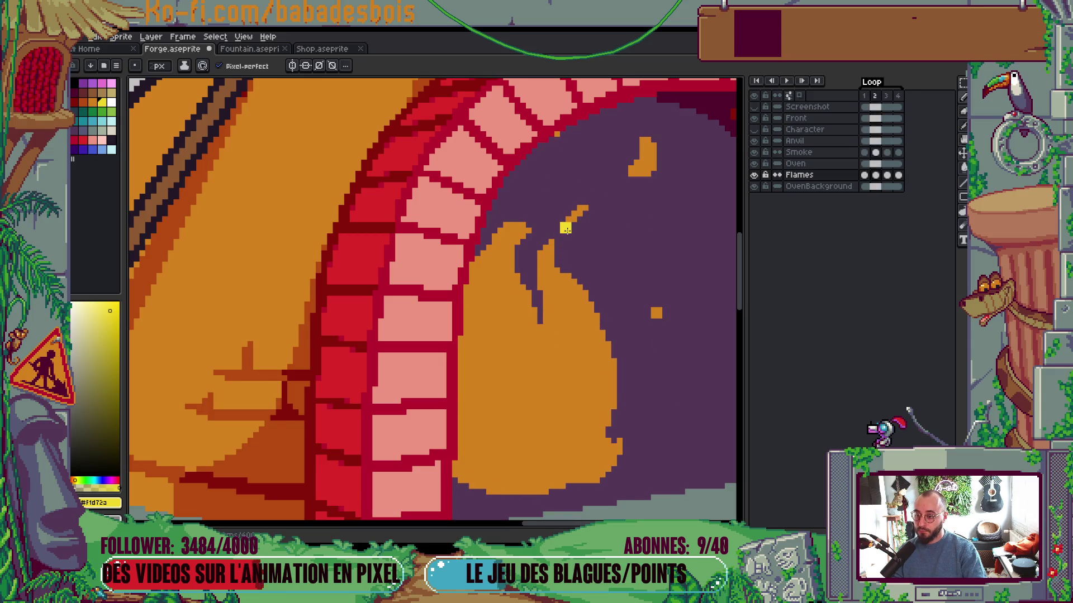
left_click_drag(548, 257, 545, 269)
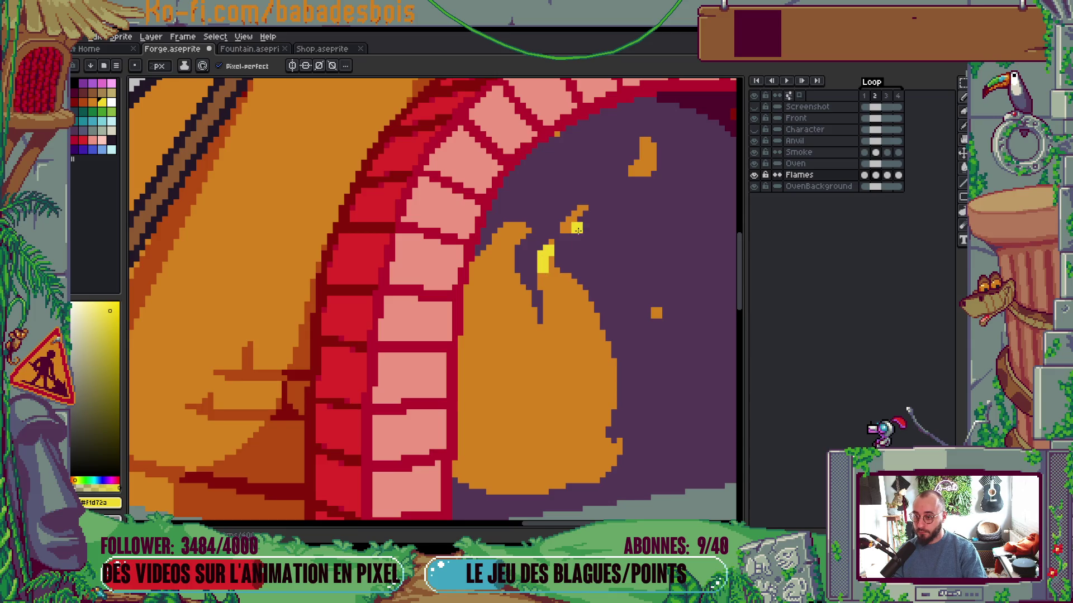
key("Return")
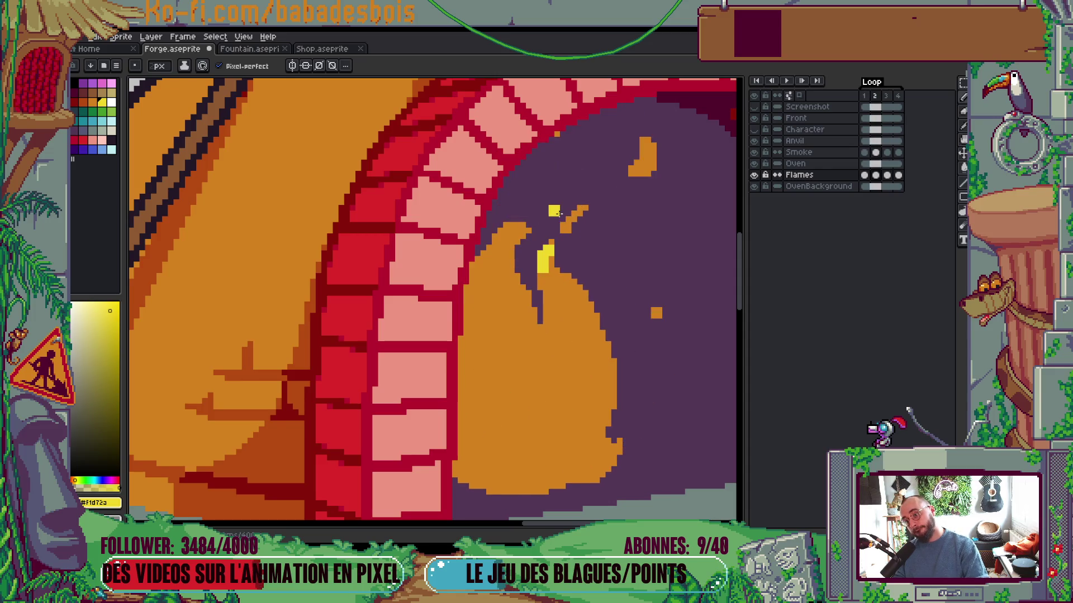
left_click_drag(529, 177, 543, 166)
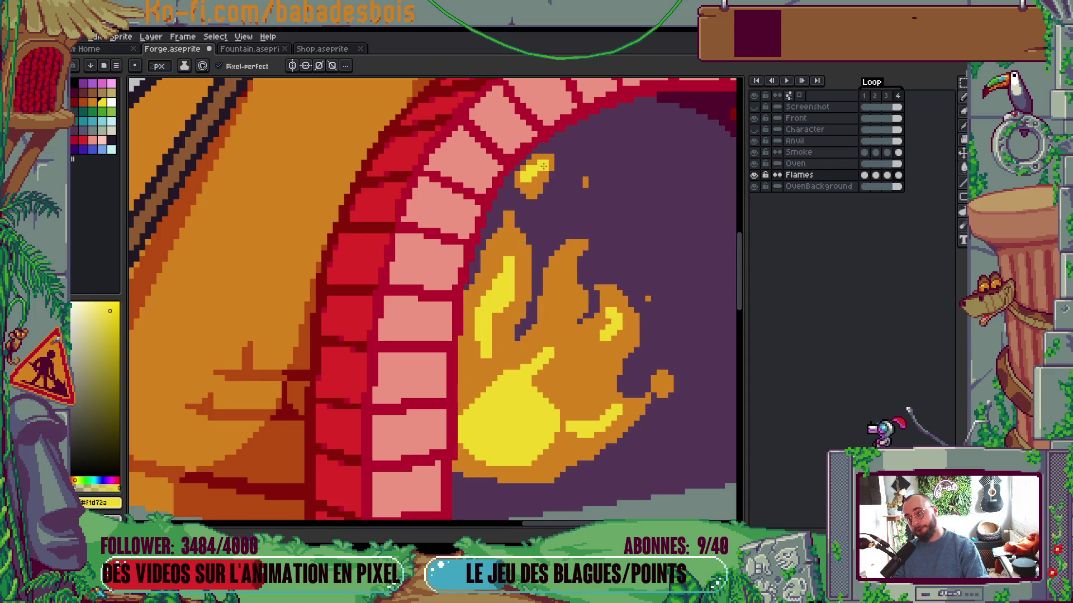
Preview the fire loop from frame 1 and stop playback
key("period")
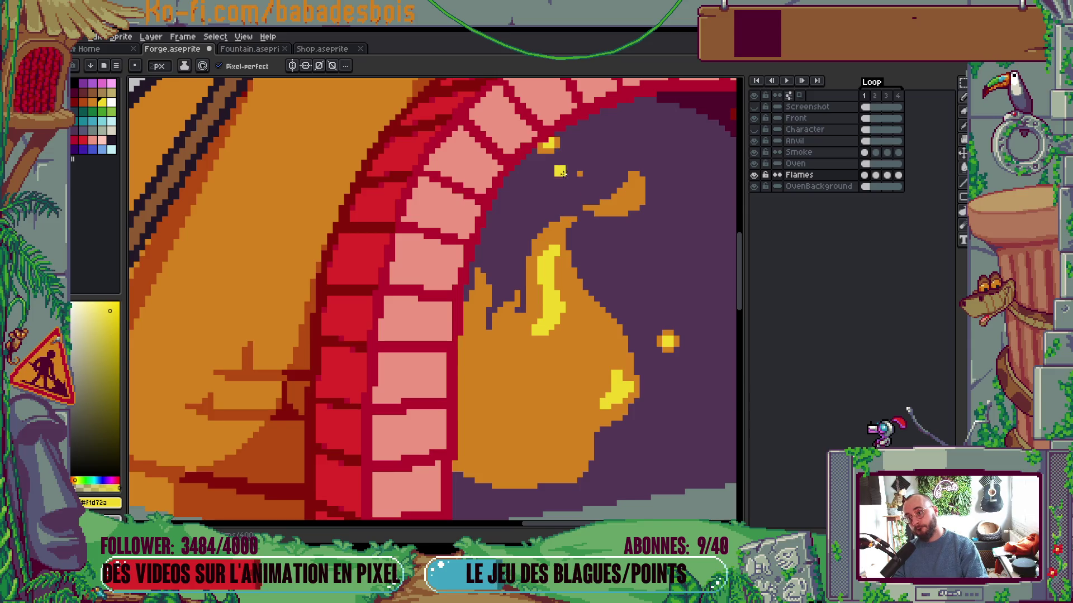
scroll(631, 220, "down", 2)
key("Return")
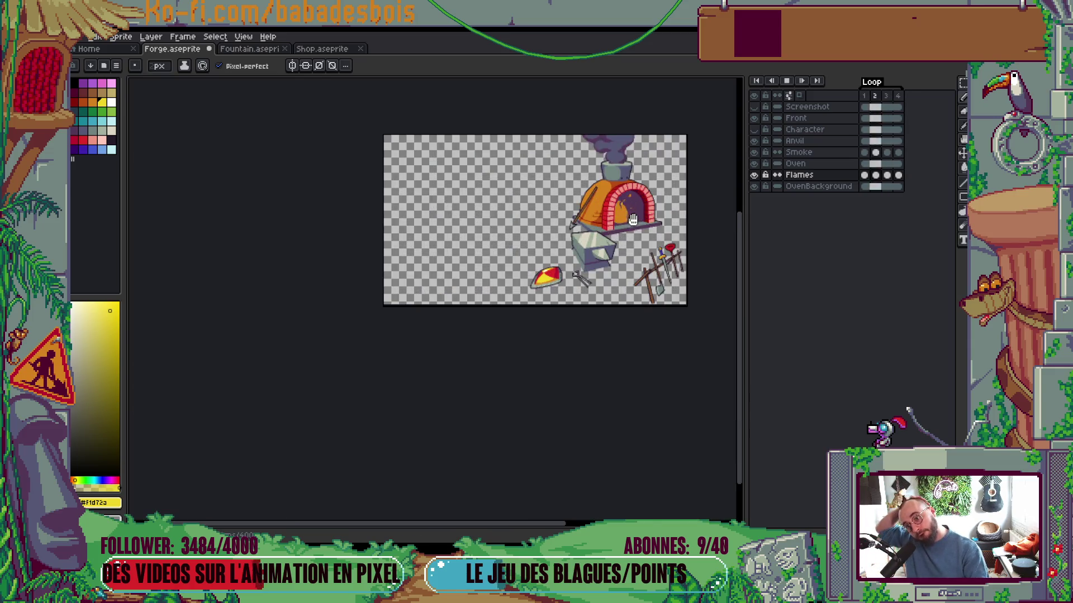
scroll(631, 220, "up", 4)
scroll(624, 315, "down", 5)
scroll(624, 315, "up", 1)
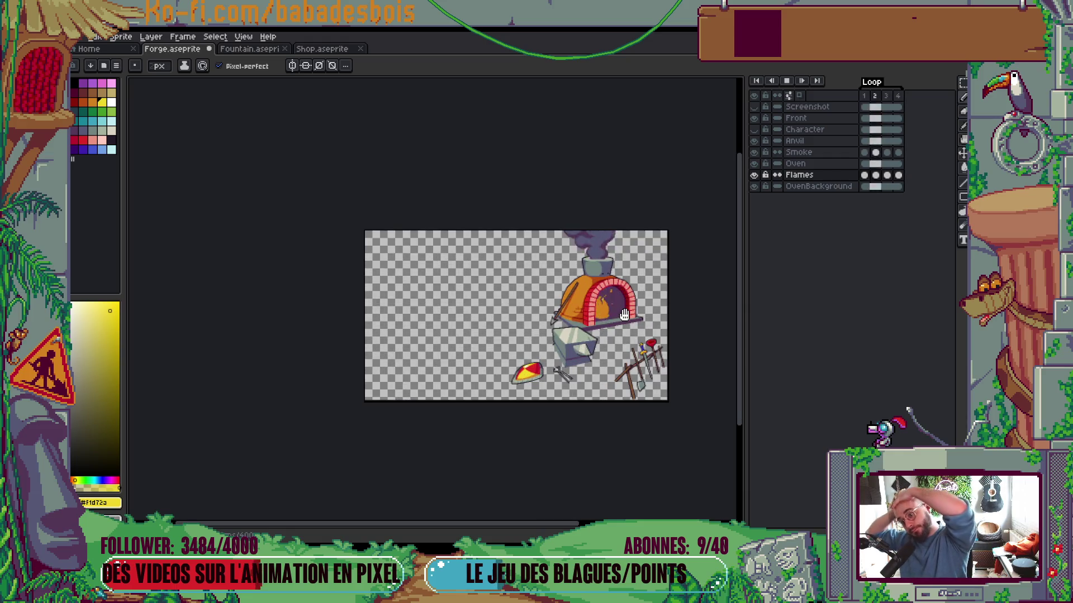
scroll(617, 357, "up", 2)
scroll(616, 358, "up", 4)
key("Return")
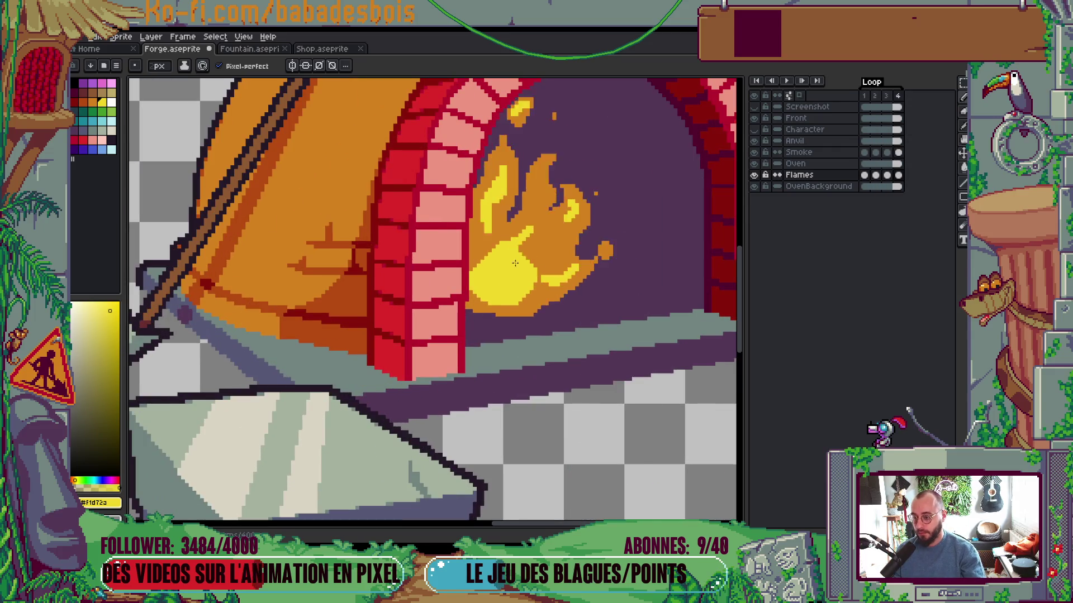
scroll(519, 260, "up", 1)
Extend the lower-left flame's yellow highlight and widen the top flame's highlight
mouse_move(479, 262)
left_mouse_down()
mouse_move(464, 246)
mouse_move(469, 260)
left_mouse_up()
key("Left")
key("Right")
key("Right")
key("Left")
key("Left")
key("Left")
key("Left")
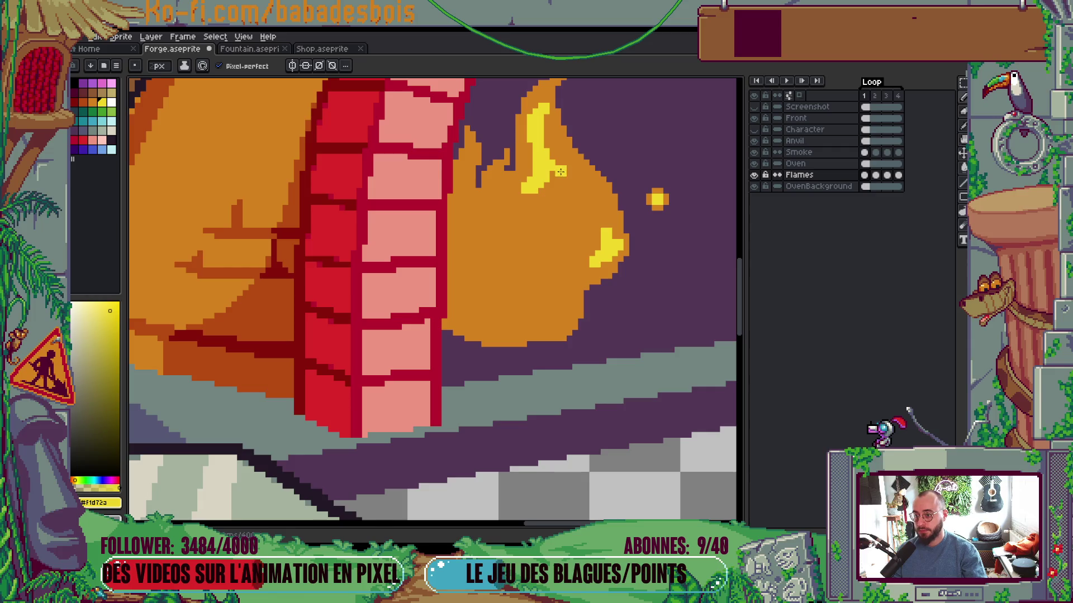
mouse_move(545, 138)
left_mouse_down()
mouse_move(551, 179)
mouse_move(536, 200)
left_mouse_up()
key("Right")
key("Left")
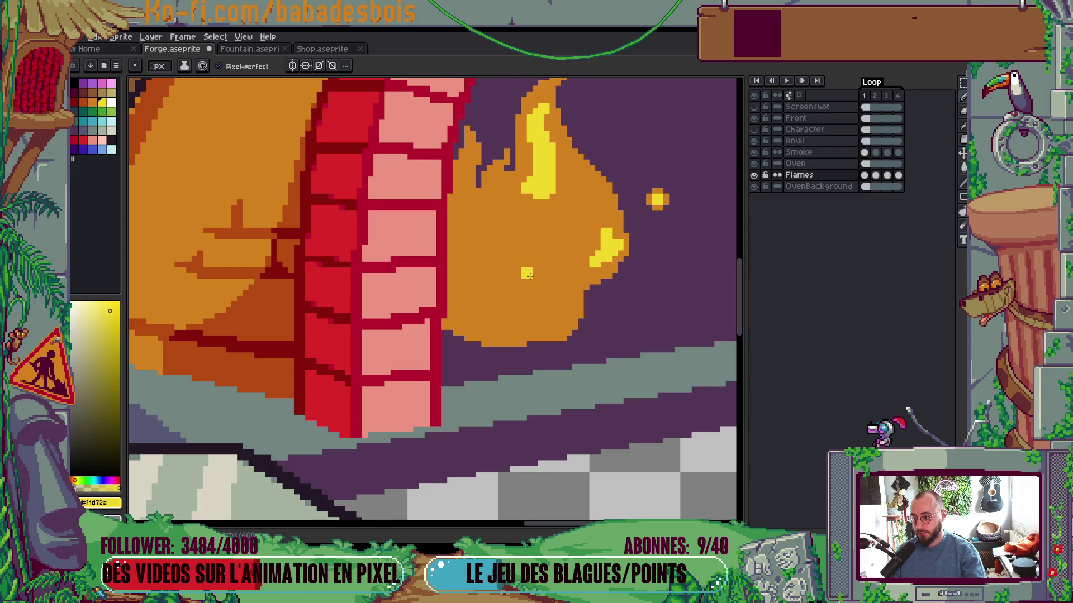
Draw a yellow loop in frame 1's lower flame and fill it solid yellow
mouse_move(487, 258)
left_mouse_down()
mouse_move(530, 302)
mouse_move(463, 257)
mouse_move(544, 293)
mouse_move(490, 305)
left_mouse_up()
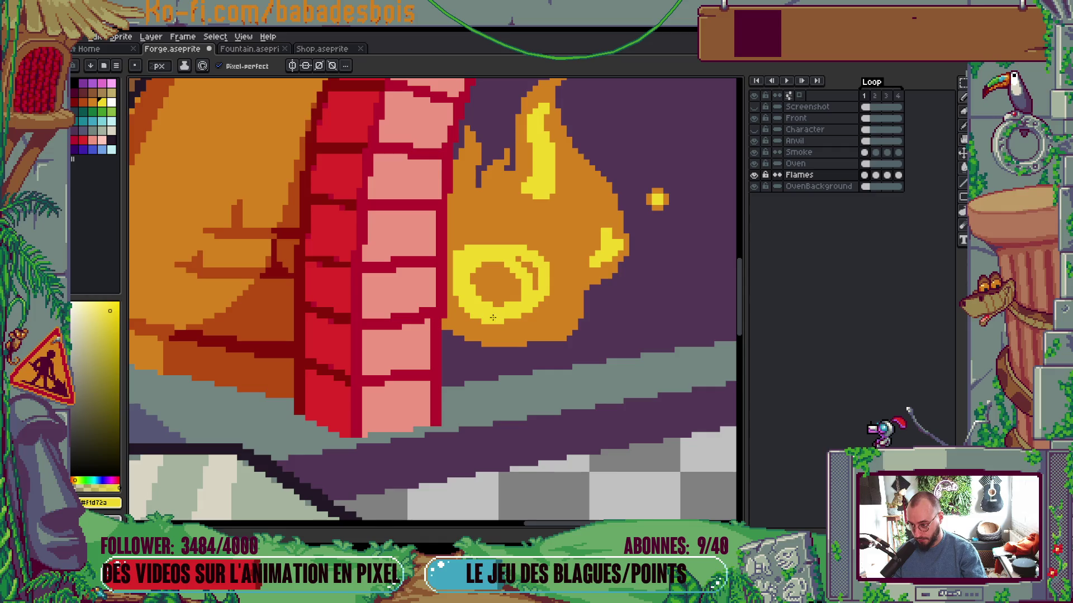
left_click(505, 285)
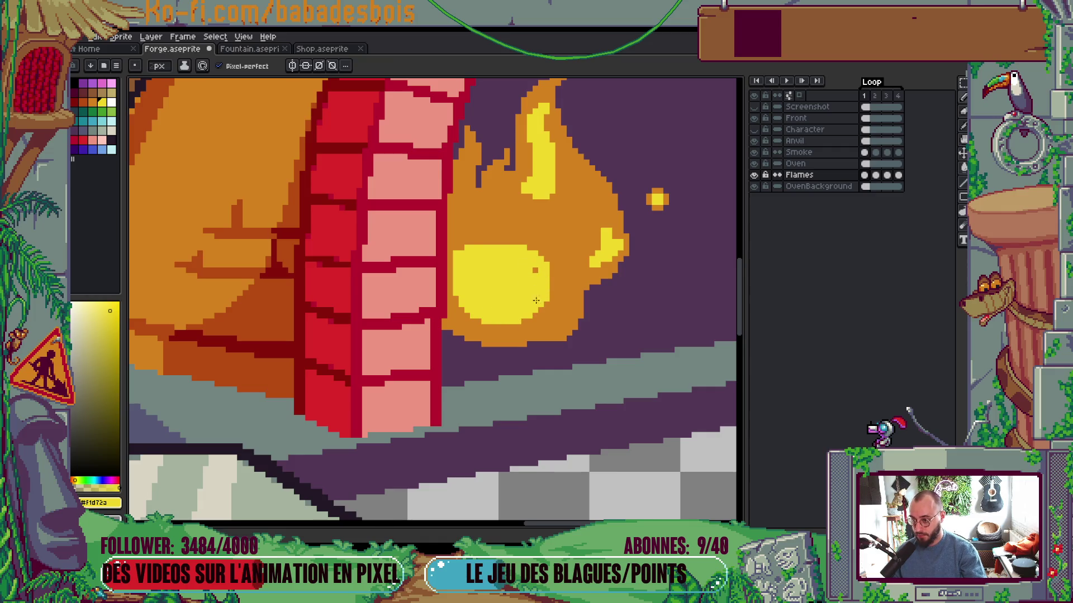
scroll(531, 268, "down", 3)
key("Return")
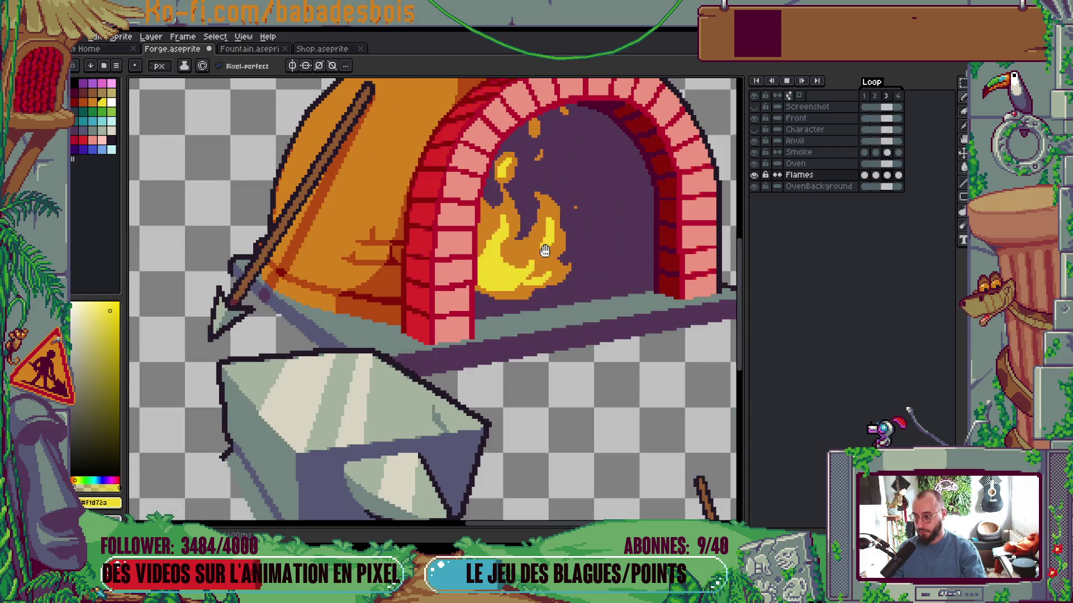
scroll(549, 254, "down", 2)
scroll(548, 254, "up", 3)
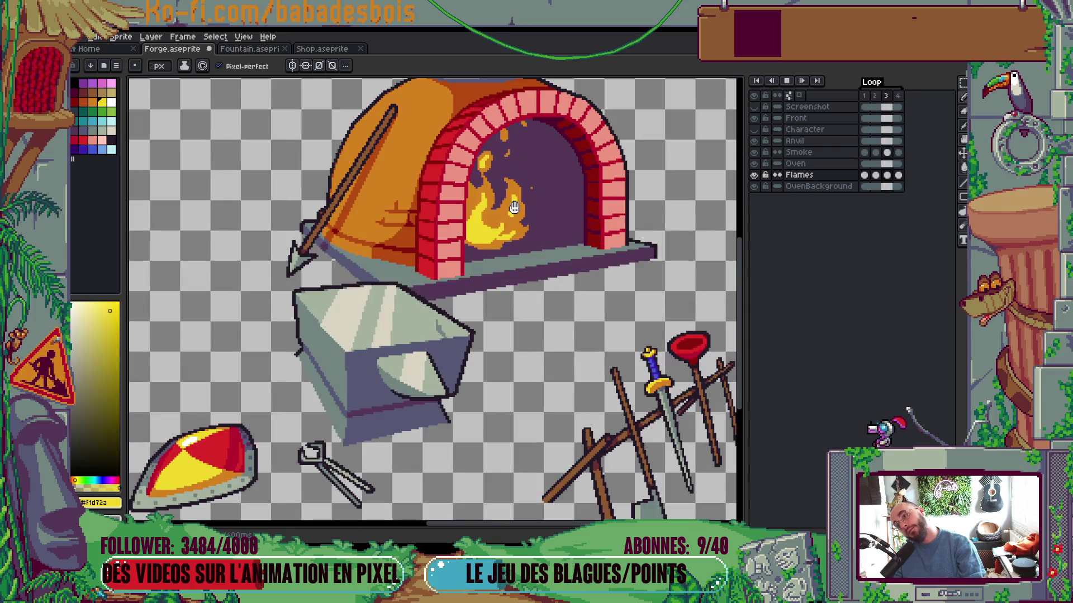
key("Return")
scroll(457, 221, "up", 3)
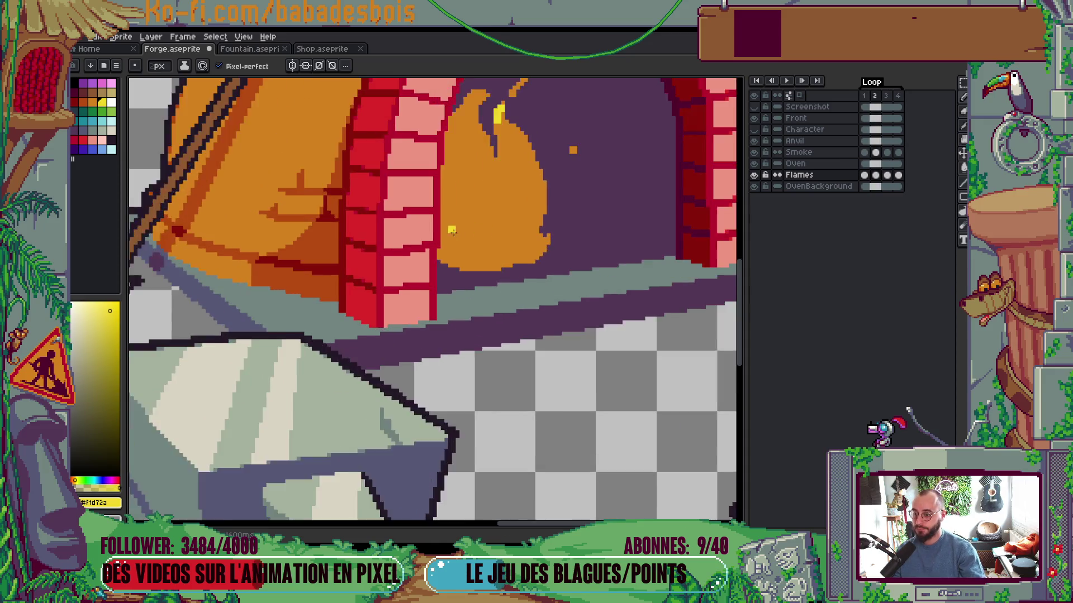
Draw a yellow ring highlight on frame 2's orange flame
mouse_move(444, 221)
left_mouse_down()
mouse_move(447, 204)
mouse_move(506, 211)
mouse_move(470, 257)
mouse_move(442, 227)
left_mouse_up()
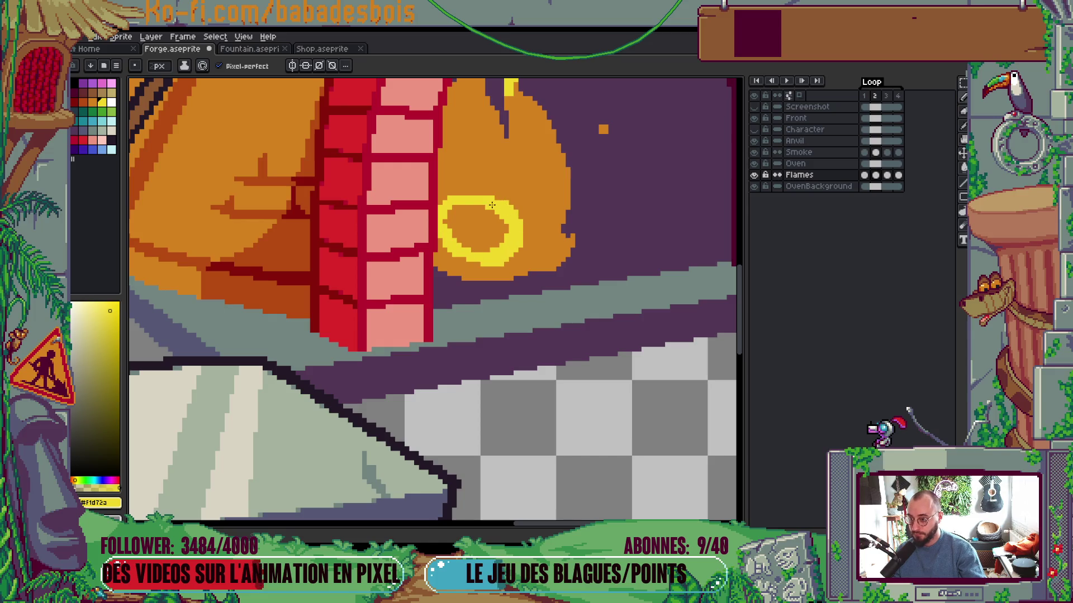
key("g")
key("Return")
scroll(520, 234, "down", 5)
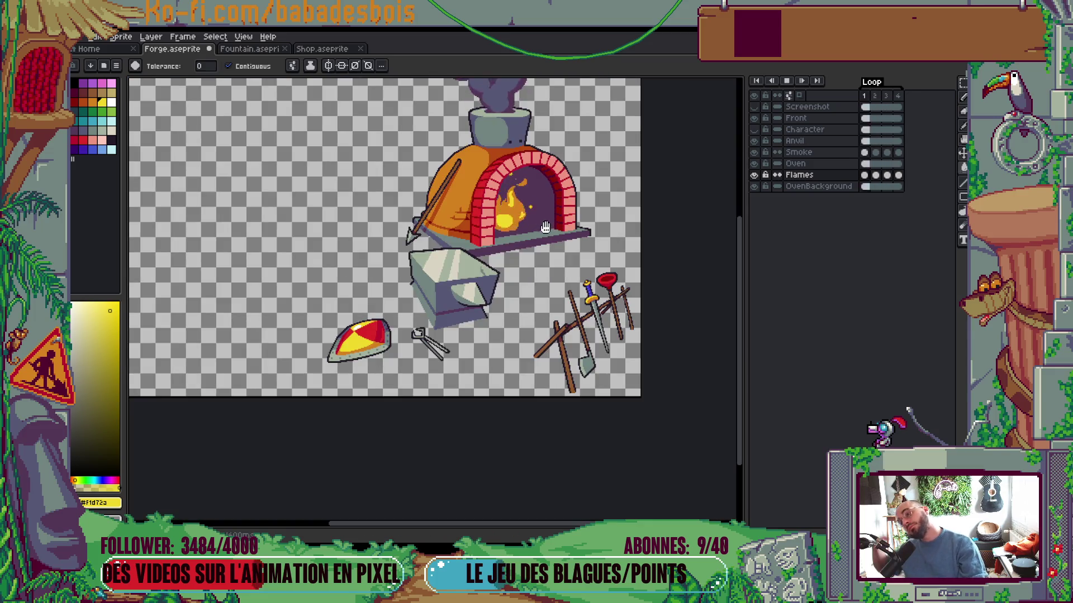
scroll(547, 395, "down", 3)
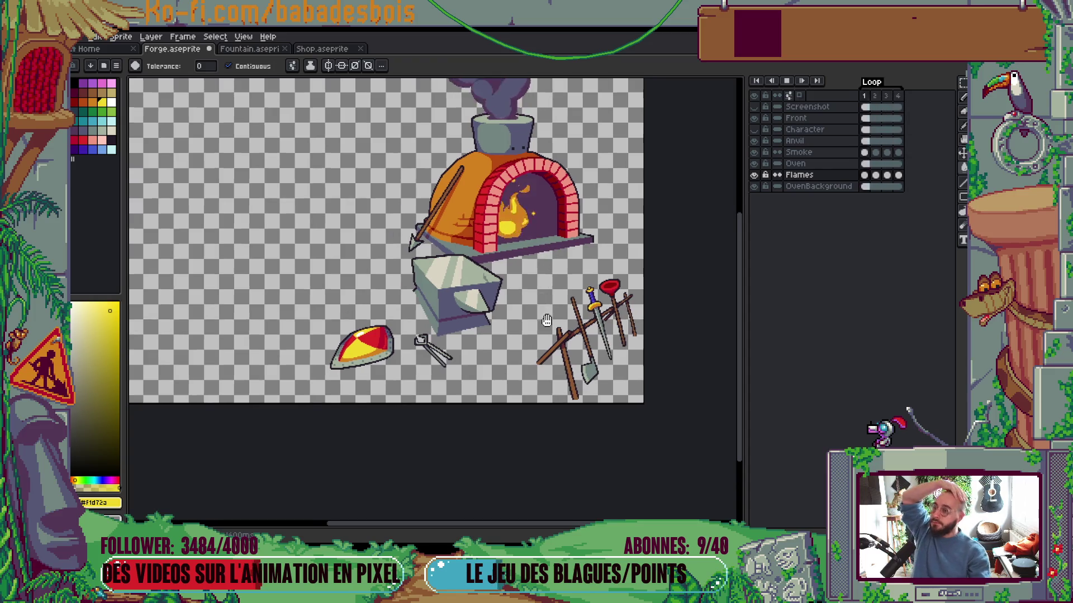
scroll(546, 394, "up", 2)
left_click_drag(562, 376, 586, 375)
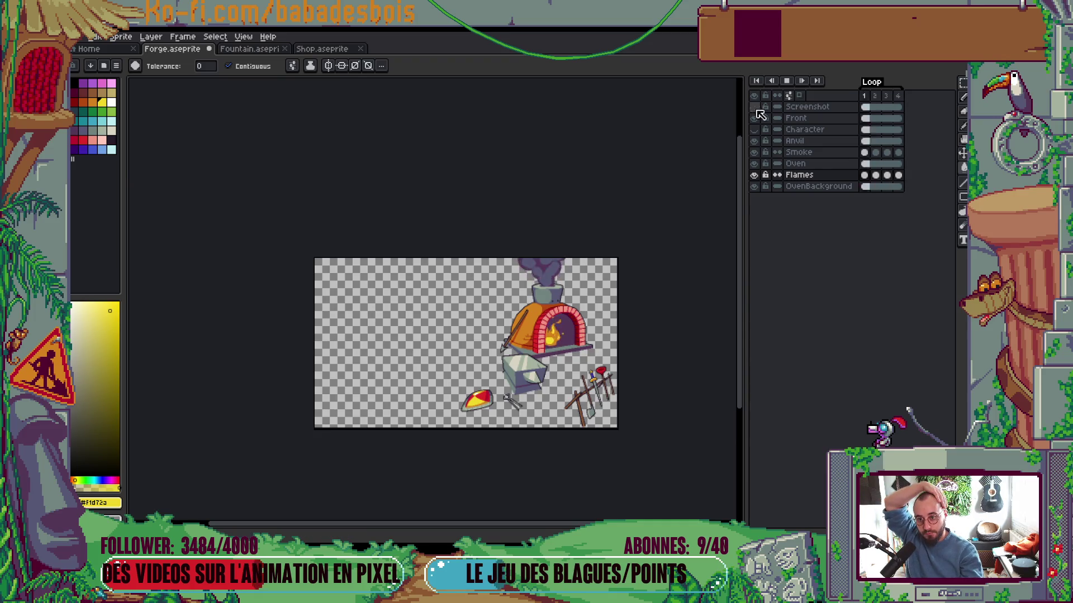
left_click(754, 129)
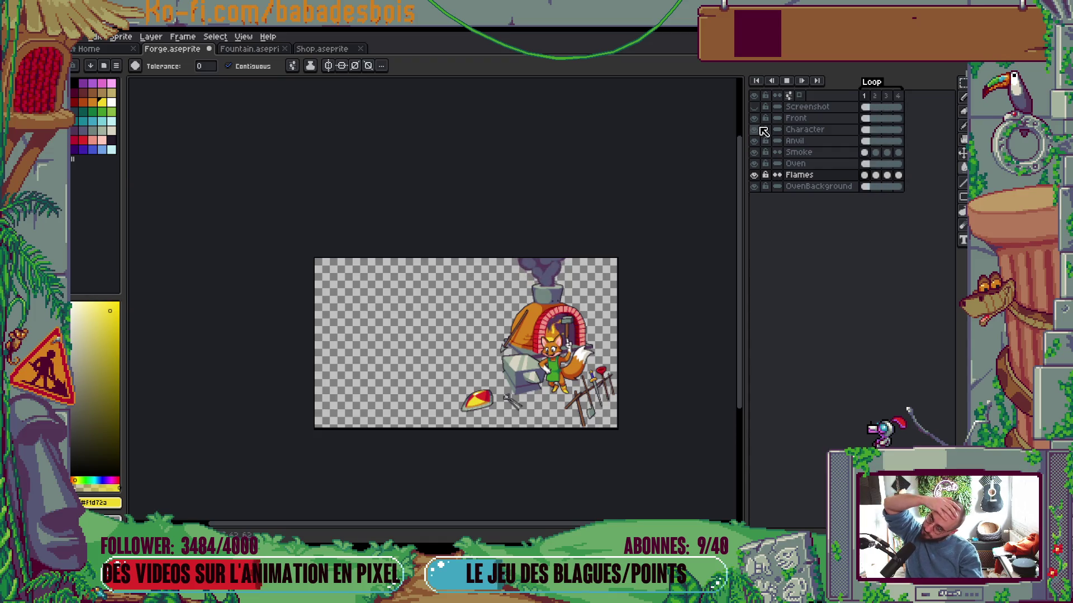
left_click(755, 129)
scroll(520, 391, "up", 4)
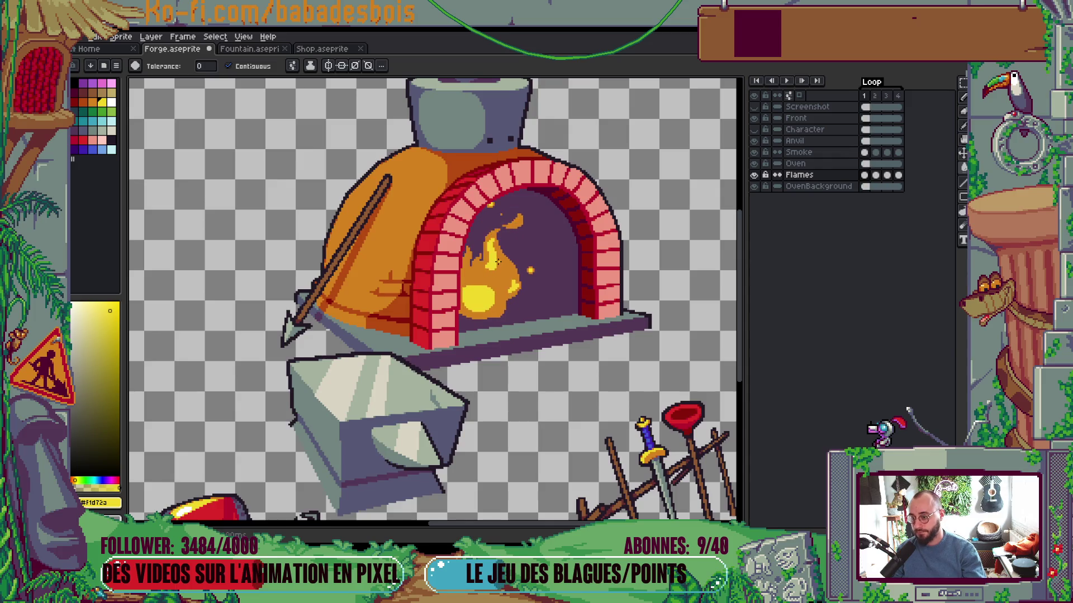
scroll(494, 274, "up", 2)
scroll(493, 273, "up", 2)
key("b")
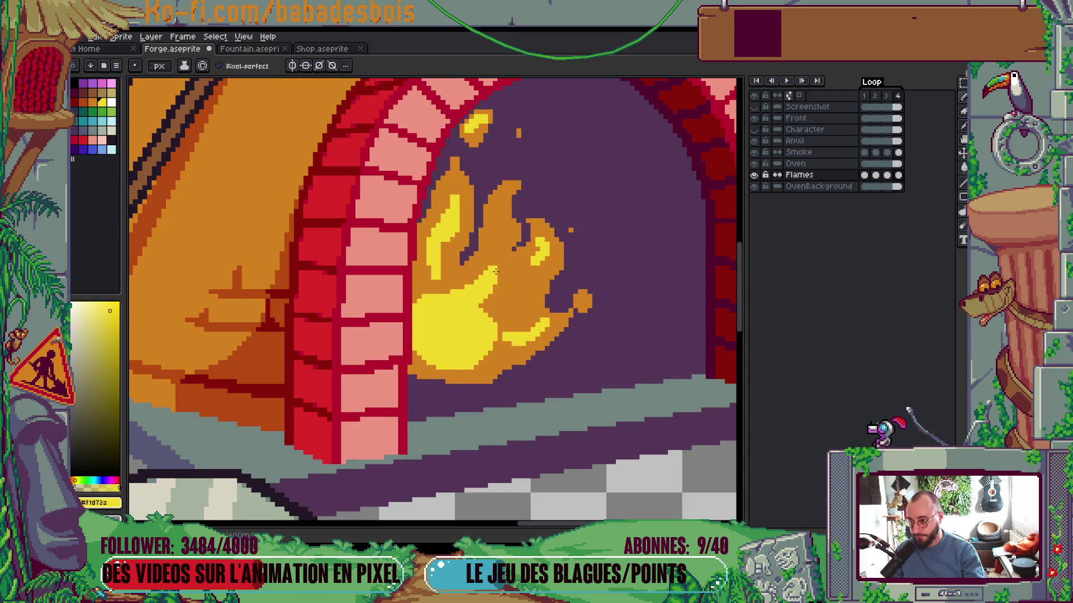
On frame 4, paint yellow highlights up through the flame and along its lower right
key("period")
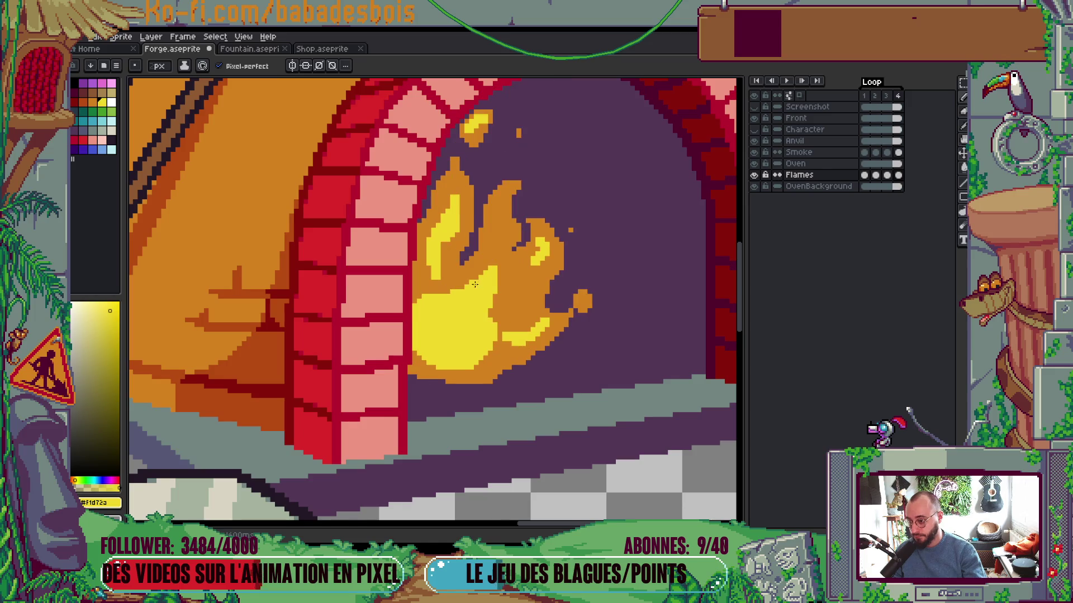
left_click_drag(445, 271, 445, 243)
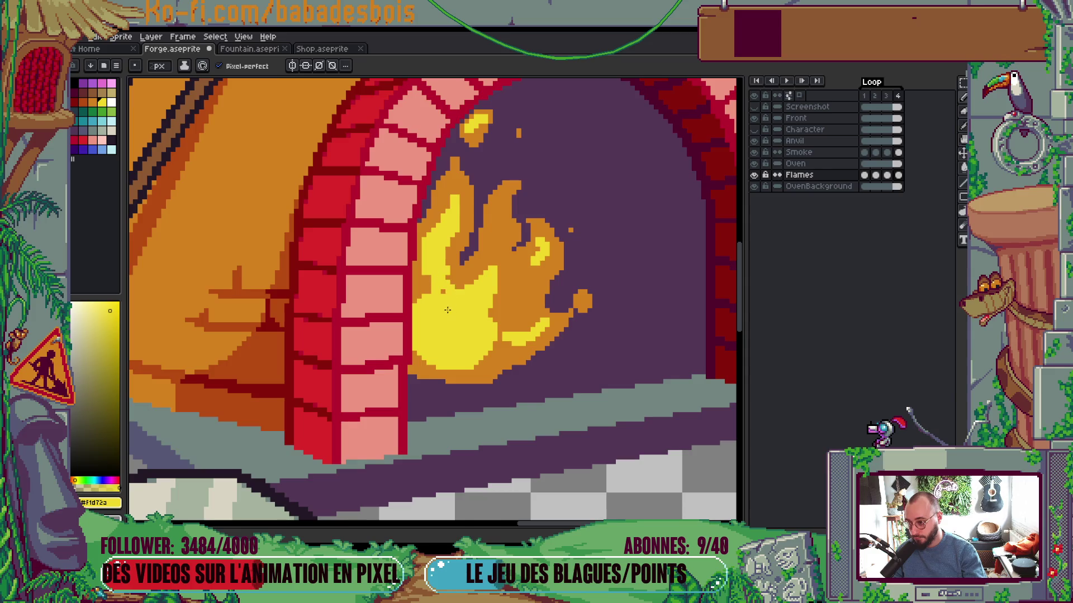
key("comma")
key("period")
left_click(507, 210)
key("ctrl+z")
key("comma")
key("period")
left_click(530, 323)
left_click_drag(497, 356, 516, 341)
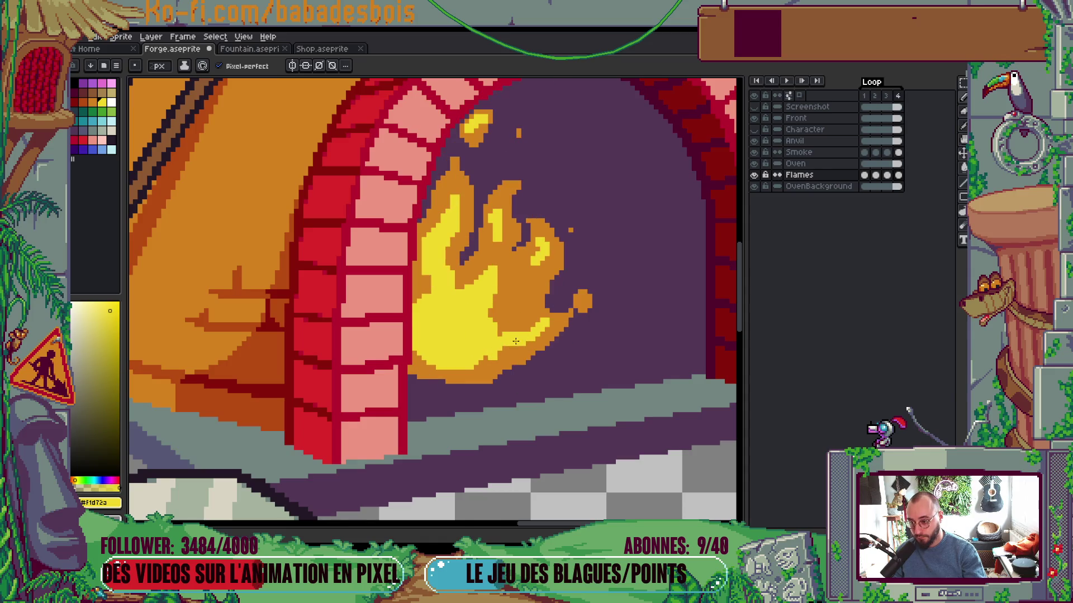
Compare the flame frames, then draw a yellow stroke down the middle of frame 2's flame
key("comma")
key("comma")
key("comma")
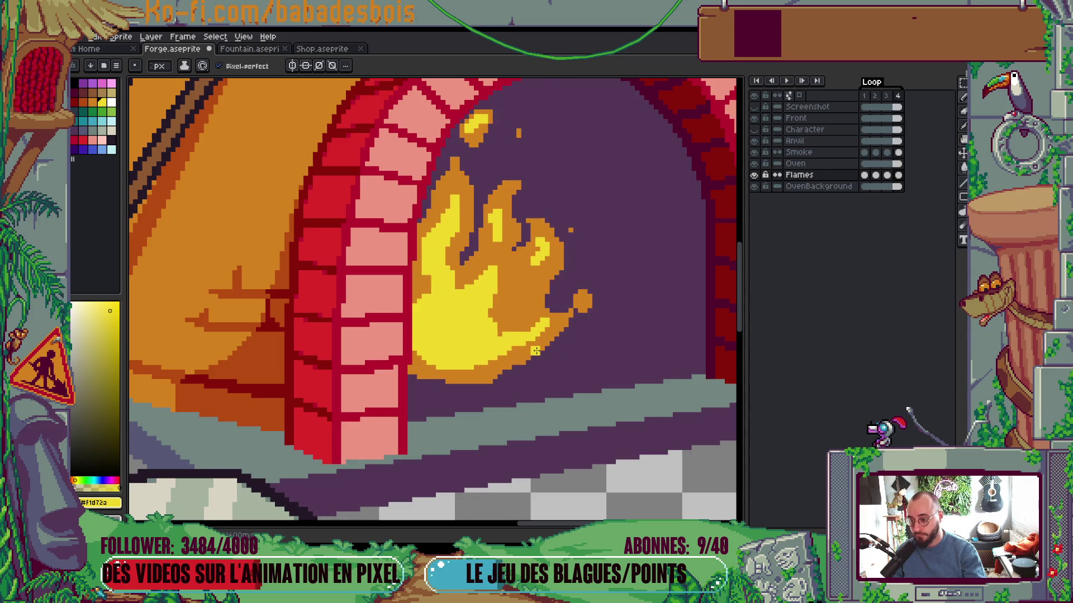
key("comma")
key("period")
key("comma")
key("period")
key("comma")
key("comma")
key("period")
key("period")
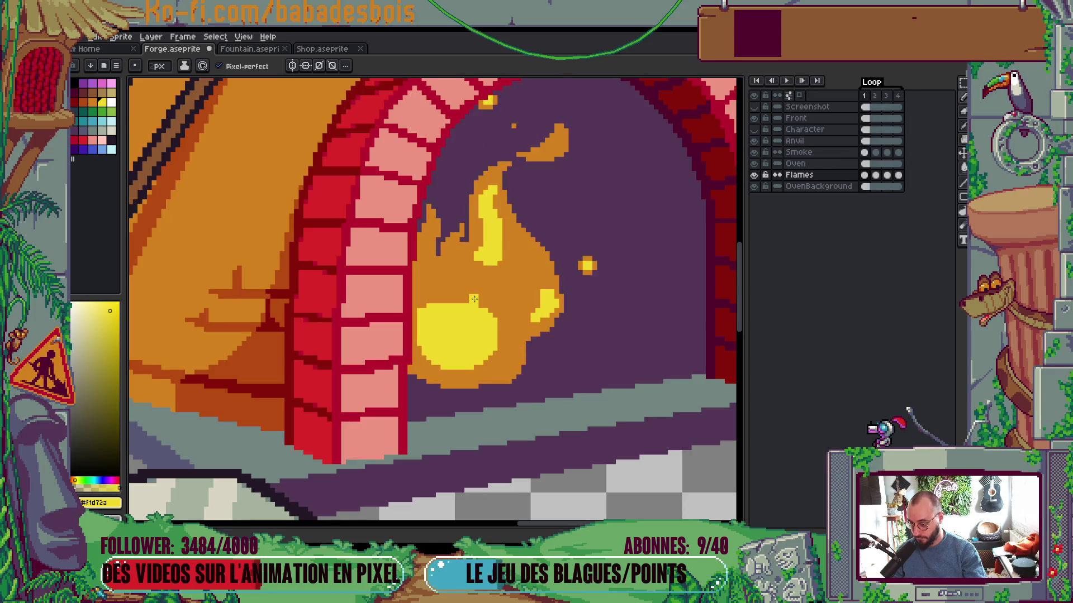
key("comma")
key("period")
key("period")
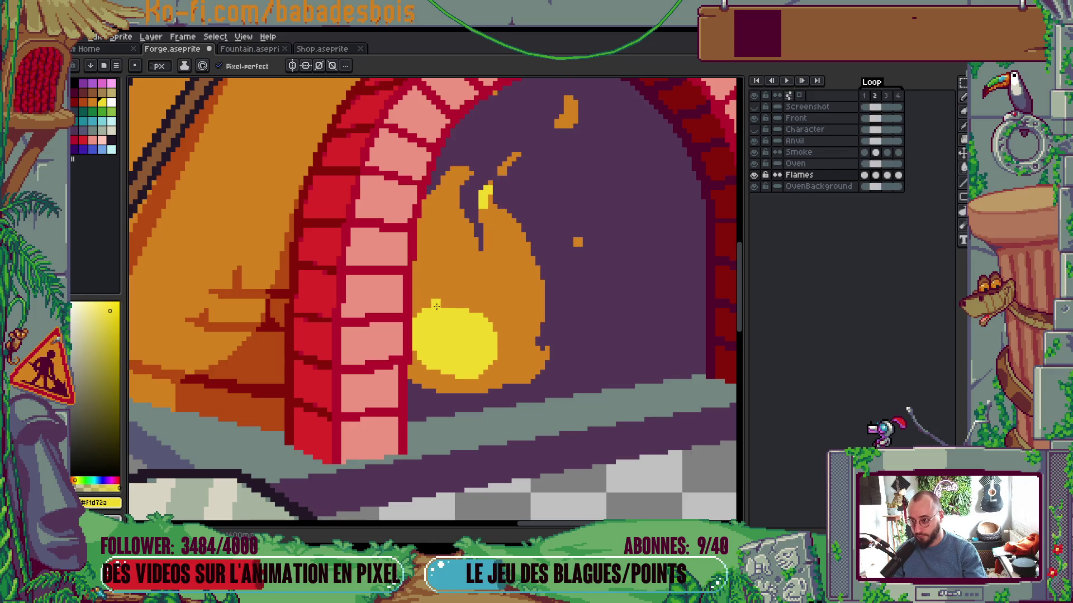
left_click_drag(442, 228, 443, 307)
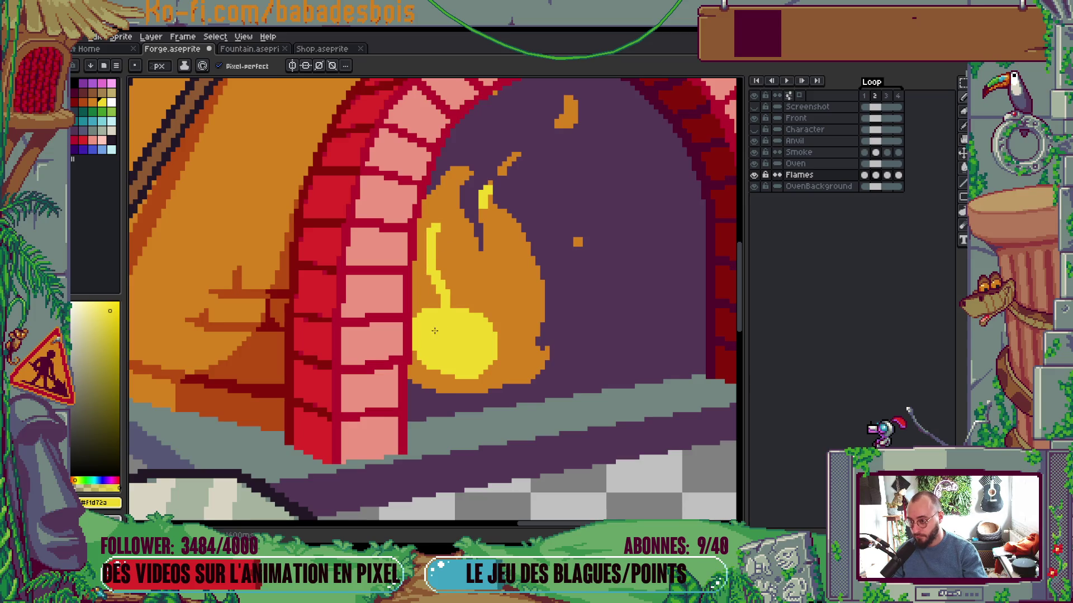
Add yellow down frame 2's left flame side and a small lower patch, then preview the loop
key("period")
key("comma")
mouse_move(442, 232)
left_mouse_down()
mouse_move(443, 273)
mouse_move(469, 310)
mouse_move(434, 266)
left_mouse_up()
key("comma")
key("period")
key("period")
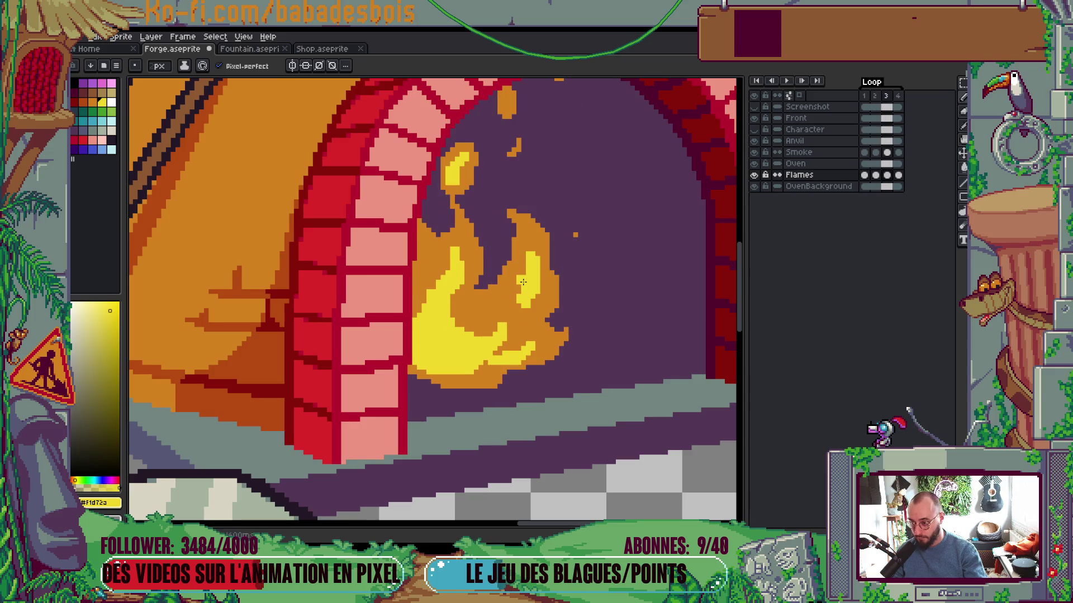
key("comma")
left_click_drag(501, 306, 506, 331)
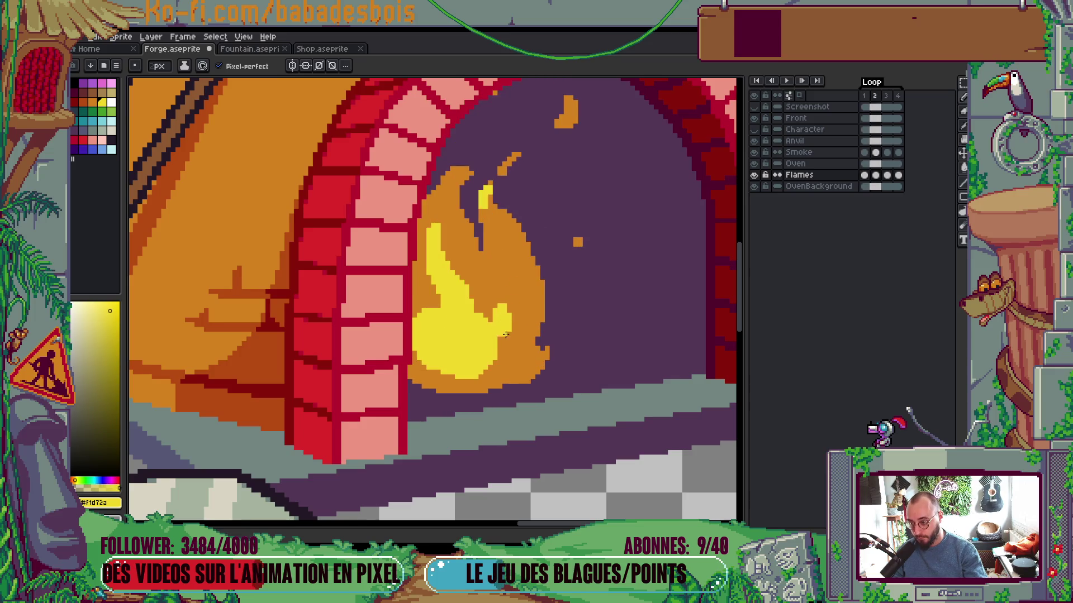
key("Return")
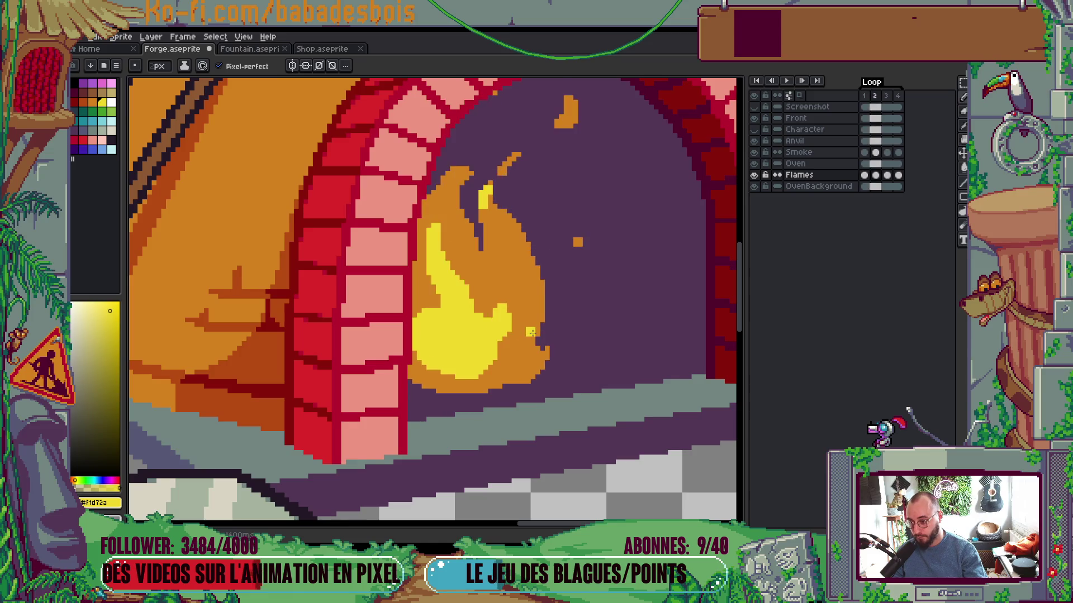
scroll(583, 322, "down", 5)
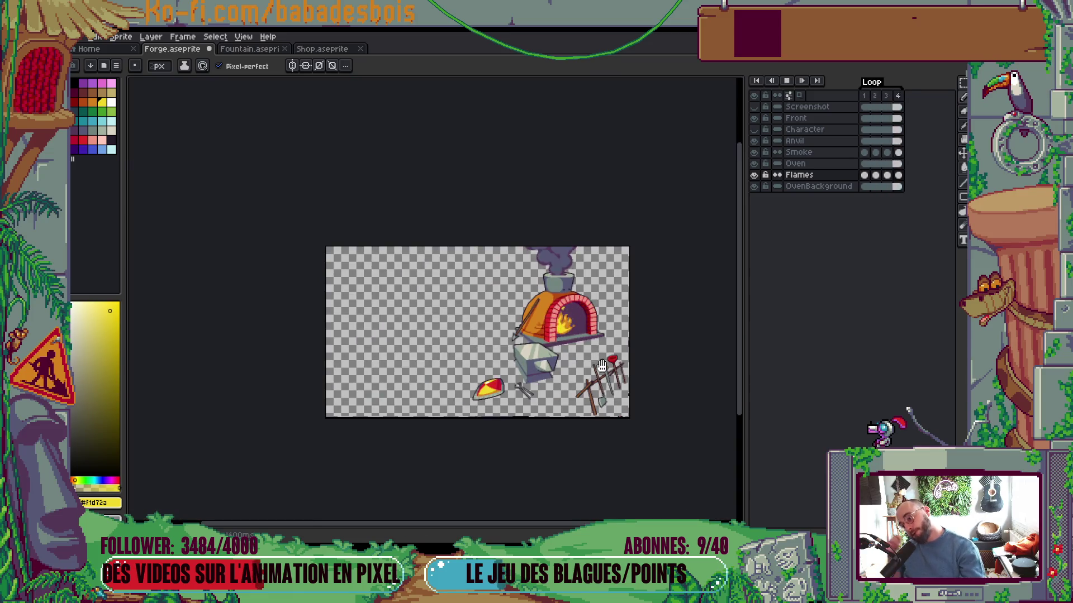
Stop playback, go to frame 3, and sample the flame's orange and yellow colours
scroll(581, 342, "up", 4)
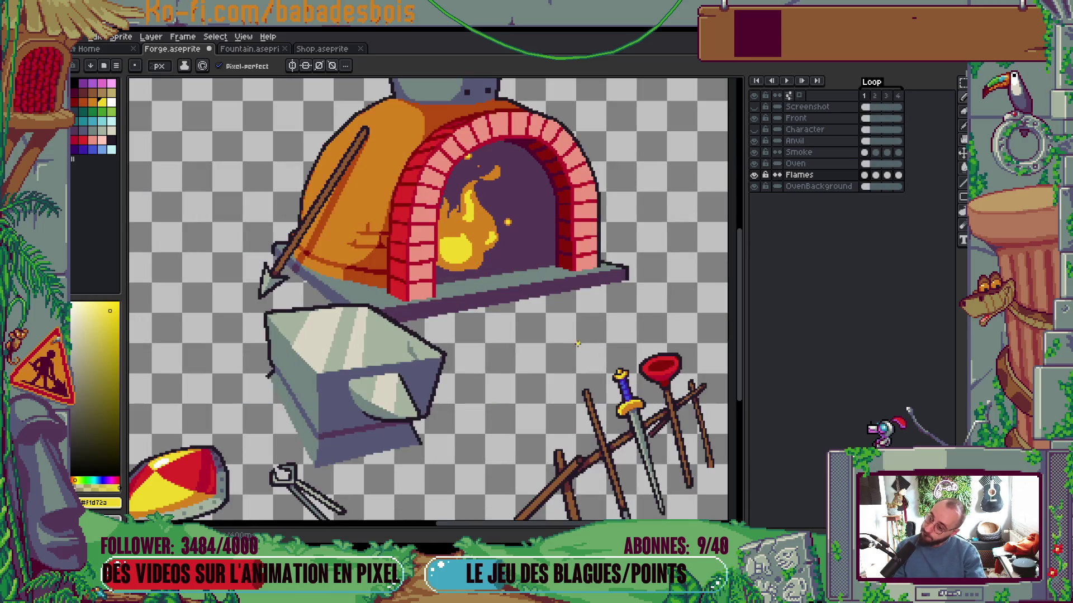
key("Return")
scroll(483, 250, "up", 4)
key("Left")
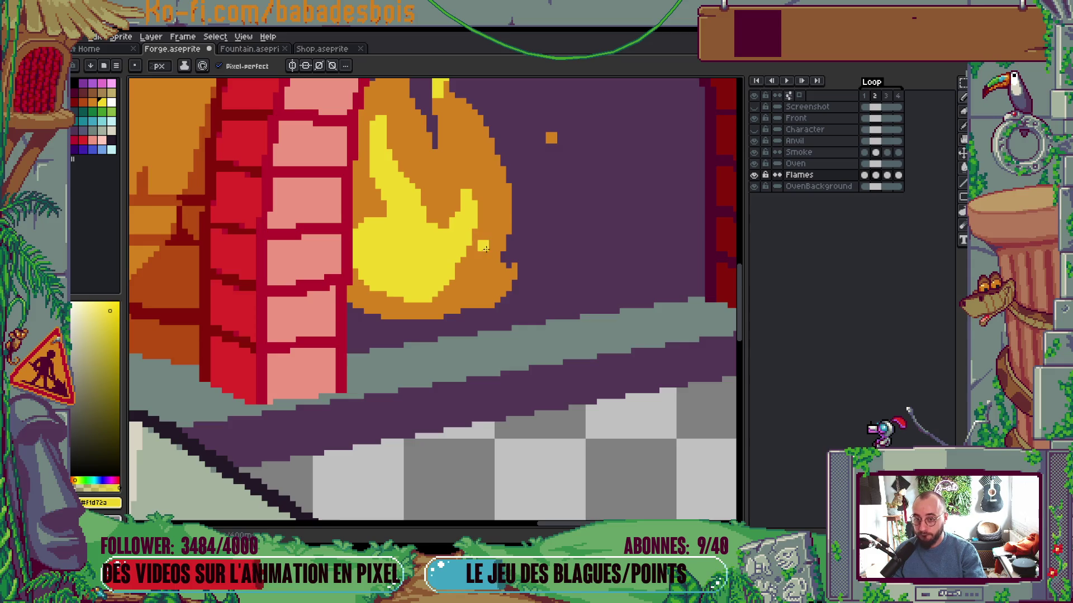
key("Right")
left_click_drag(484, 249, 477, 290)
key("Left")
key("Right")
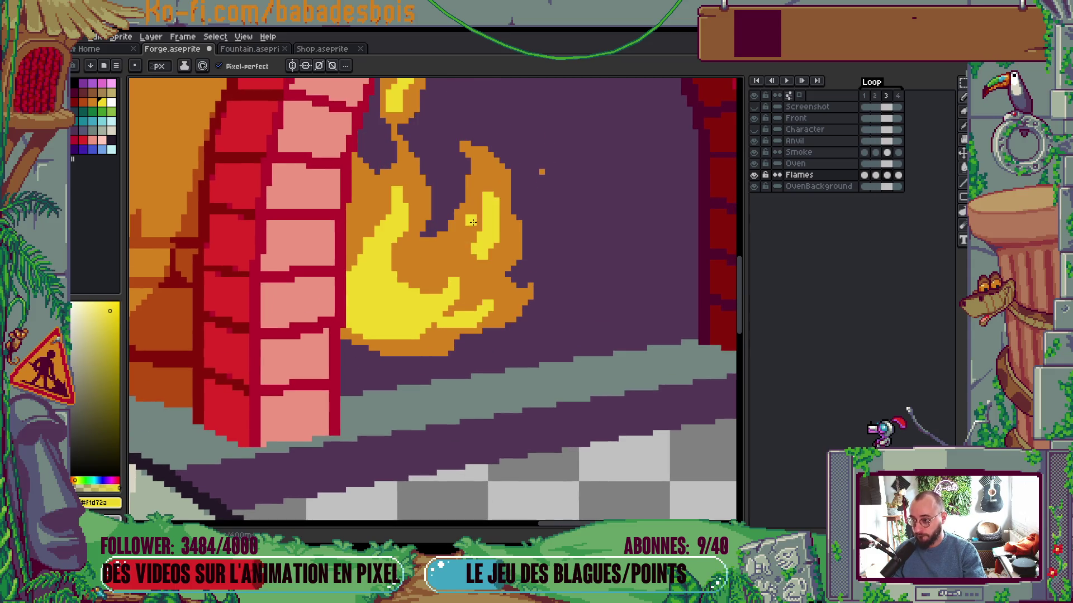
left_click(483, 212, "alt")
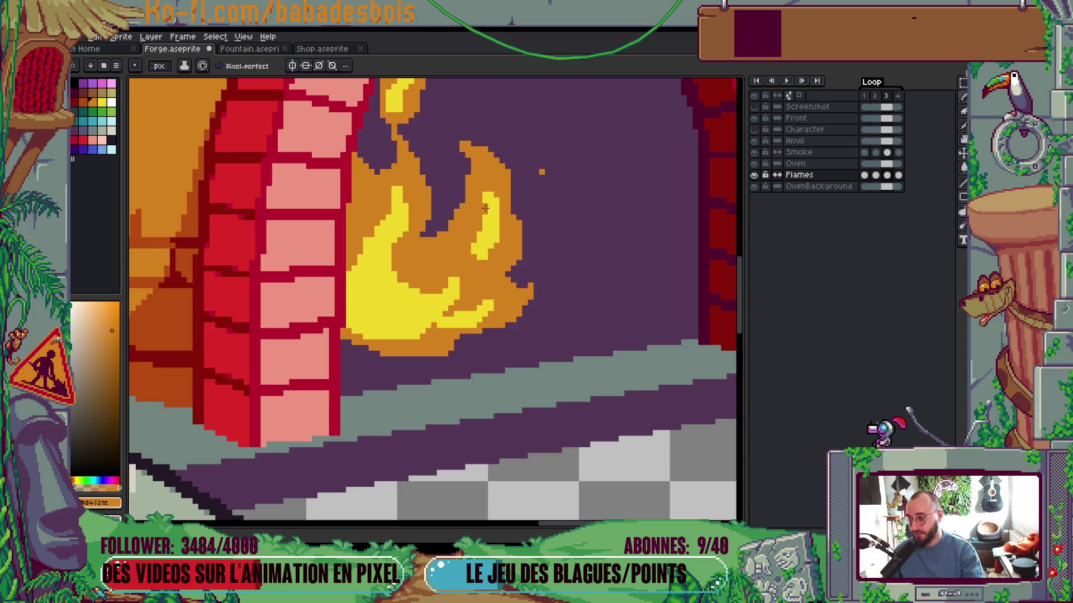
left_click(480, 261, "alt")
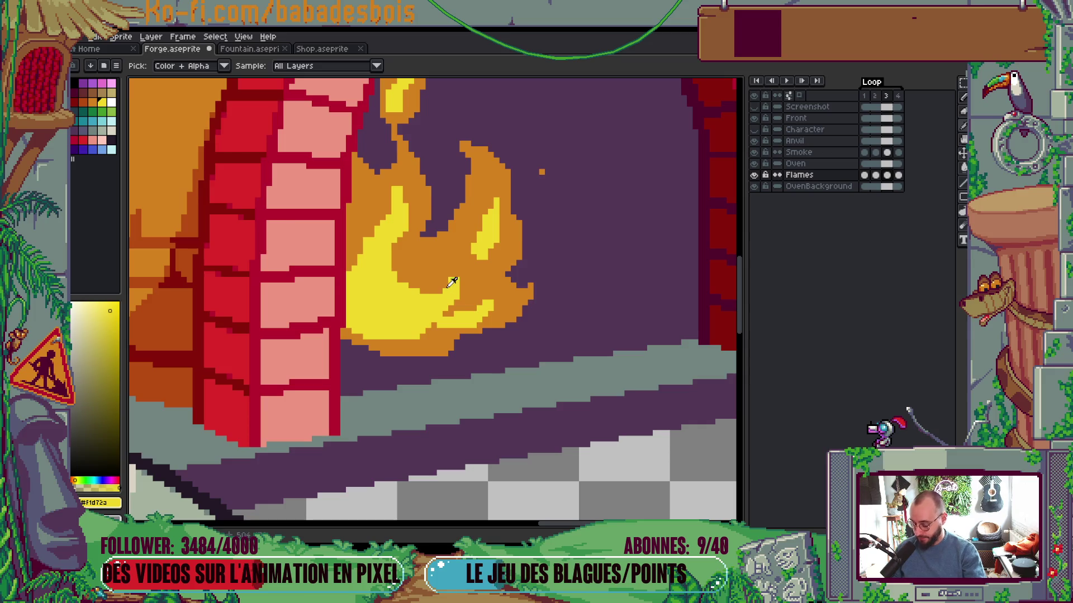
Extend the yellow in the right flame tongue on frame 4 and step through the frames
key("Right")
key("Left")
key("Left")
key("Right")
key("Right")
mouse_move(500, 206)
left_mouse_down()
mouse_move(477, 226)
mouse_move(506, 209)
left_mouse_up()
key("Right")
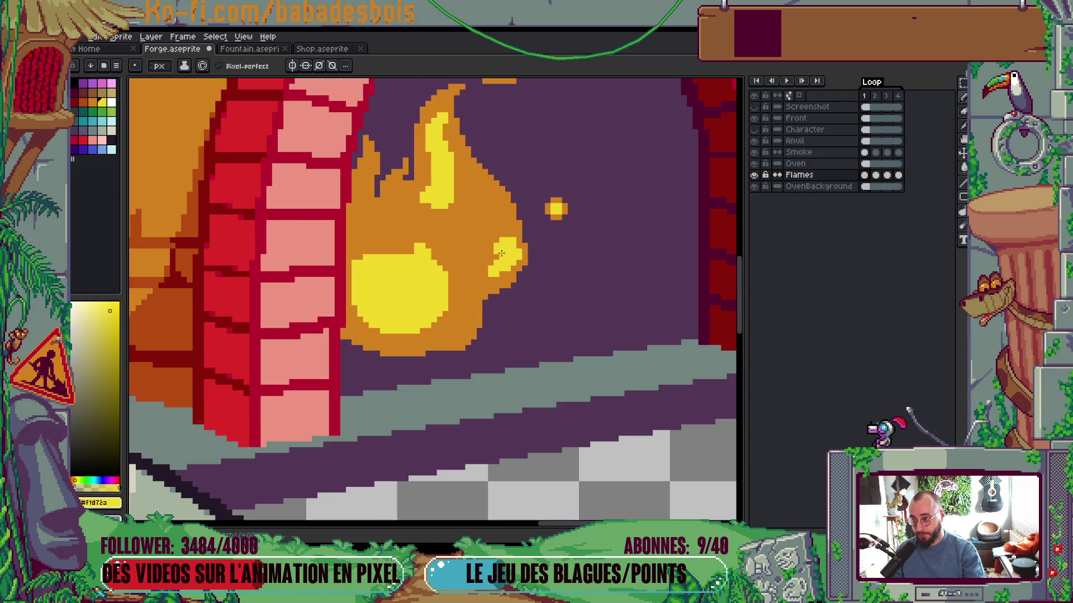
key("Right")
key("Right")
key("Right")
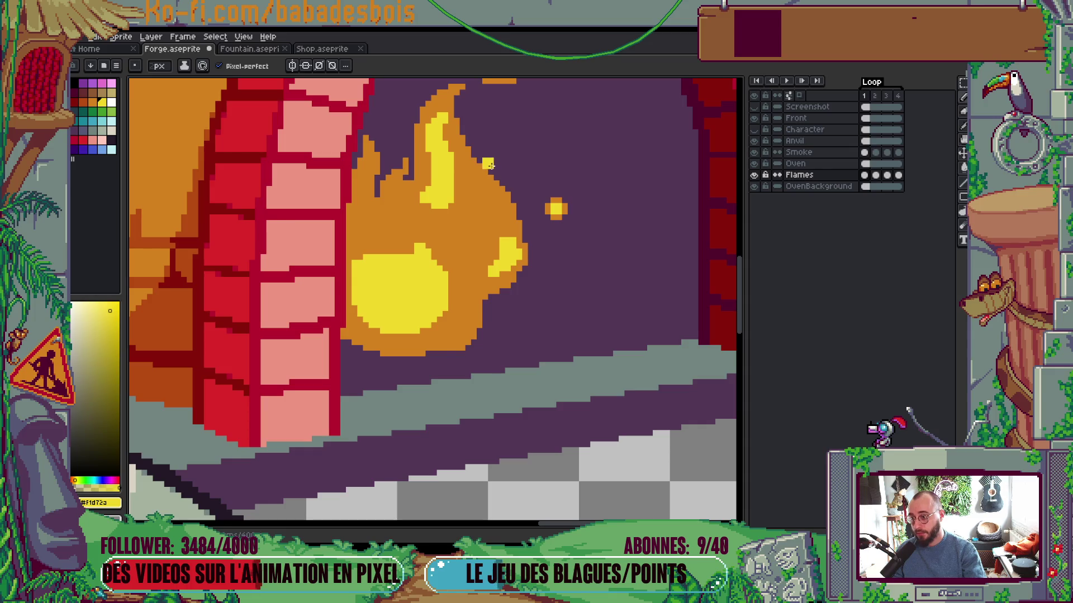
key("Right")
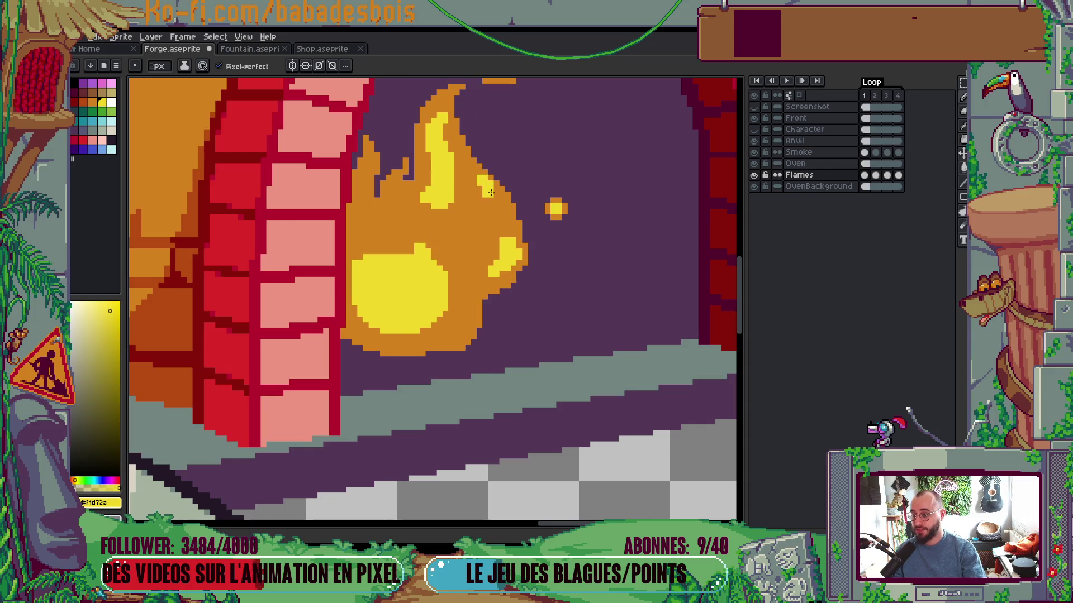
key("Right")
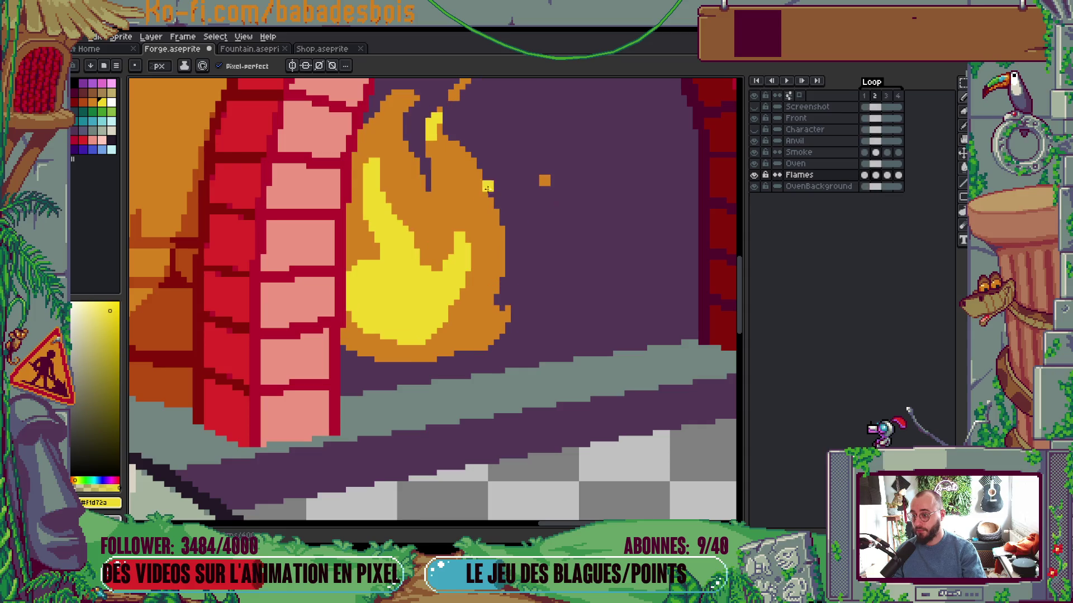
Play the fire loop, then flip between frames to compare the flame drawings
key("Return")
scroll(541, 230, "down", 3)
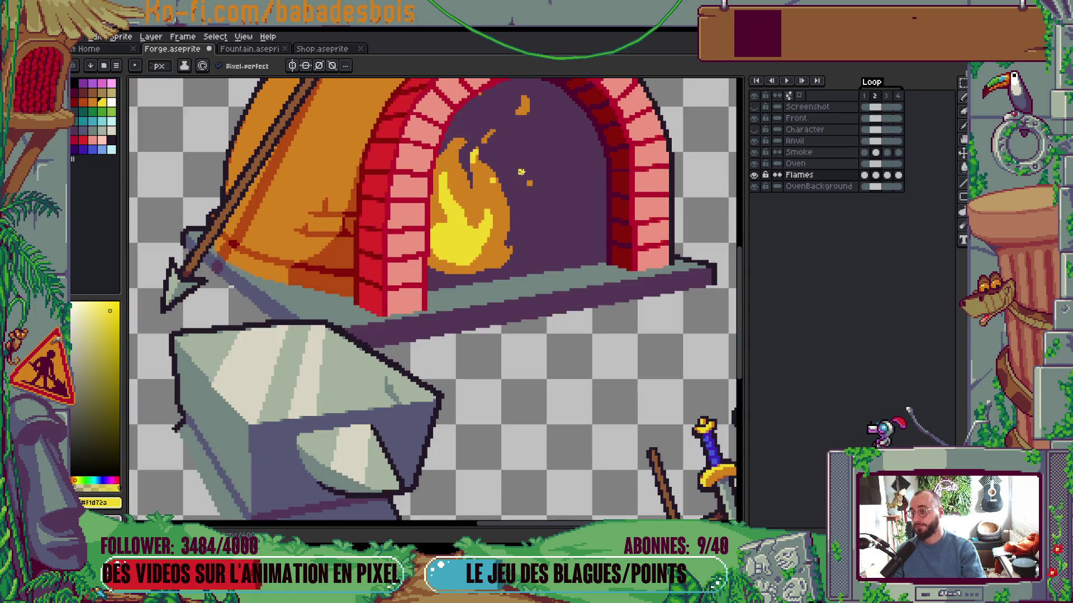
scroll(540, 230, "down", 4)
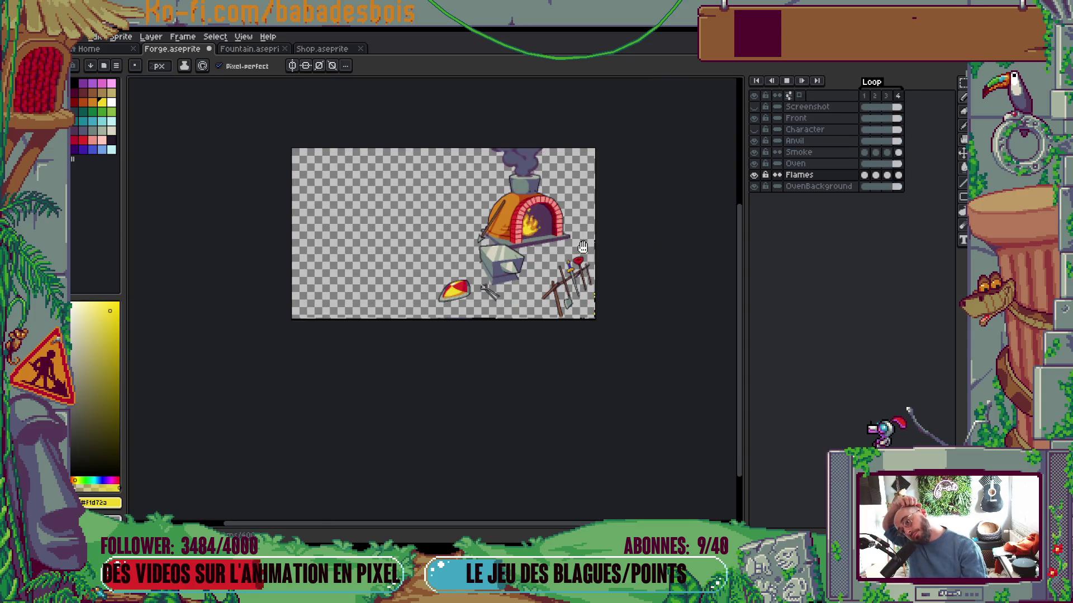
scroll(538, 239, "up", 2)
key("Return")
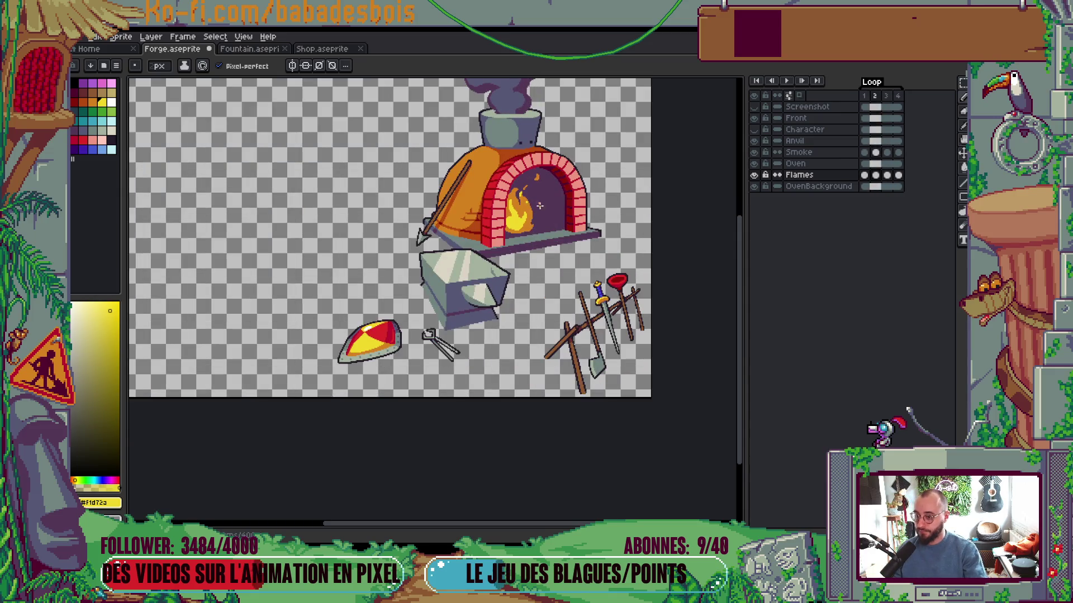
scroll(520, 218, "up", 4)
key("Left")
key("Right")
key("Left")
key("Right")
key("Right")
key("Left")
key("Left")
key("Right")
key("Right")
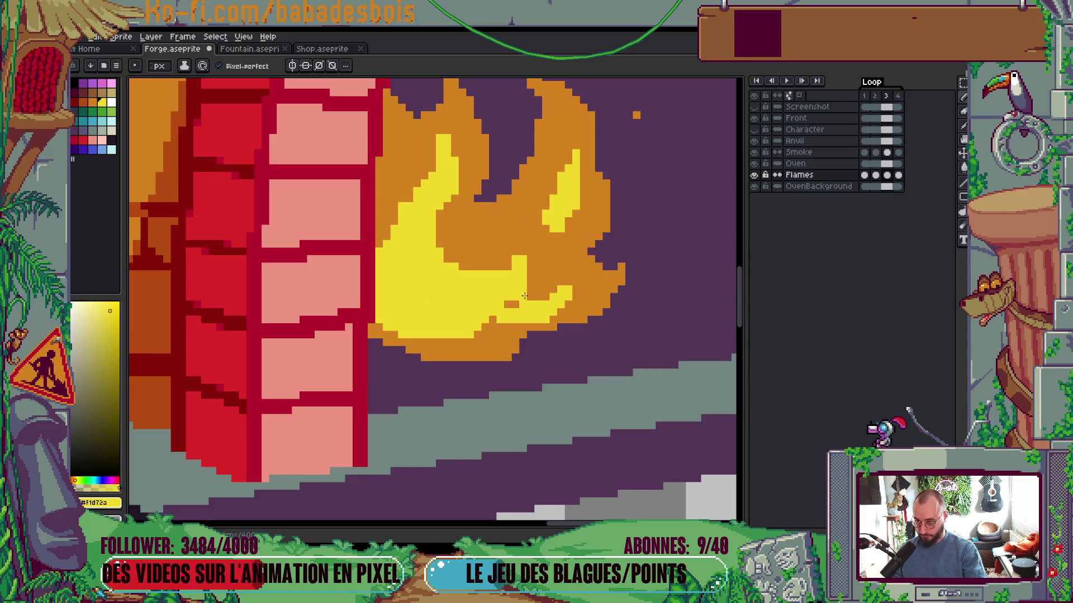
key("Left")
key("Left")
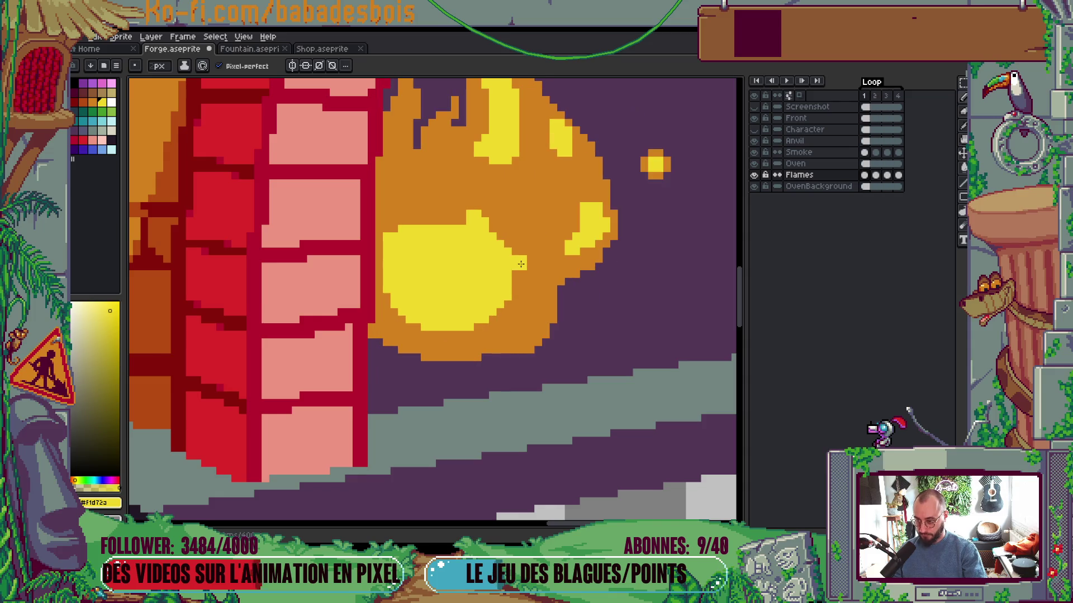
key("Right")
key("Left")
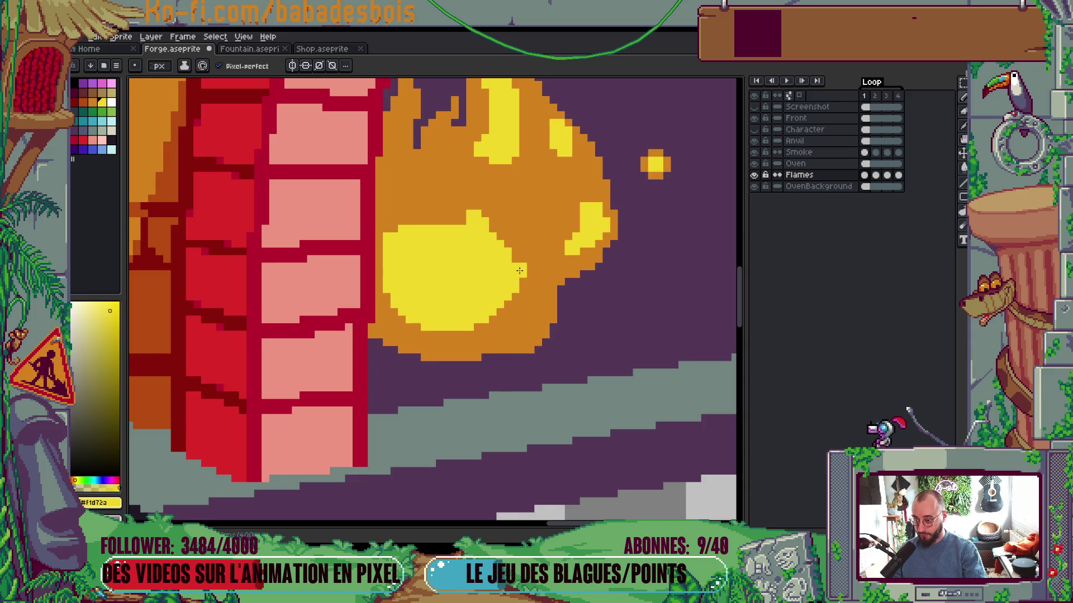
Eyedrop the flame's orange and replay the animation to check the fire
key("i")
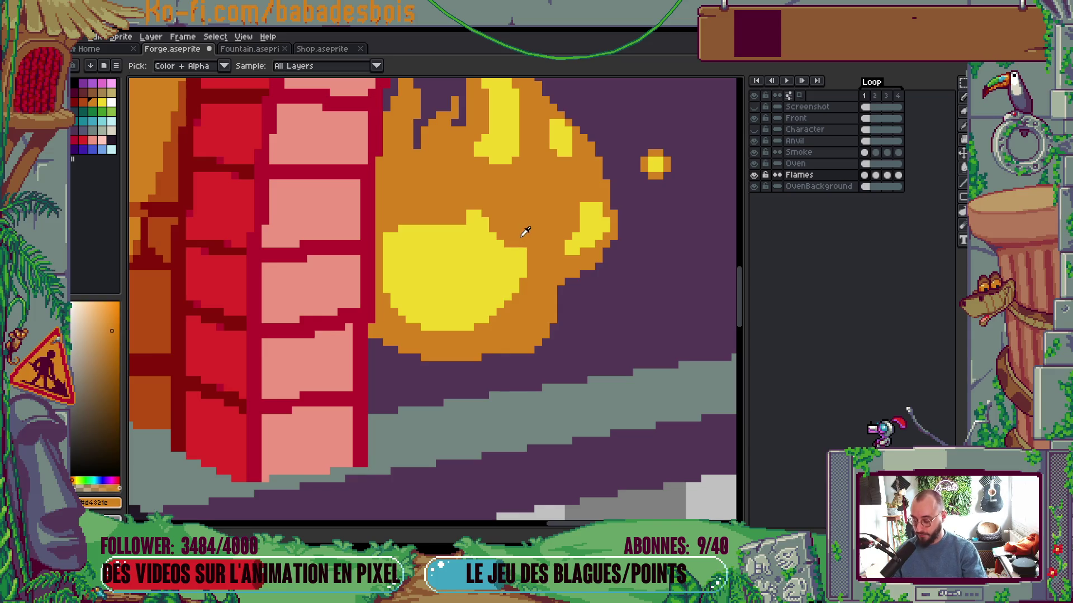
left_click(518, 229)
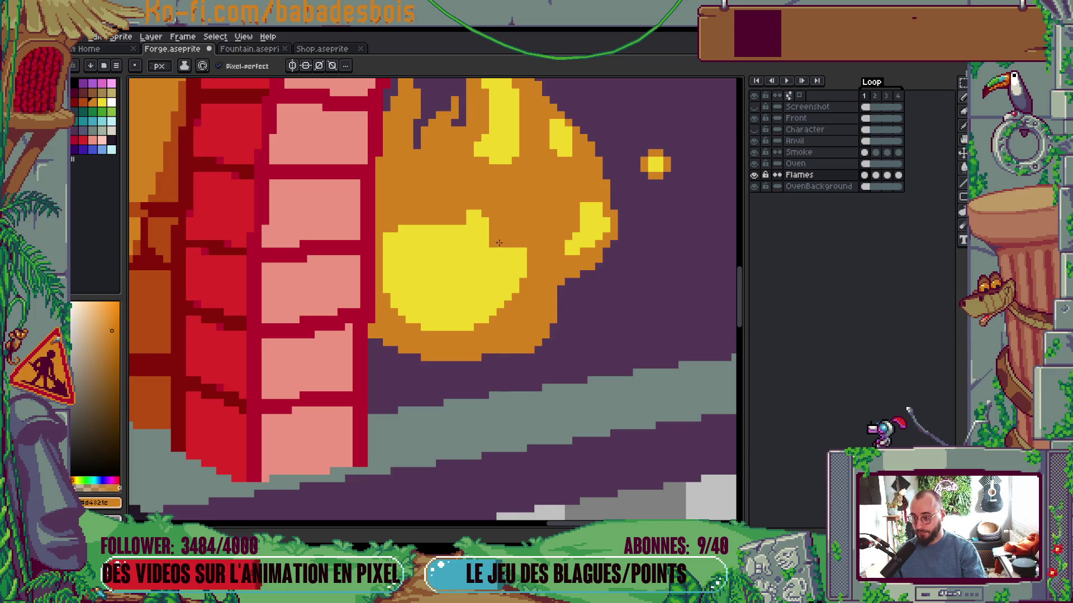
scroll(501, 245, "down", 5)
key("Return")
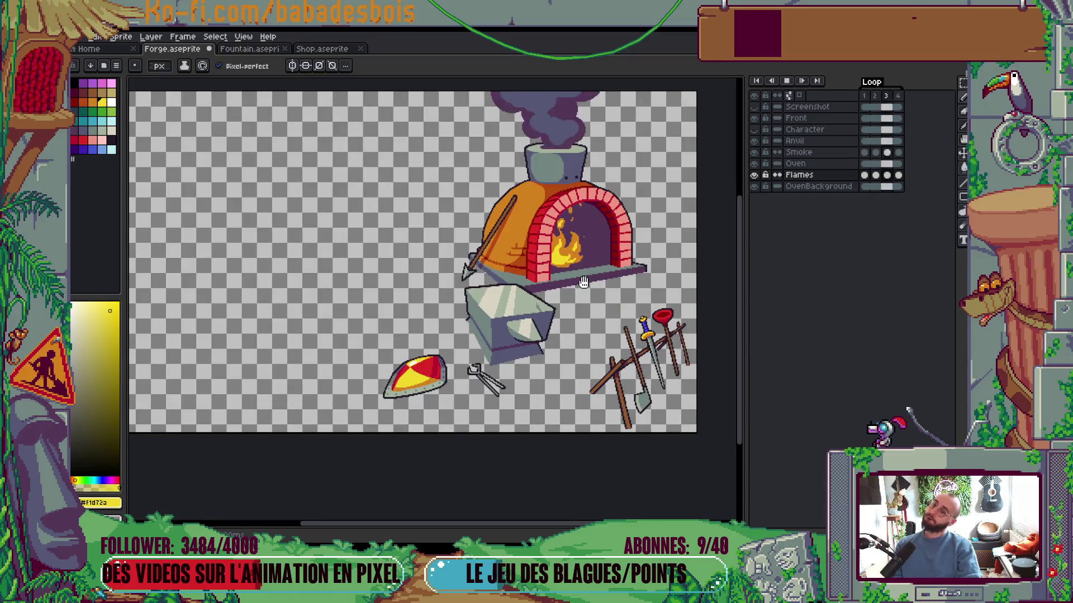
scroll(583, 294, "up", 3)
key("Return")
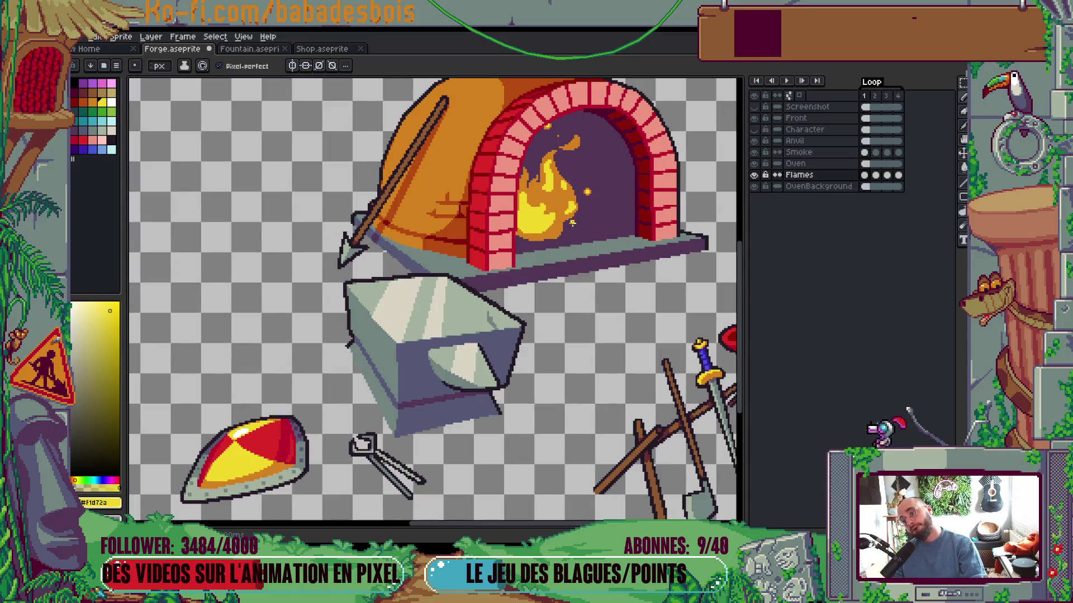
scroll(551, 174, "up", 3)
Paint yellow pixels into the top of the frame 2 flame and compare neighbouring frames
key("Right")
key("Left")
key("Right")
left_click_drag(536, 167, 538, 177)
key("Right")
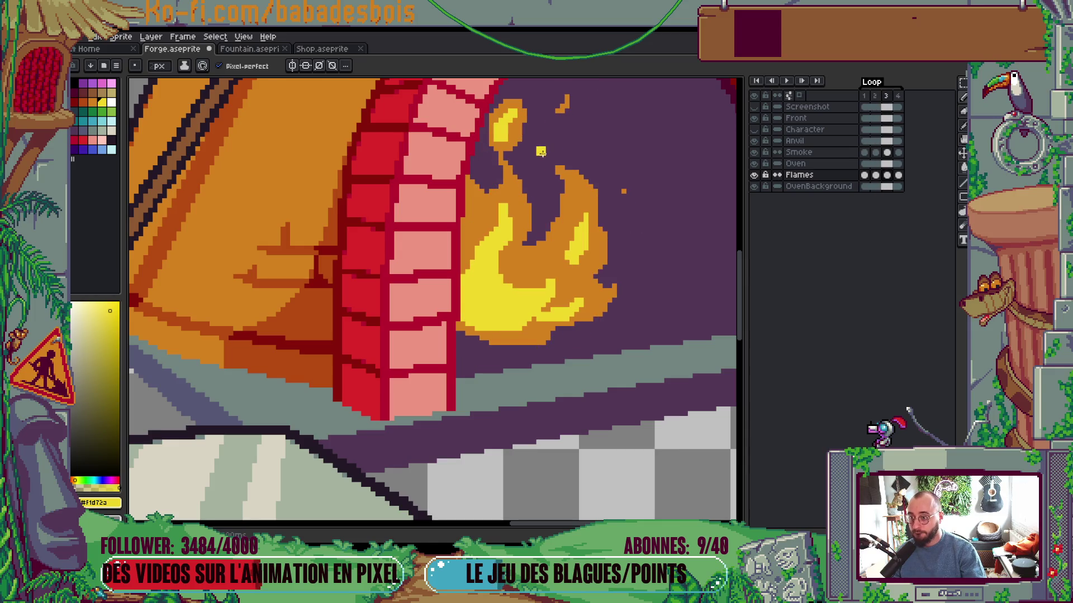
key("Left")
key("Left")
key("Right")
key("Right")
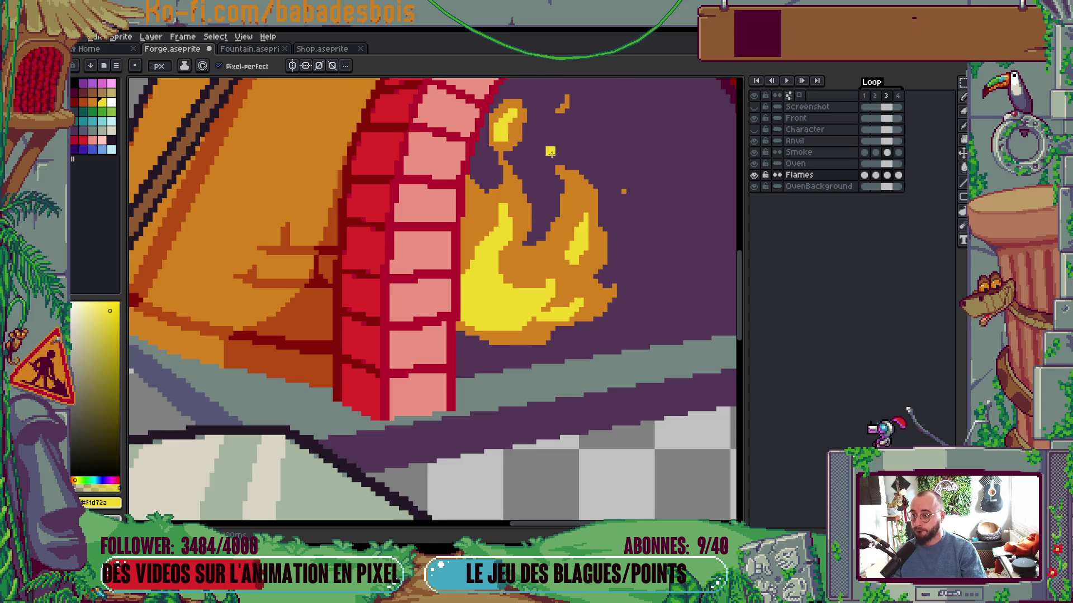
Try the fill tool, return to the pencil, and replay the fire loop to check it
key("g")
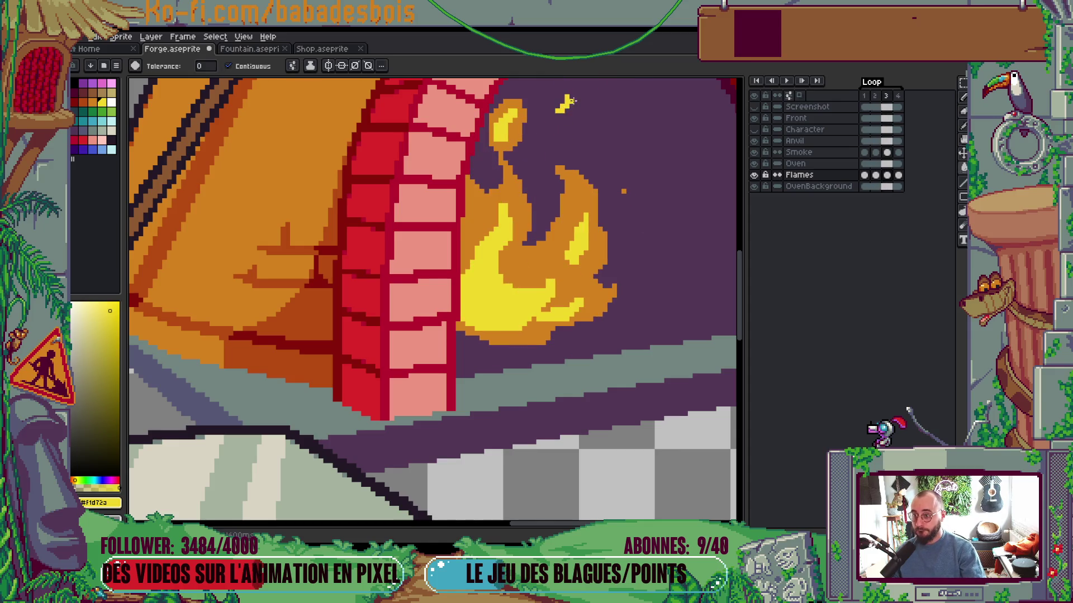
scroll(567, 102, "down", 1)
key("Return")
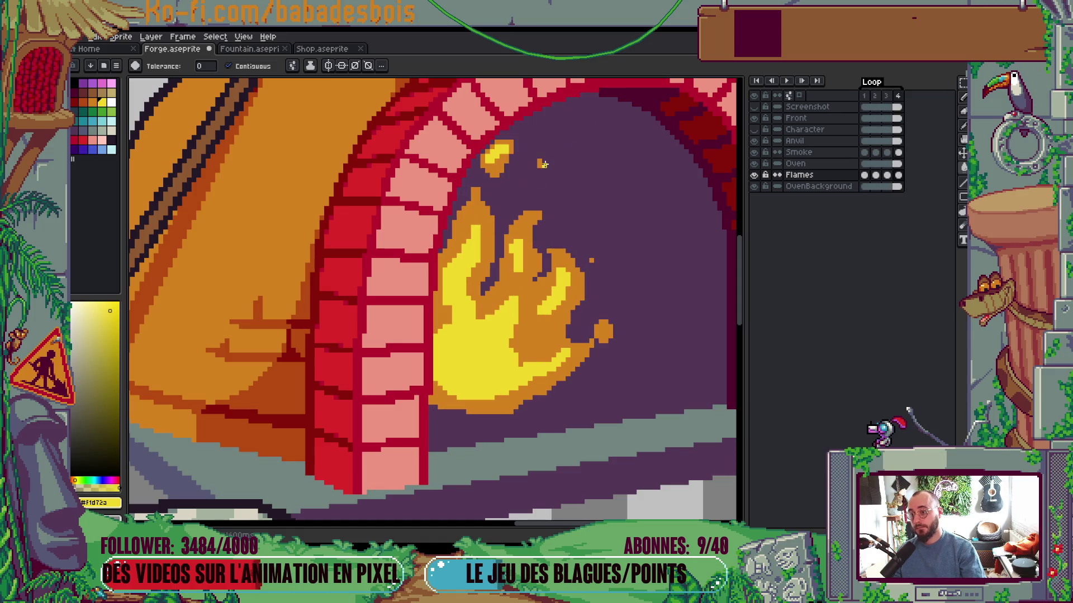
key("b")
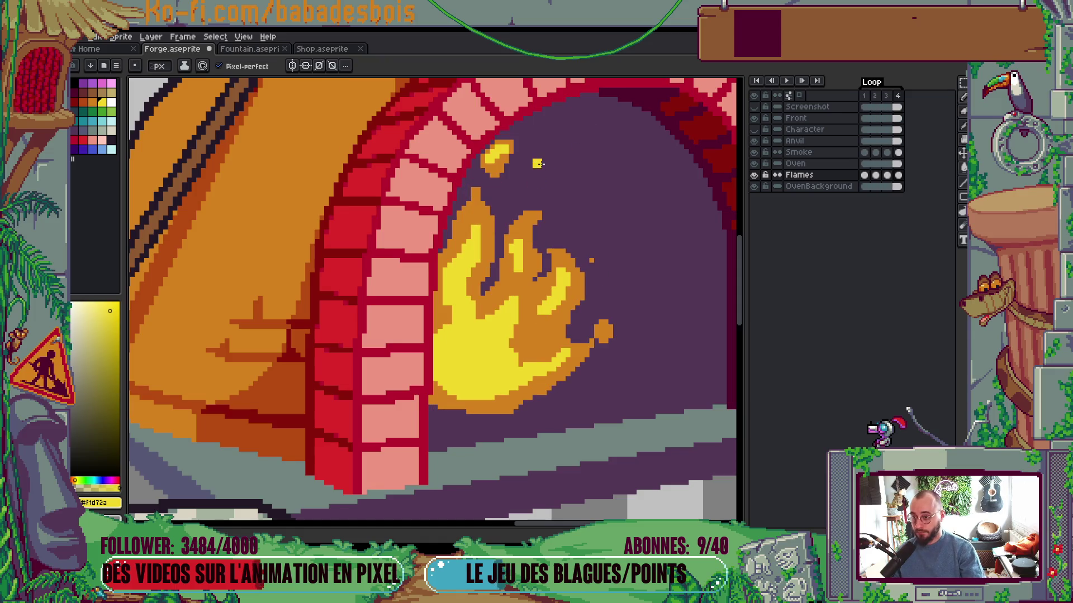
scroll(502, 246, "down", 2)
key("Return")
scroll(576, 162, "down", 2)
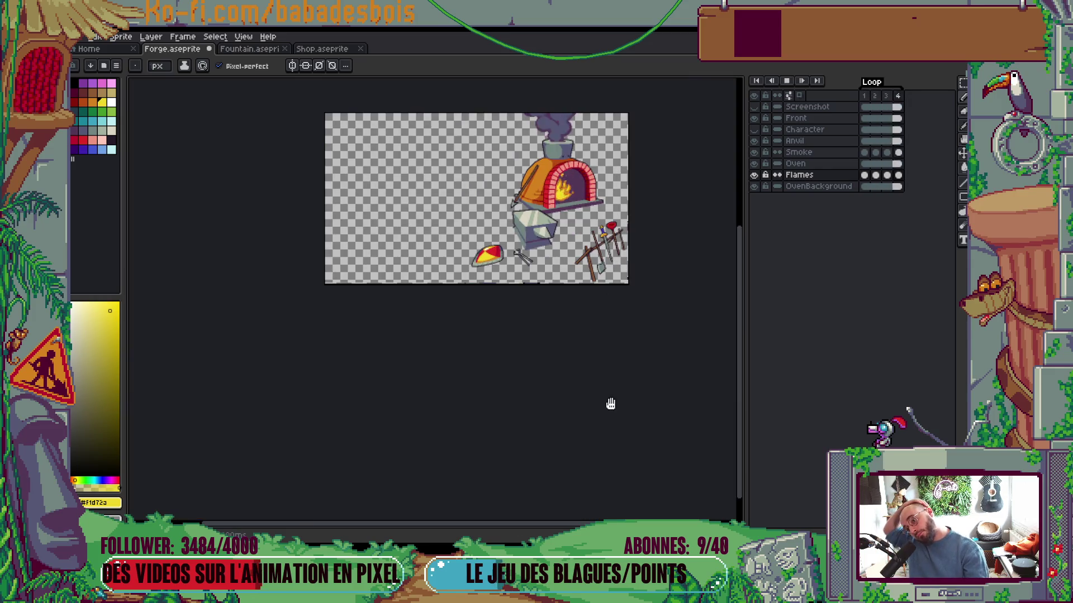
key("Return")
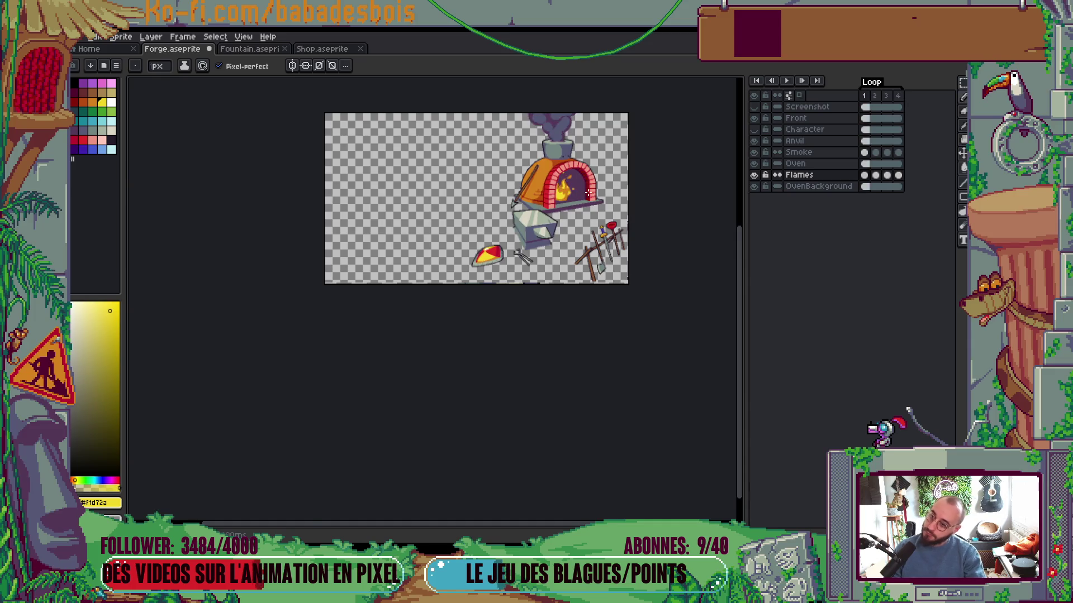
scroll(575, 168, "up", 2)
scroll(558, 174, "up", 2)
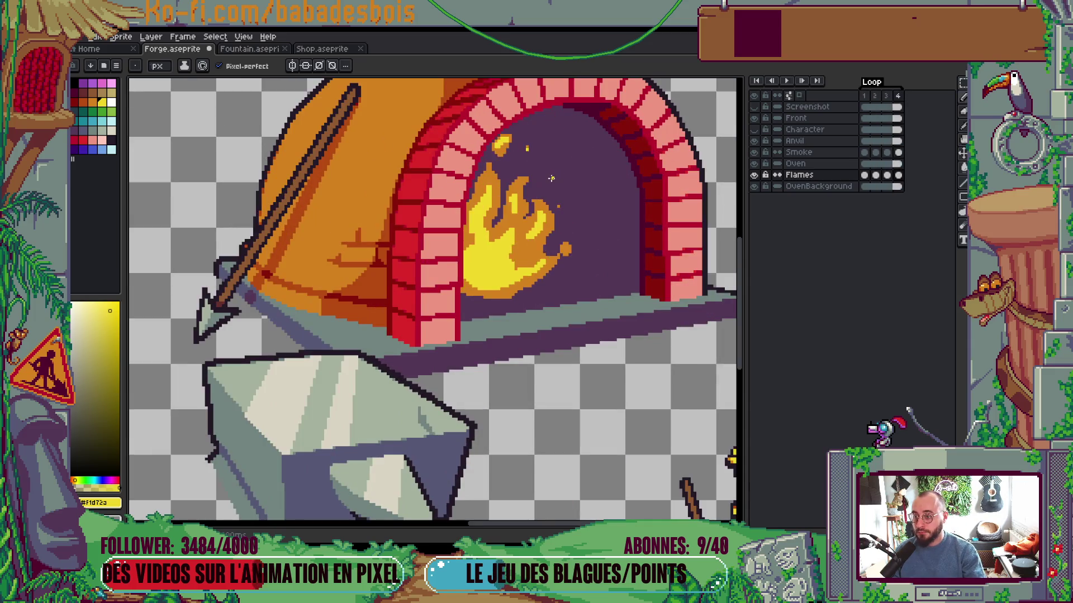
scroll(553, 174, "up", 2)
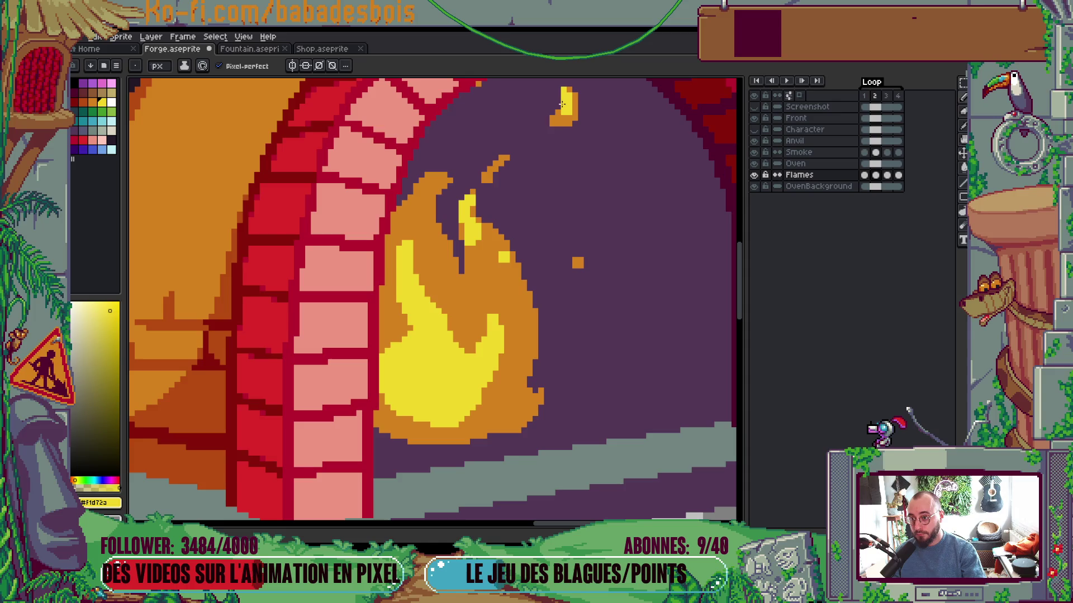
Sample the flame's orange and play the animation again to review the fire
scroll(562, 118, "down", 1)
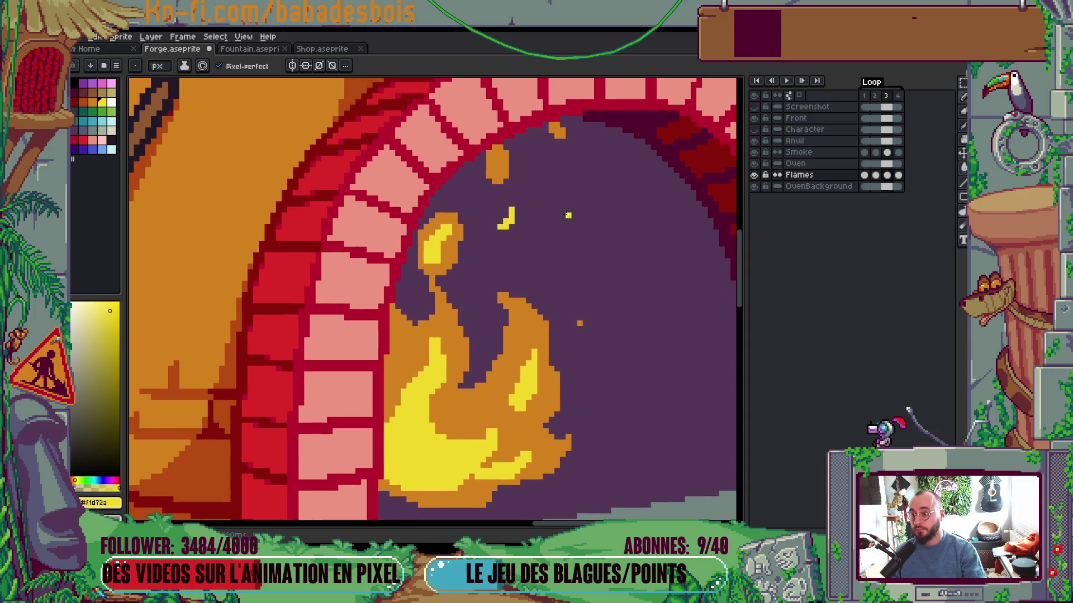
scroll(557, 130, "down", 1)
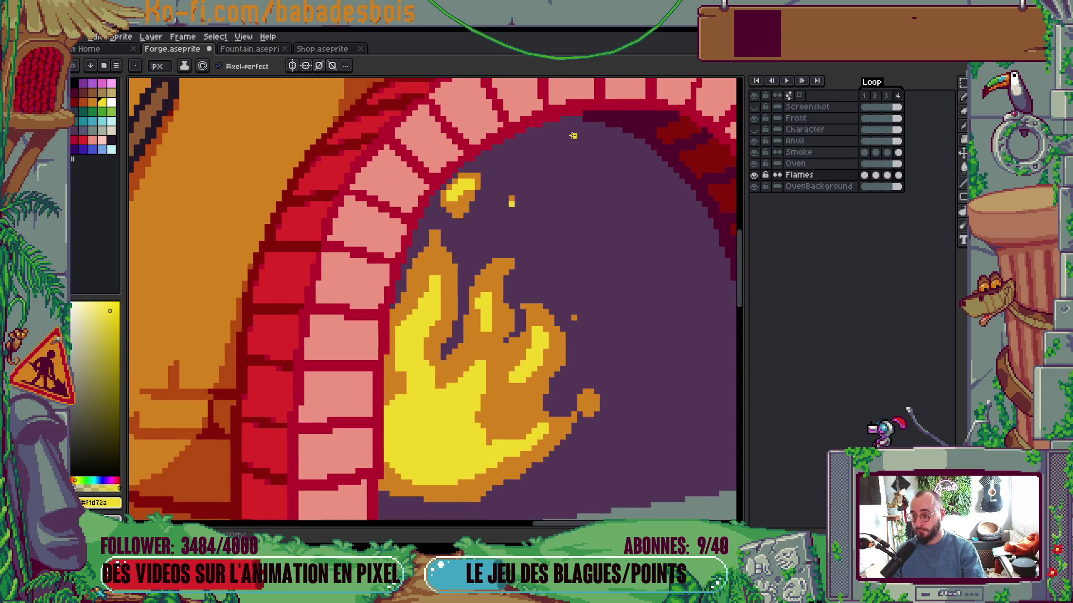
scroll(606, 270, "down", 2)
scroll(606, 270, "down", 5)
scroll(592, 304, "up", 2)
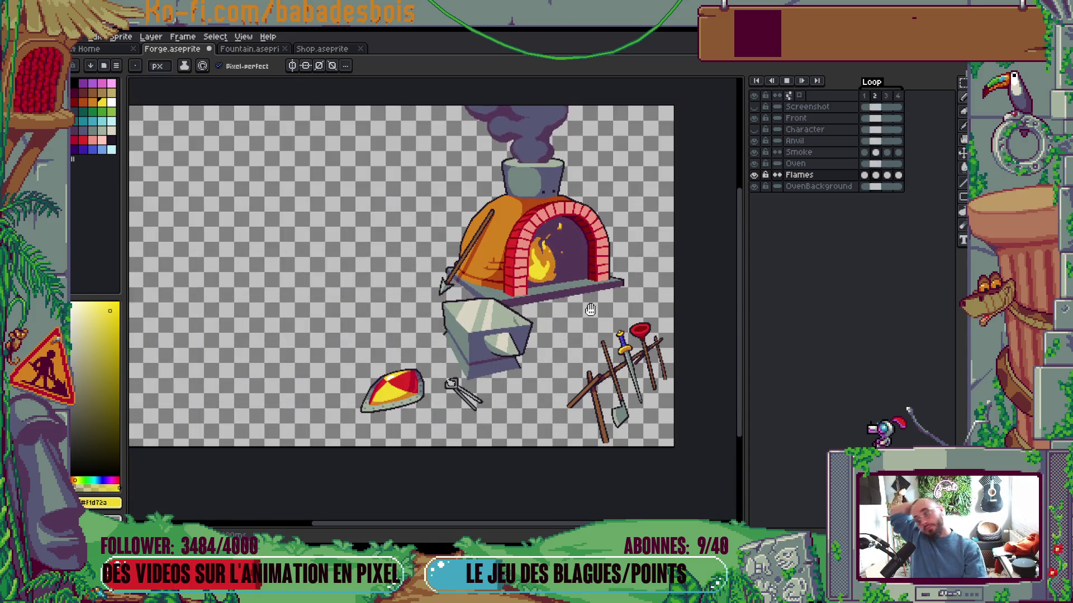
scroll(531, 256, "up", 5)
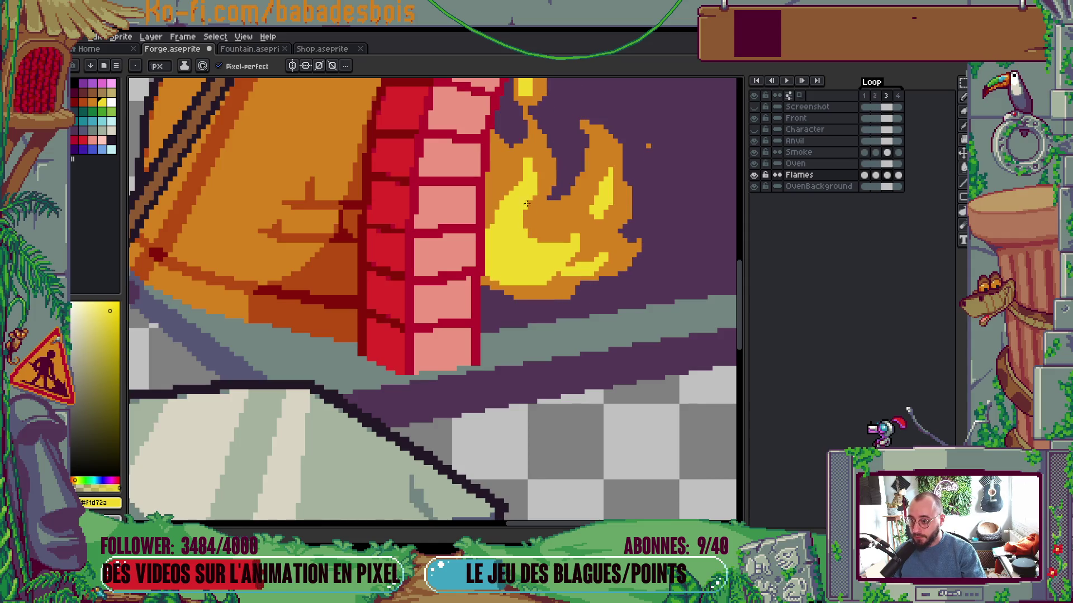
scroll(542, 191, "up", 1)
left_click(539, 207, "alt")
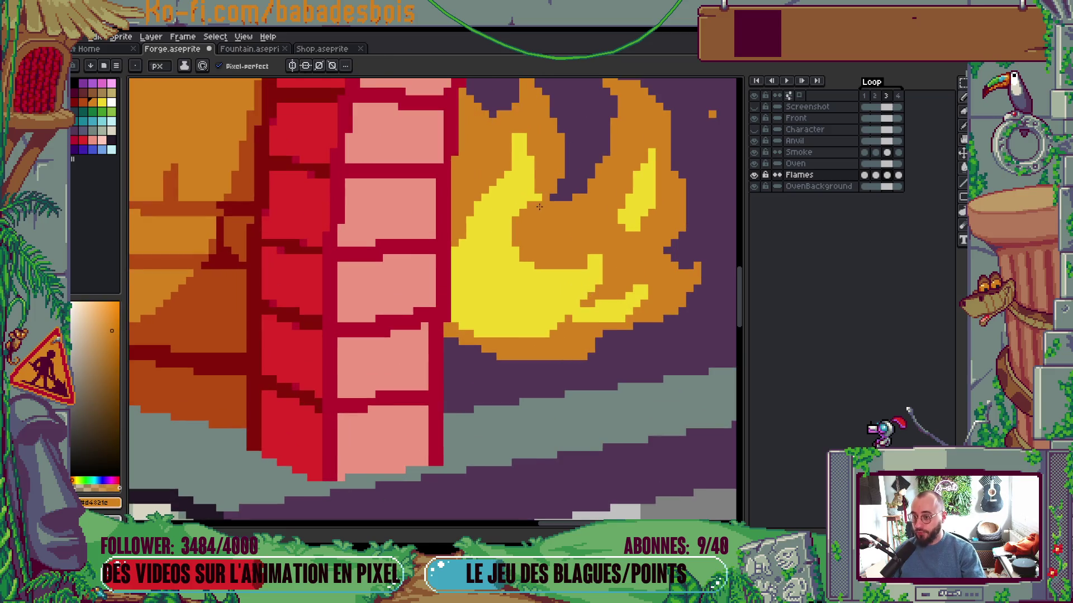
scroll(531, 193, "up", 1)
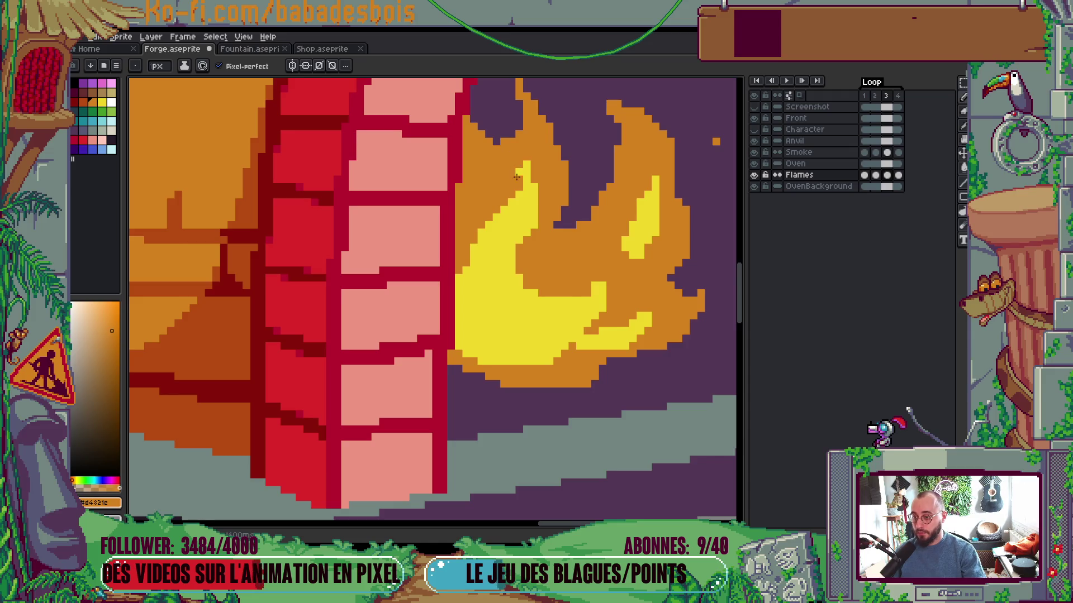
key("Return")
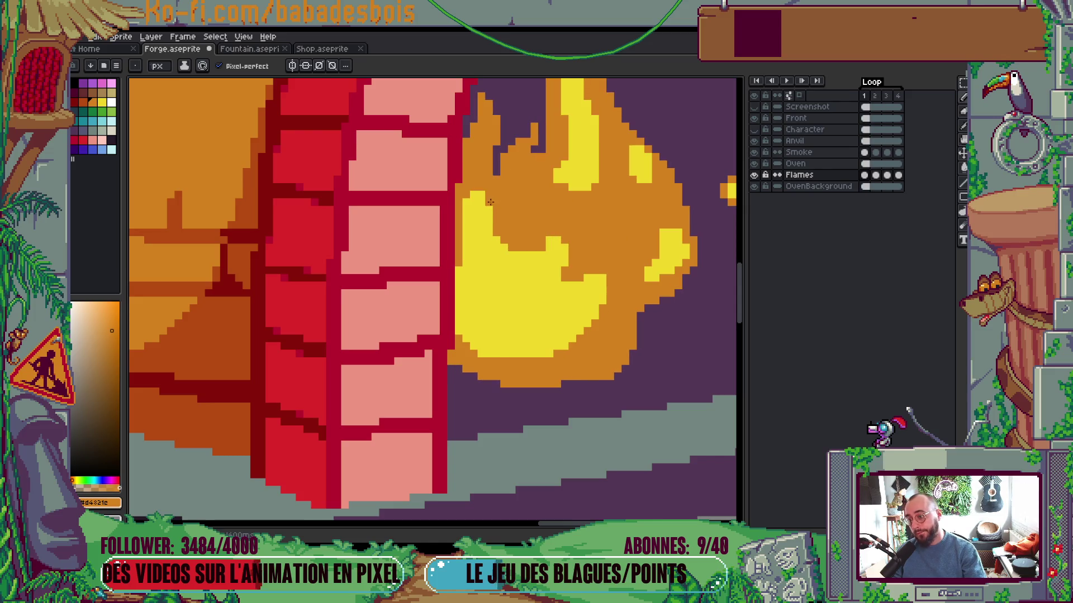
Sample the flame's yellow and edge orange, then select frame 4 in the timeline
left_click(481, 210, "alt")
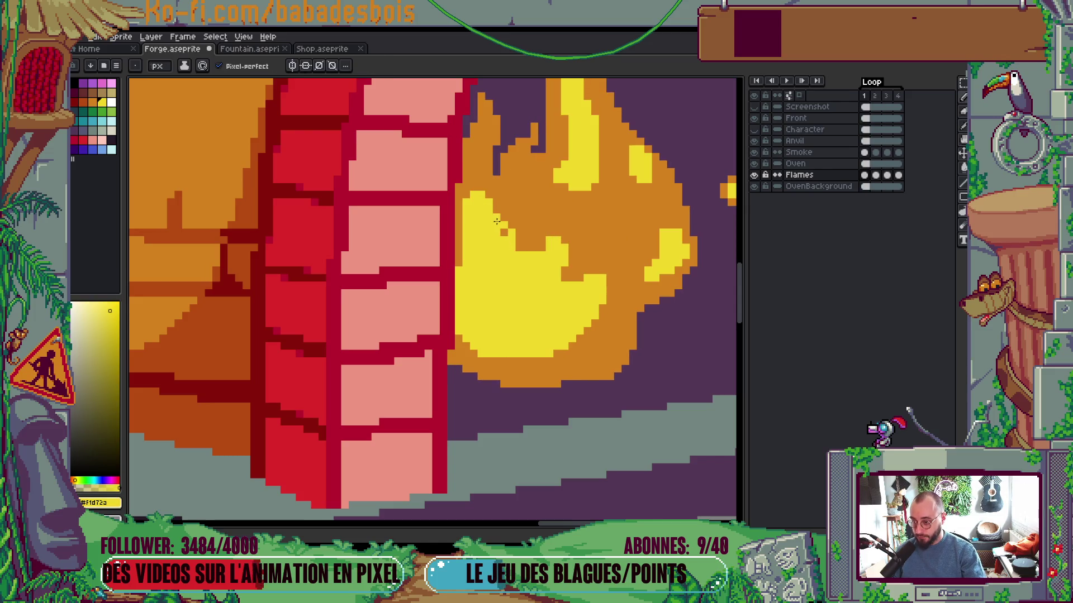
left_click(462, 225, "alt")
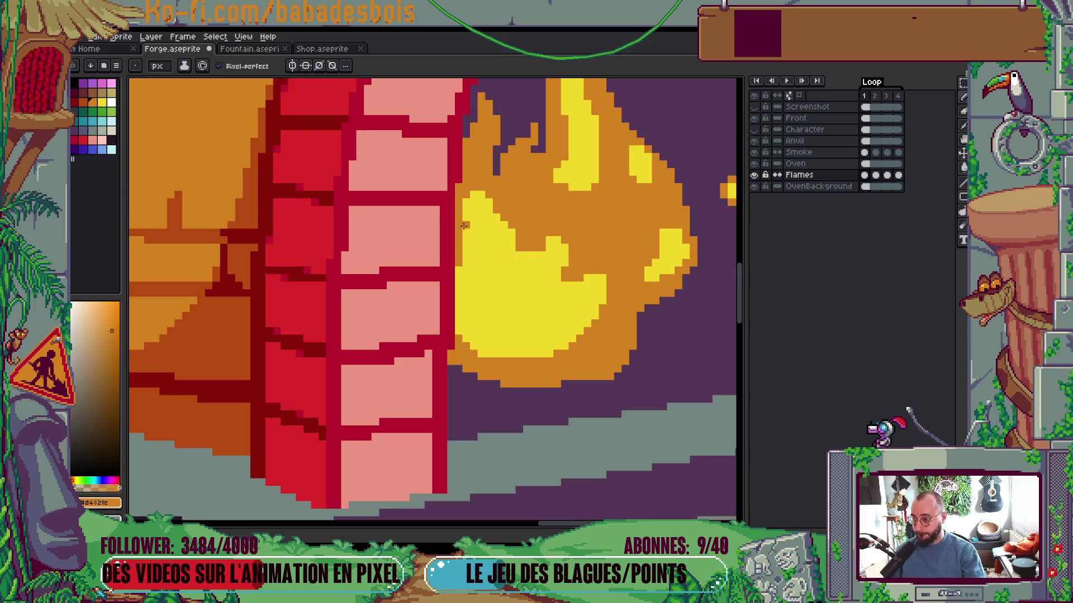
scroll(468, 249, "down", 2)
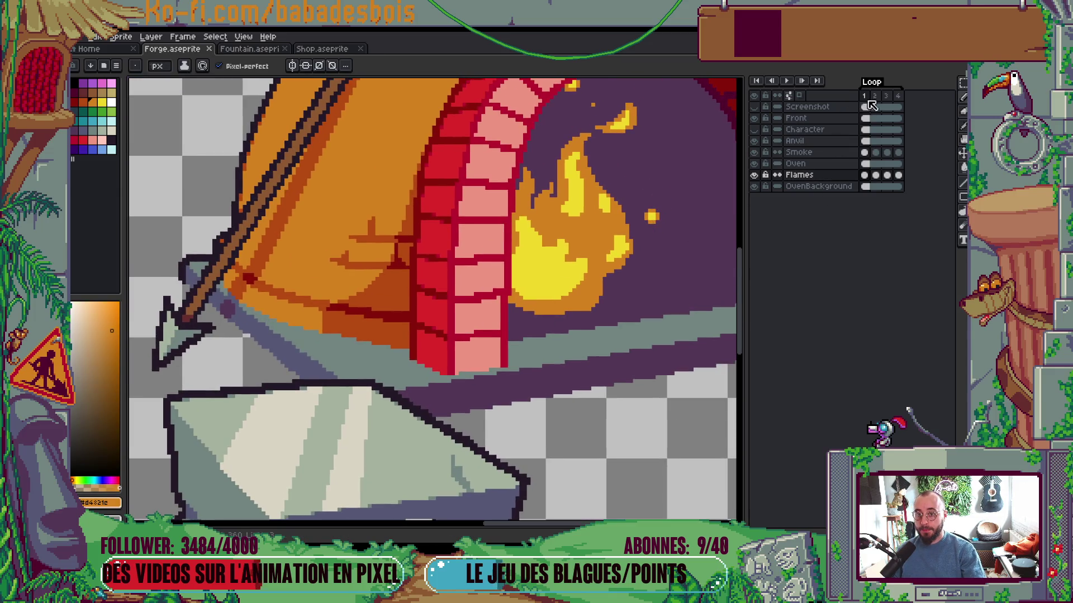
left_click(898, 96)
right_click(901, 101)
Set the frame duration to 80 ms in Frame Properties
left_click(905, 107)
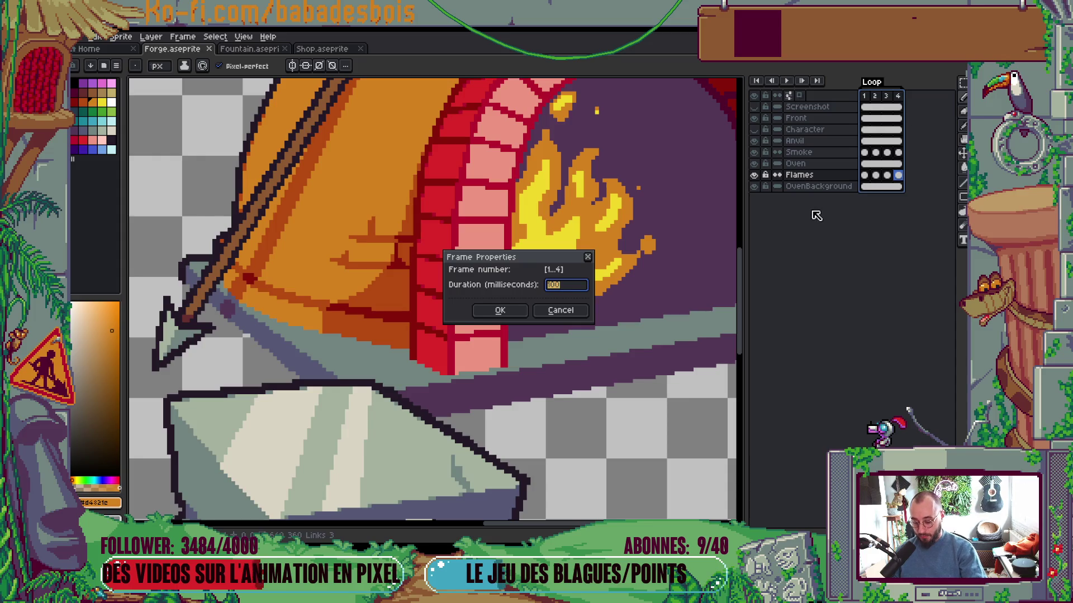
type("80")
key("Return")
key("Tab")
scroll(714, 342, "down", 5)
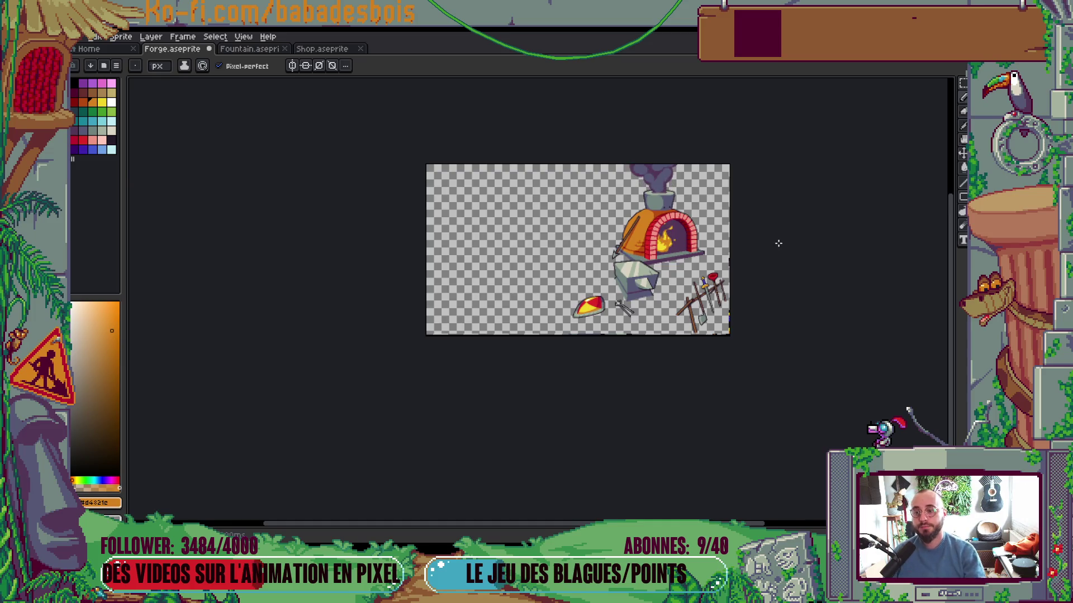
scroll(726, 207, "up", 3)
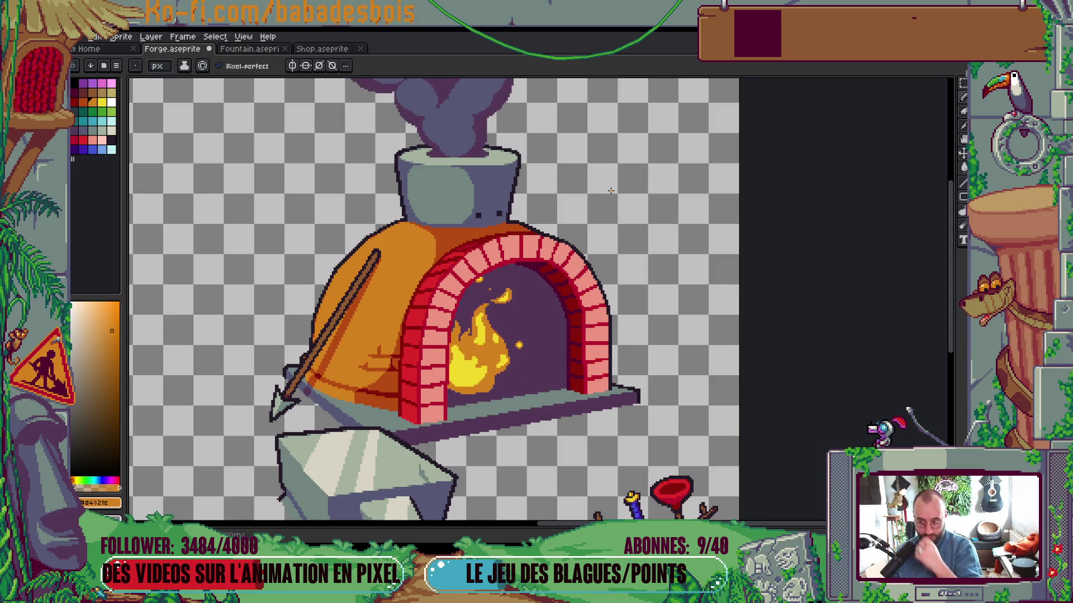
scroll(583, 274, "down", 5)
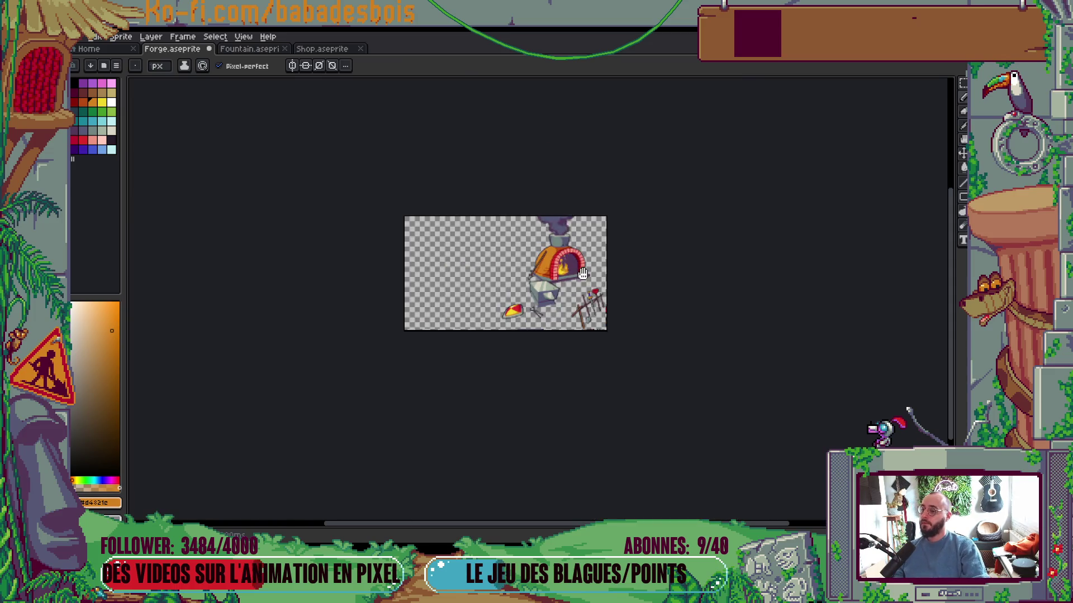
scroll(582, 274, "up", 3)
Select all four frames across every layer and set their shared duration in Frame Properties
key("Tab")
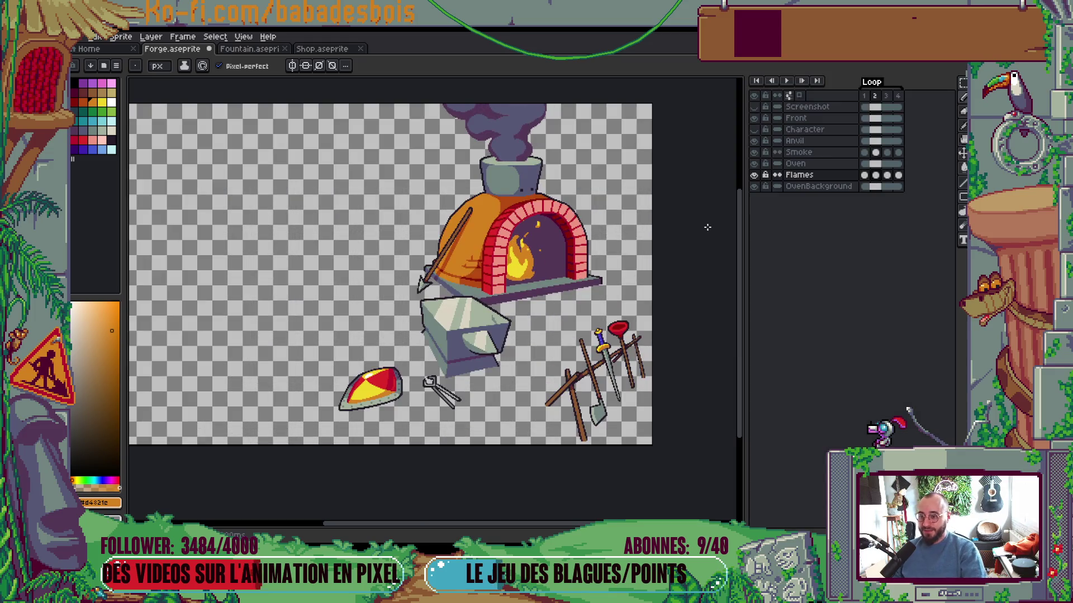
left_click_drag(864, 96, 900, 99)
double_click(901, 98)
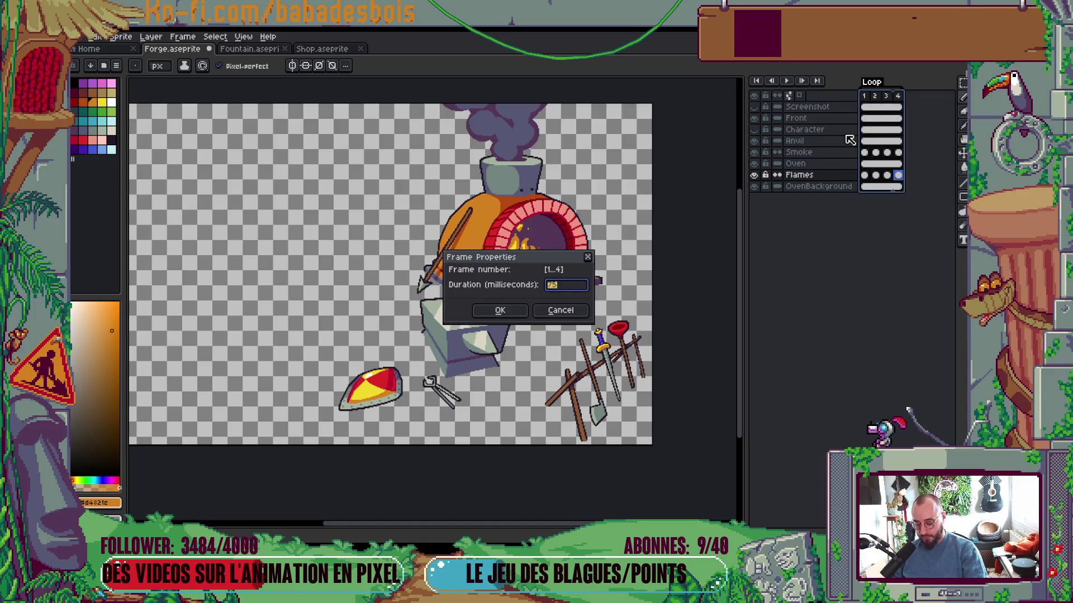
type("80")
key("Return")
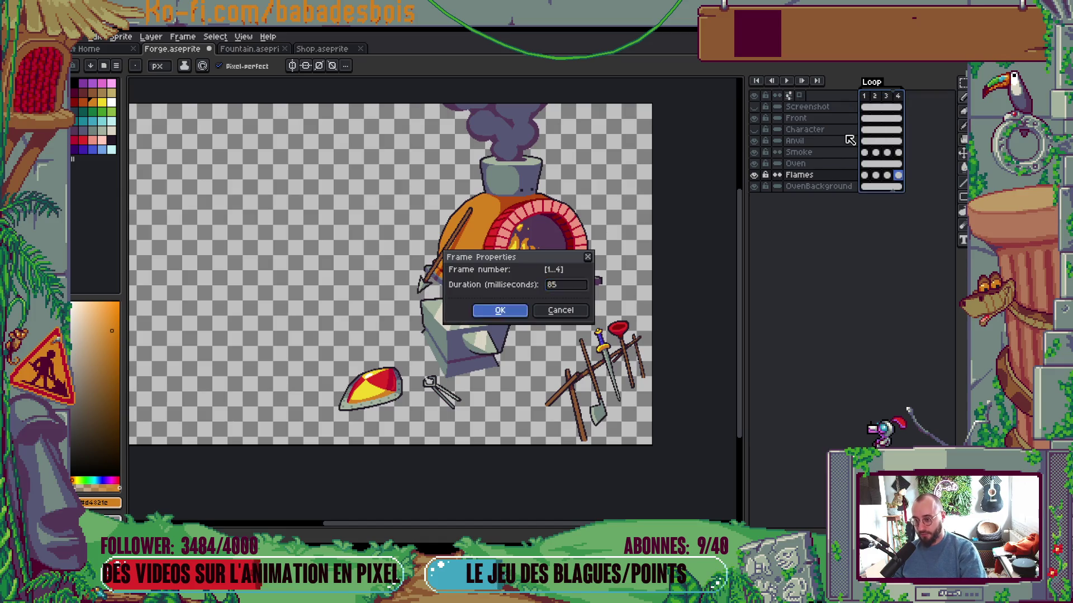
key("Tab")
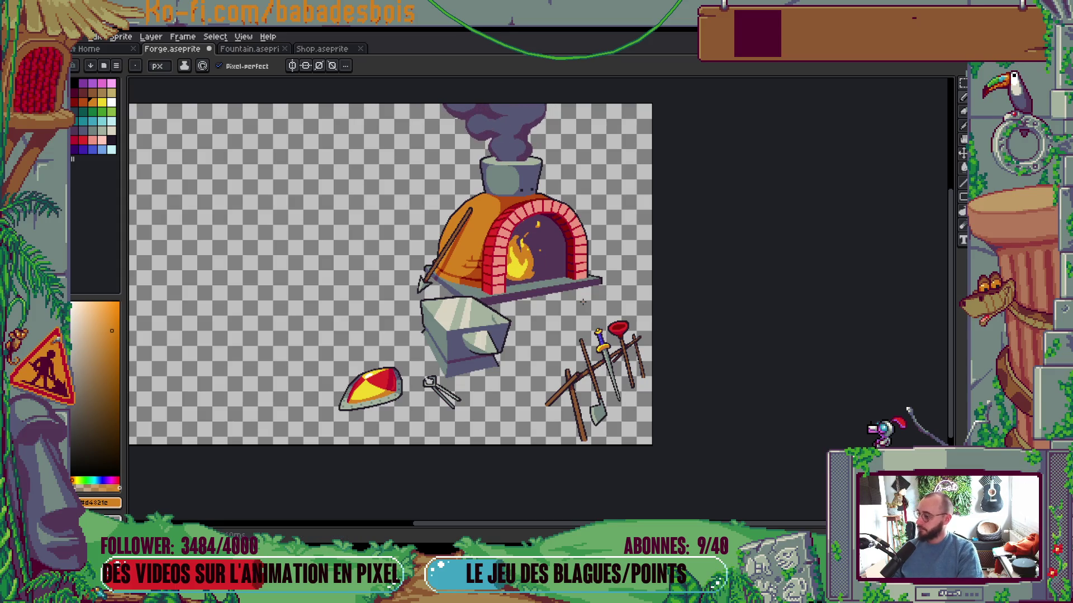
key("Tab")
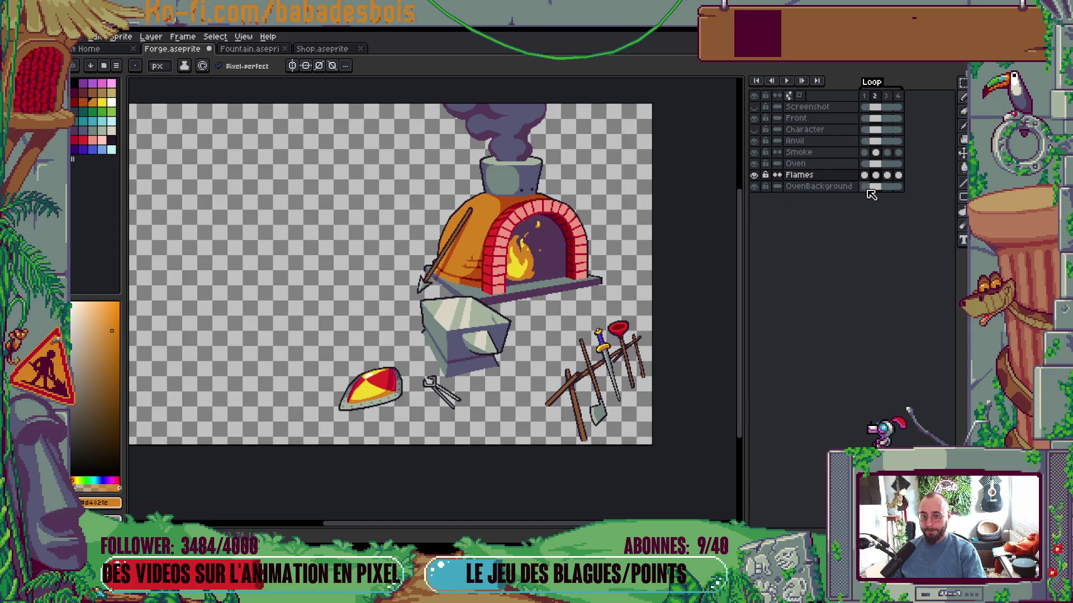
Add a new layer named Light above the oven background
right_click(845, 188)
left_click(832, 204)
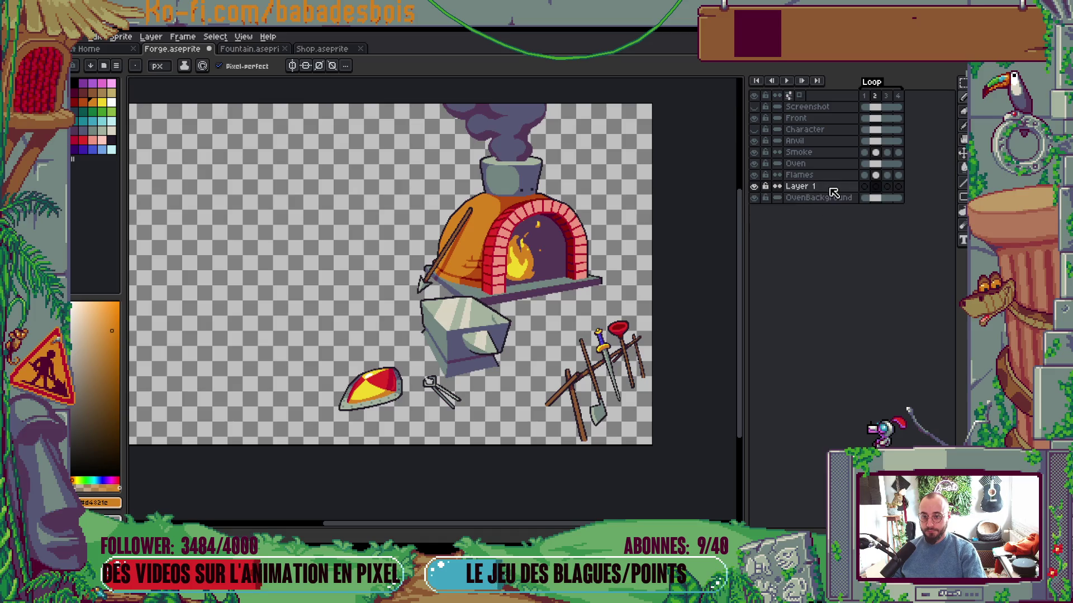
double_click(824, 190)
type("Light")
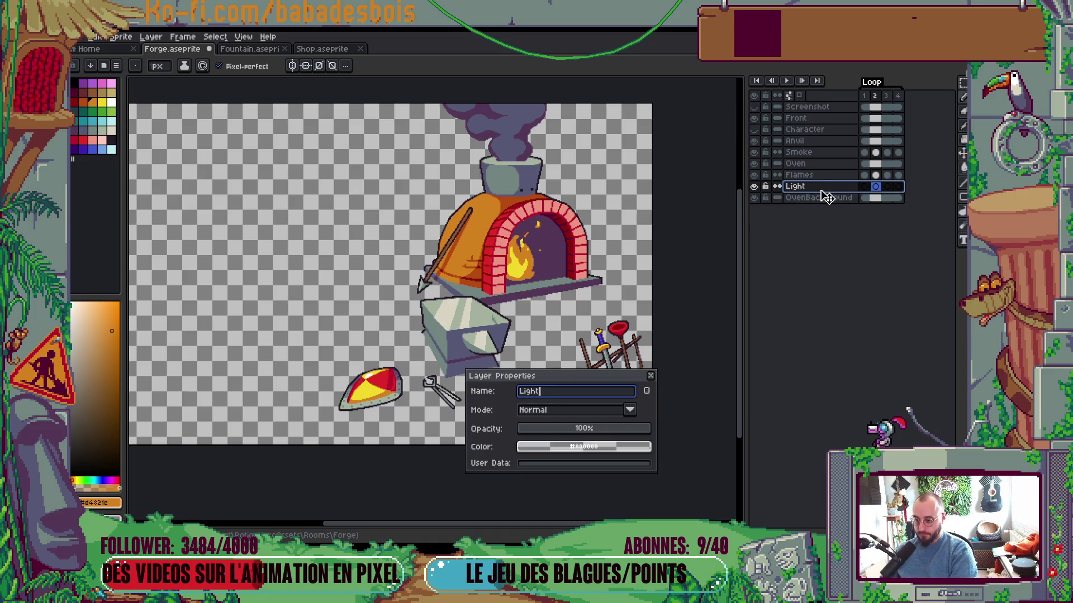
key("Return")
key("Tab")
Paint joined red glow blobs inside the oven mouth on the first frame, with a V beside the bricks
scroll(453, 308, "up", 3)
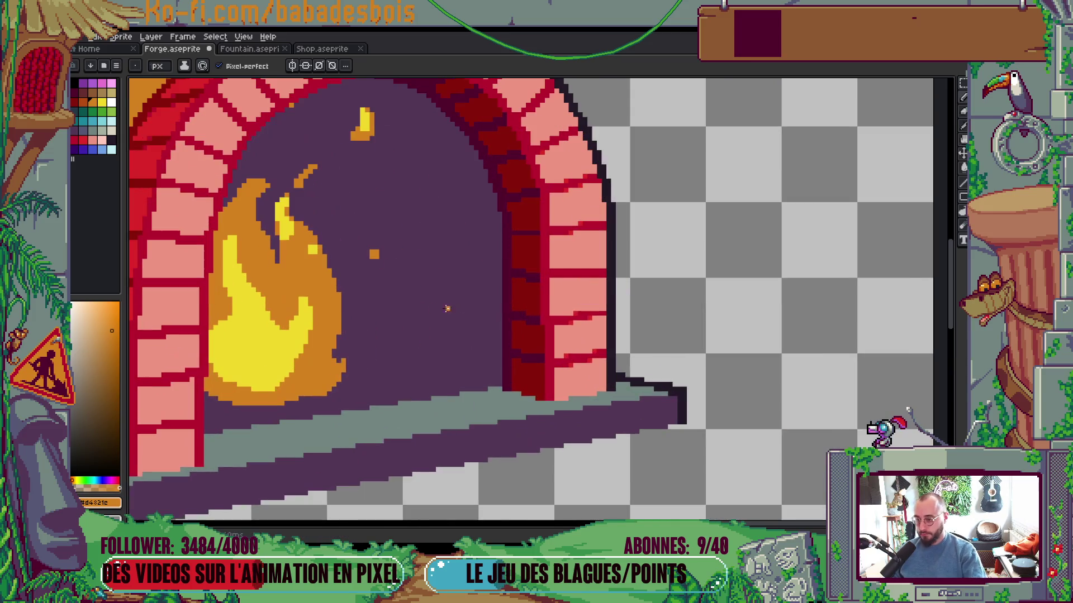
left_click(75, 101)
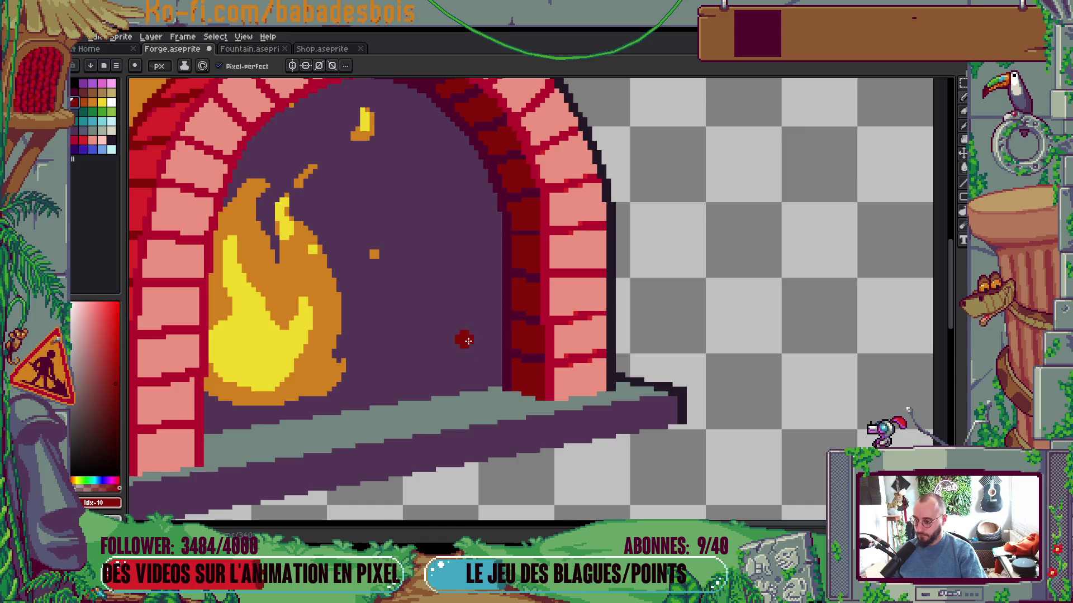
left_click_drag(464, 335, 481, 365)
left_click_drag(478, 314, 471, 291)
left_click(487, 309)
left_click(474, 264)
mouse_move(483, 268)
left_mouse_down()
mouse_move(492, 309)
mouse_move(467, 304)
left_mouse_up()
scroll(467, 305, "down", 4)
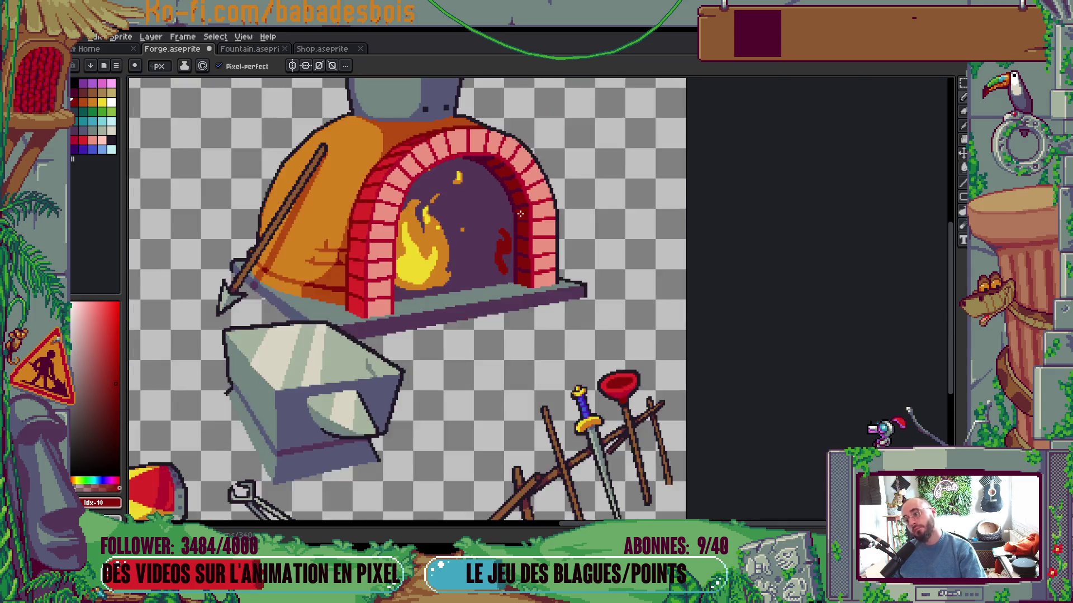
scroll(507, 227, "up", 3)
scroll(507, 227, "up", 2)
mouse_move(539, 209)
left_mouse_down()
mouse_move(564, 235)
mouse_move(554, 221)
mouse_move(533, 232)
left_mouse_up()
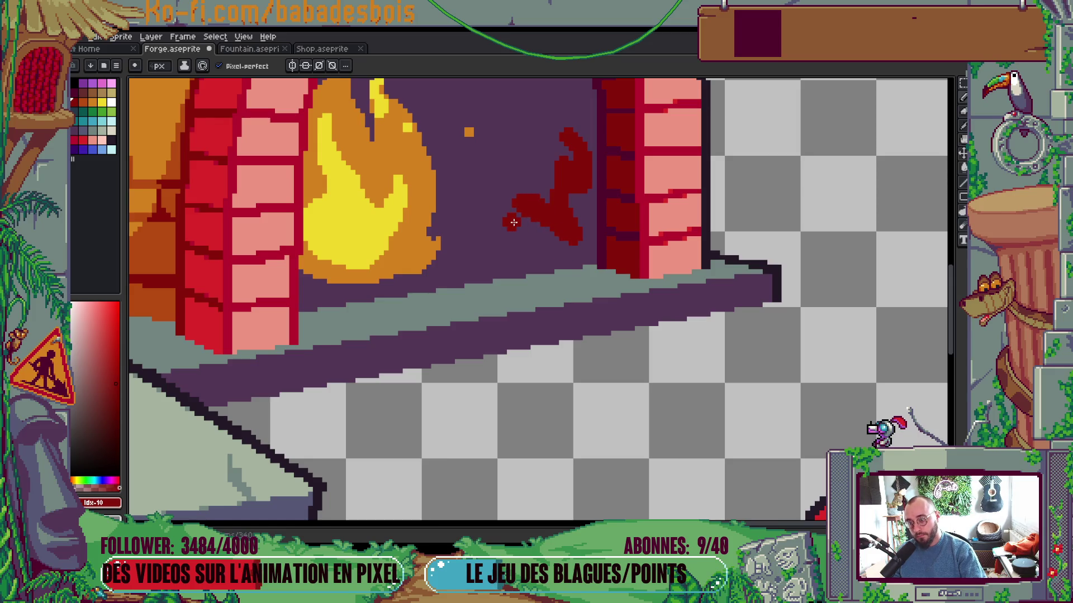
scroll(545, 247, "down", 4)
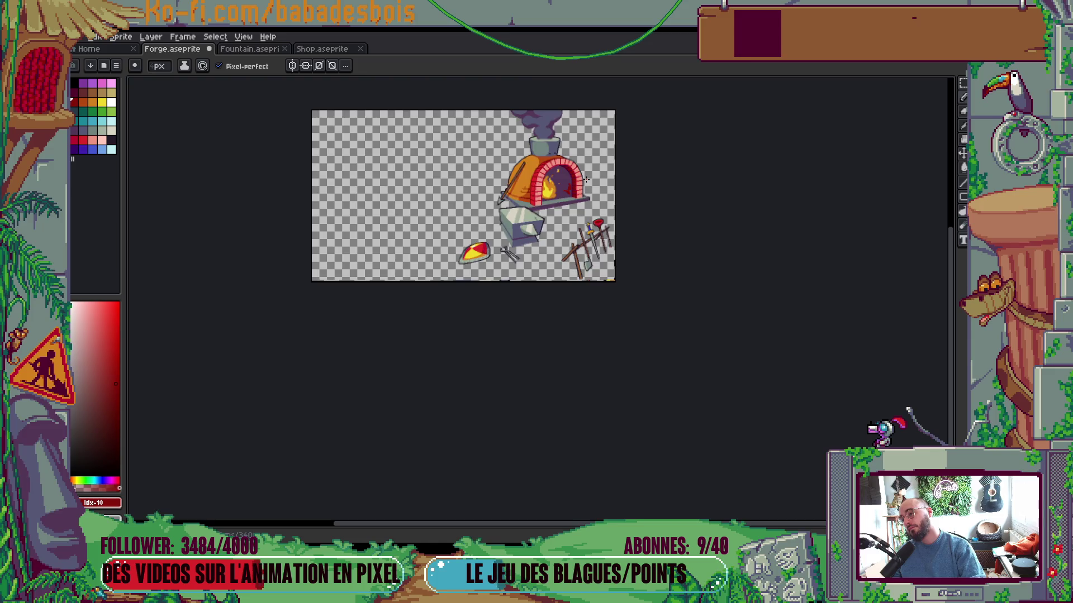
scroll(585, 179, "up", 4)
scroll(550, 244, "down", 4)
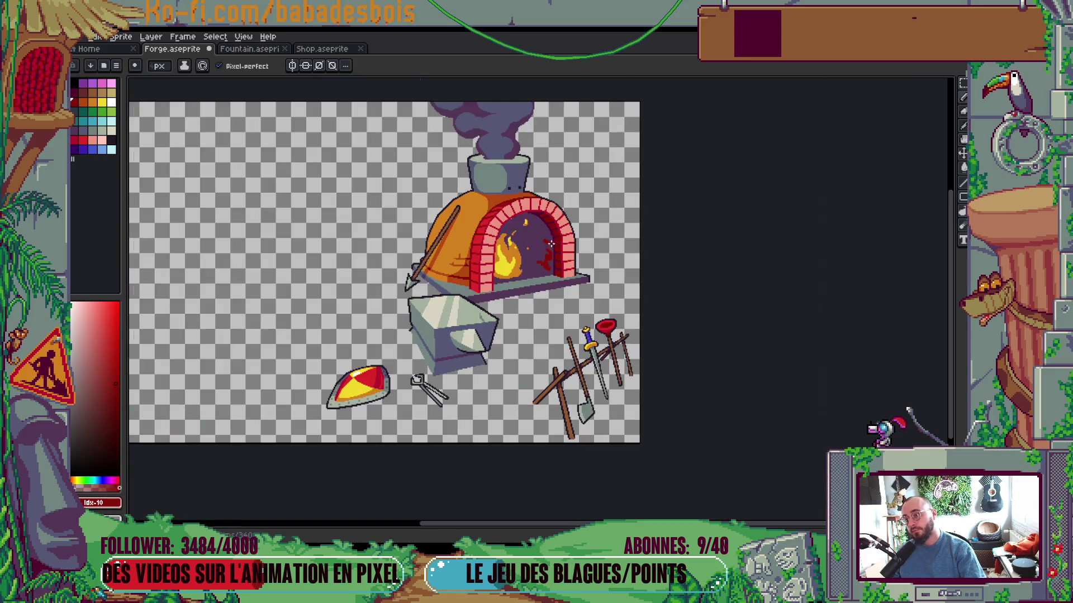
scroll(548, 261, "up", 4)
scroll(548, 261, "up", 2)
scroll(551, 257, "down", 1)
Paint differently shaped red glow streaks on the next two fire frames
key("Right")
mouse_move(497, 279)
left_mouse_down()
mouse_move(528, 286)
mouse_move(527, 229)
left_mouse_up()
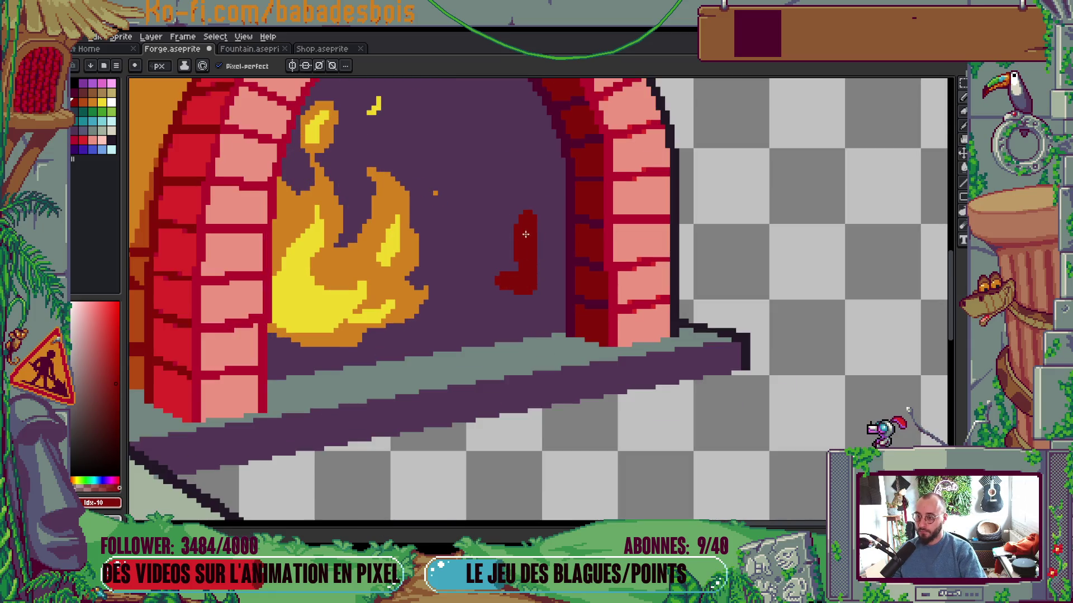
mouse_move(523, 269)
left_mouse_down()
mouse_move(547, 237)
mouse_move(533, 208)
mouse_move(495, 197)
left_mouse_up()
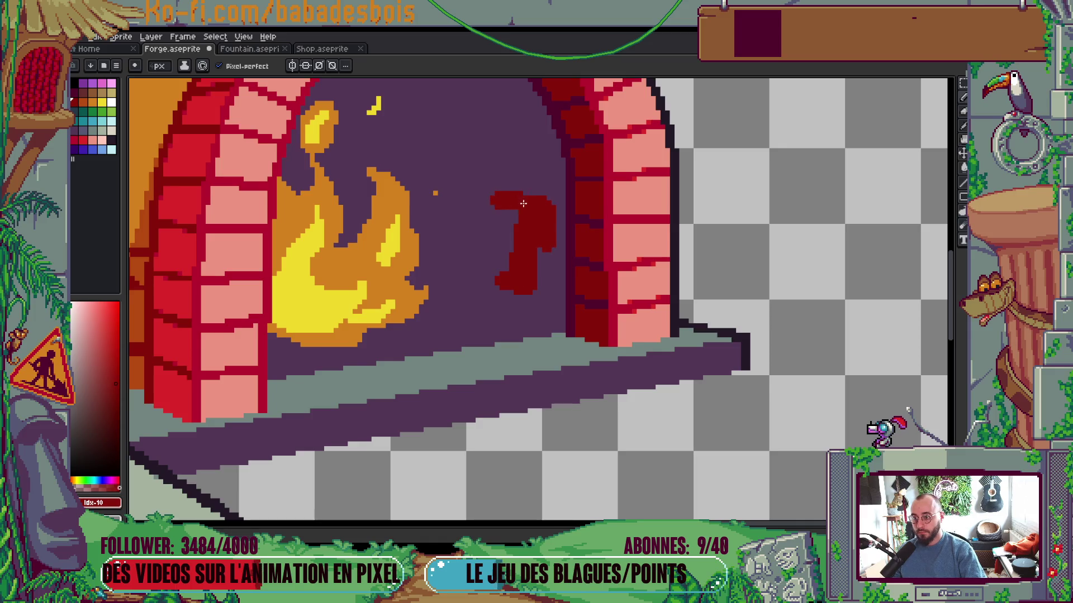
key("Right")
mouse_move(522, 139)
left_mouse_down()
mouse_move(537, 154)
mouse_move(539, 212)
left_mouse_up()
mouse_move(533, 167)
left_mouse_down()
mouse_move(519, 248)
mouse_move(537, 299)
mouse_move(542, 263)
left_mouse_up()
Preview the animation and add a vertical dark red glow inside the arch
scroll(541, 263, "down", 3)
key("Return")
scroll(552, 238, "up", 2)
scroll(552, 238, "up", 1)
mouse_move(561, 184)
left_mouse_down()
mouse_move(563, 288)
mouse_move(560, 248)
left_mouse_up()
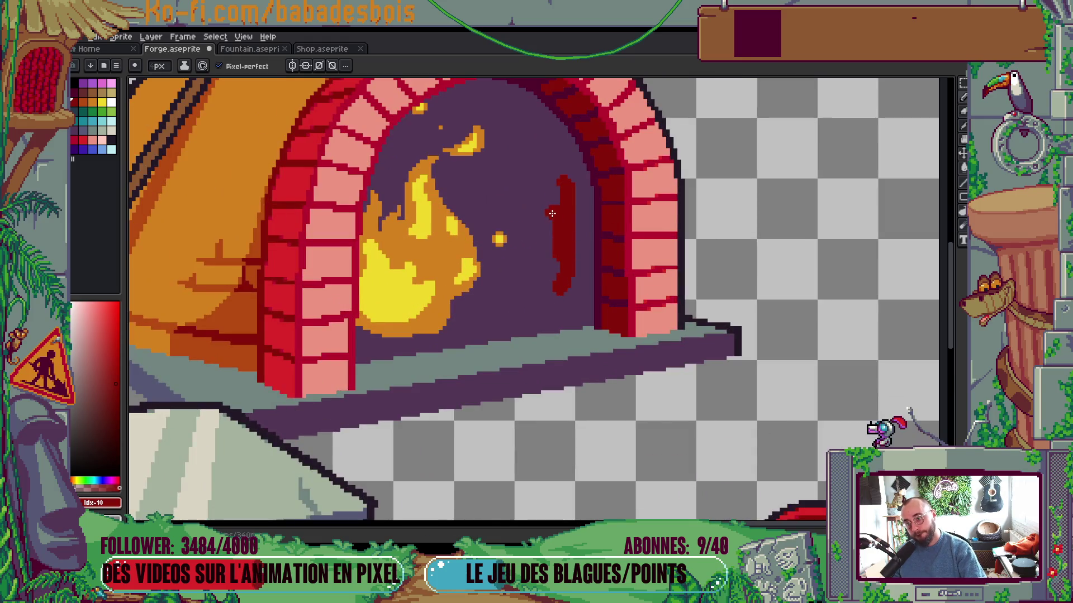
scroll(670, 229, "down", 3)
scroll(671, 229, "down", 2)
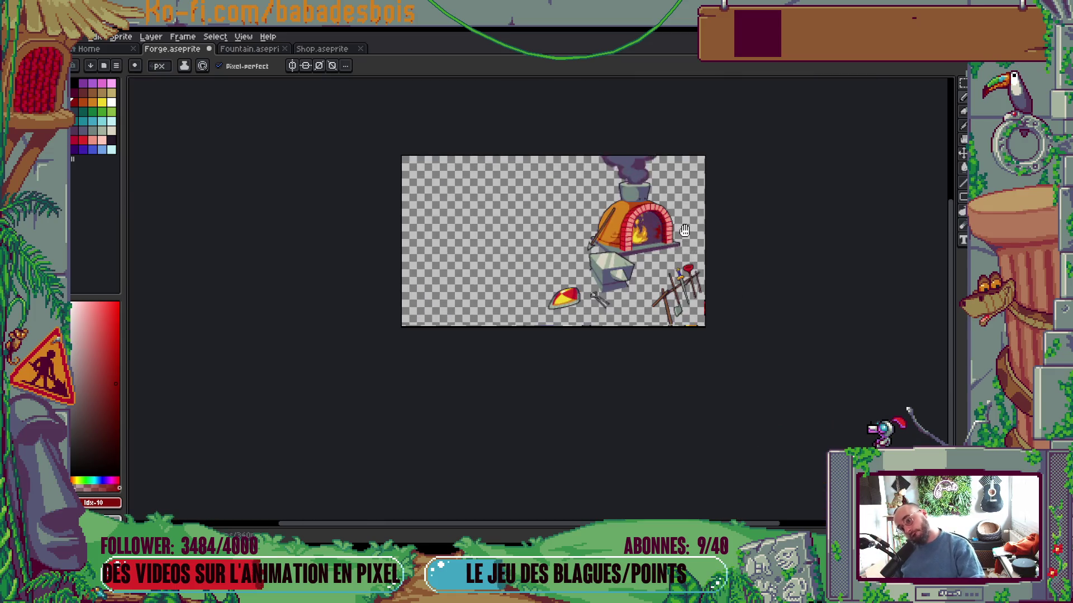
scroll(668, 232, "up", 4)
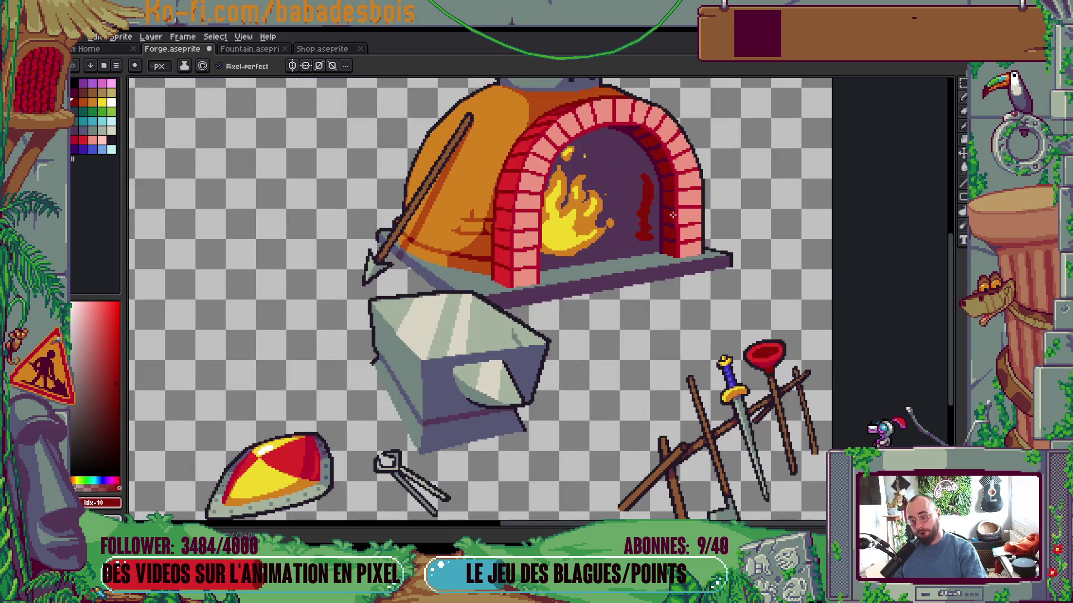
scroll(668, 232, "up", 2)
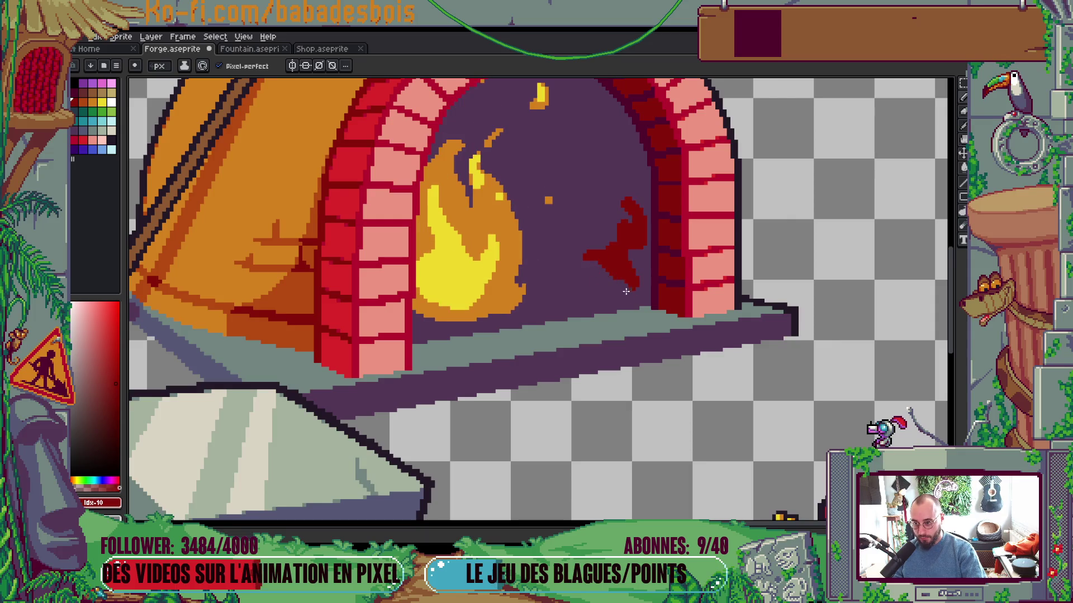
scroll(734, 262, "down", 3)
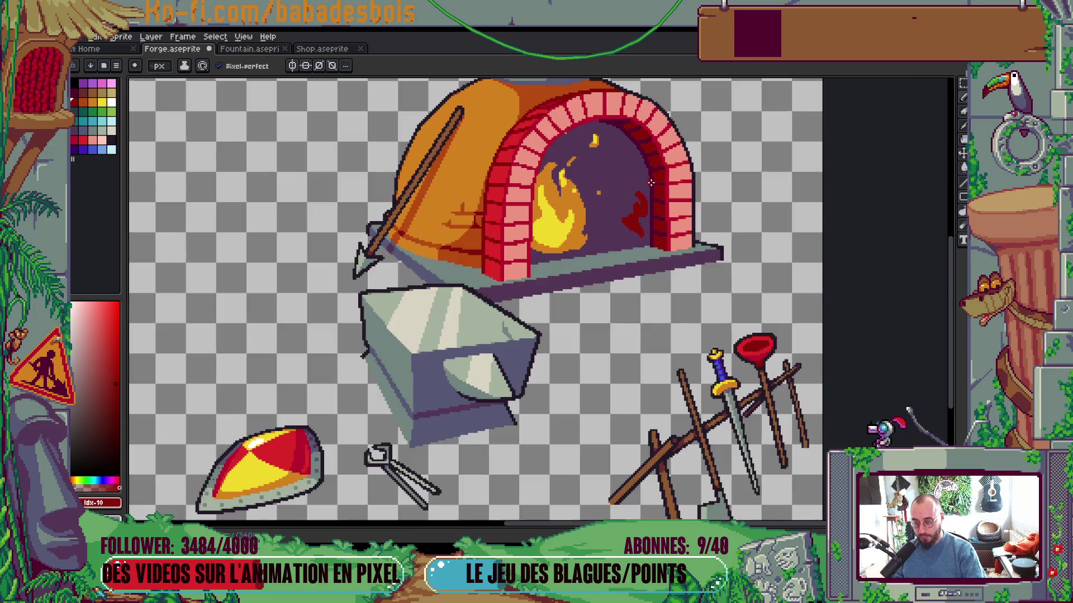
scroll(734, 261, "down", 3)
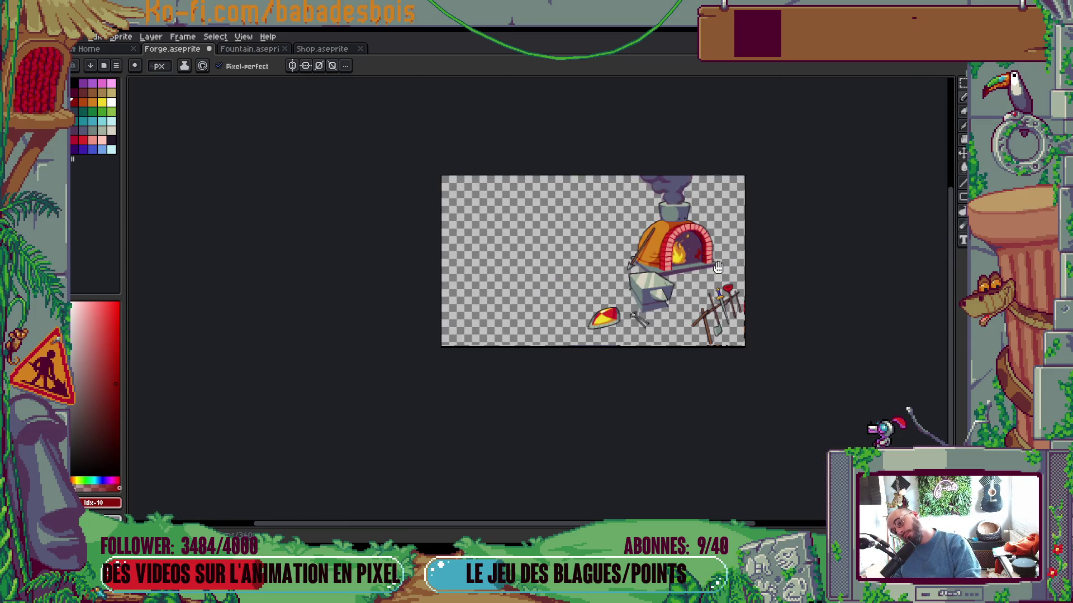
key("Tab")
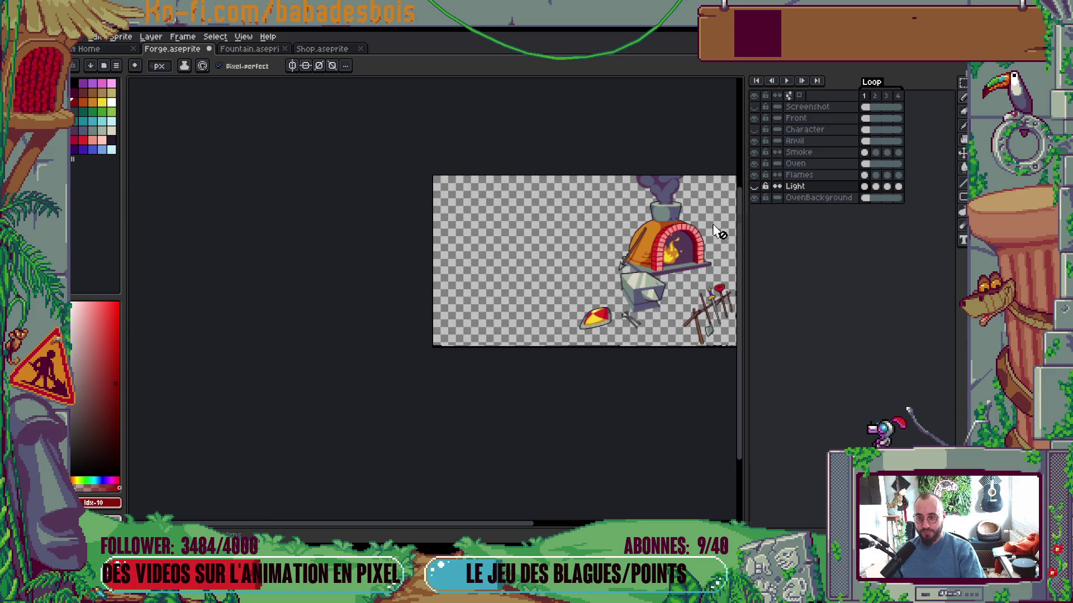
Turn on the Character layer so the fox blacksmith appears, then recentre the forge in view
key("Tab")
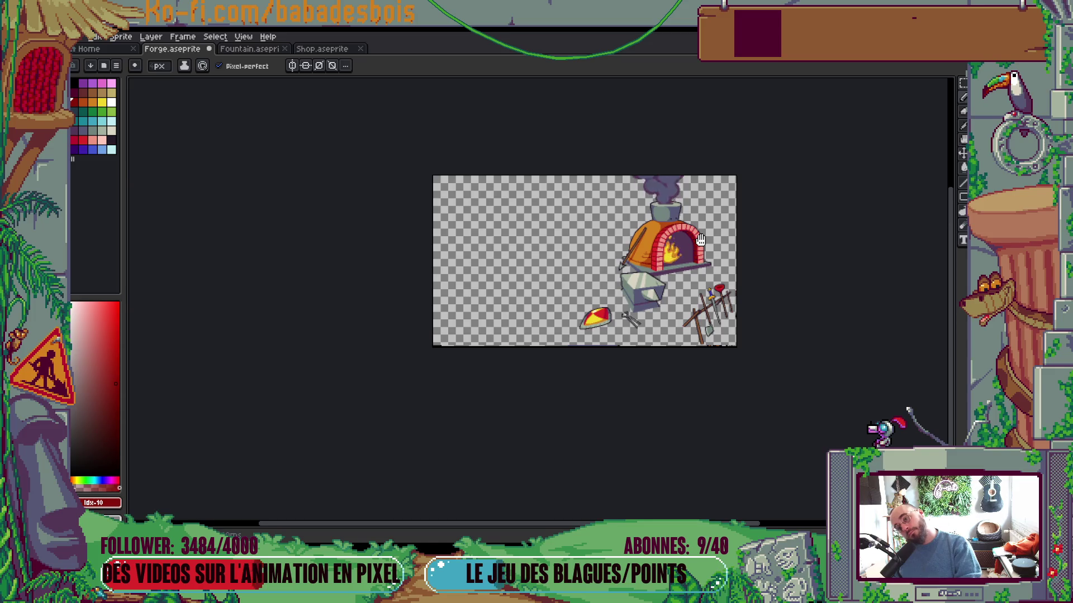
key("Tab")
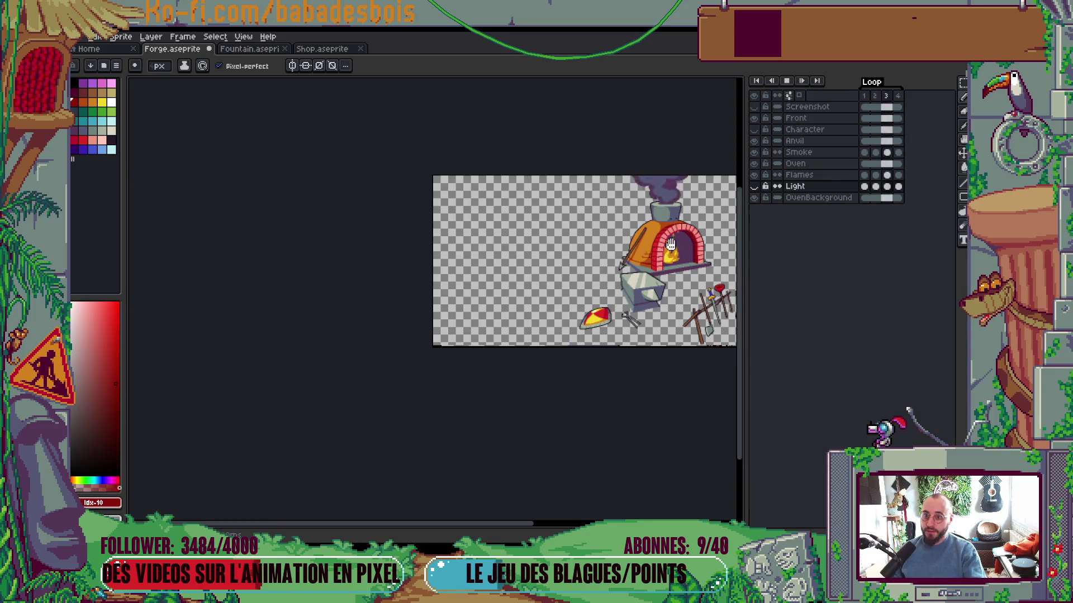
left_click(754, 129)
key("Tab")
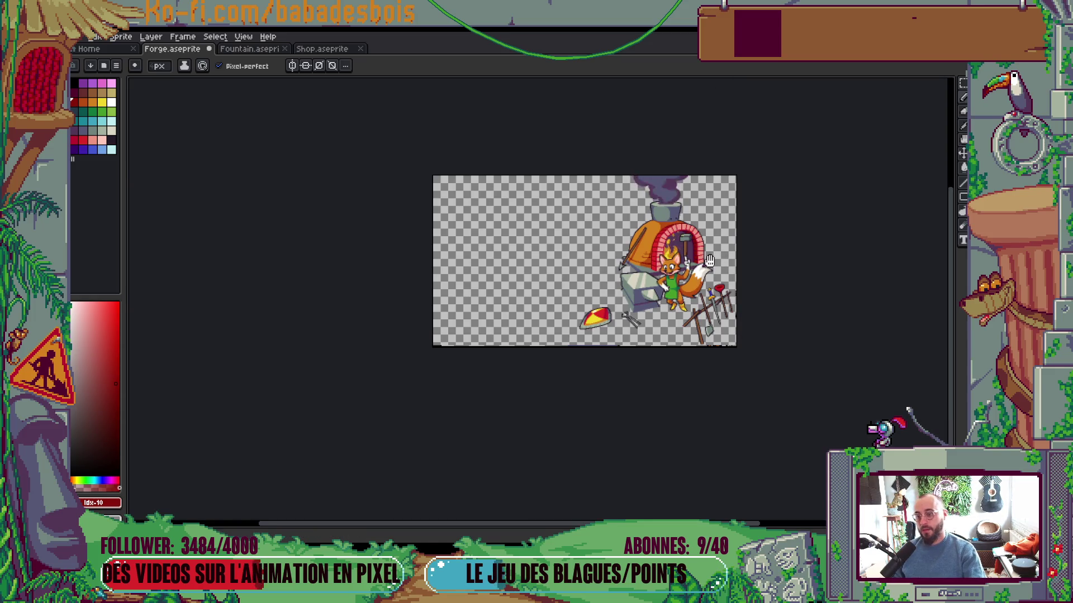
scroll(703, 239, "up", 1)
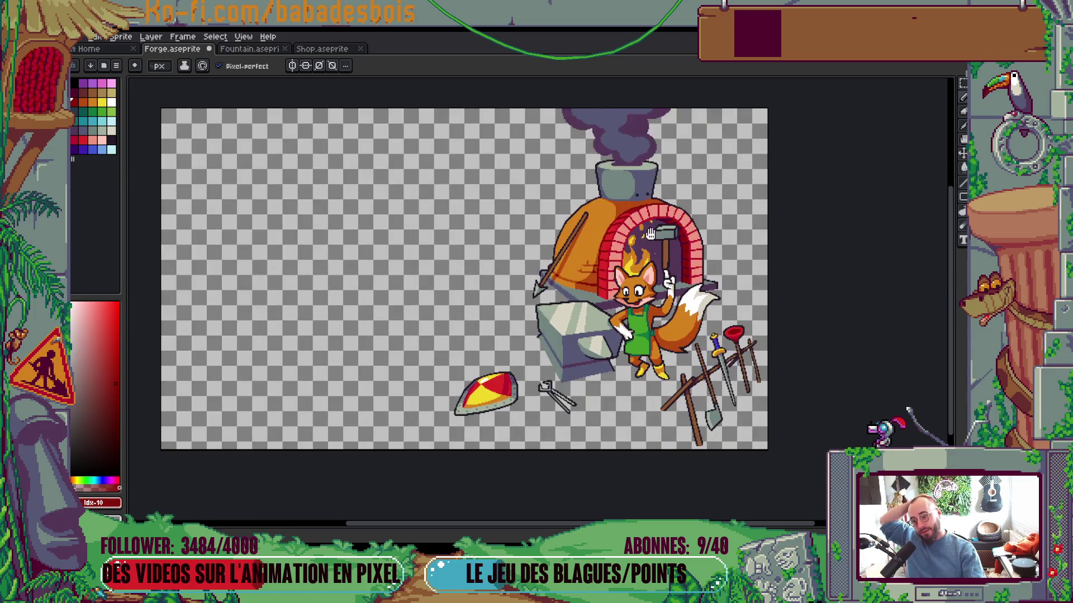
mouse_move(683, 258)
left_mouse_down()
mouse_move(690, 219)
mouse_move(715, 187)
mouse_move(687, 262)
left_mouse_up()
Cover the hammer head's dark band with its grey using a 1-pixel brush and fill
scroll(689, 262, "up", 7)
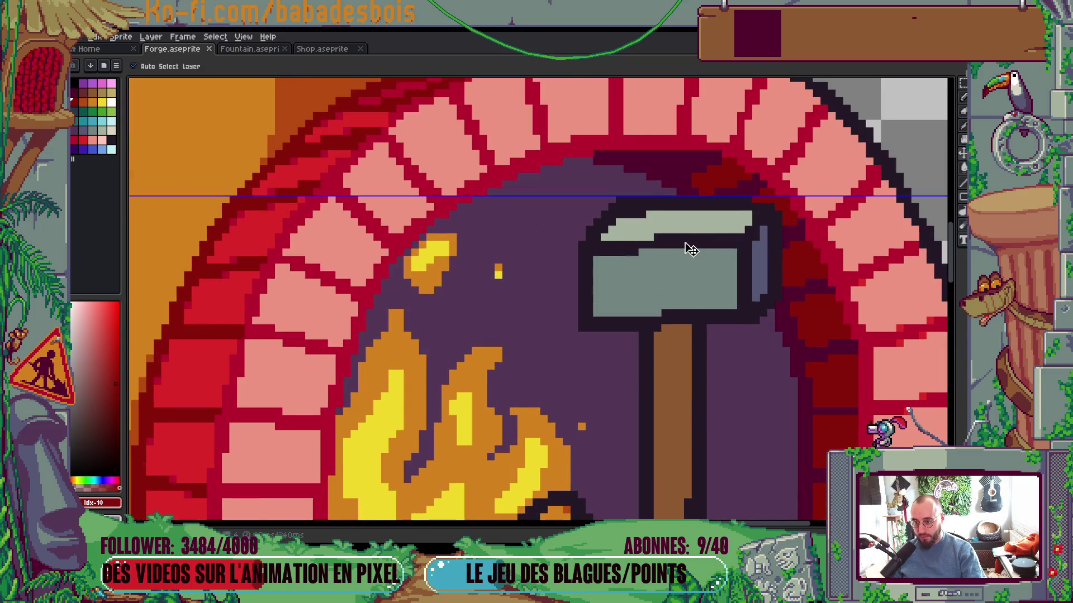
scroll(689, 259, "up", 1)
key("minus")
key("minus")
key("minus")
left_click(755, 259, "alt")
left_click(756, 242)
key("g")
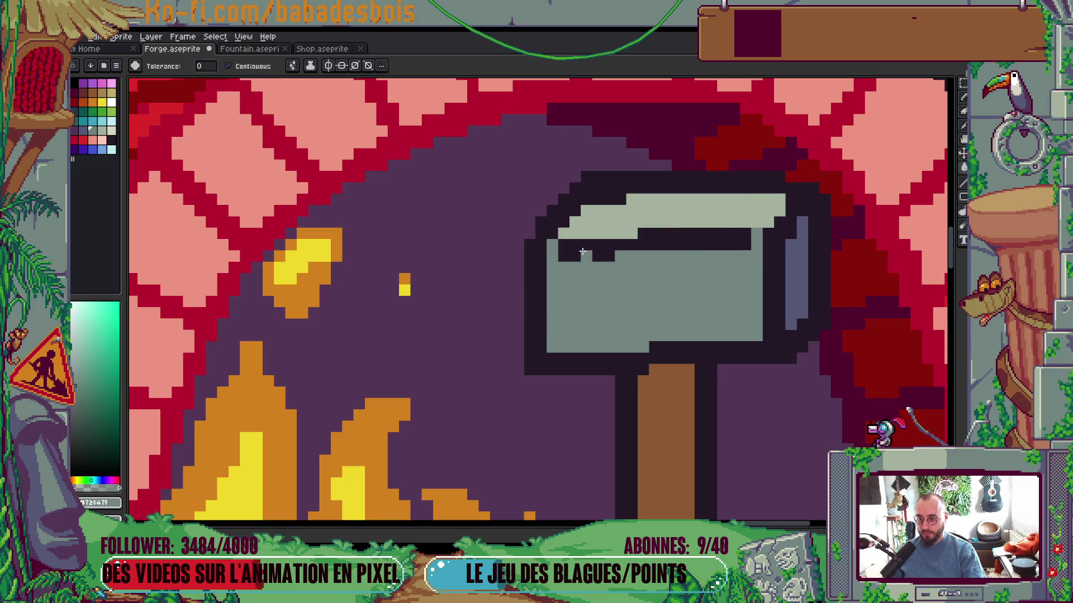
left_click(694, 234)
scroll(694, 232, "down", 4)
scroll(694, 233, "down", 3)
scroll(593, 241, "up", 7)
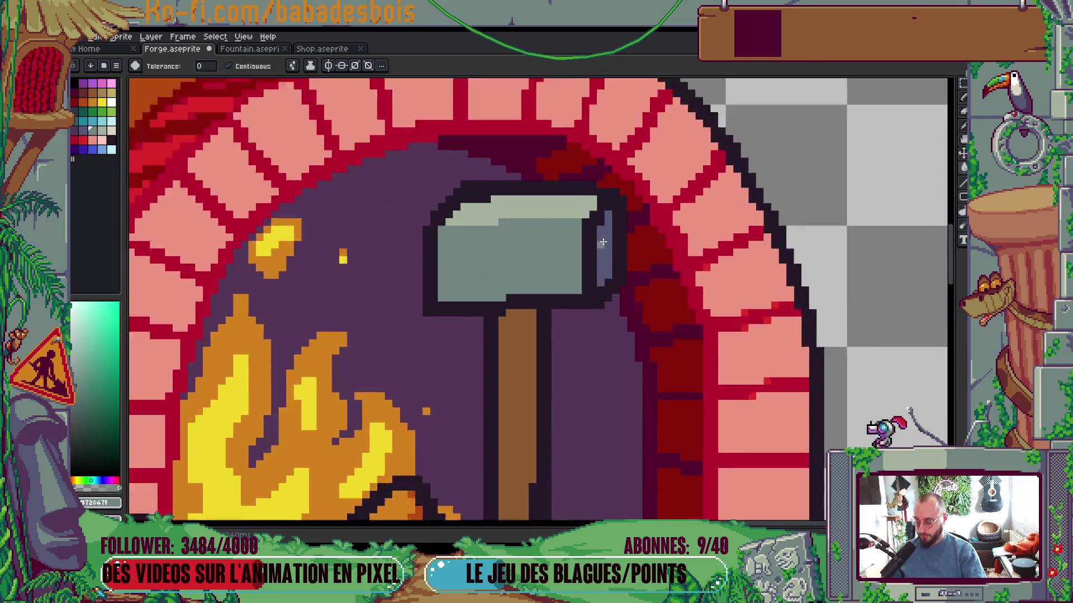
Add blue-grey and light corner pixels to the hammer head, undoing an unwanted outline fill
key("i")
left_click(594, 241)
key("b")
left_click(583, 314)
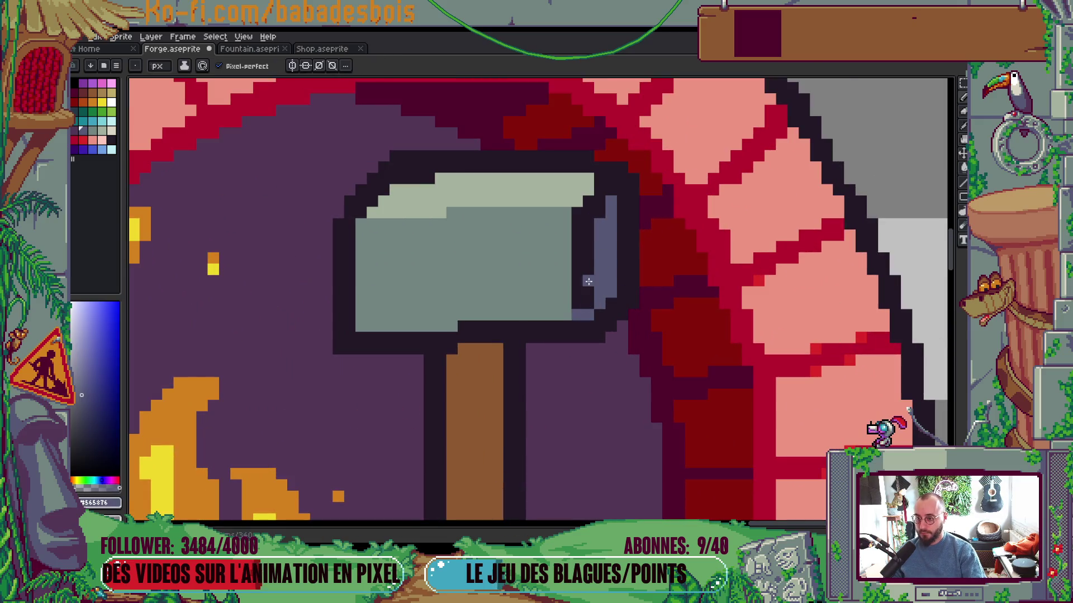
left_click(599, 190)
key("g")
left_click(582, 220)
scroll(608, 210, "down", 5)
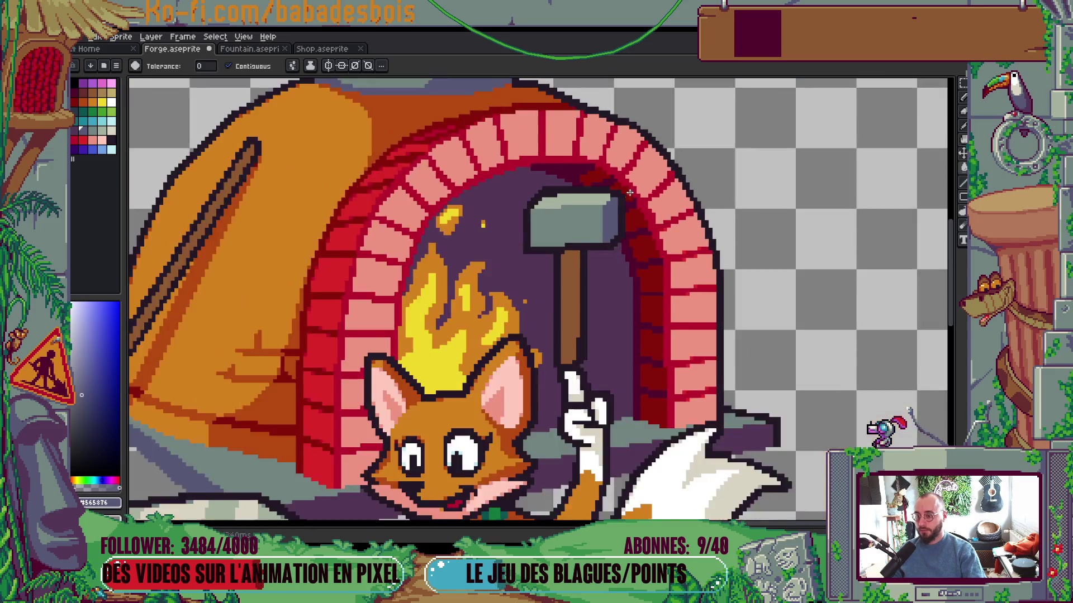
scroll(626, 198, "up", 5)
left_click(590, 171)
key("ctrl+z")
key("b")
left_click(584, 170)
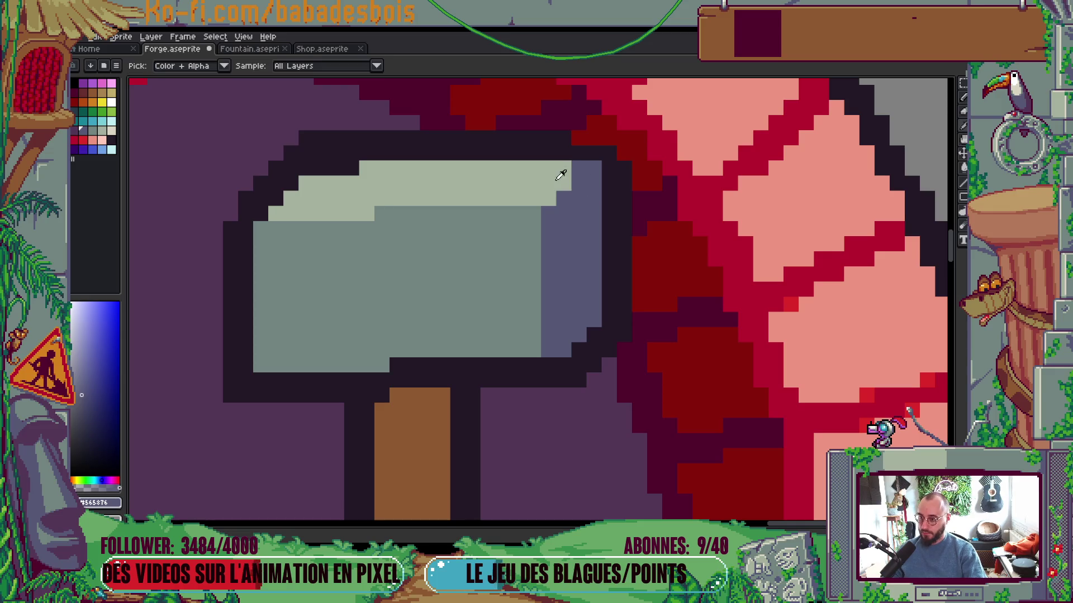
left_click(562, 168, "alt")
left_click(578, 170)
scroll(578, 170, "down", 5)
scroll(615, 162, "up", 2)
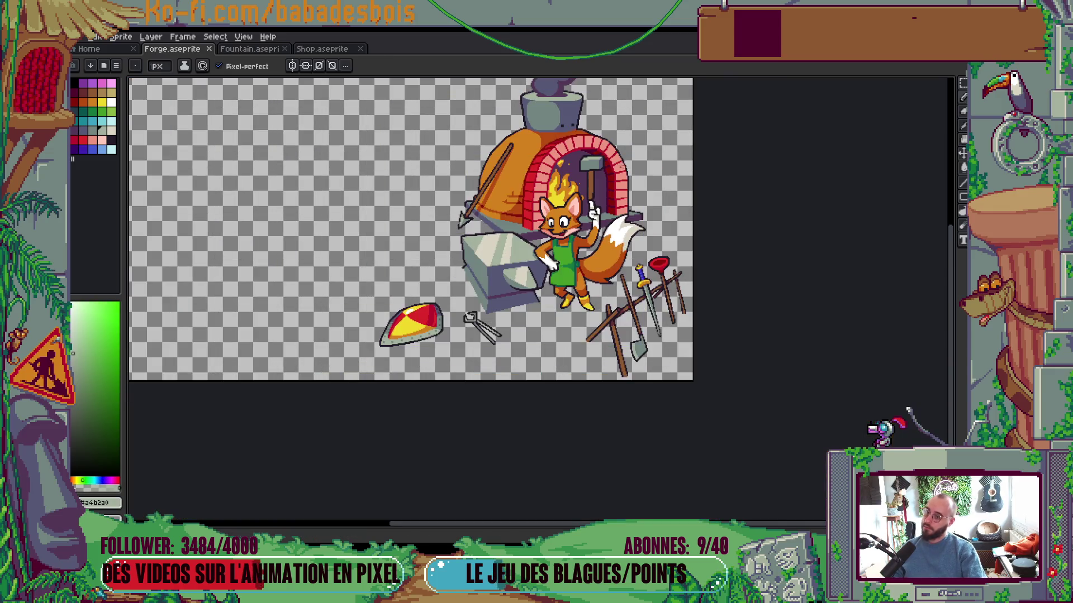
scroll(578, 220, "up", 6)
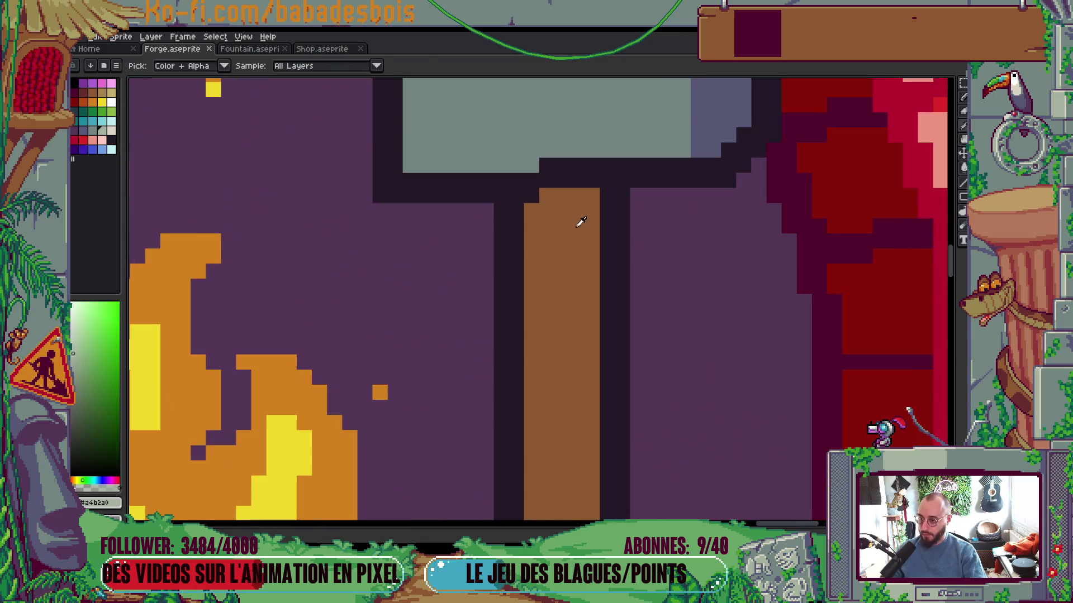
Shade the hammer handle's top, right side and bottom edge with dark red
left_click(577, 220, "alt")
left_click(83, 92)
left_click(532, 211)
left_click(547, 225)
left_click(577, 226)
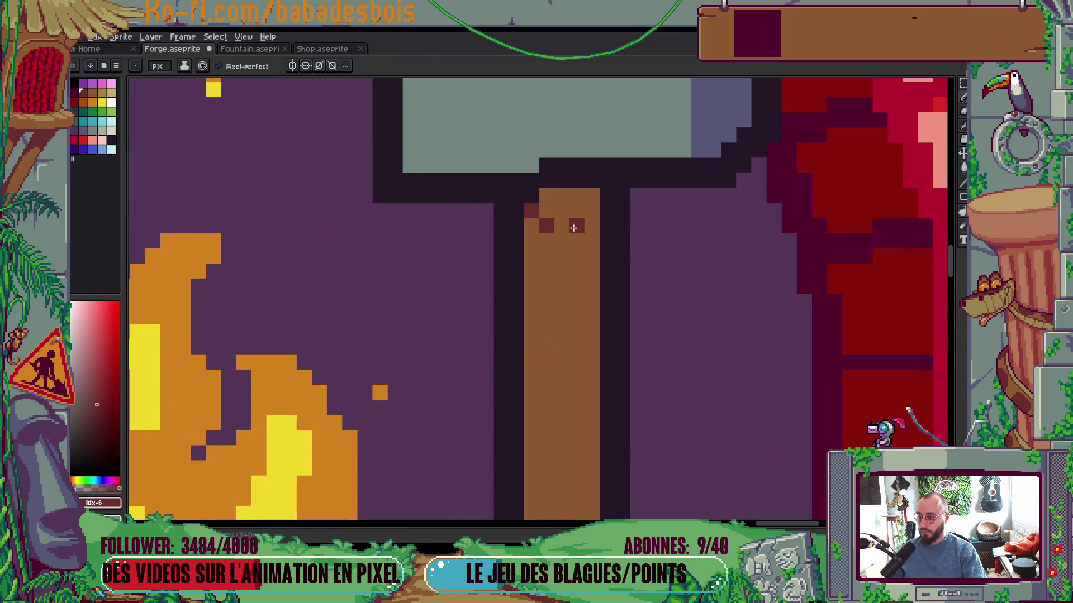
left_click_drag(546, 211, 574, 218)
left_click_drag(593, 258, 541, 196)
left_click(559, 225)
left_click(531, 226)
scroll(537, 221, "down", 5)
scroll(558, 444, "up", 5)
left_click_drag(518, 454, 556, 454)
scroll(595, 316, "down", 4)
scroll(604, 256, "up", 4)
scroll(588, 243, "down", 4)
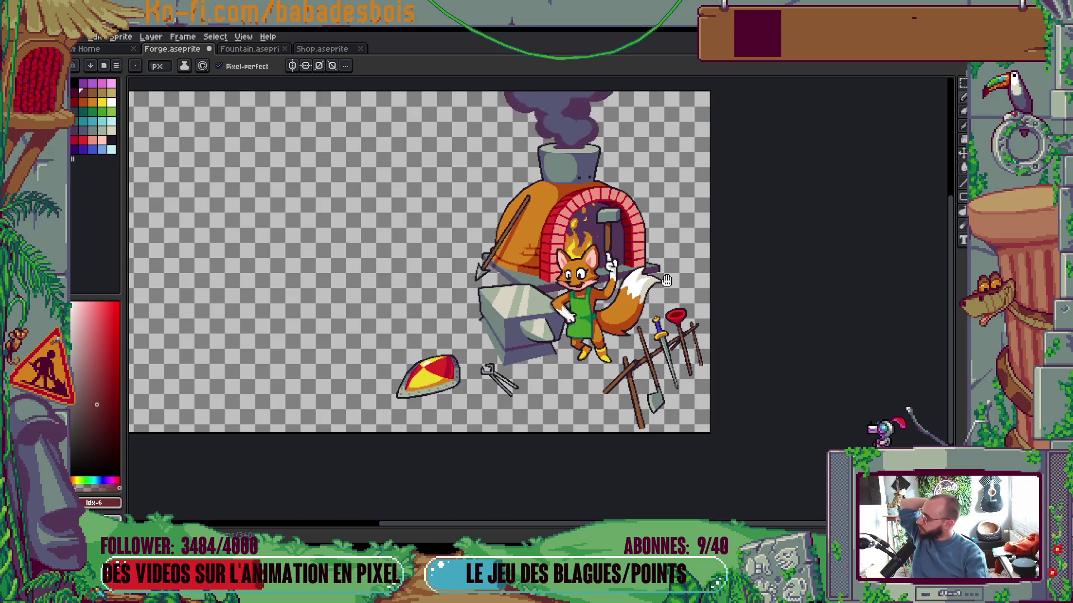
Recentre the forge scene, sample the flame's yellow, and show the layers and frames timeline
left_click_drag(568, 261, 519, 279)
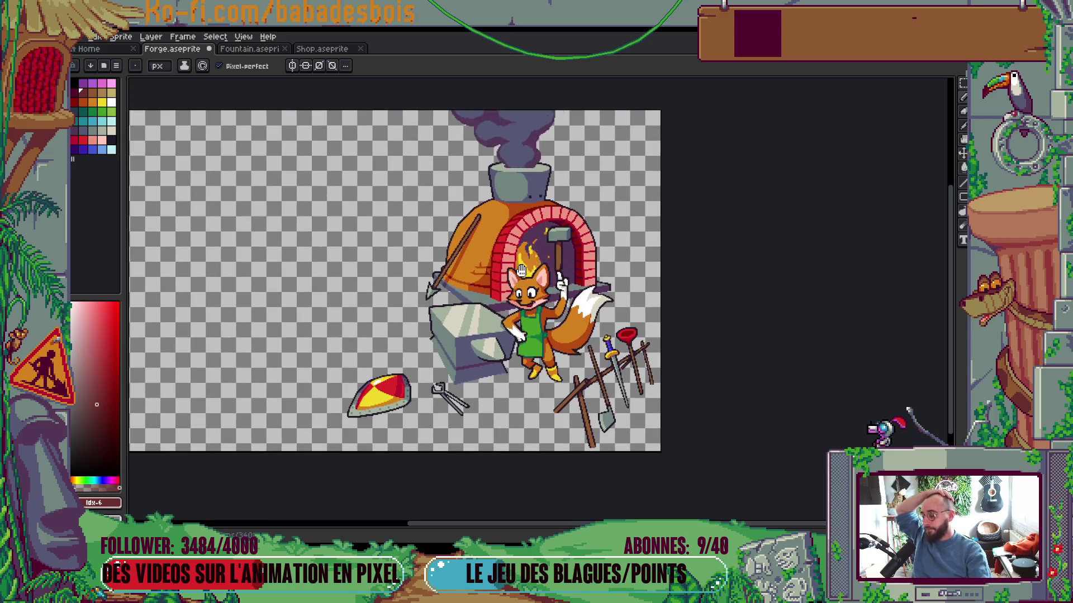
scroll(521, 270, "down", 2)
scroll(530, 268, "up", 2)
left_click_drag(601, 265, 617, 261)
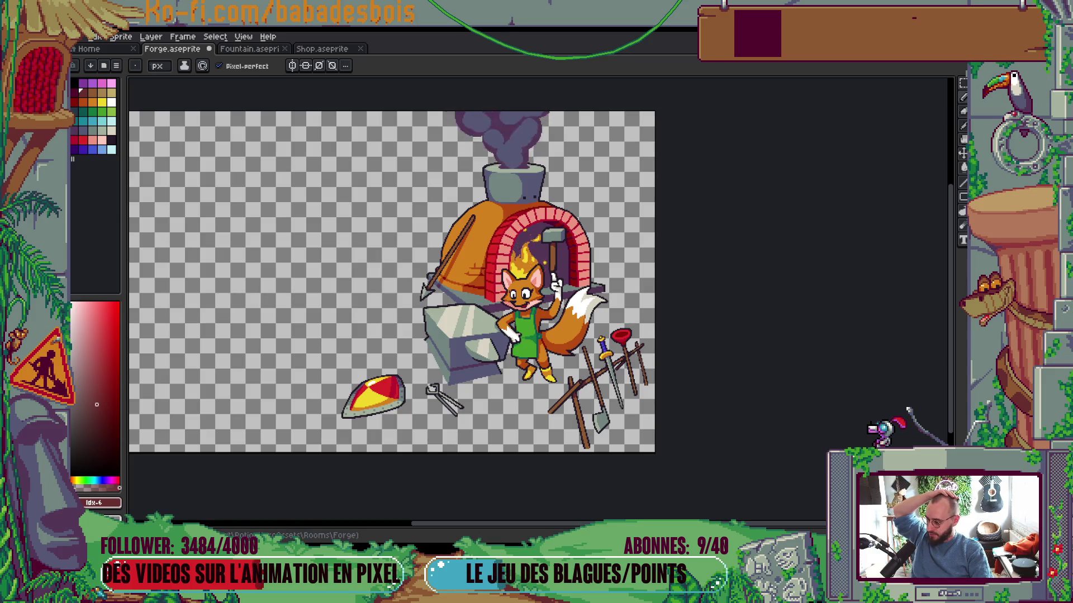
left_click_drag(535, 313, 570, 369)
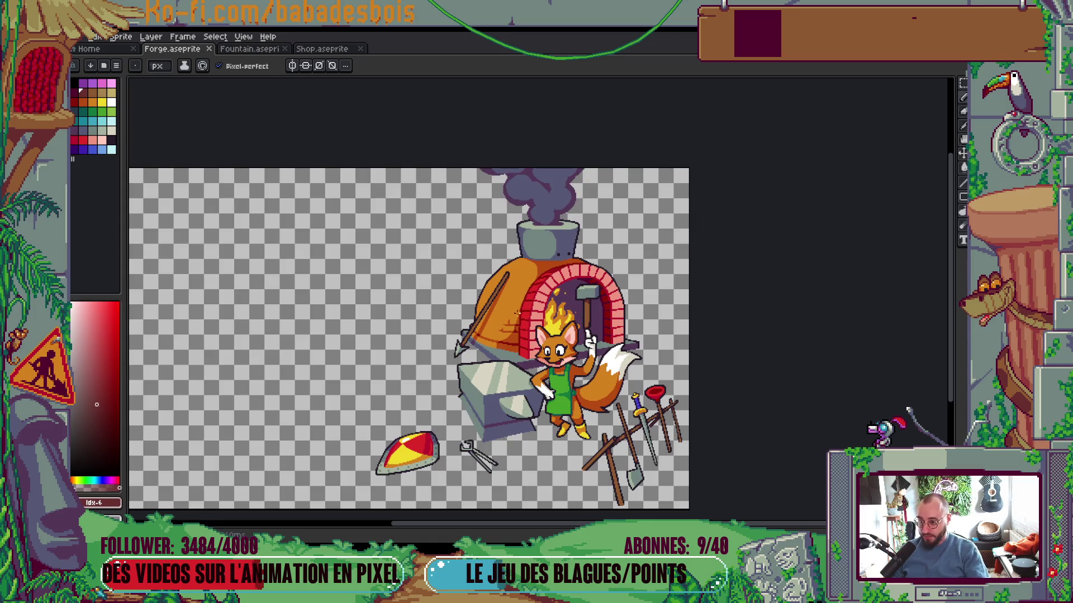
scroll(516, 312, "up", 5)
left_click(632, 260, "alt")
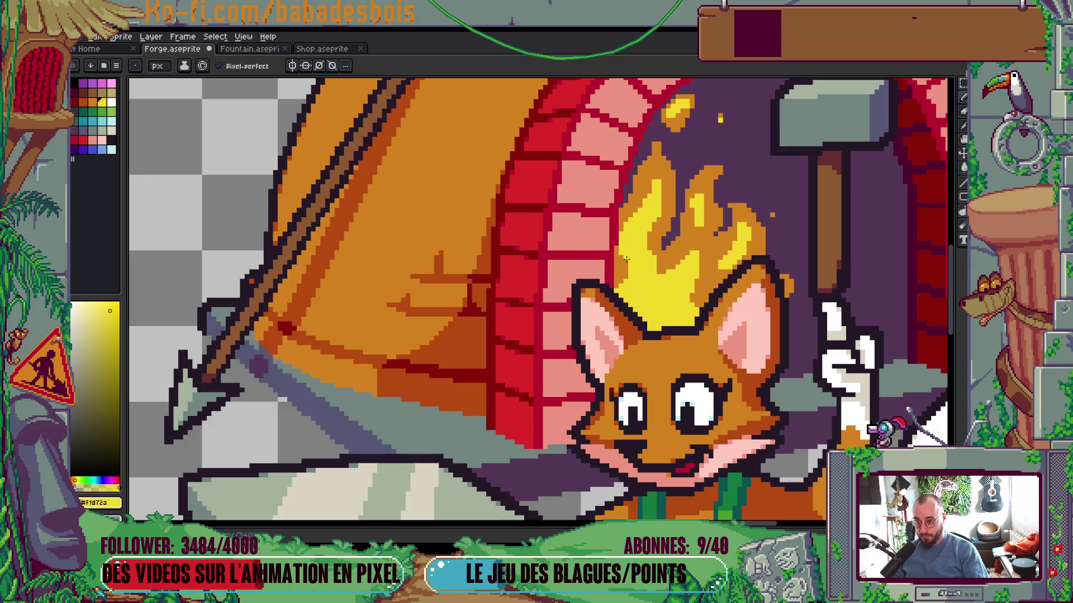
scroll(630, 259, "down", 5)
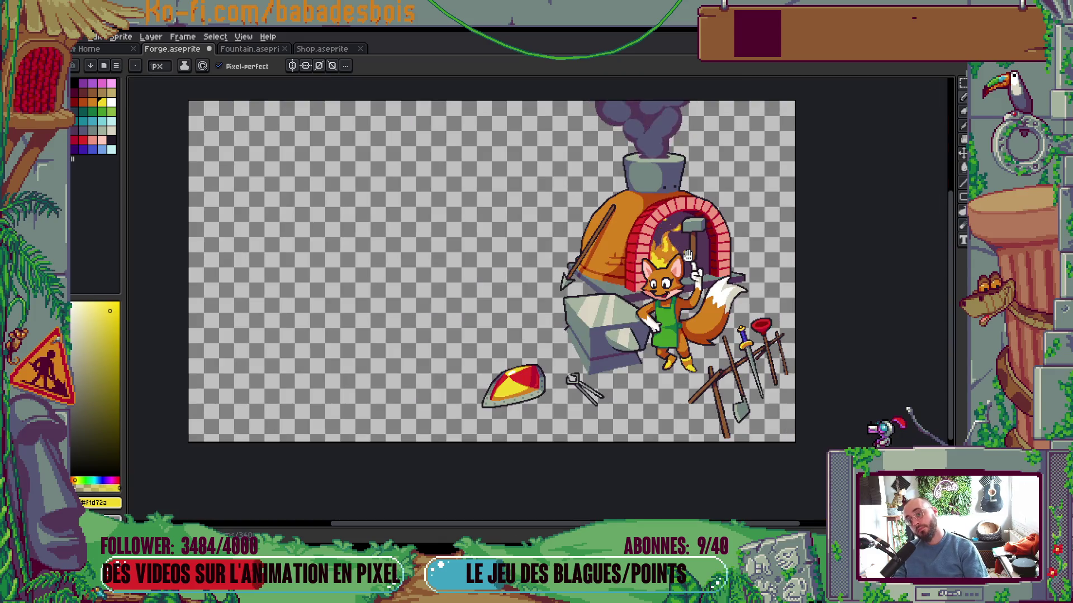
left_click_drag(692, 261, 693, 276)
scroll(692, 277, "down", 3)
scroll(692, 276, "up", 2)
mouse_move(651, 307)
left_mouse_down()
mouse_move(630, 307)
mouse_move(637, 295)
left_mouse_up()
scroll(630, 307, "up", 2)
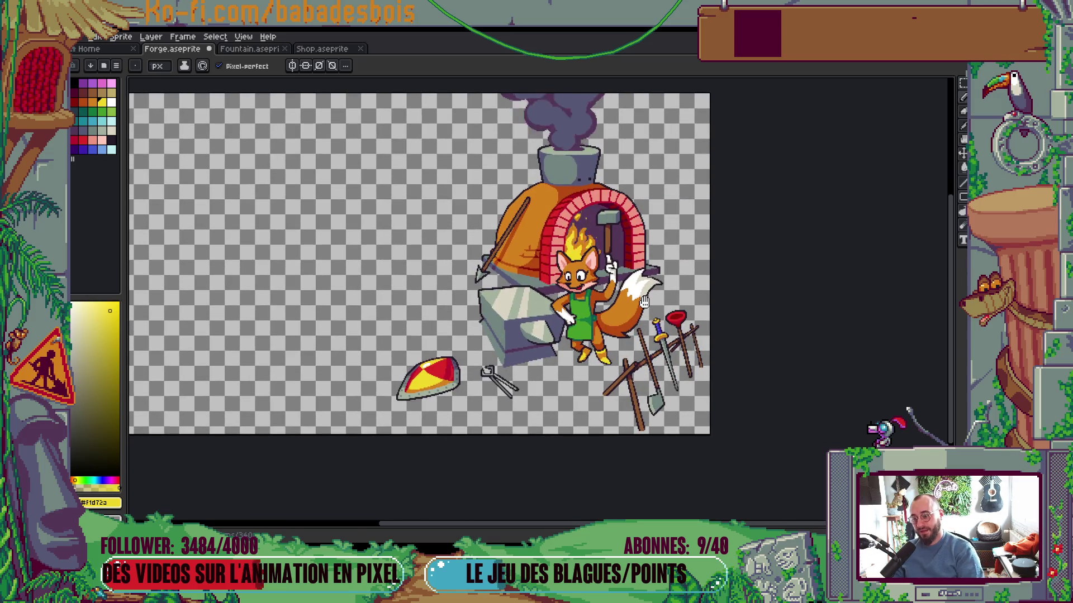
key("Tab")
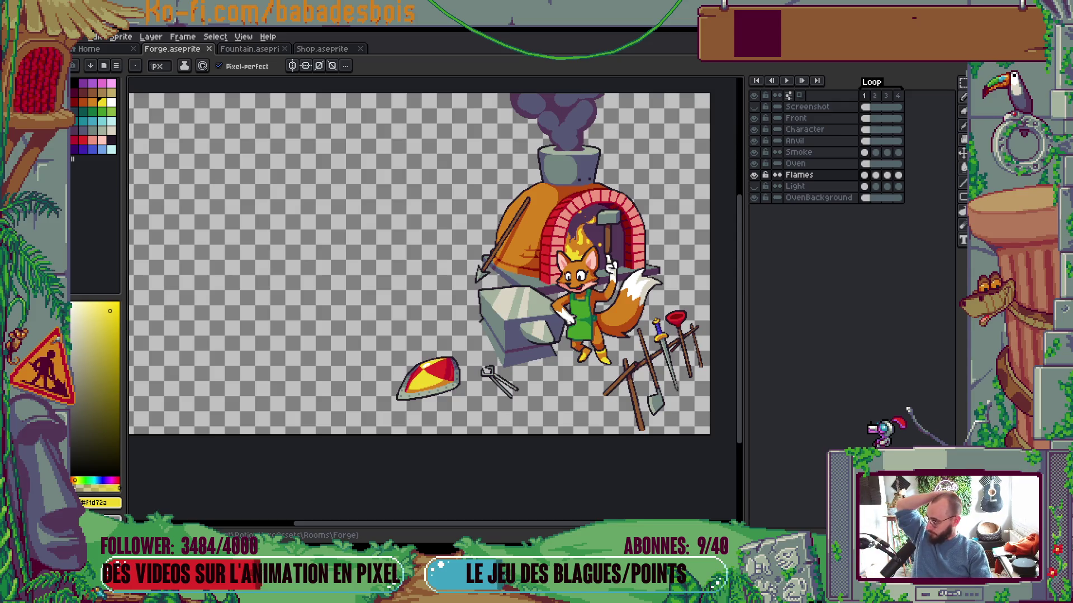
left_click_drag(507, 316, 479, 311)
left_click_drag(587, 427, 577, 437)
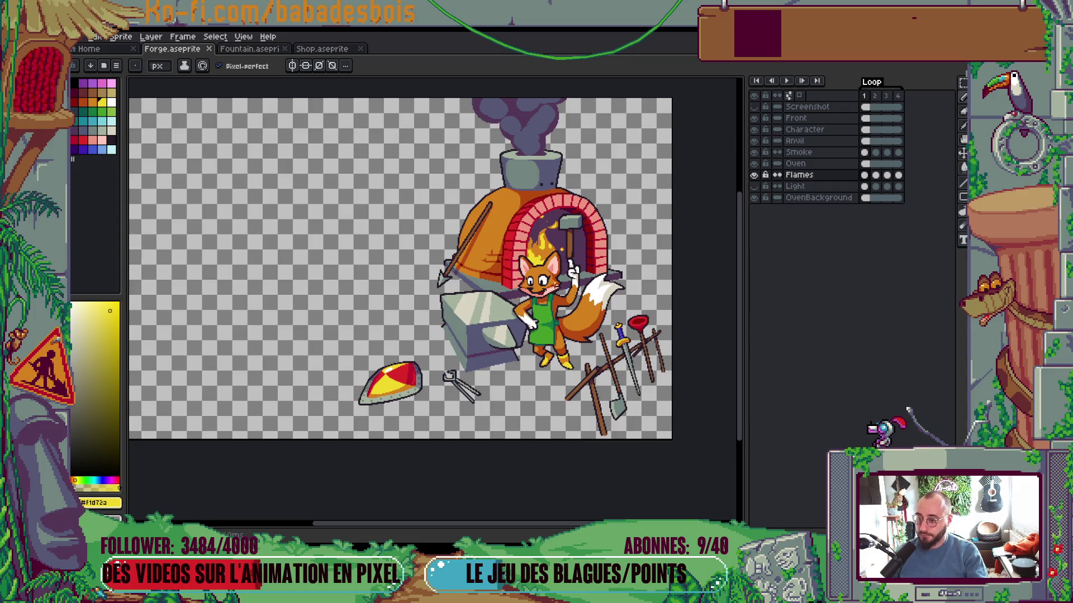
scroll(561, 219, "up", 5)
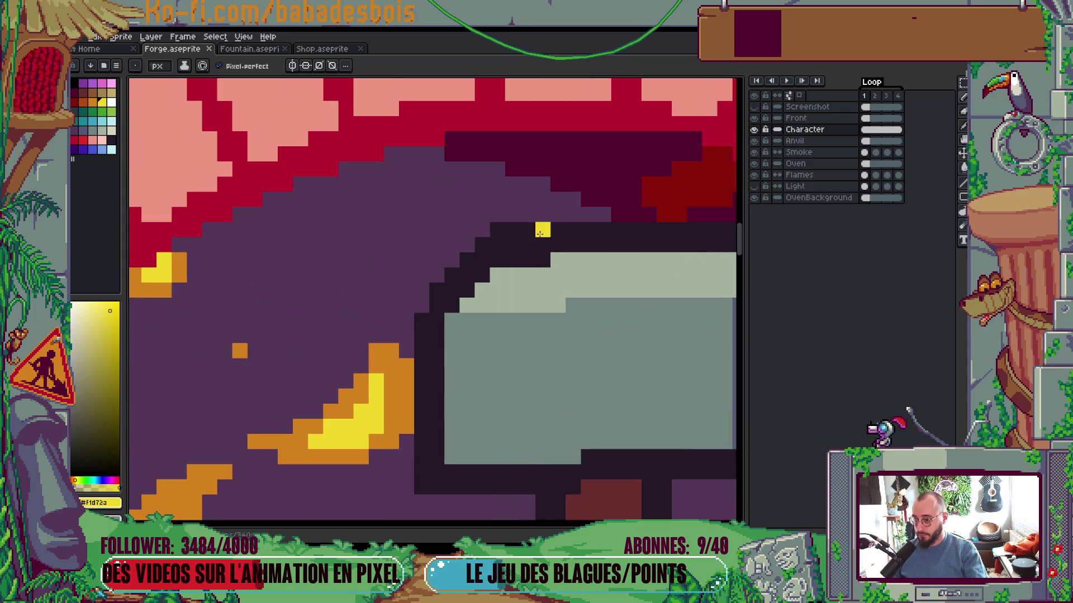
scroll(603, 260, "down", 4)
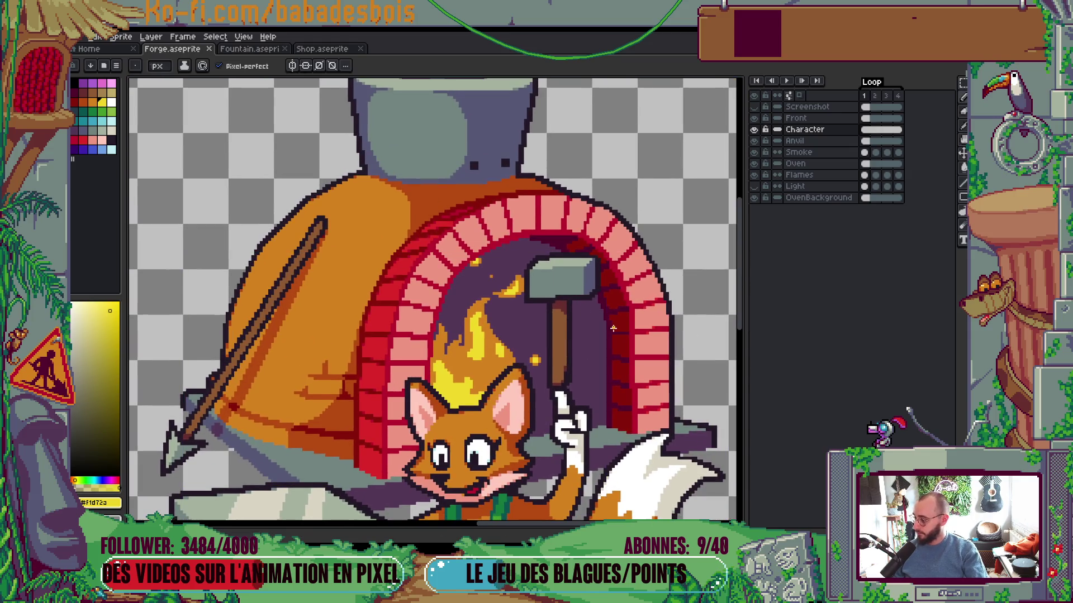
scroll(613, 328, "down", 6)
scroll(589, 278, "up", 1)
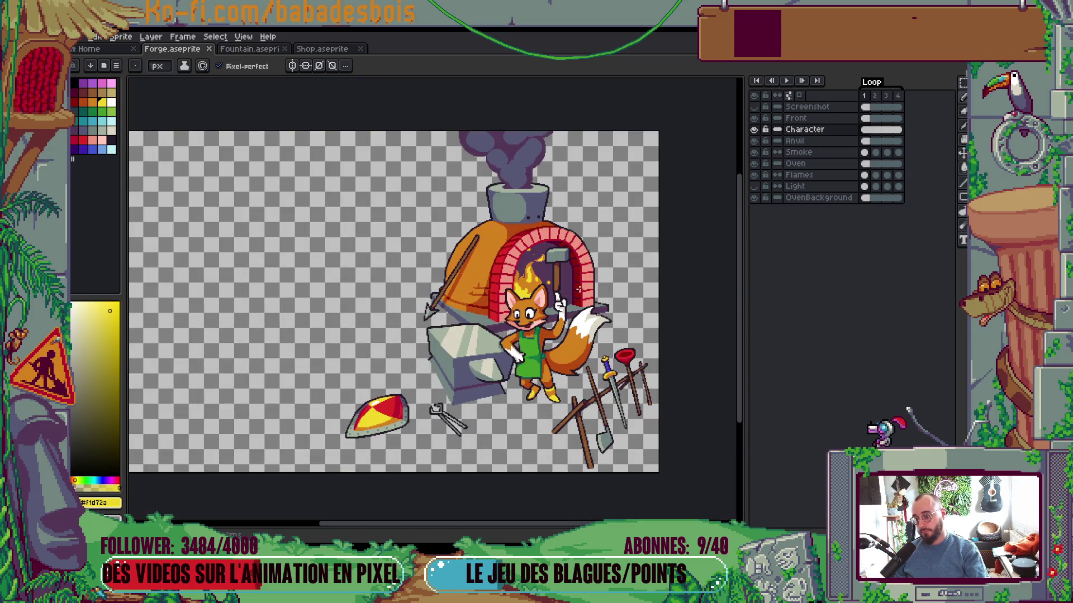
scroll(578, 289, "down", 1)
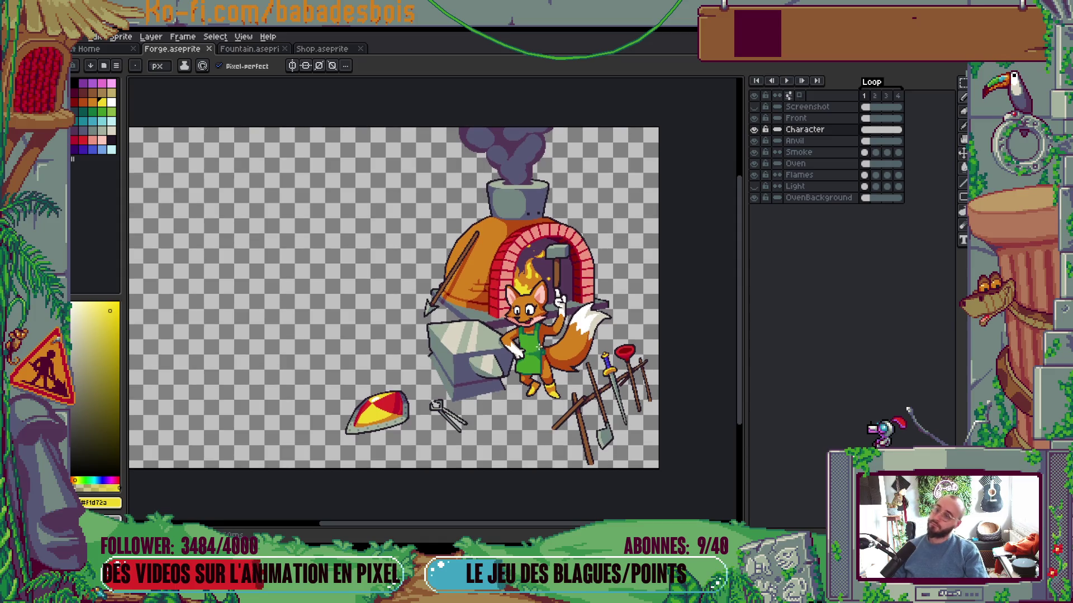
scroll(534, 362, "down", 2)
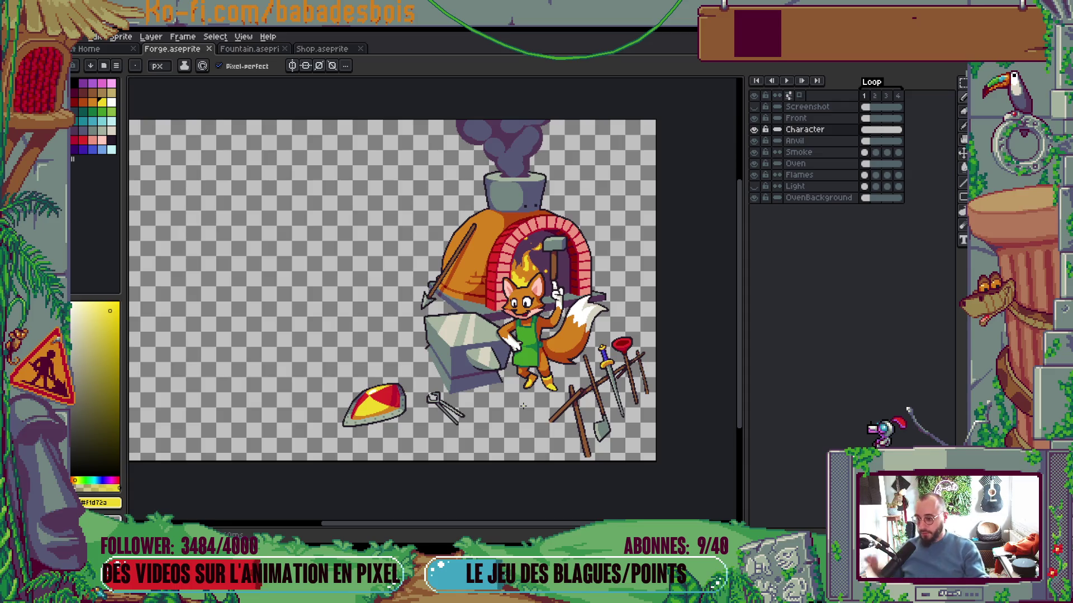
scroll(533, 401, "down", 1)
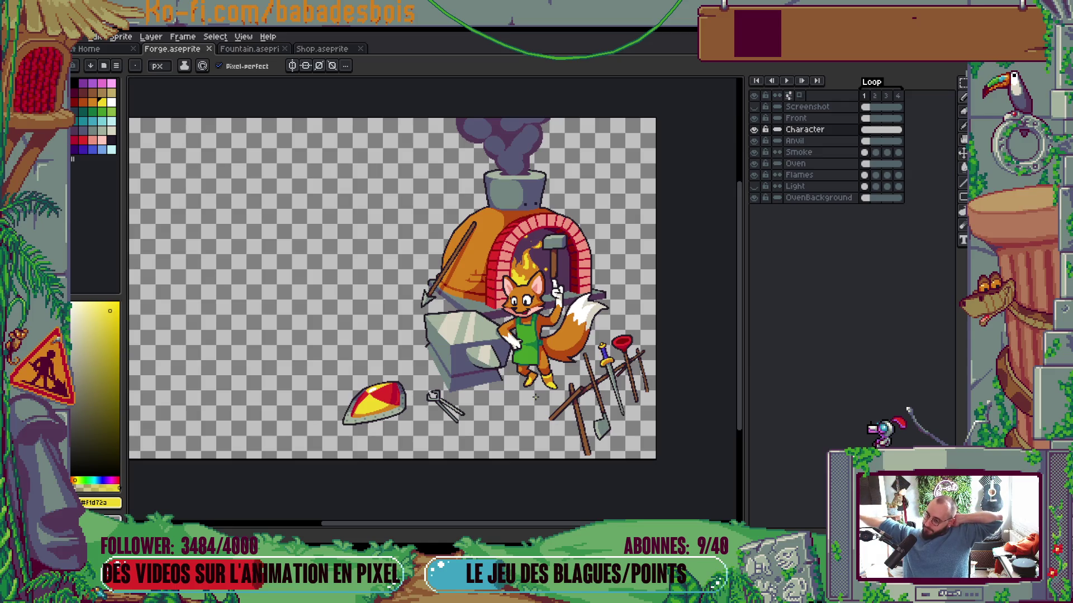
mouse_move(584, 376)
left_mouse_down()
mouse_move(617, 412)
mouse_move(629, 393)
left_mouse_up()
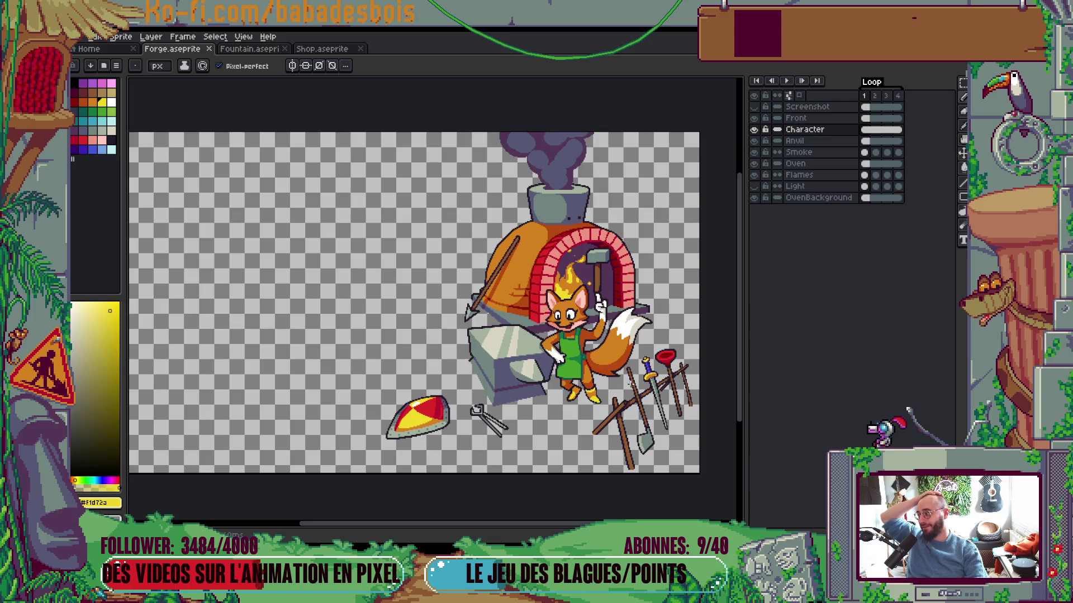
left_click_drag(631, 384, 622, 386)
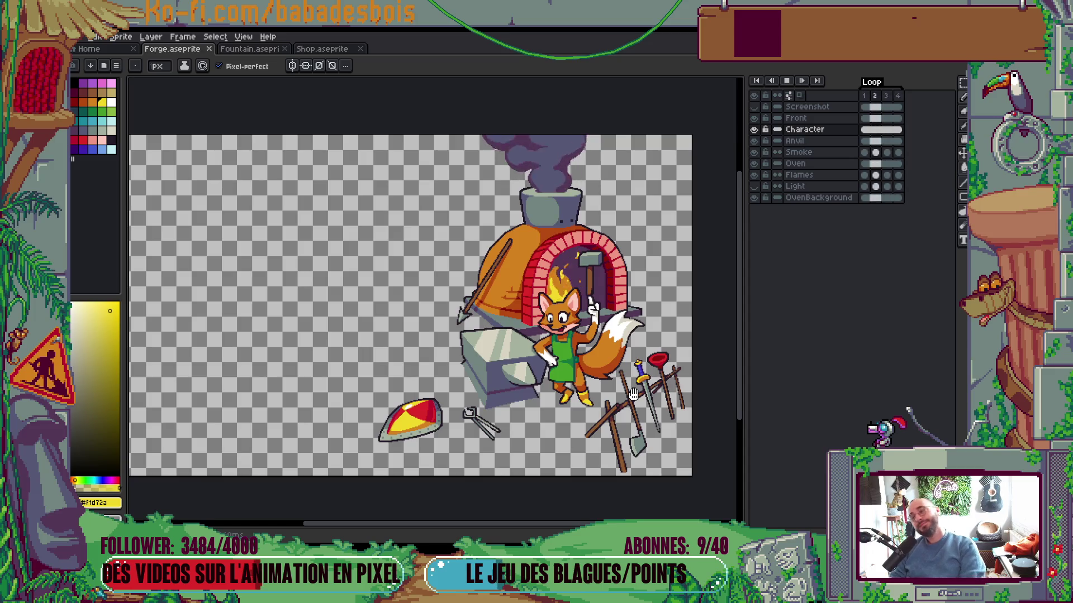
Play the four-frame forge loop and stop playback on frame 3
key("Return")
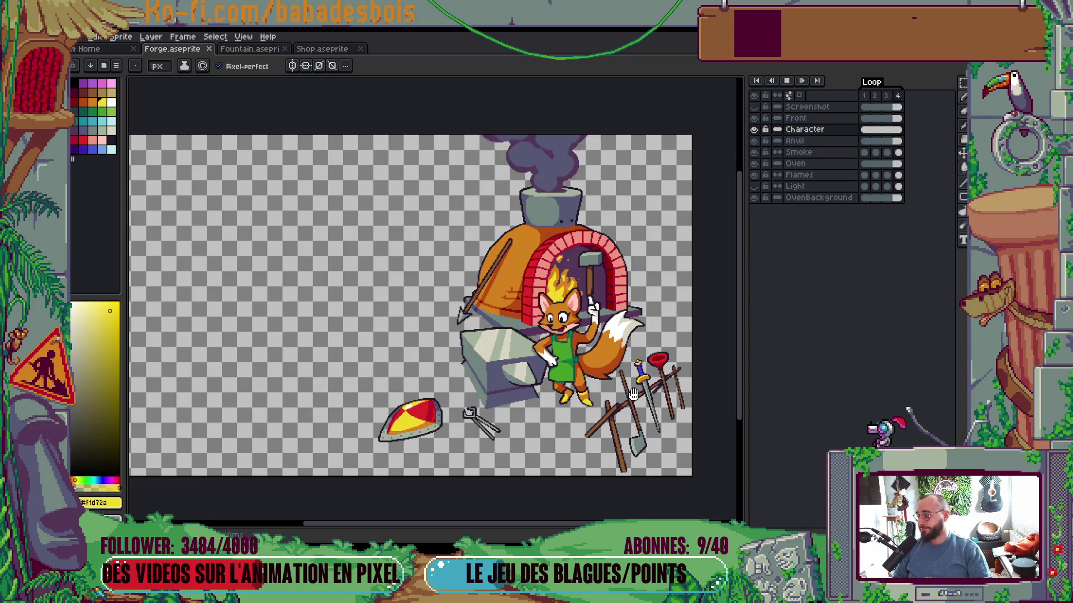
key("Return")
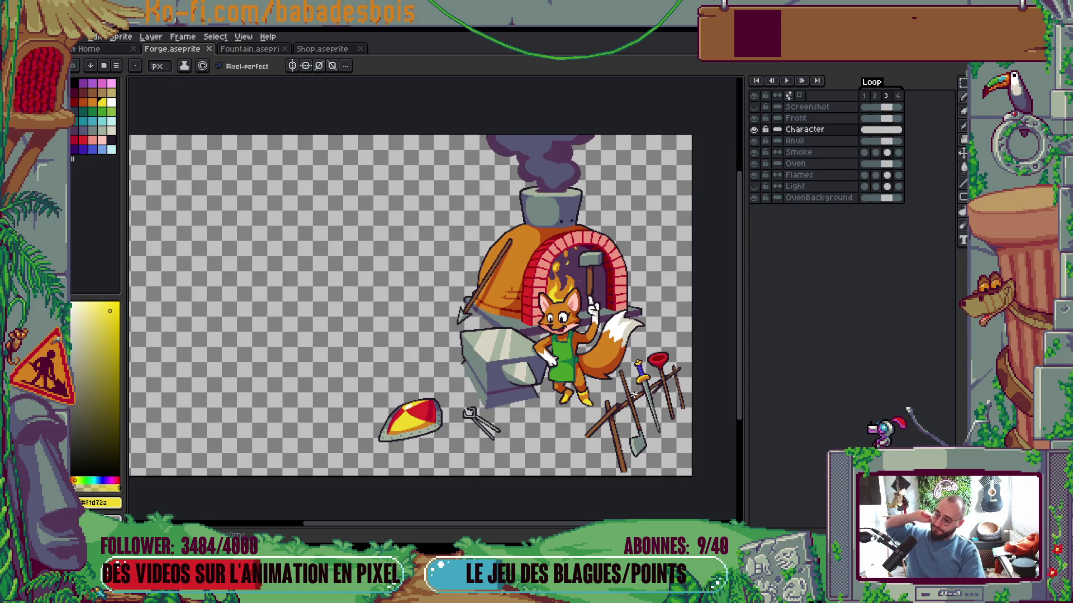
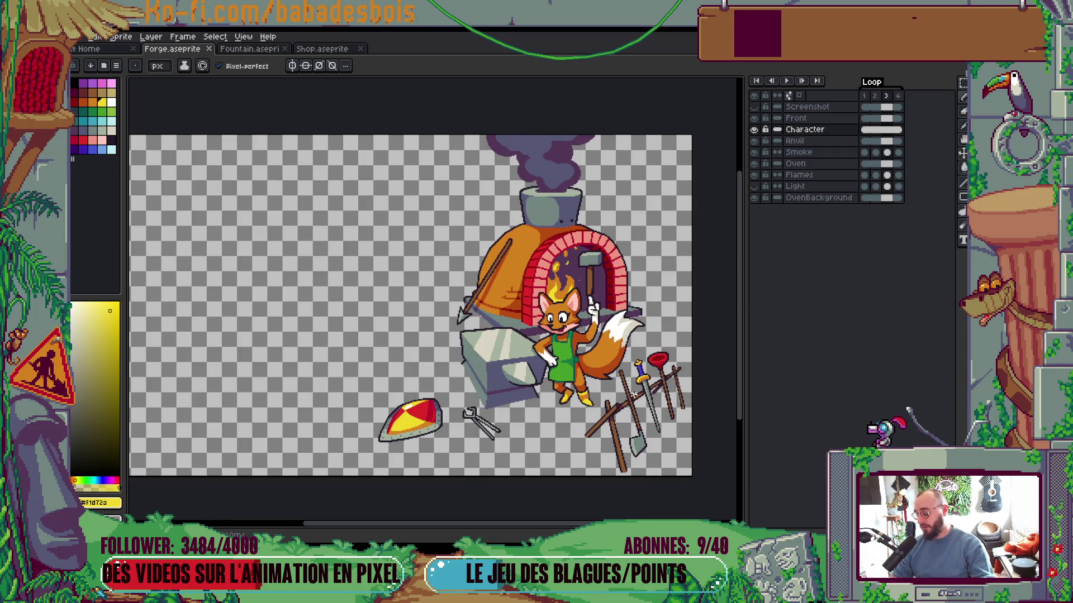
Select the Flames layer, frame the whole forge scene and play the loop once to check flames and smoke
scroll(553, 279, "up", 5)
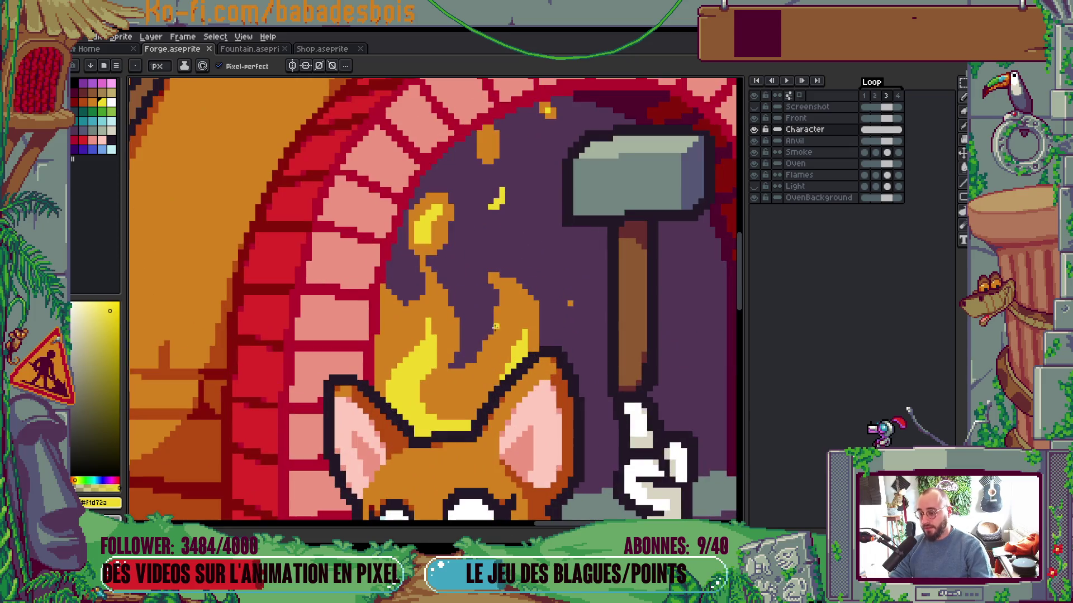
left_click(484, 353, "ctrl")
scroll(484, 353, "up", 2)
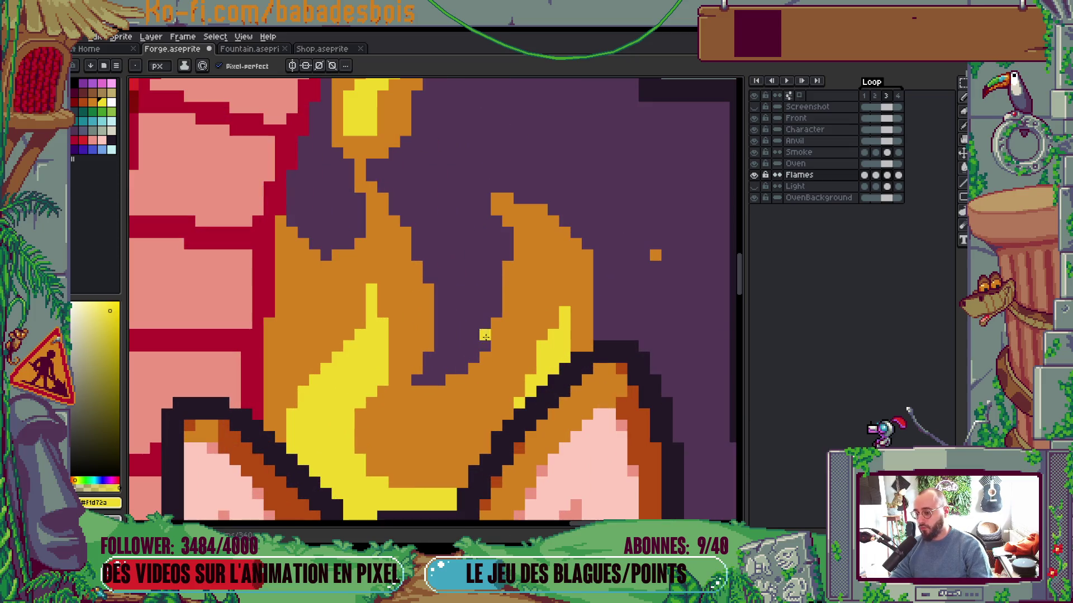
scroll(508, 323, "down", 2)
scroll(505, 302, "down", 4)
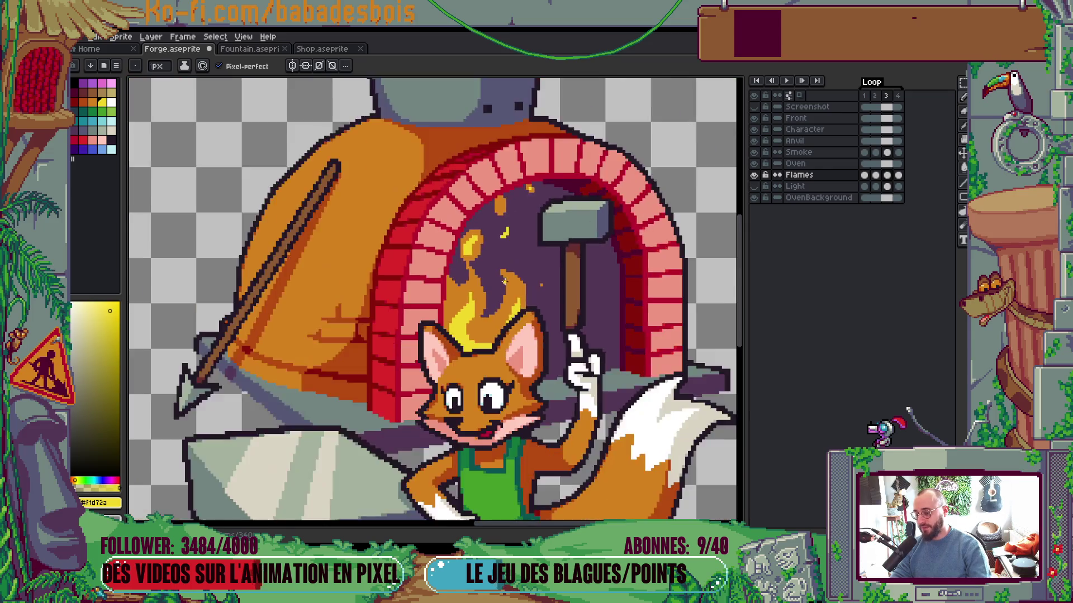
left_click_drag(521, 319, 506, 286)
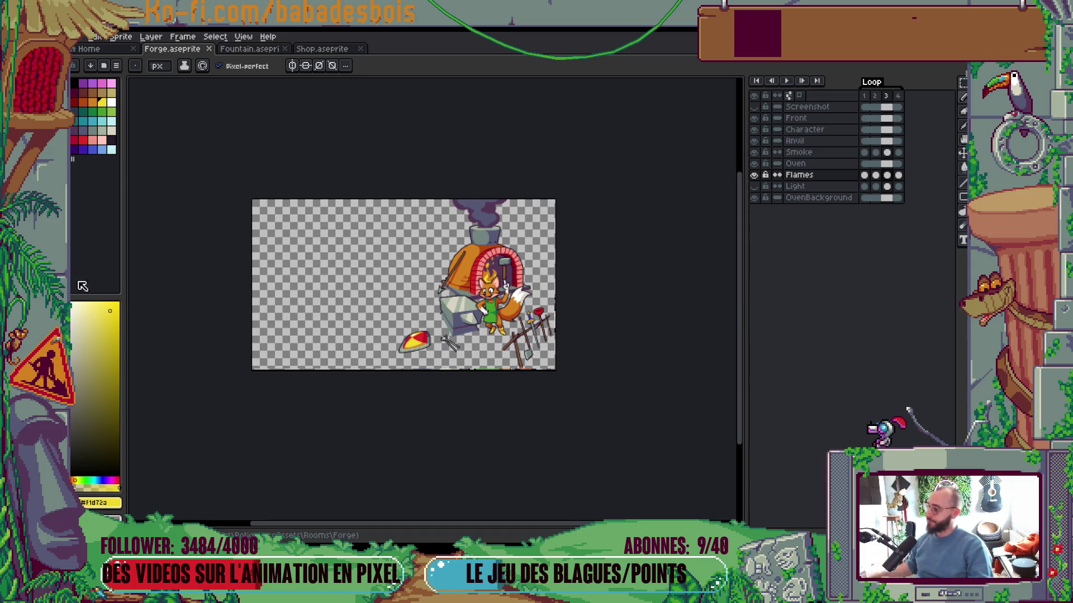
key("Return")
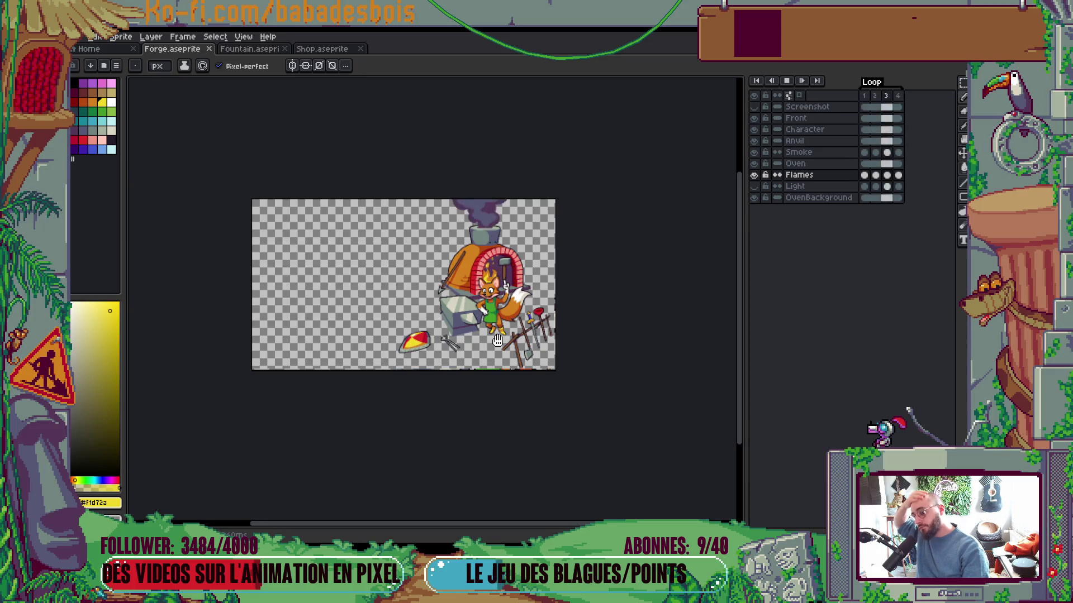
scroll(497, 340, "up", 2)
left_click_drag(513, 360, 570, 411)
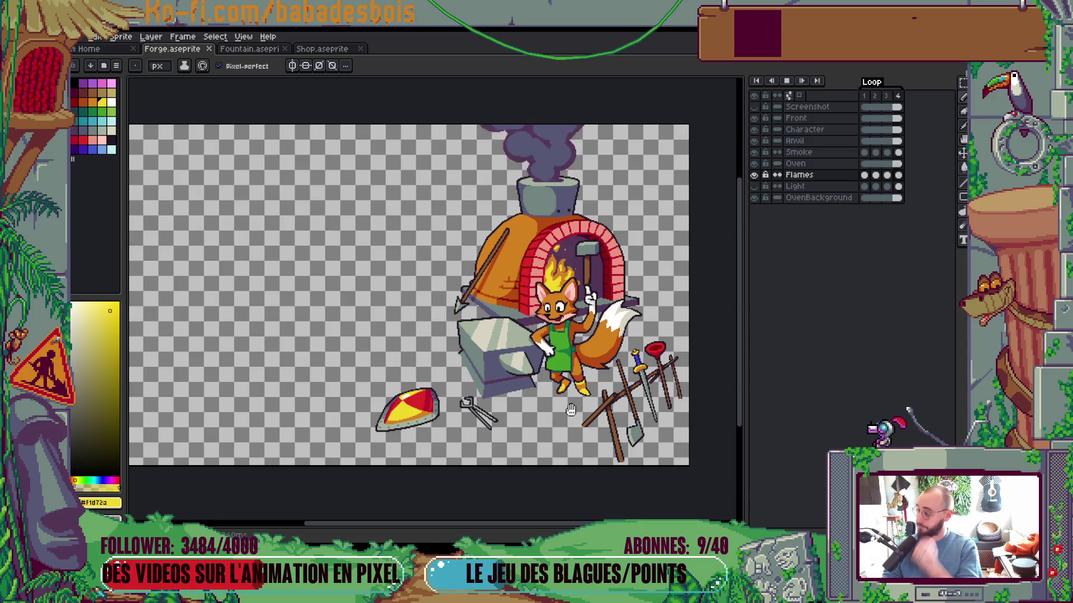
key("Return")
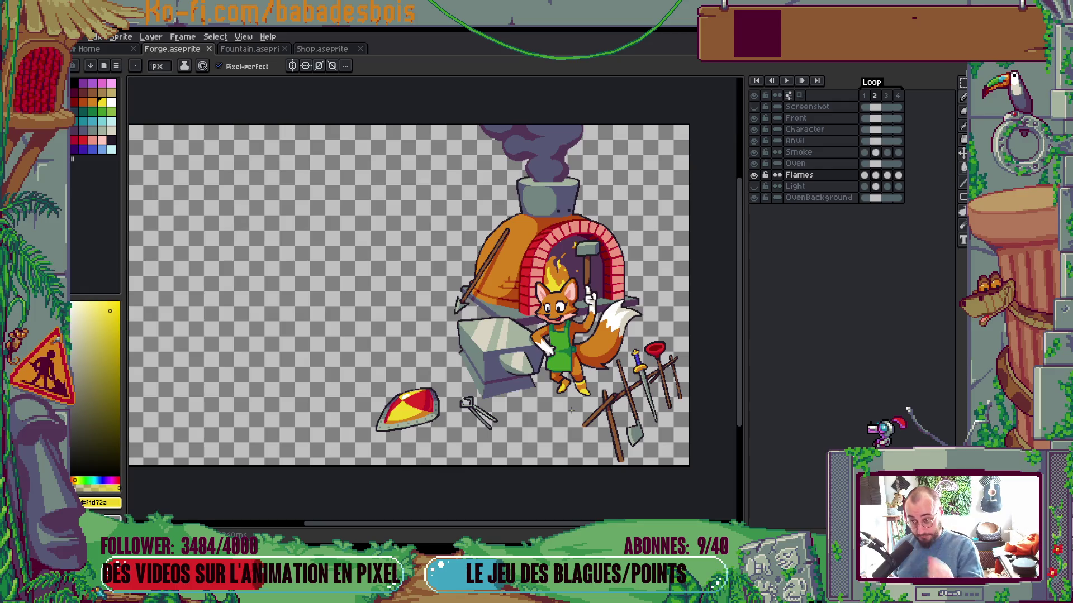
Replay the forge loop once more, then bring up the Miro board maximized in Firefox
key("Return")
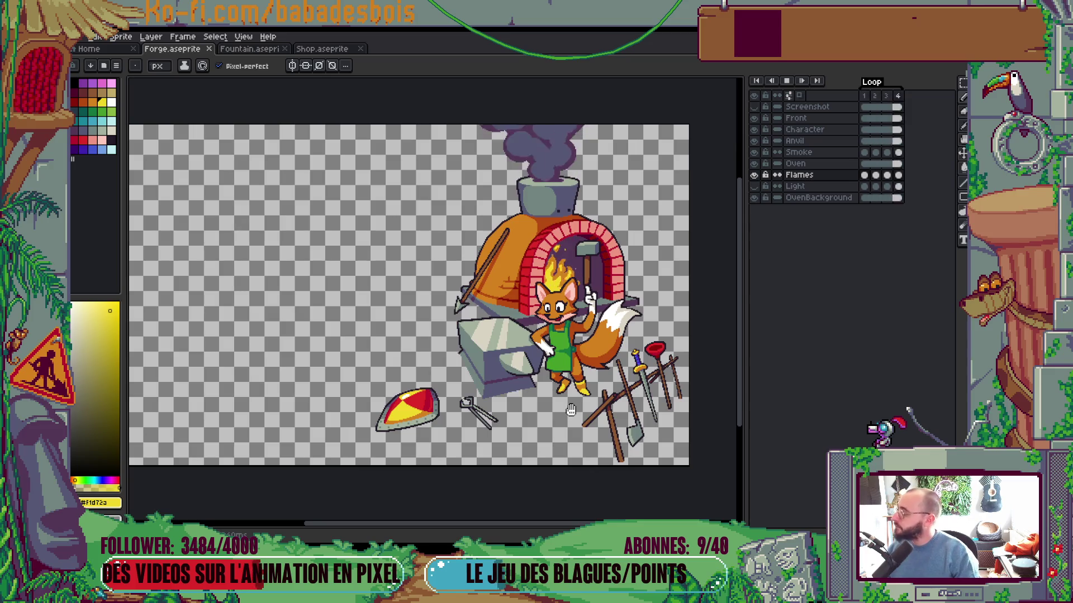
key("Return")
scroll(571, 411, "up", 1)
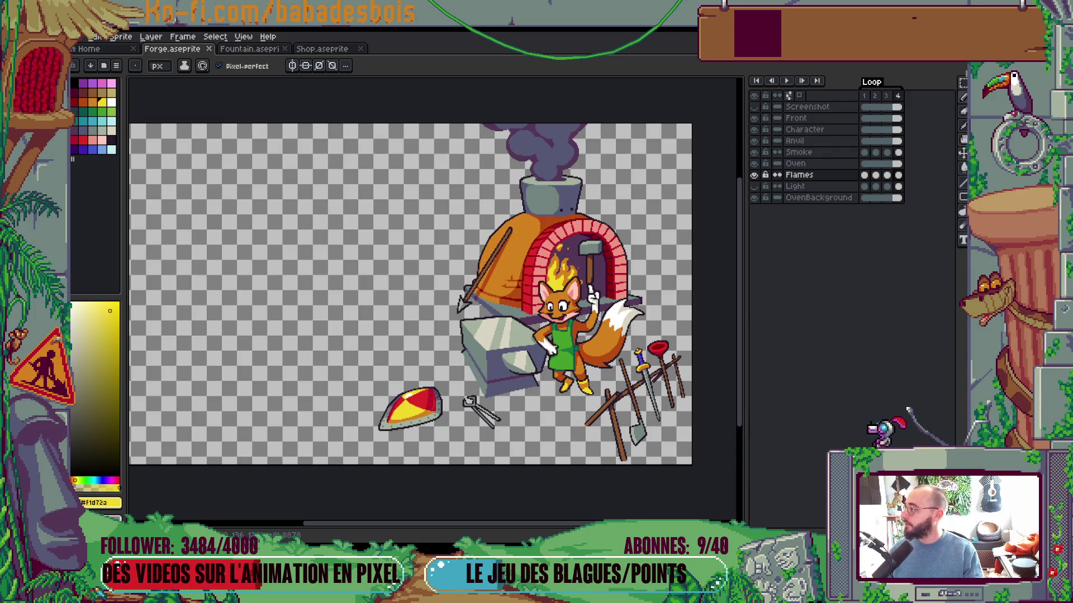
key("alt+Tab")
double_click(722, 86)
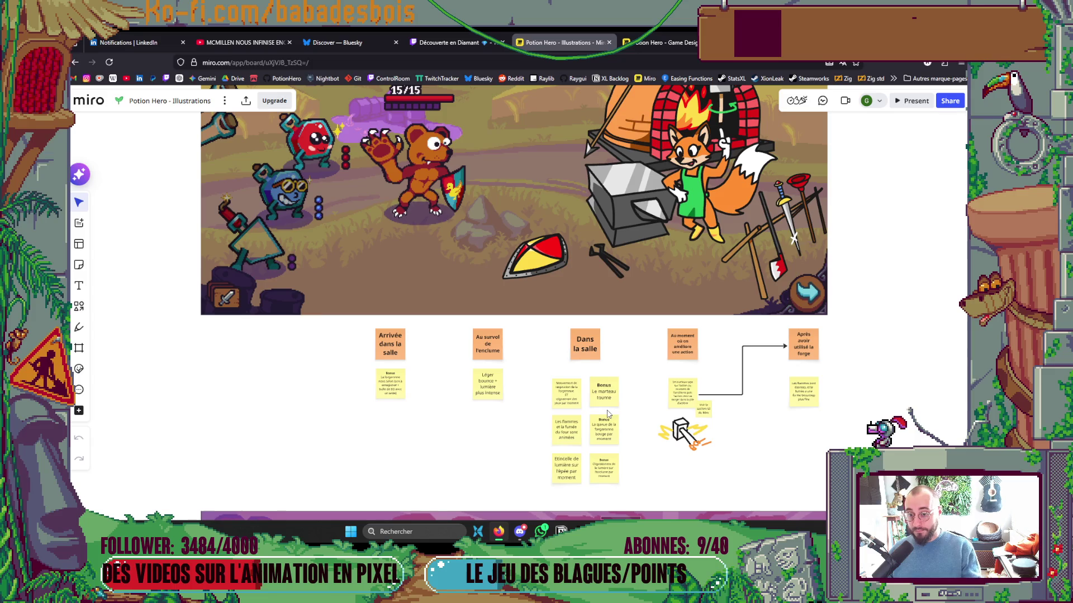
Zoom into the forge animation sticky notes on the Miro board, then return to Forge.aseprite
scroll(607, 414, "up", 5)
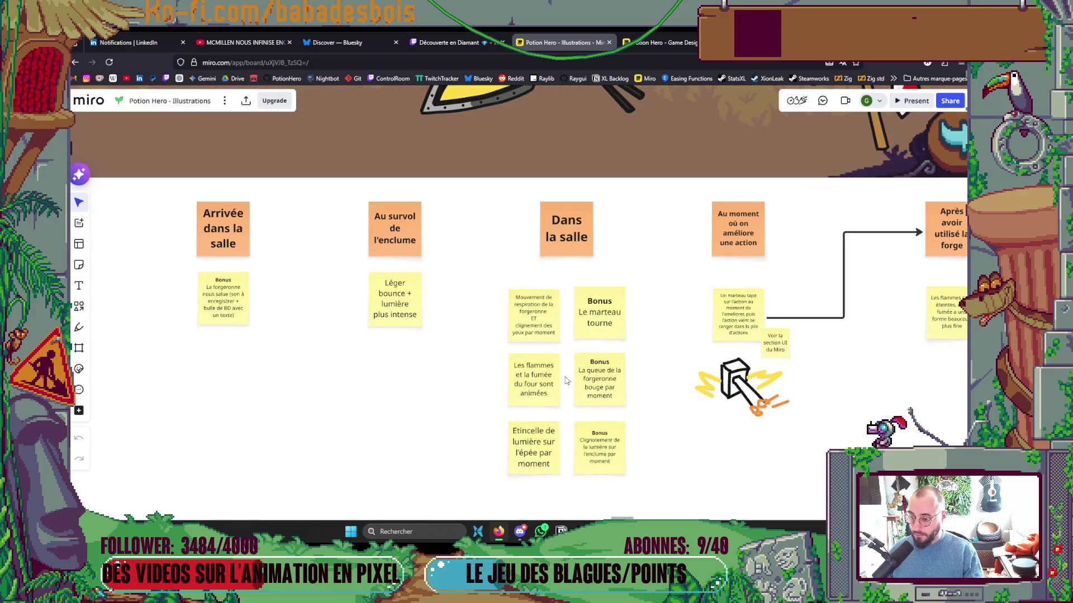
key("alt+Tab")
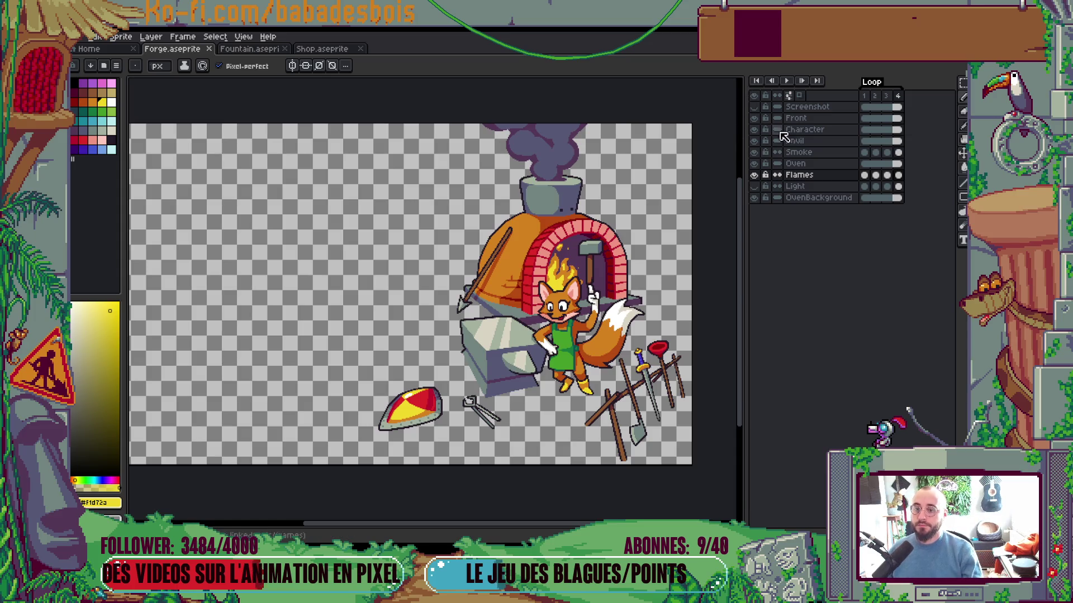
key("alt+Tab")
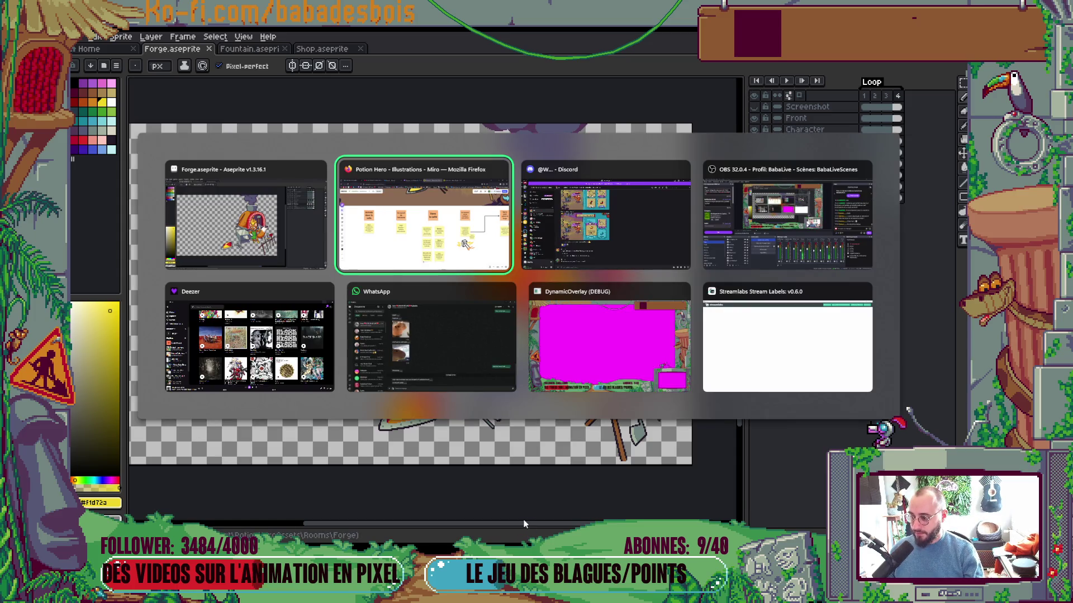
key("Tab")
key("Tab")
key("Tab")
scroll(584, 403, "down", 5)
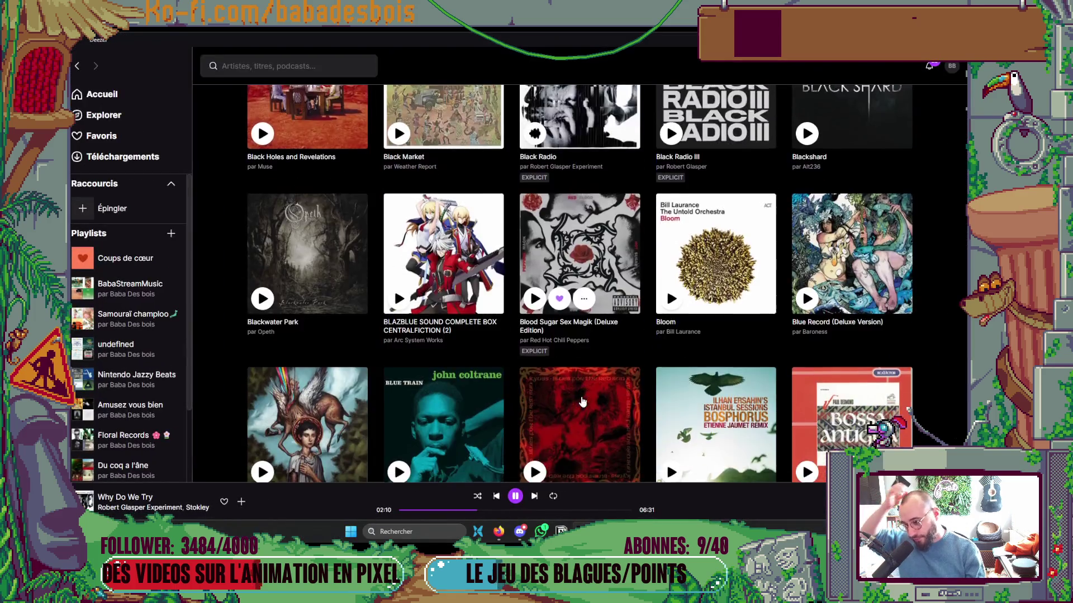
scroll(586, 394, "down", 2)
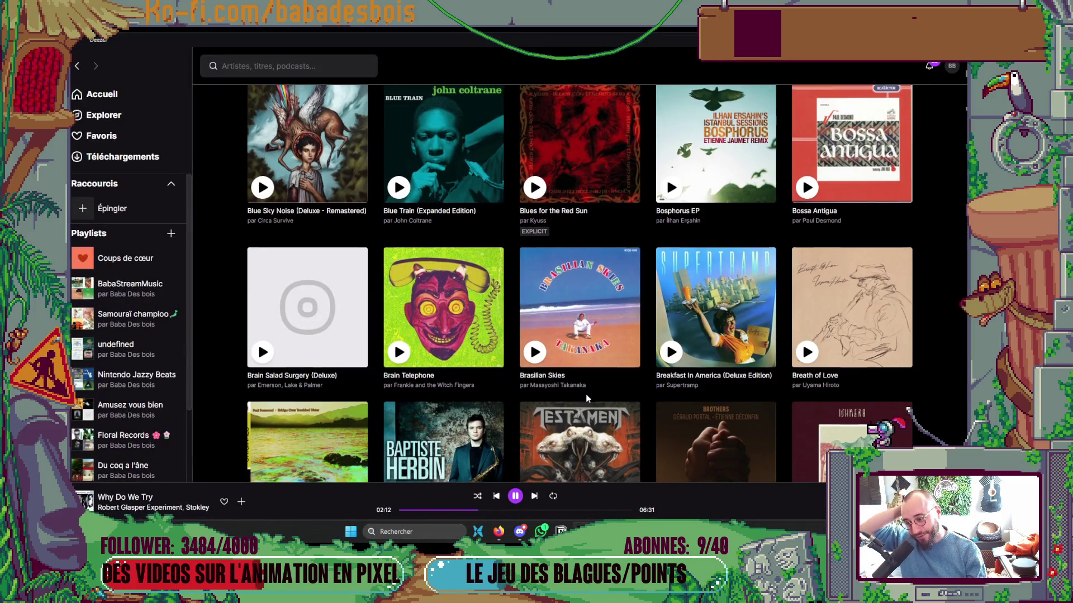
scroll(585, 394, "down", 2)
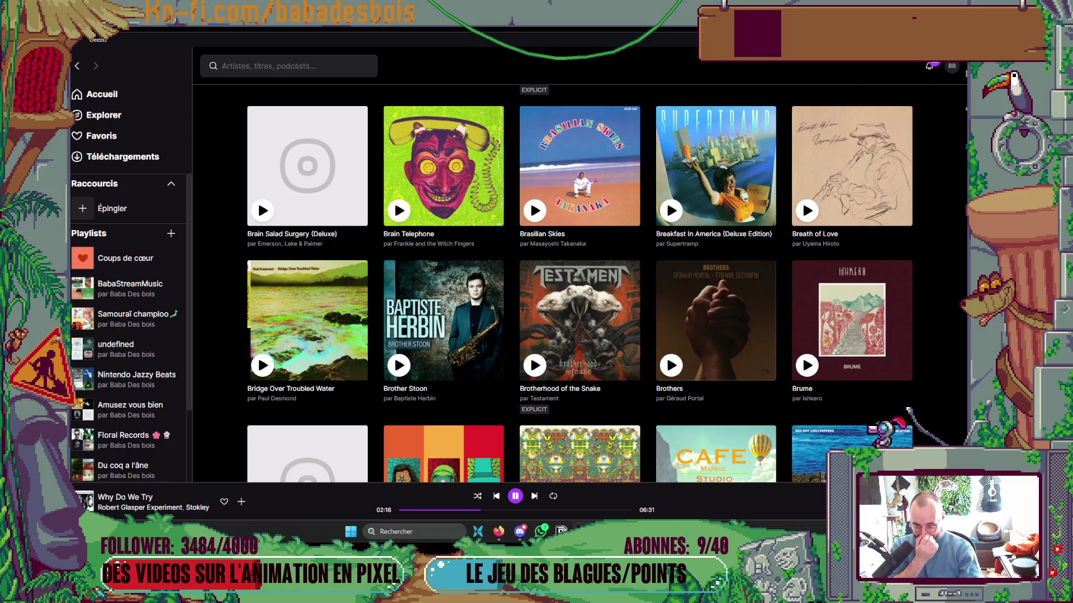
key("alt+Tab")
scroll(583, 250, "up", 5)
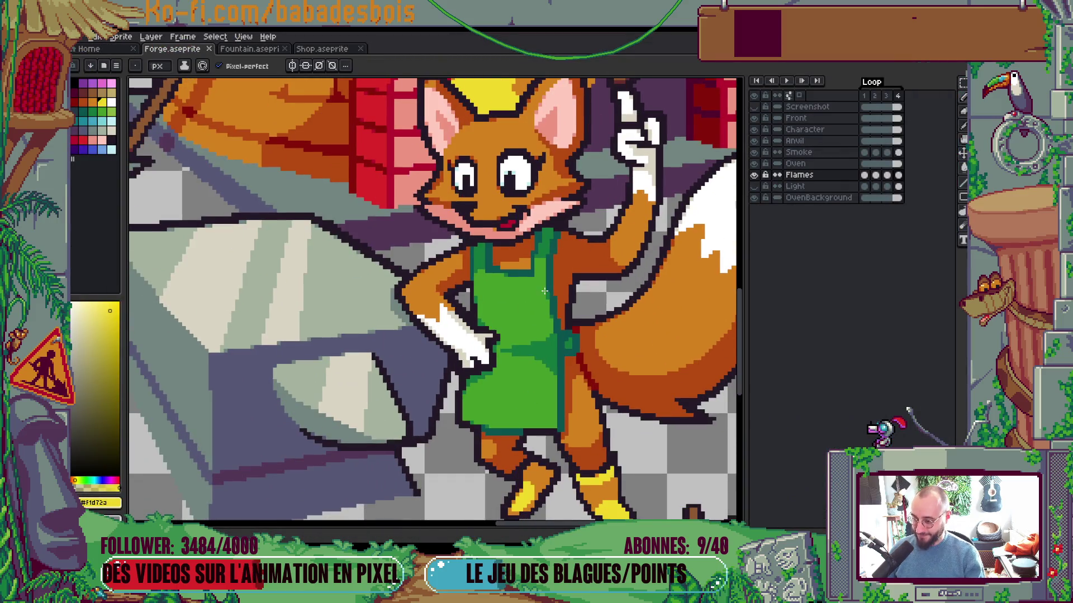
Select the Character layer and pick the fox's orange fur colour to repaint its raised arm
left_click(550, 288, "ctrl")
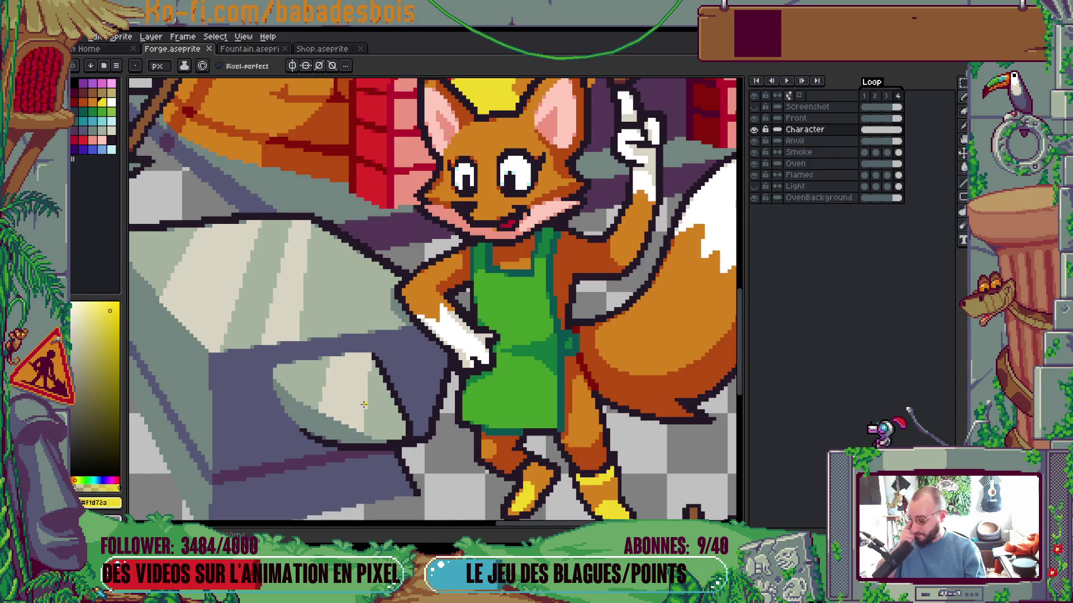
scroll(629, 206, "up", 2)
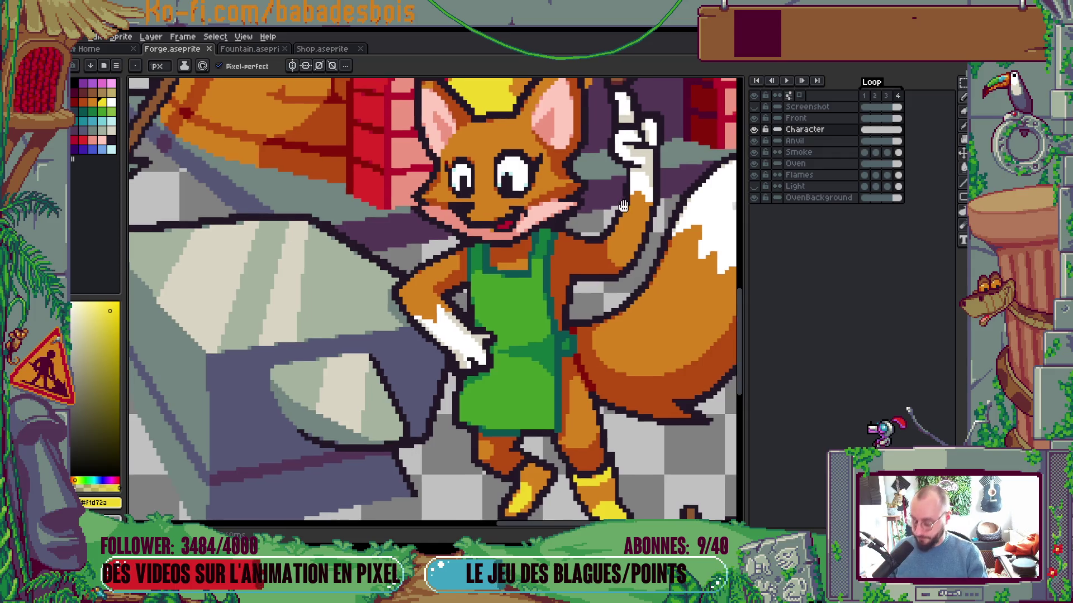
left_click(634, 206, "alt")
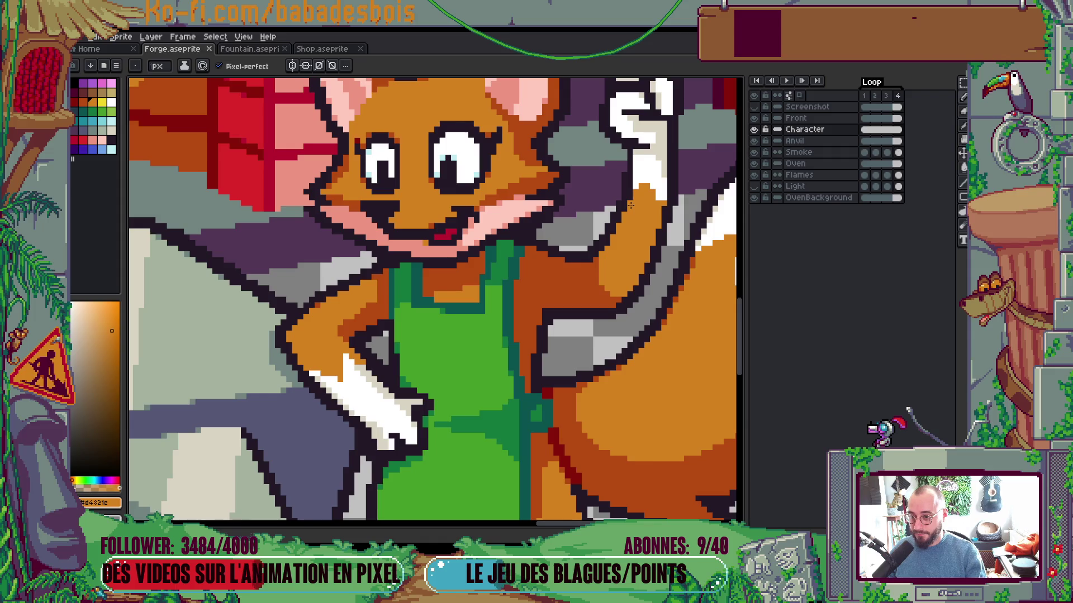
scroll(634, 207, "down", 4)
scroll(652, 363, "up", 2)
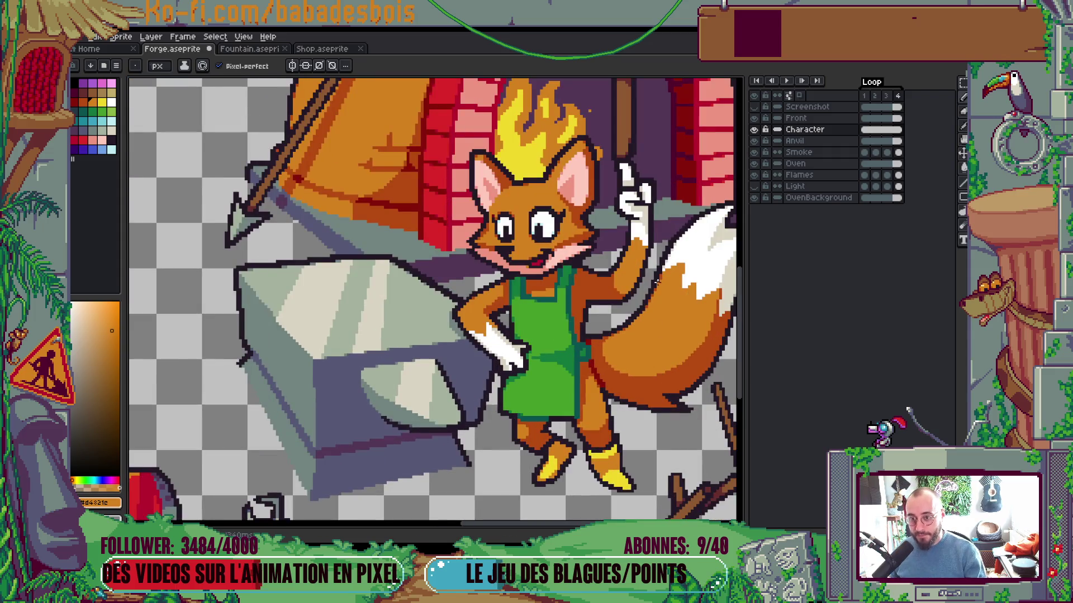
scroll(657, 282, "down", 3)
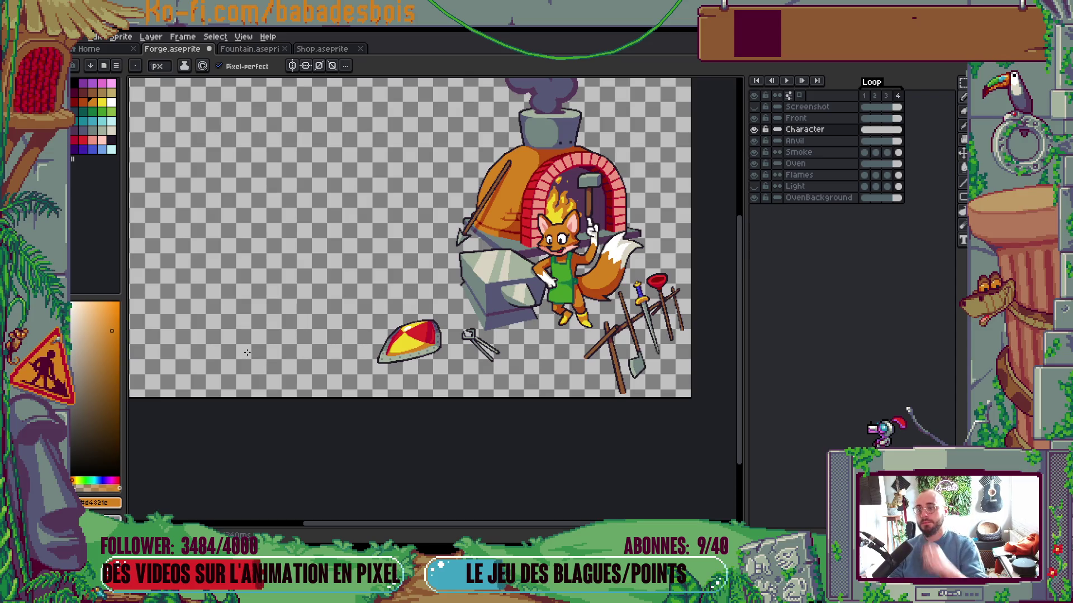
Jump back to frame 1 to replay the forge idle loop
left_click(865, 97)
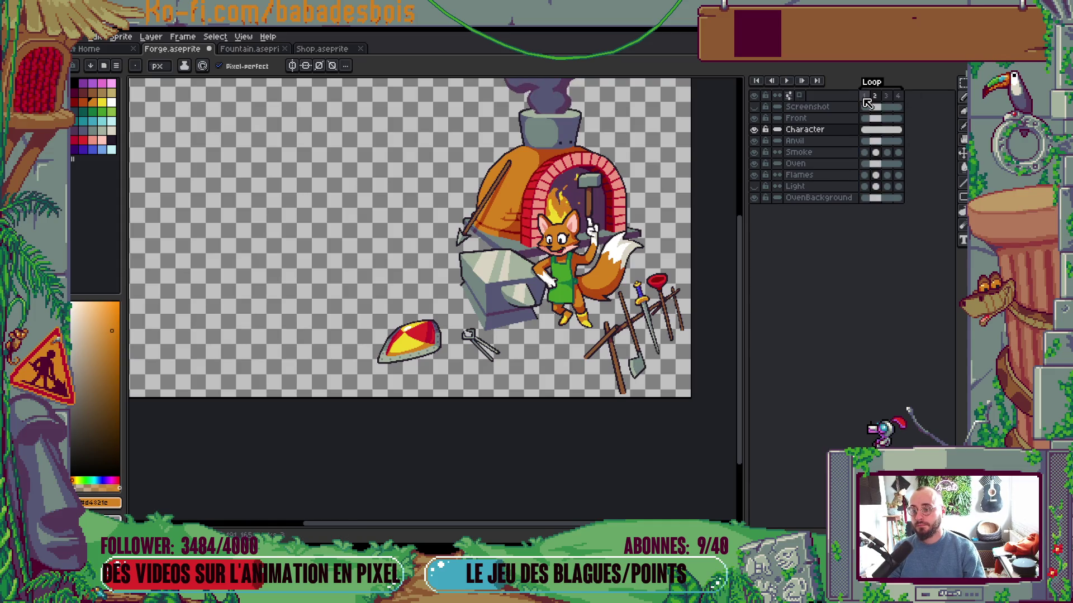
scroll(641, 210, "down", 3)
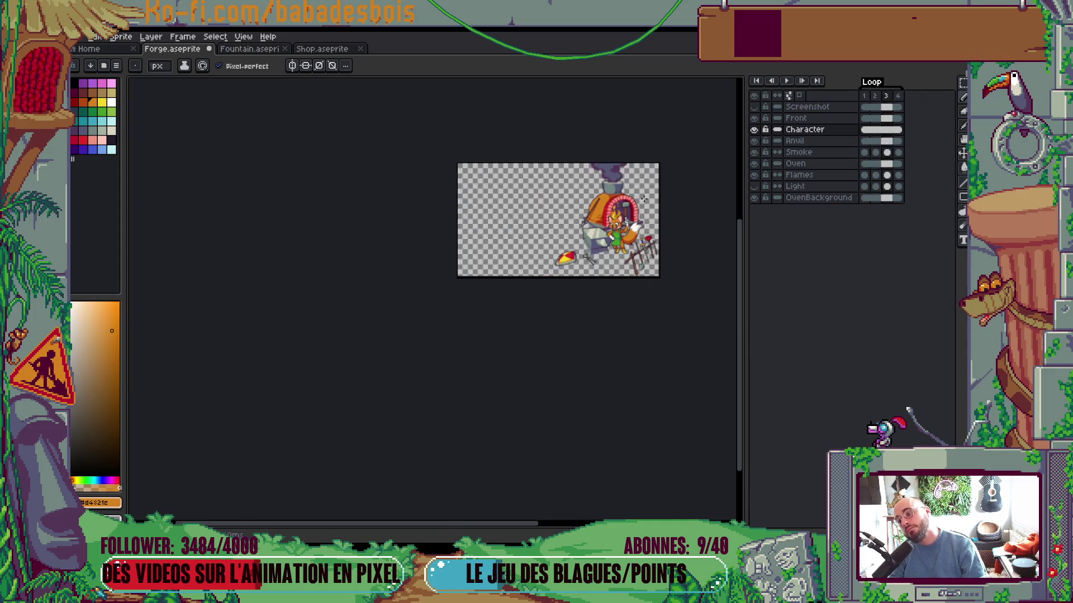
scroll(644, 199, "up", 1)
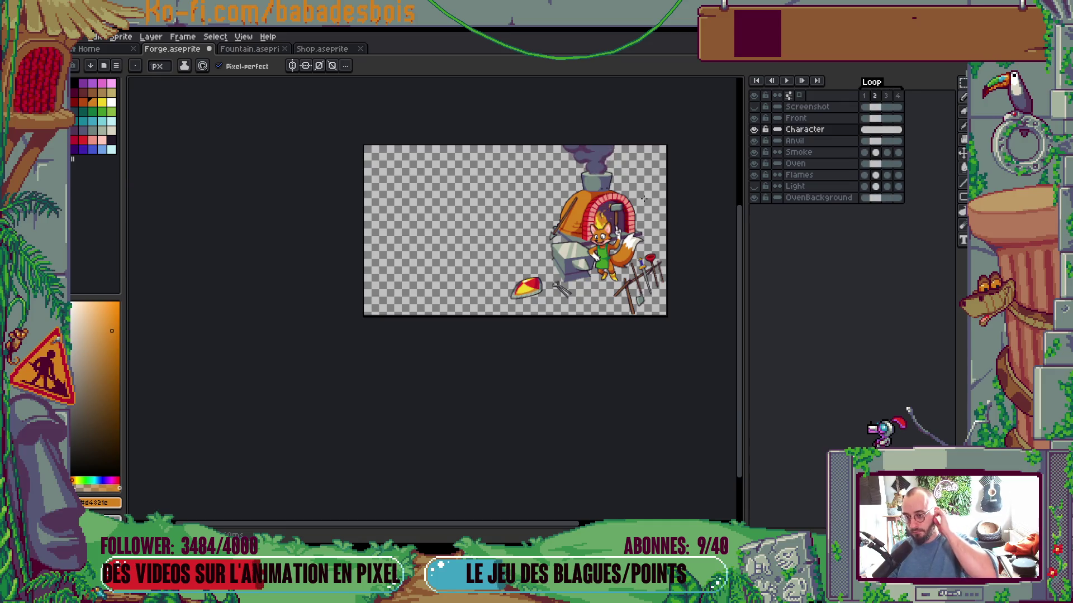
scroll(644, 199, "up", 1)
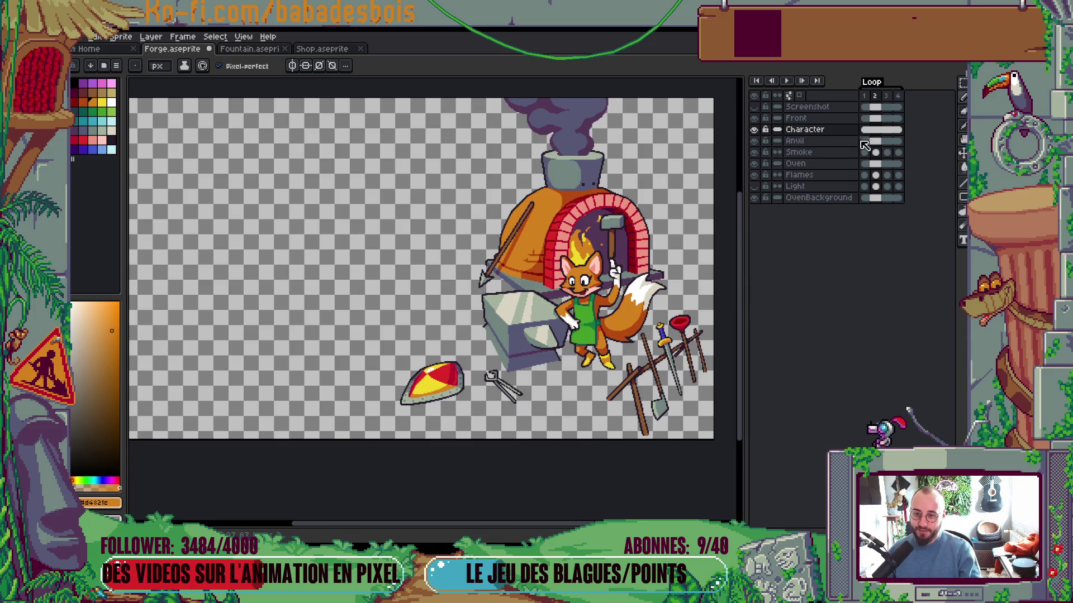
Copy frames 1–4 of every layer and paste them as new frames 5–8
left_click(864, 130)
right_click(865, 133)
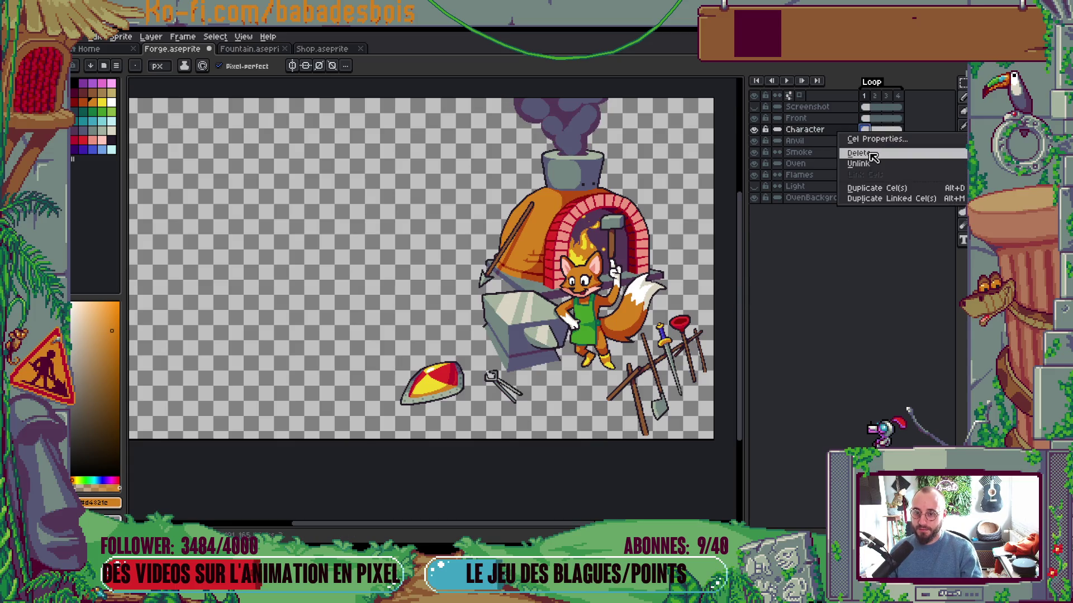
left_click(801, 317)
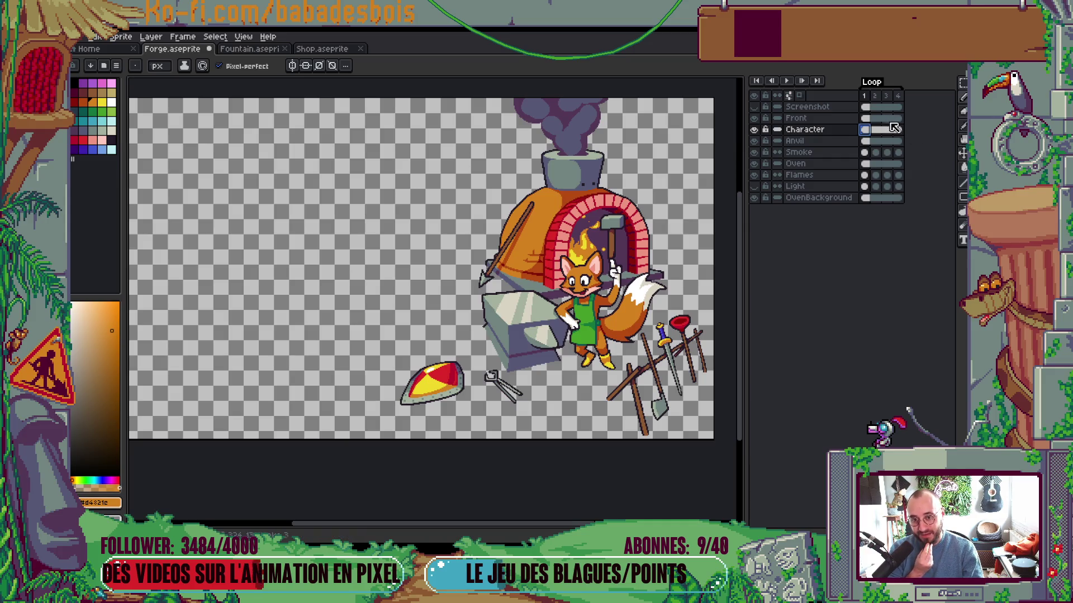
left_click(869, 154)
left_click_drag(869, 154, 898, 154)
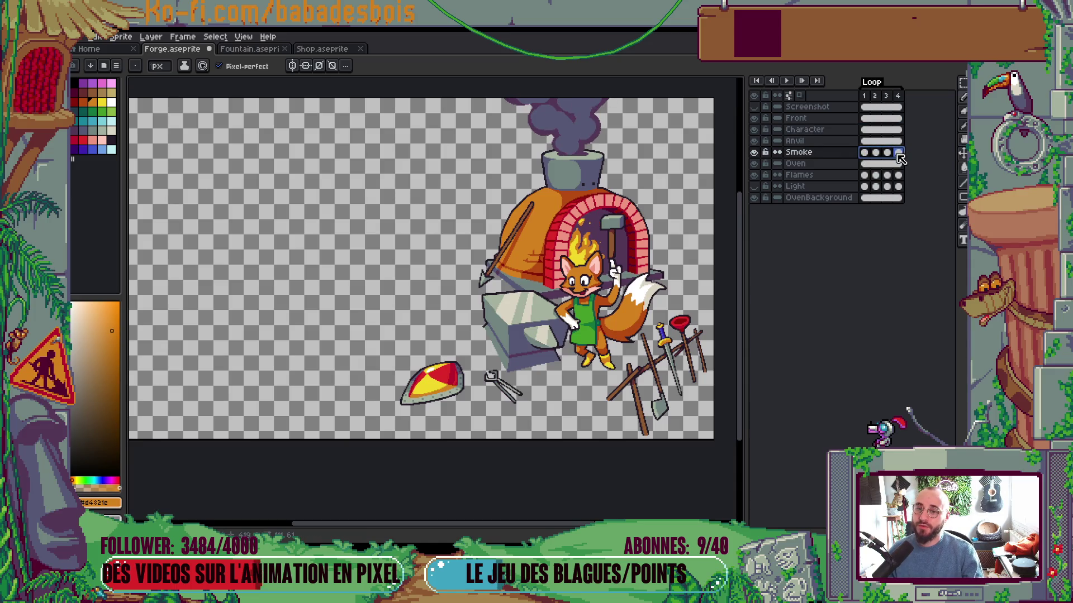
left_click_drag(864, 96, 898, 95)
key("ctrl+c")
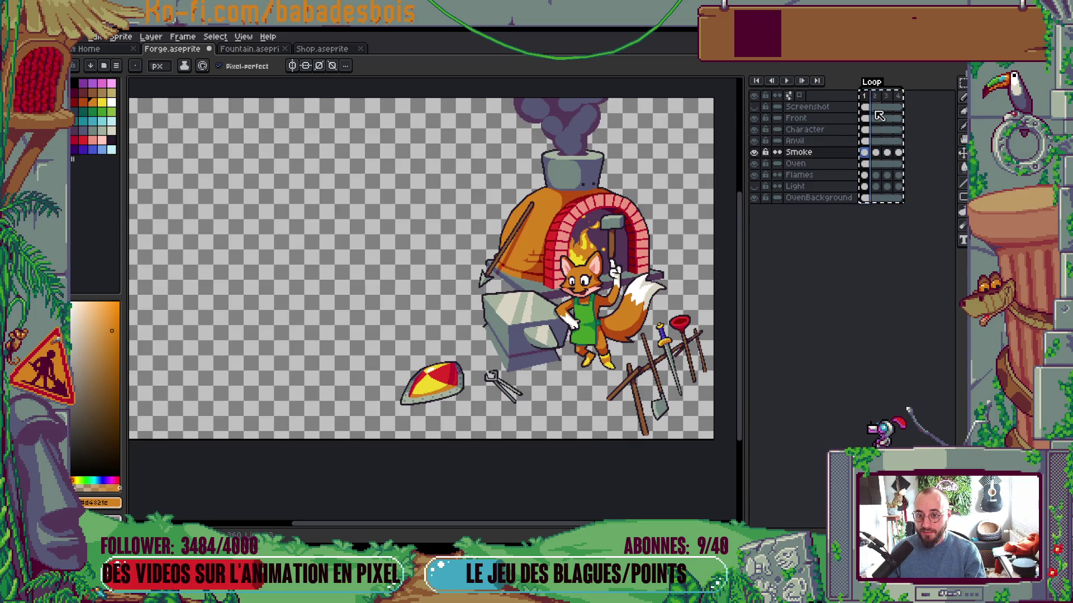
key("ctrl+v")
Stretch the Loop tag over frames 1–8 and preview the loop from the fox's frame 1
left_click_drag(904, 89, 856, 90)
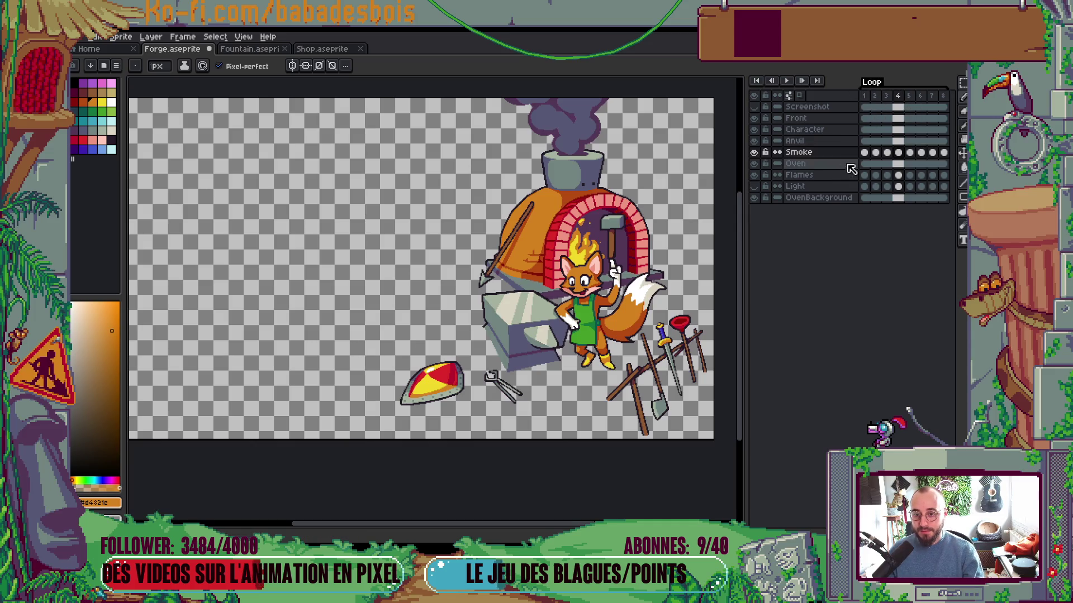
left_click(821, 129)
left_click(865, 129)
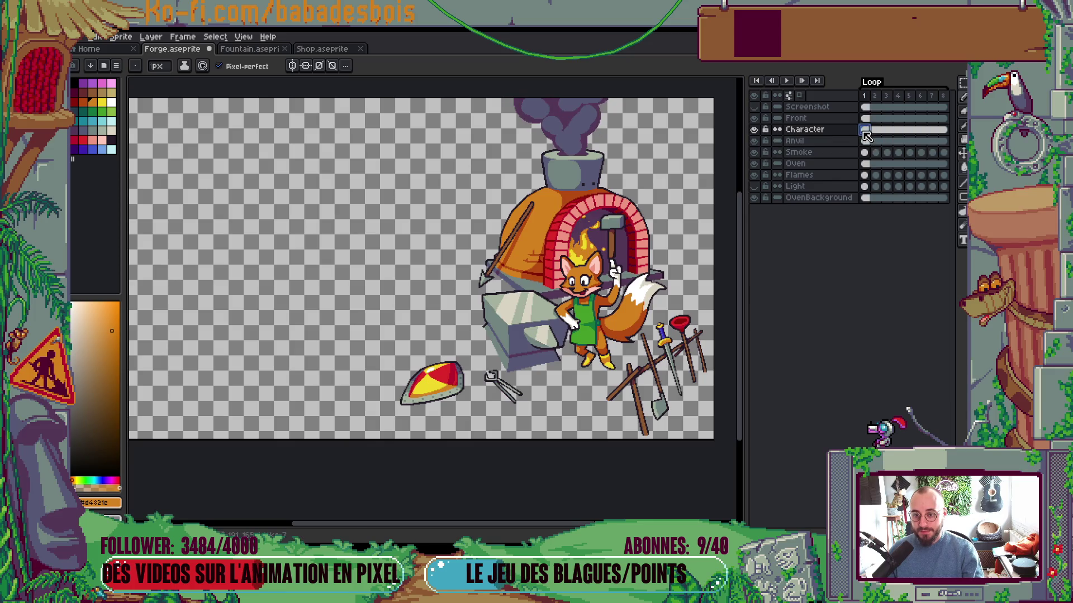
key("Return")
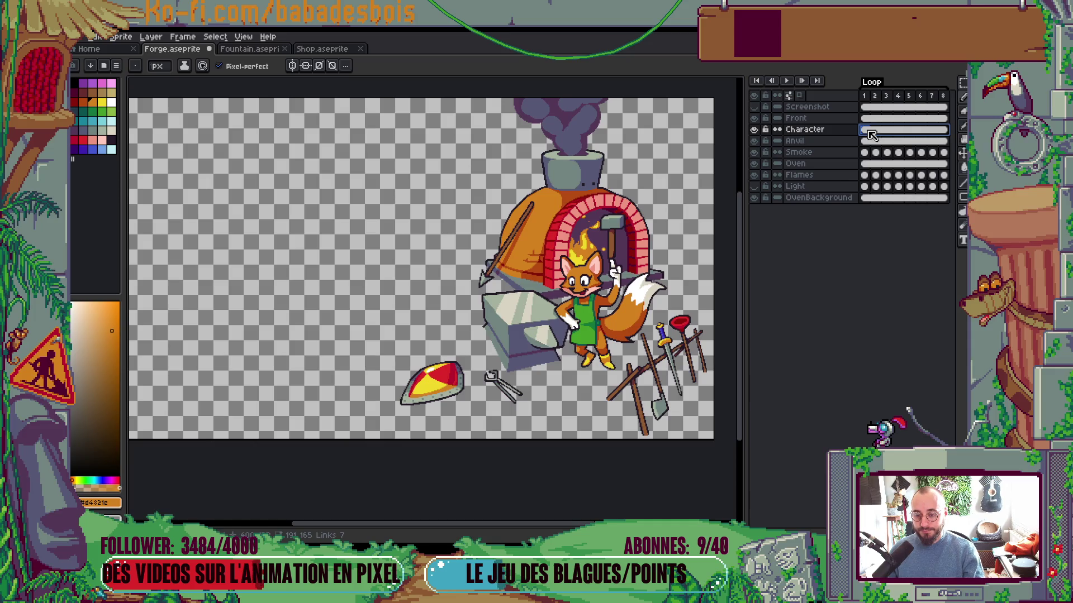
Unlink the fox's frame-2 Character cel from frame 1
left_click(875, 130)
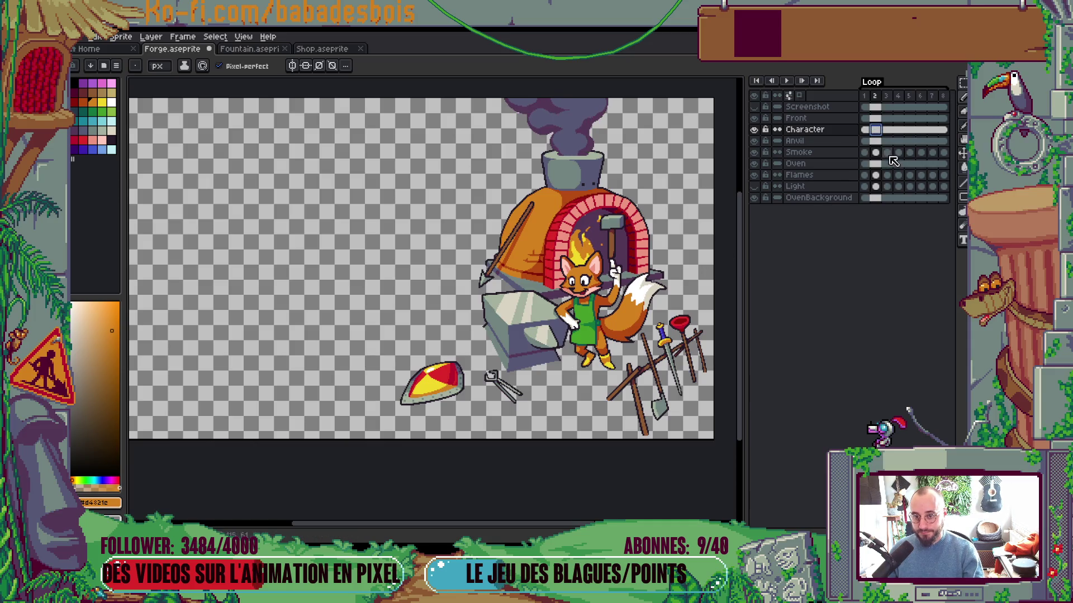
right_click(874, 129)
left_click(878, 160)
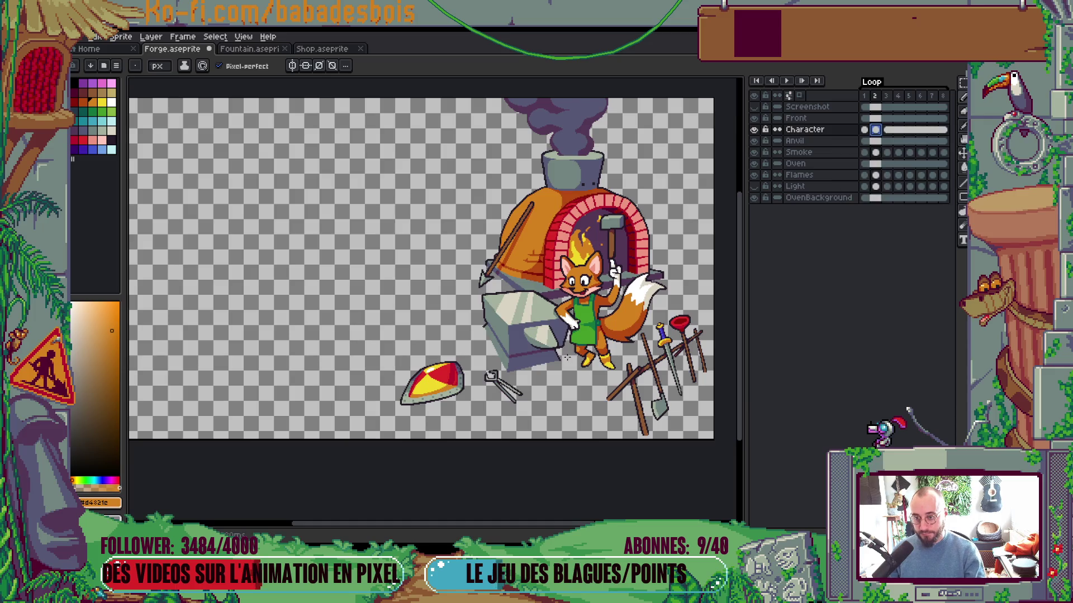
scroll(567, 356, "up", 3)
Nudge the fox's head and chest up one pixel in frame 2
key("m")
left_click_drag(435, 132, 604, 280)
key("Up")
left_click(512, 307)
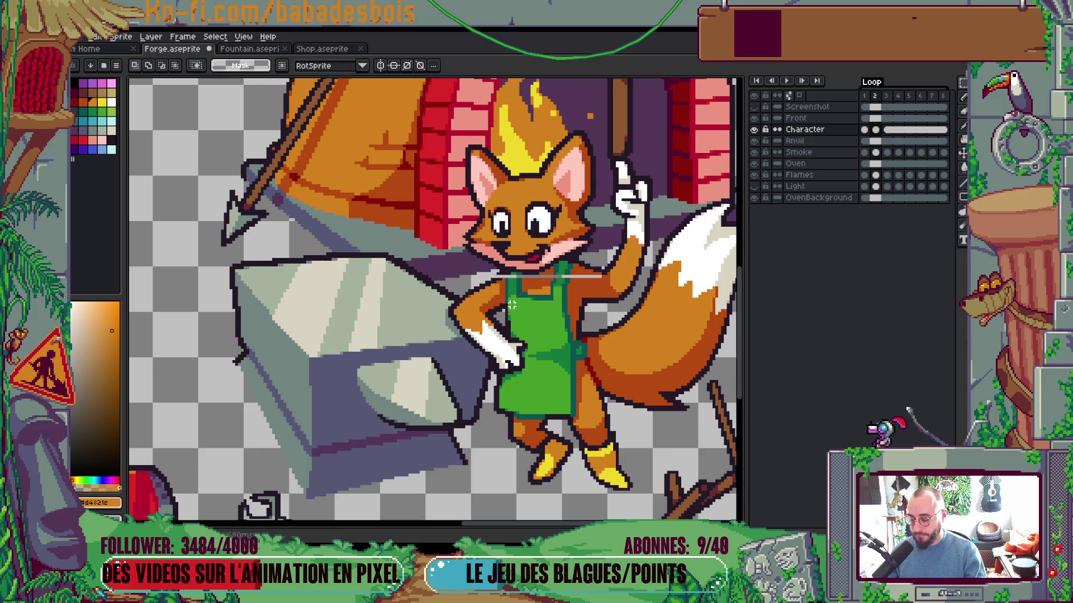
left_click_drag(476, 271, 589, 317)
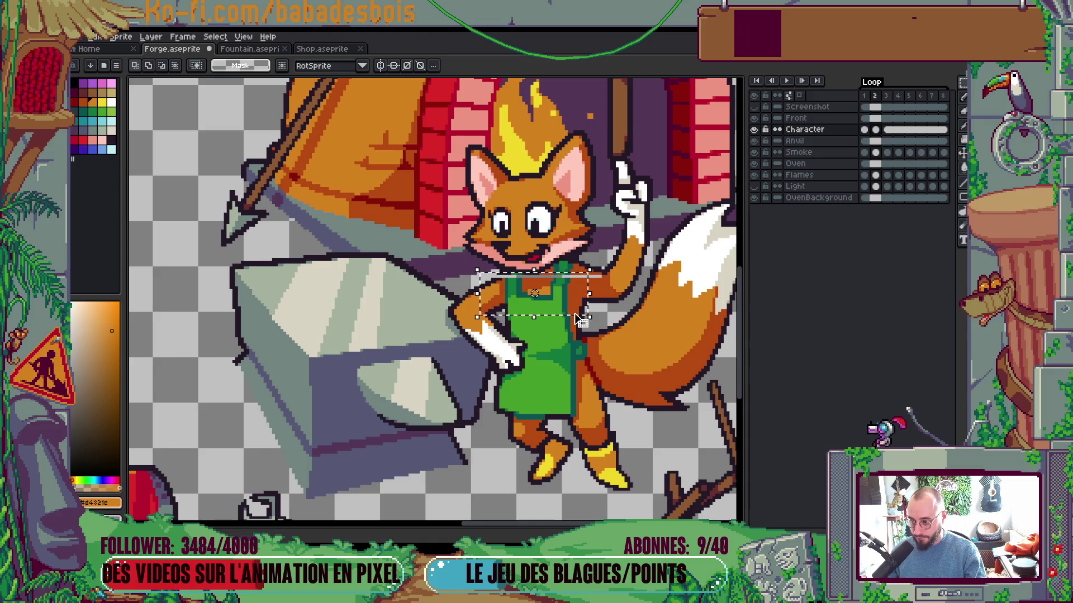
key("Down")
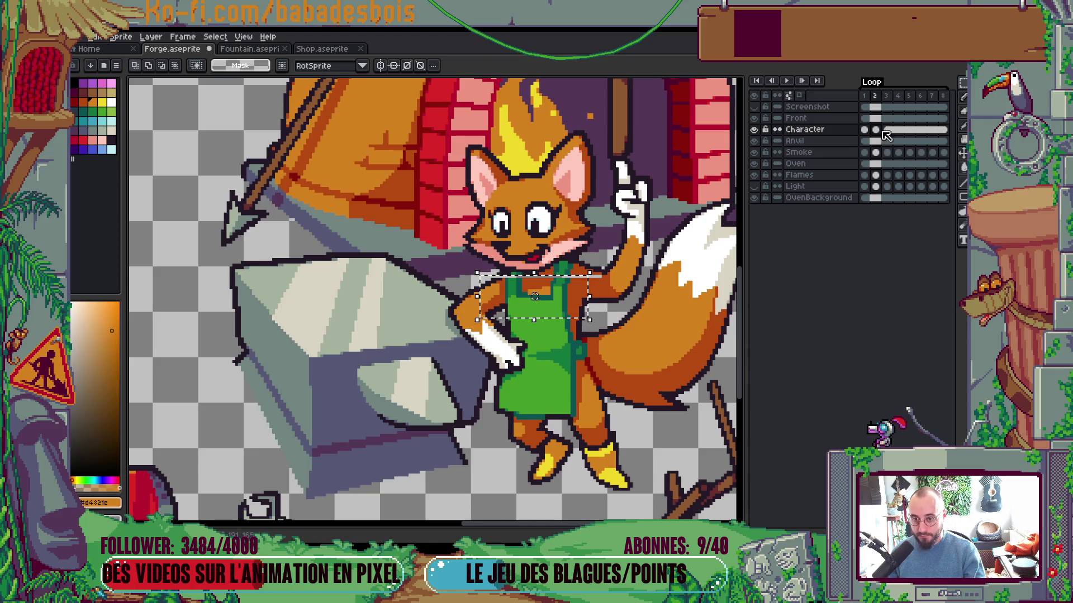
key("Up")
left_click(619, 333)
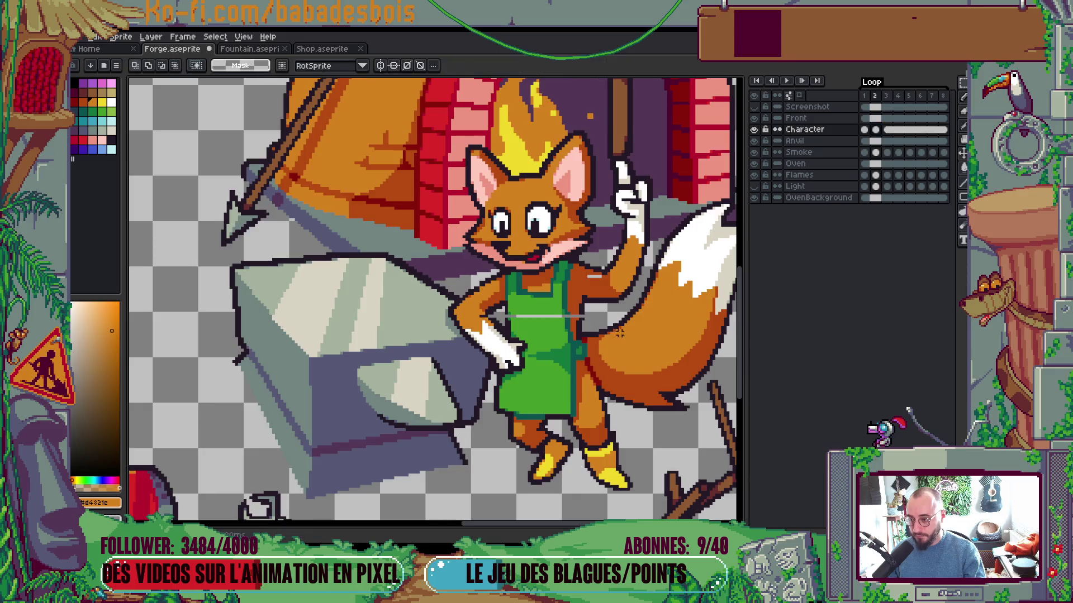
scroll(620, 324, "down", 6)
scroll(633, 307, "up", 1)
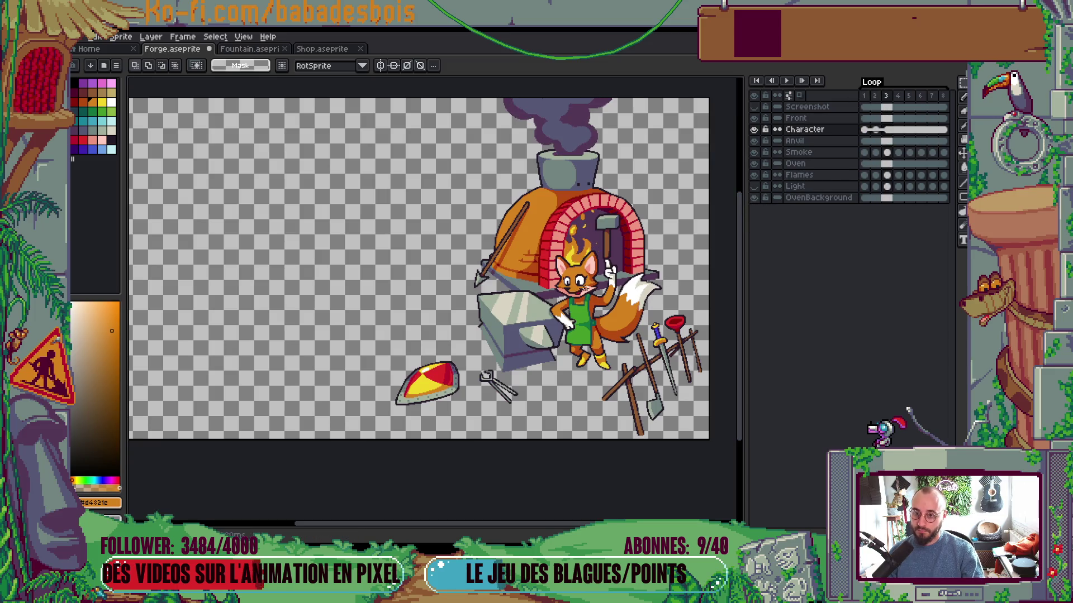
Unlink the frame-3 Character cel and shift the fox's face and right eye downward
right_click(887, 131)
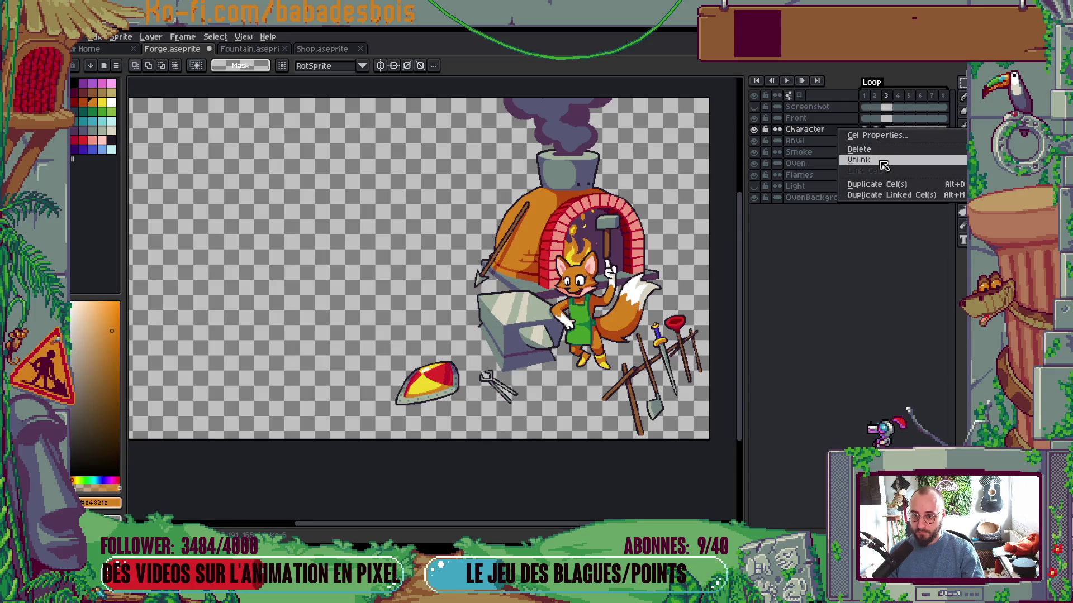
left_click(882, 162)
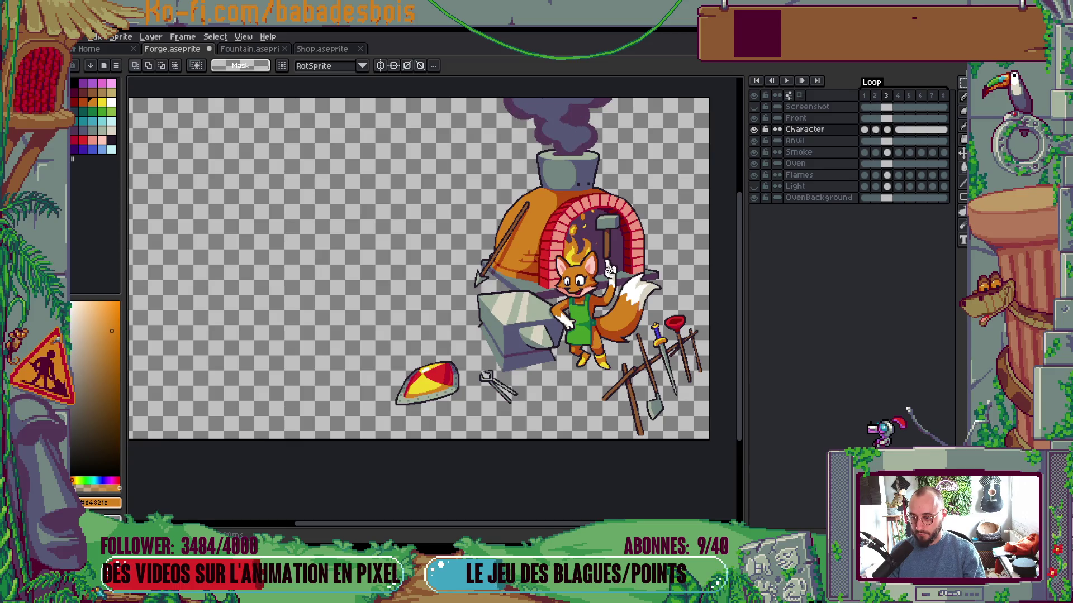
scroll(609, 270, "up", 3)
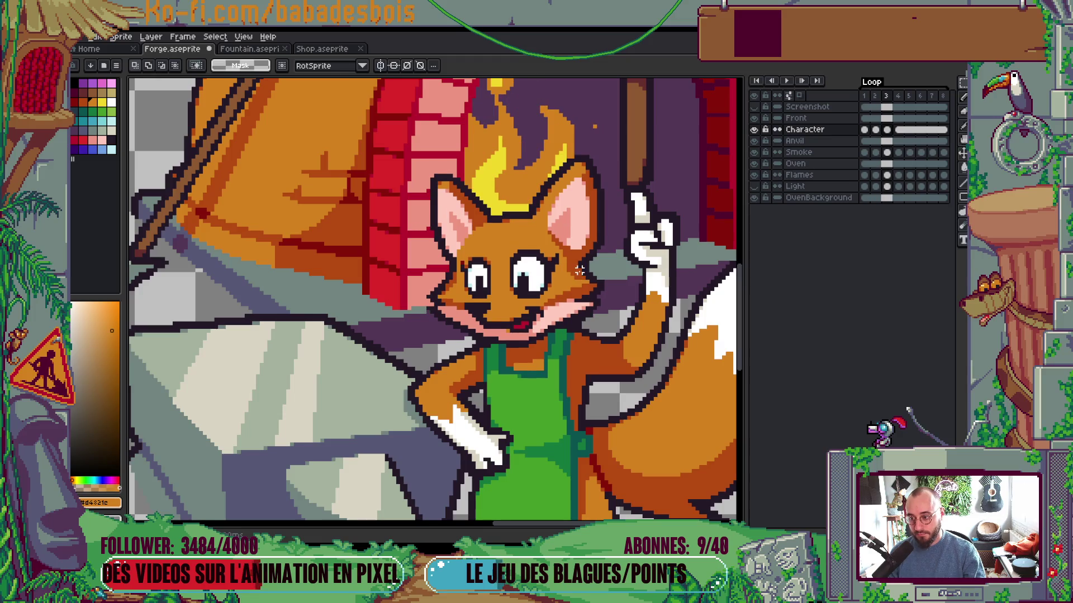
left_click(887, 134)
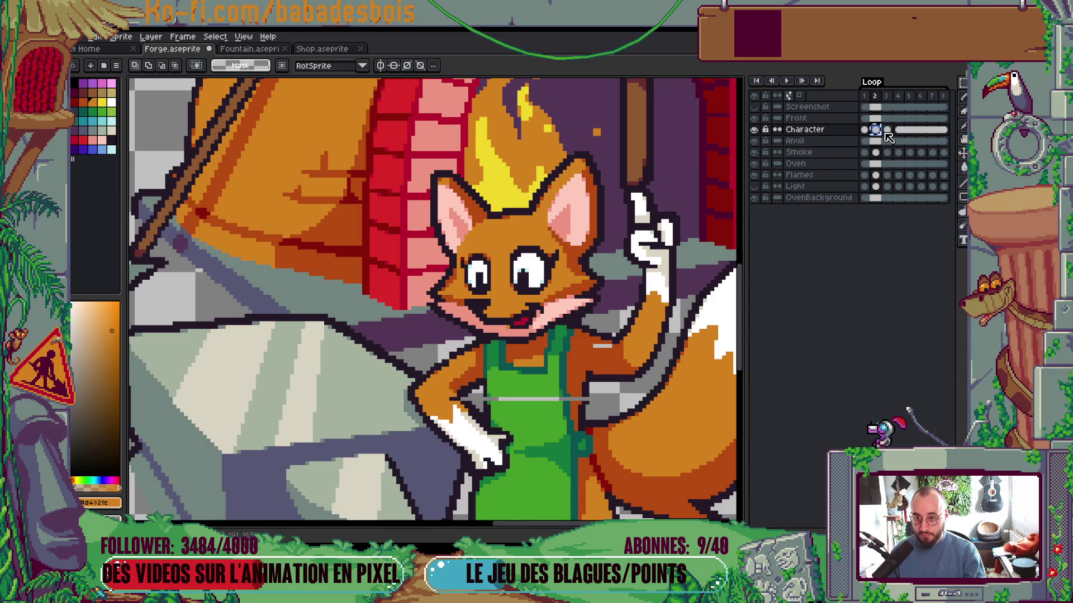
left_click(886, 131)
mouse_move(459, 249)
left_mouse_down()
mouse_move(556, 330)
mouse_move(546, 327)
left_mouse_up()
left_click_drag(557, 240, 510, 295)
key("Return")
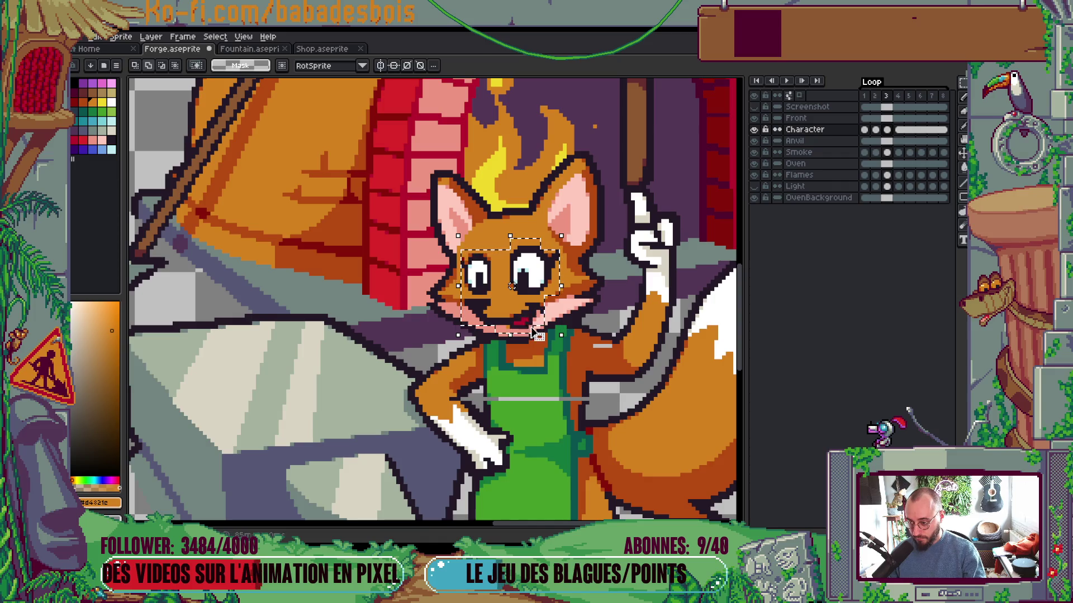
left_click_drag(534, 333, 533, 342)
key("ctrl+d")
Play the loop from frame 1 to review the bob, then step to frame 2
key("i")
key("b")
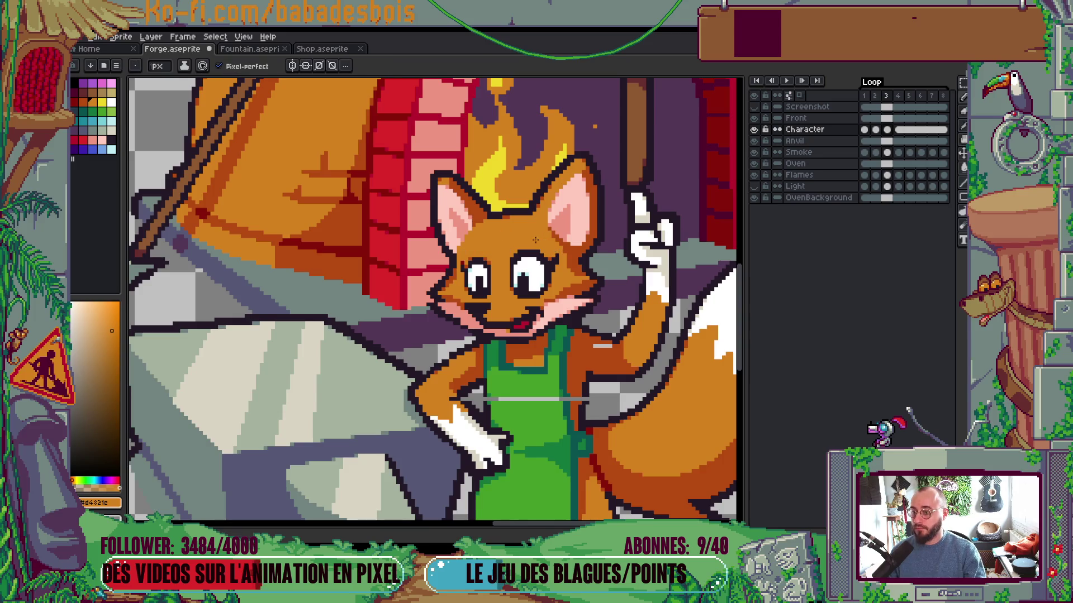
scroll(535, 240, "down", 4)
key("Return")
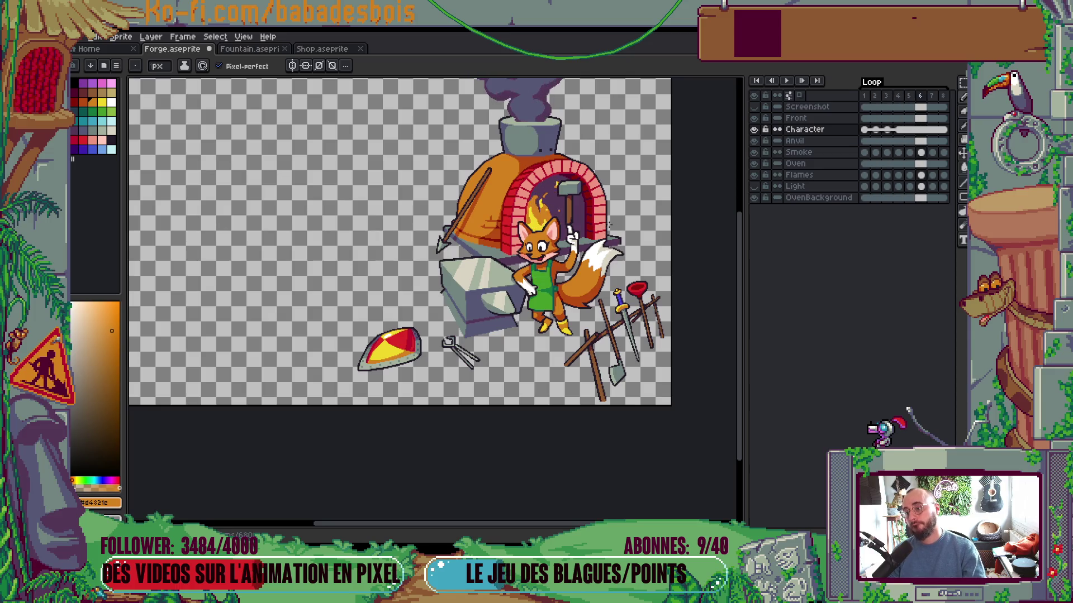
left_click(866, 98)
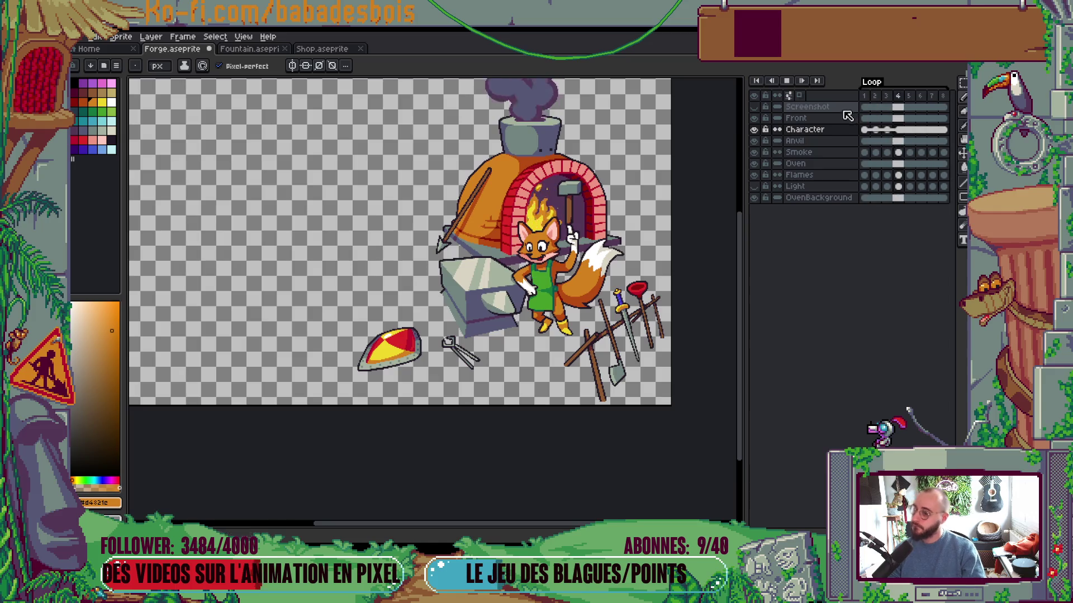
left_click(834, 130)
key("Right")
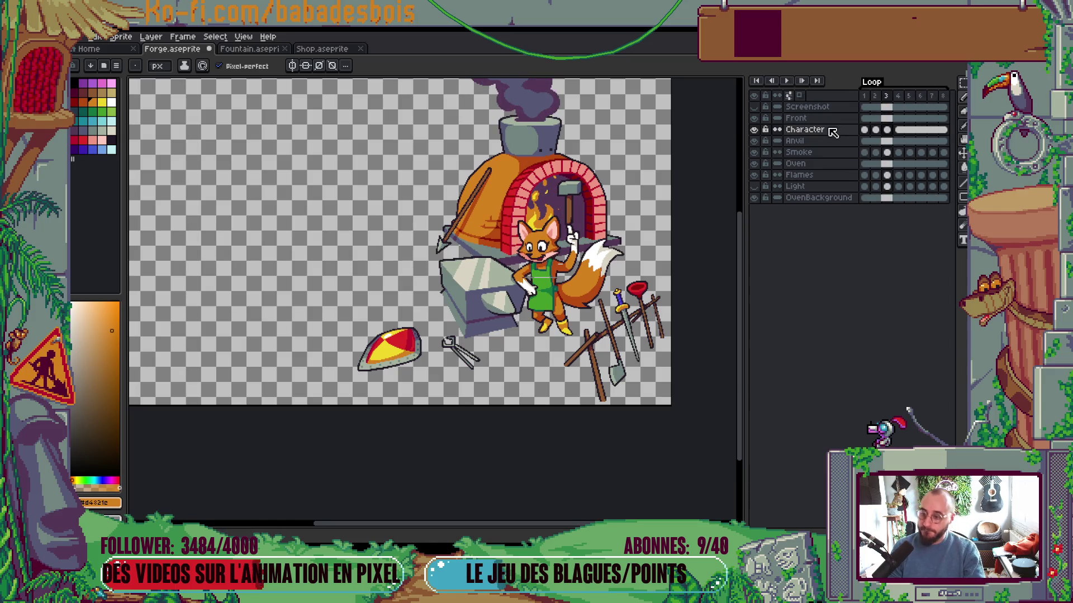
scroll(553, 246, "up", 5)
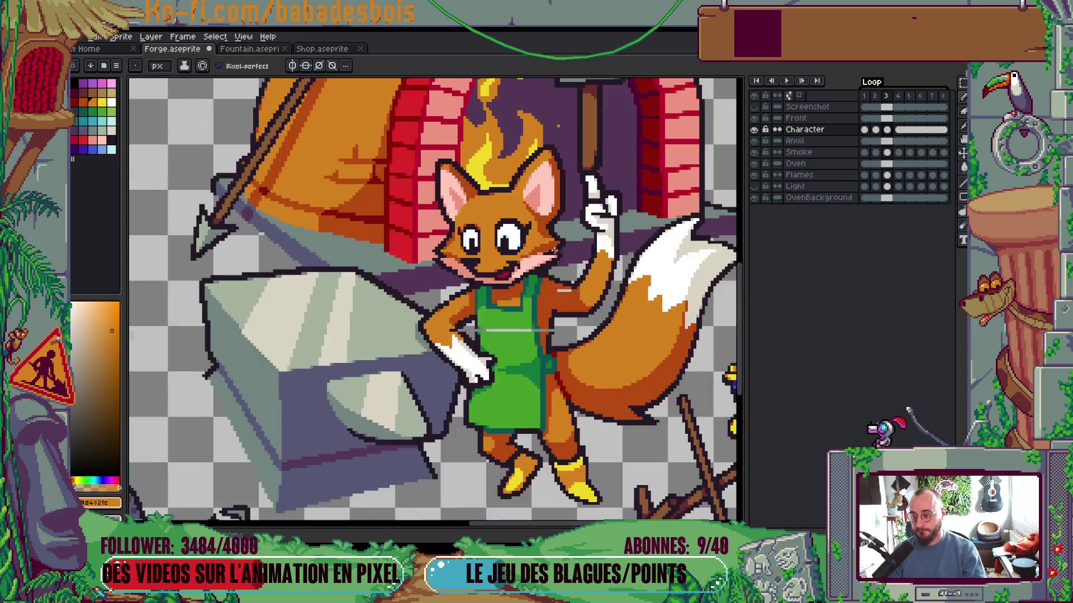
Inspect the top of the fox's head and its lower body across the bob, then stop playback
left_click_drag(462, 194, 452, 210)
key("m")
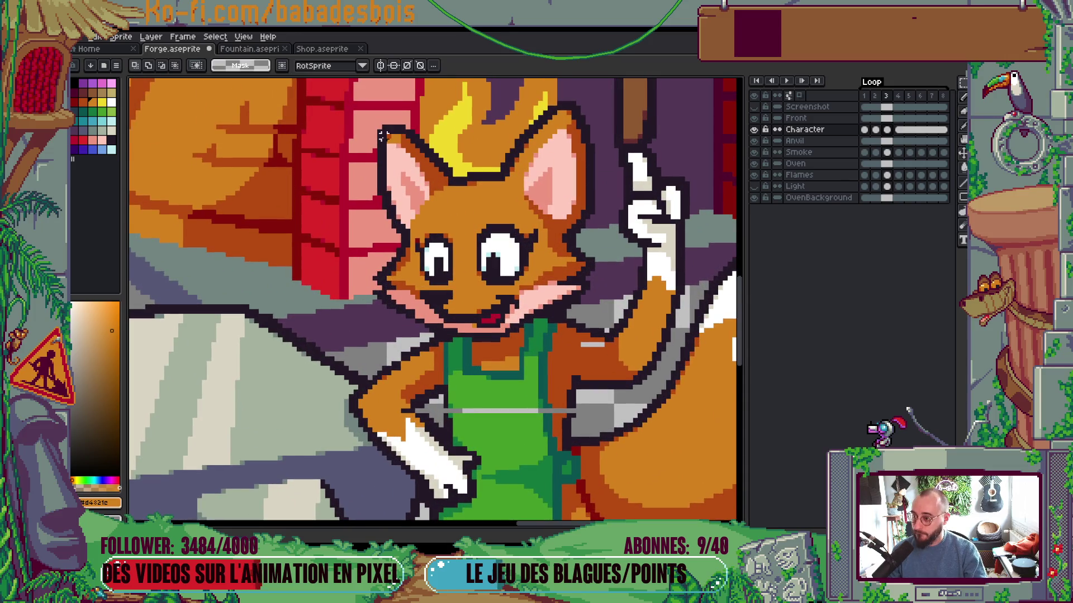
left_click_drag(376, 145, 540, 193)
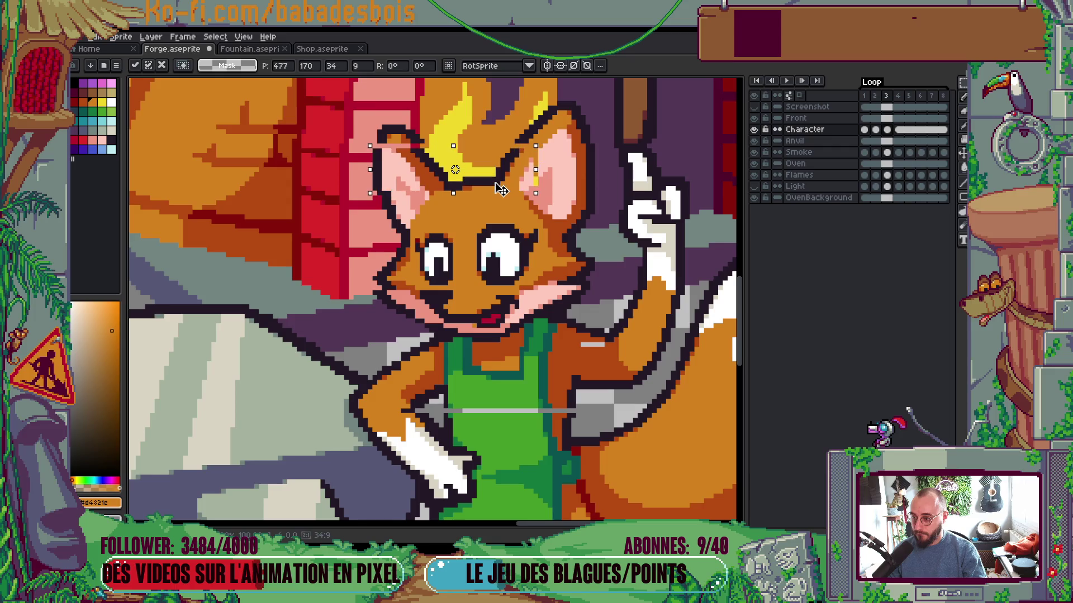
left_click(558, 183)
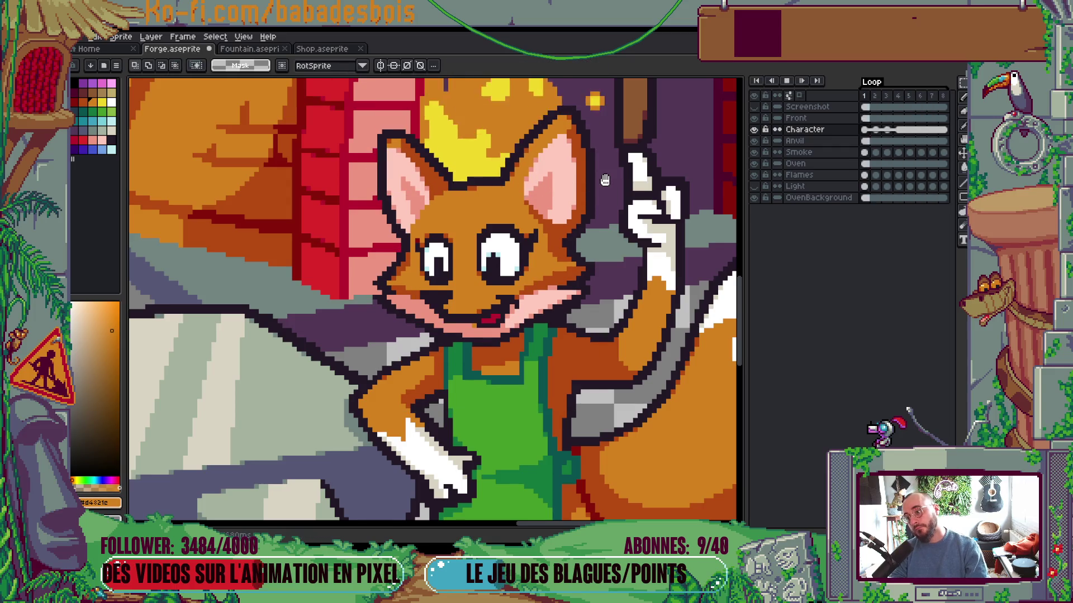
key("Return")
key("Return")
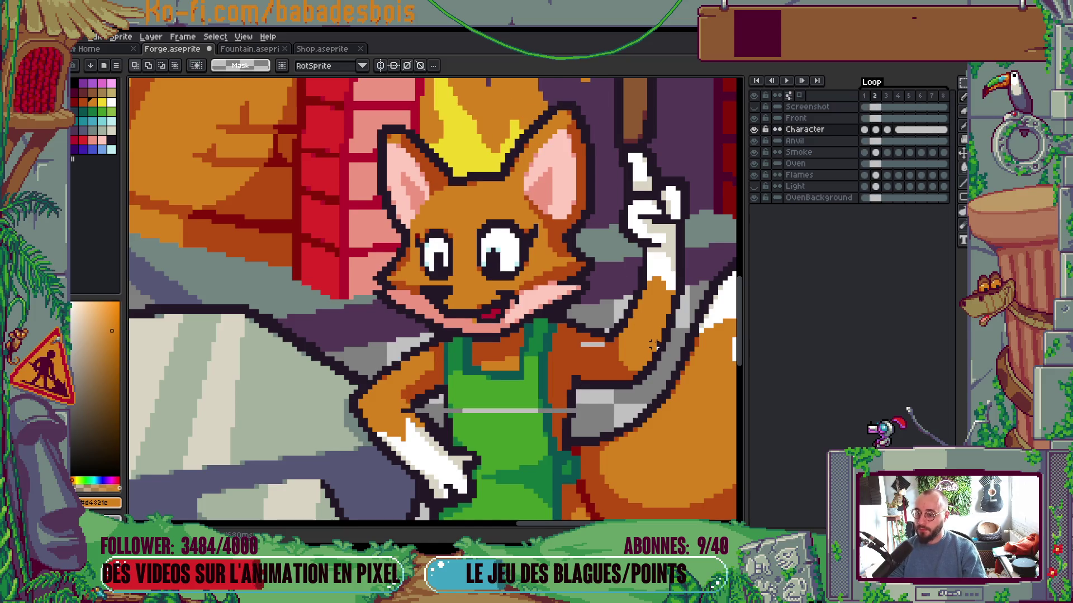
left_click_drag(653, 358, 650, 287)
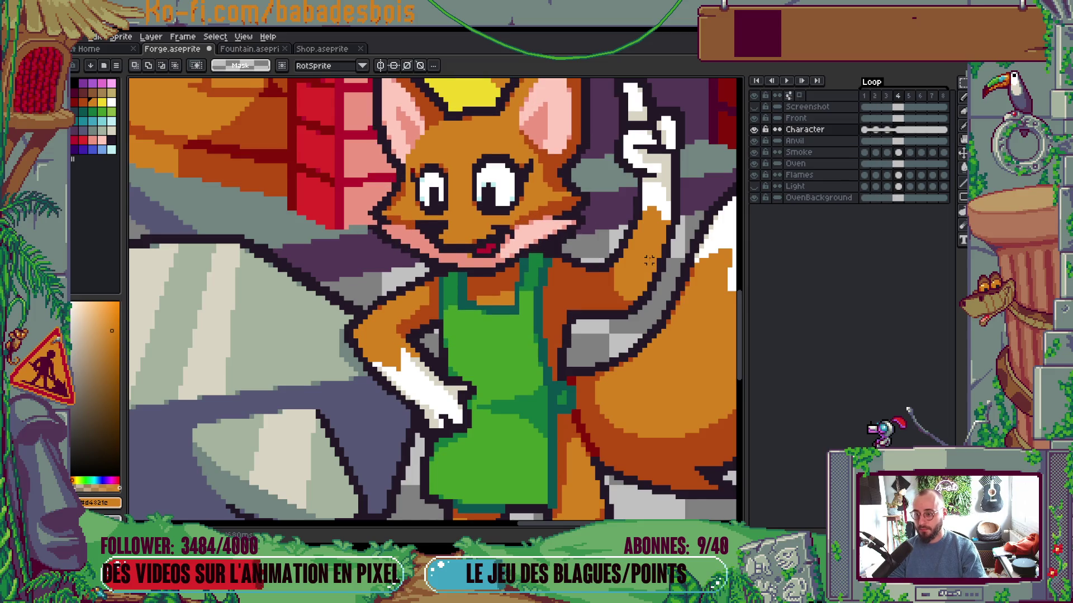
scroll(649, 256, "down", 1)
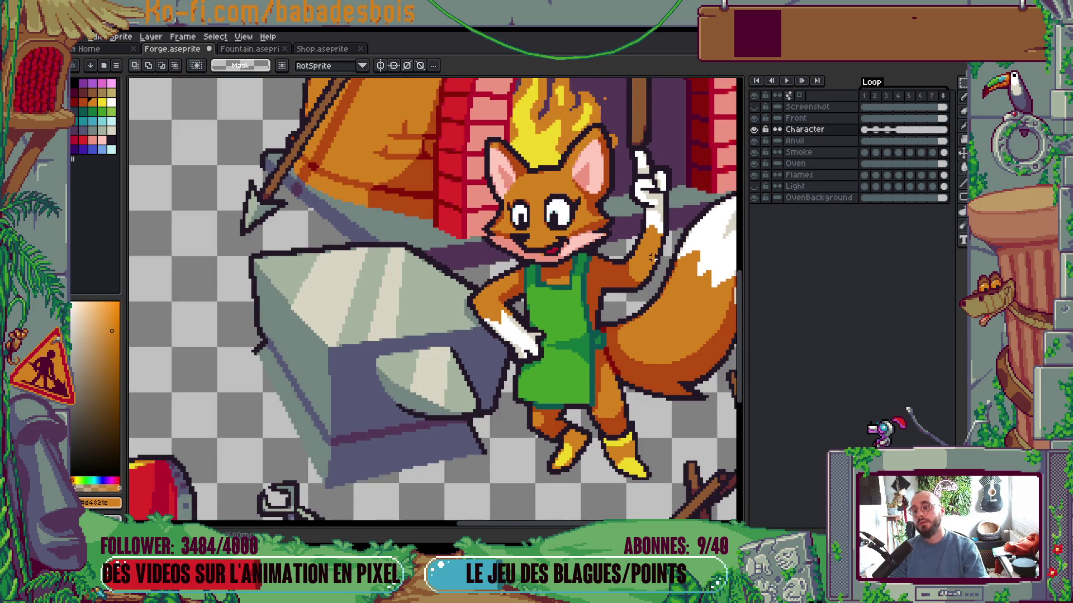
scroll(653, 257, "down", 2)
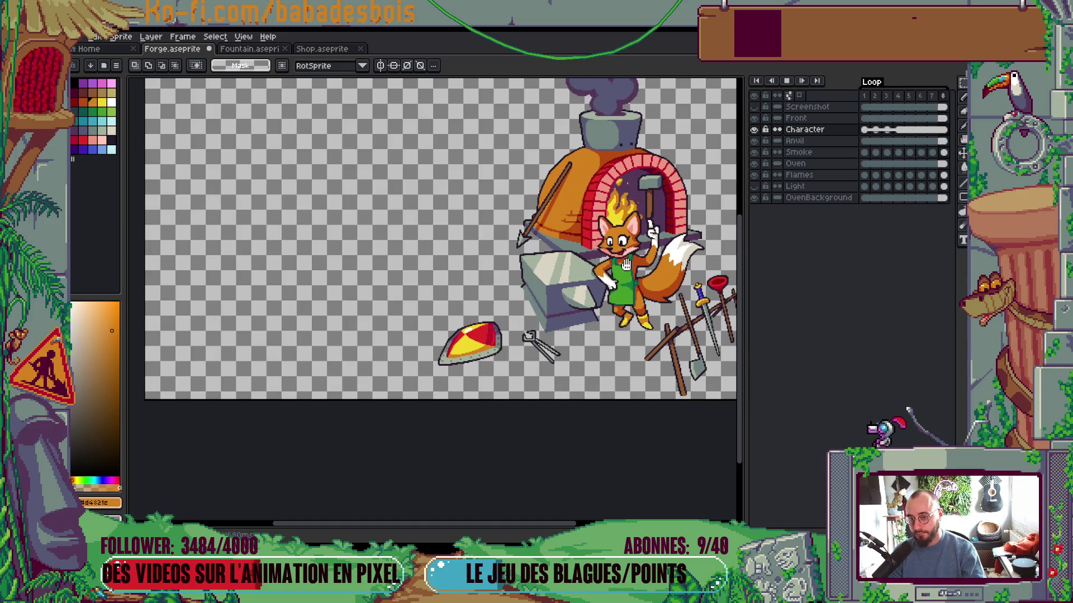
key("Return")
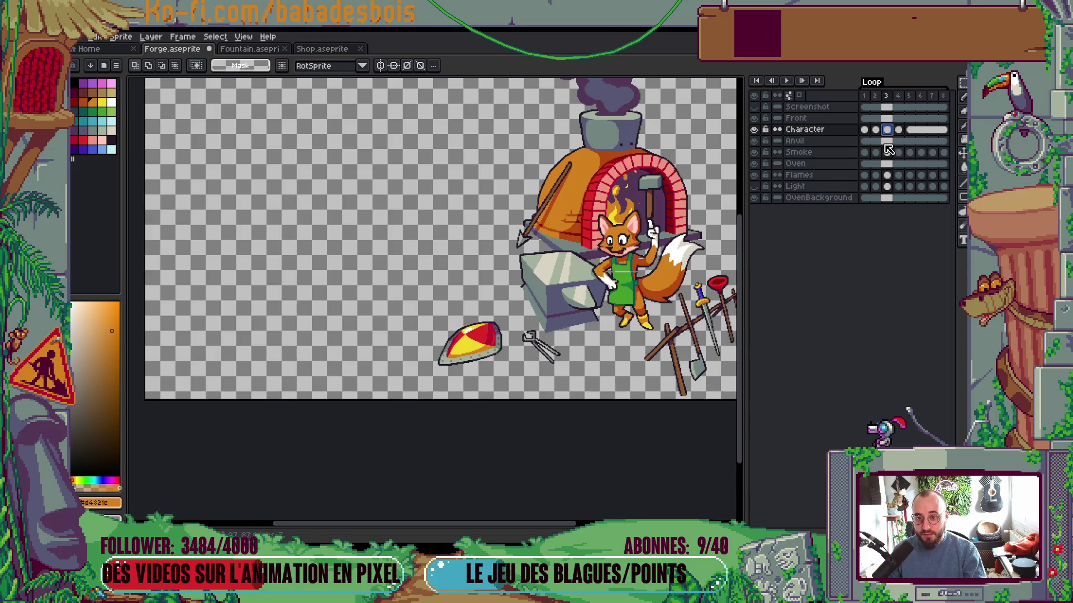
Clear the leftover selections over the eye and apron and play the loop
scroll(654, 226, "up", 3)
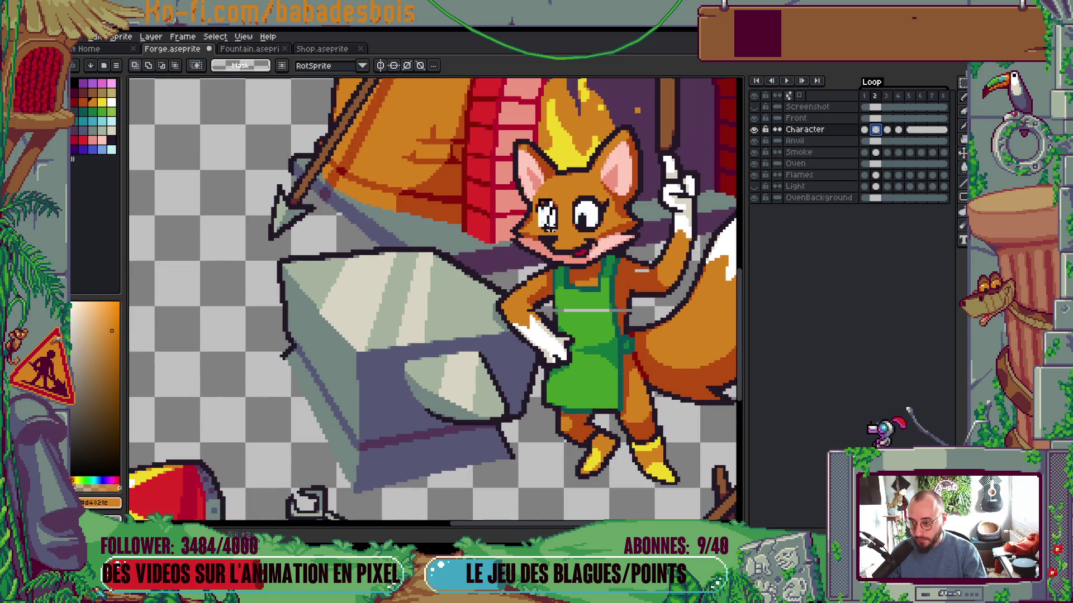
left_click(563, 244)
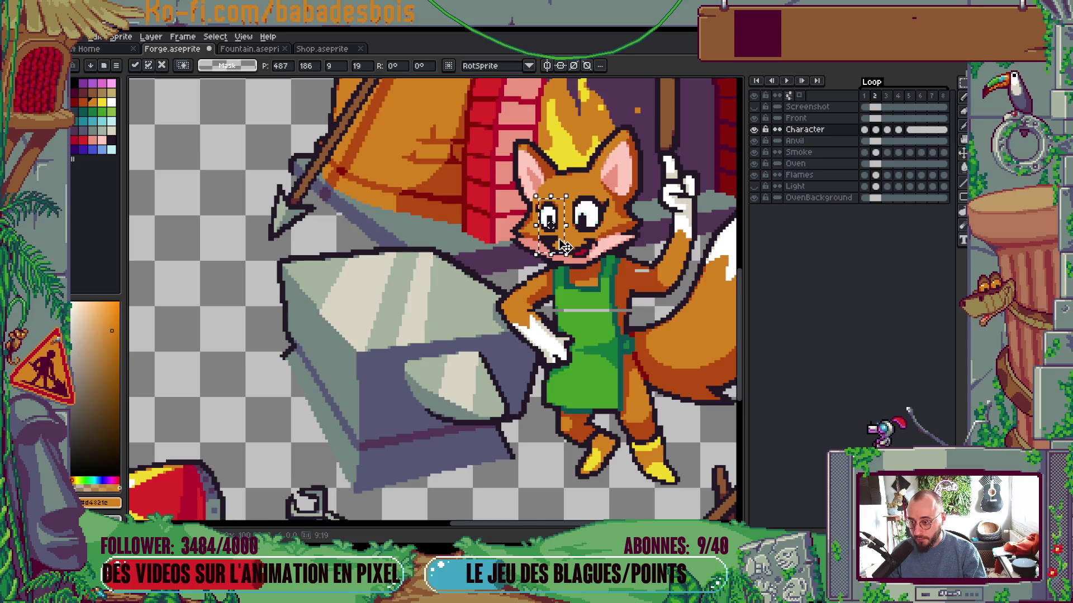
left_click_drag(545, 240, 574, 303)
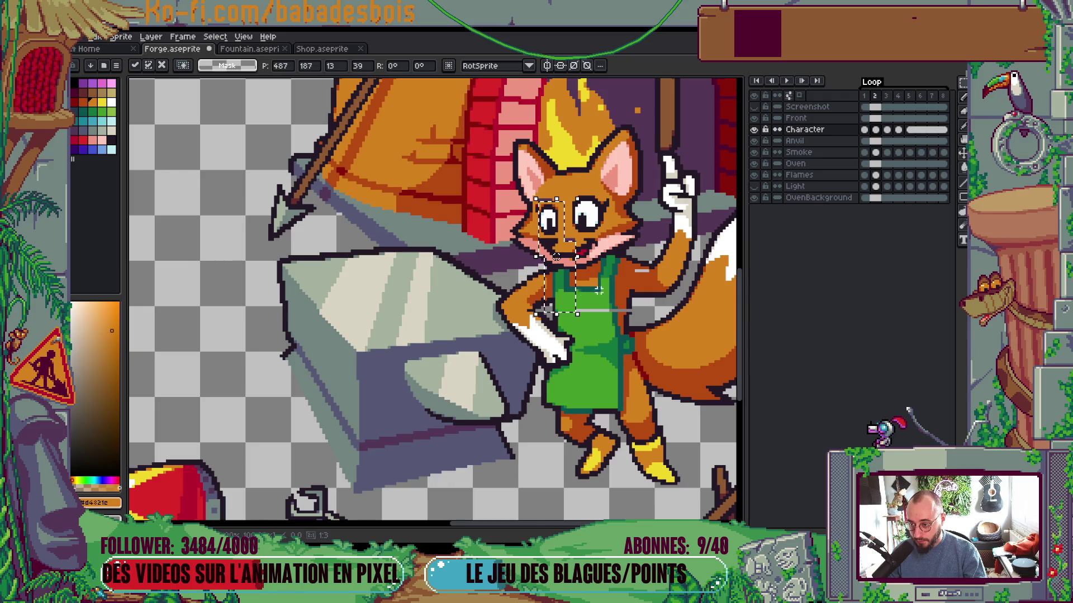
left_click(627, 265)
scroll(627, 265, "down", 3)
key("Return")
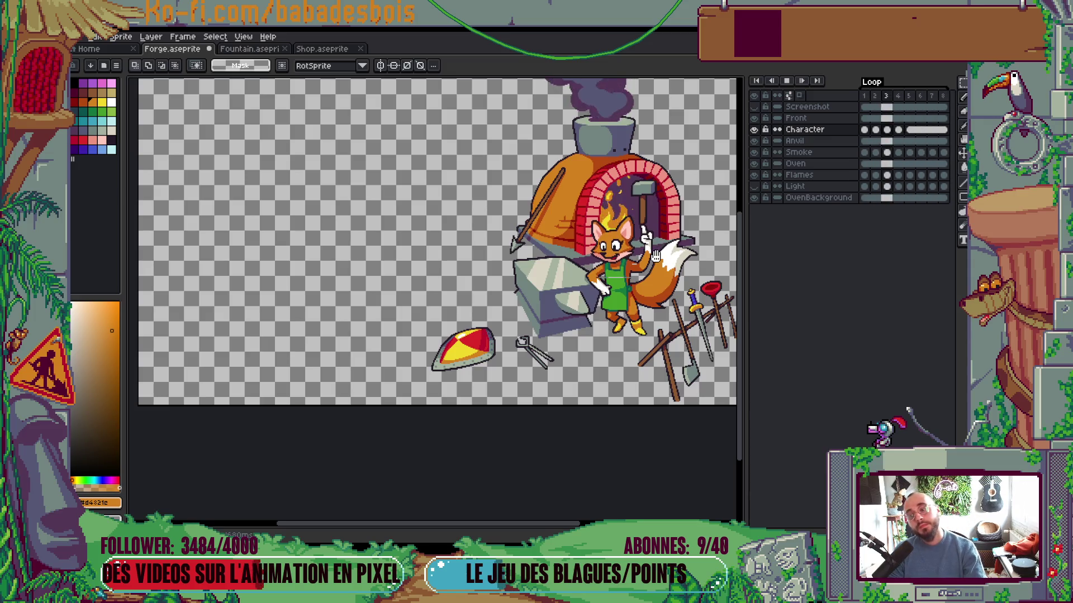
Locate the grey line on the apron and sample the fox's darker and lighter orange fur, back on frame 2
key("Return")
scroll(628, 291, "up", 5)
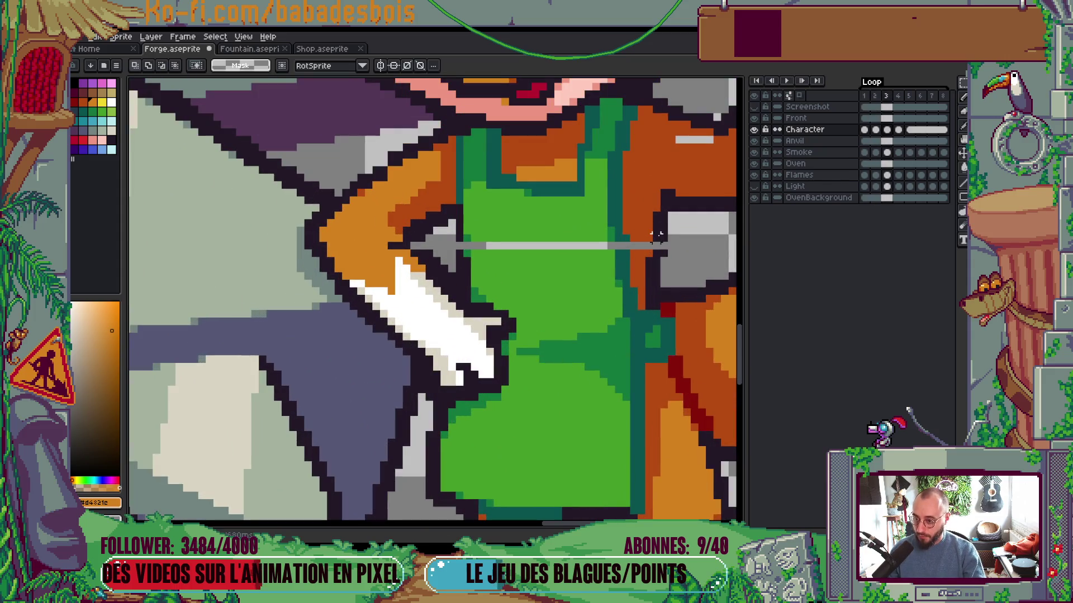
left_click_drag(462, 239, 454, 239)
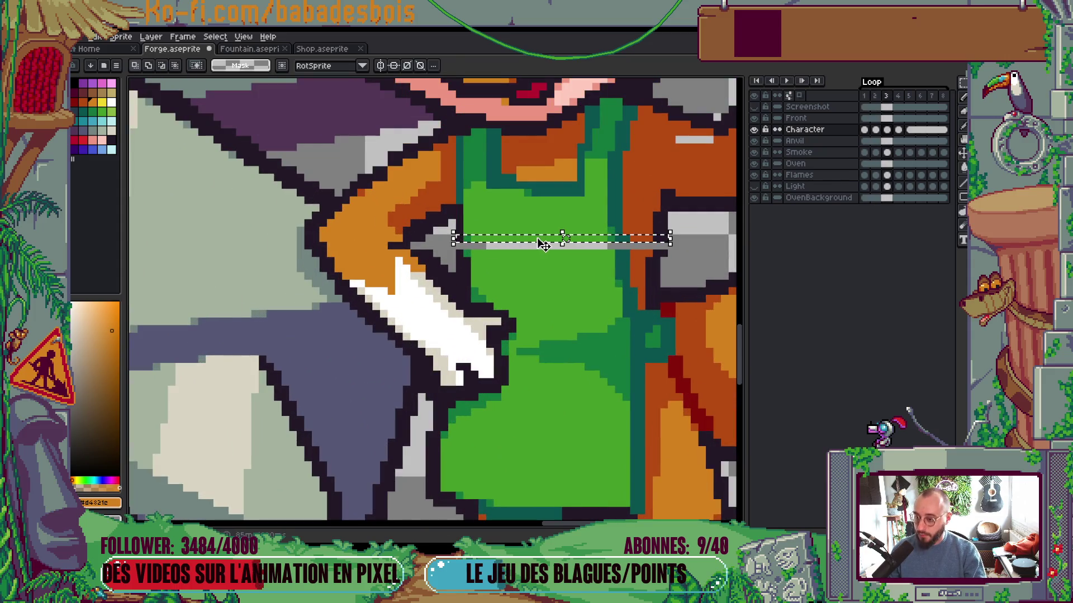
scroll(535, 302, "down", 2)
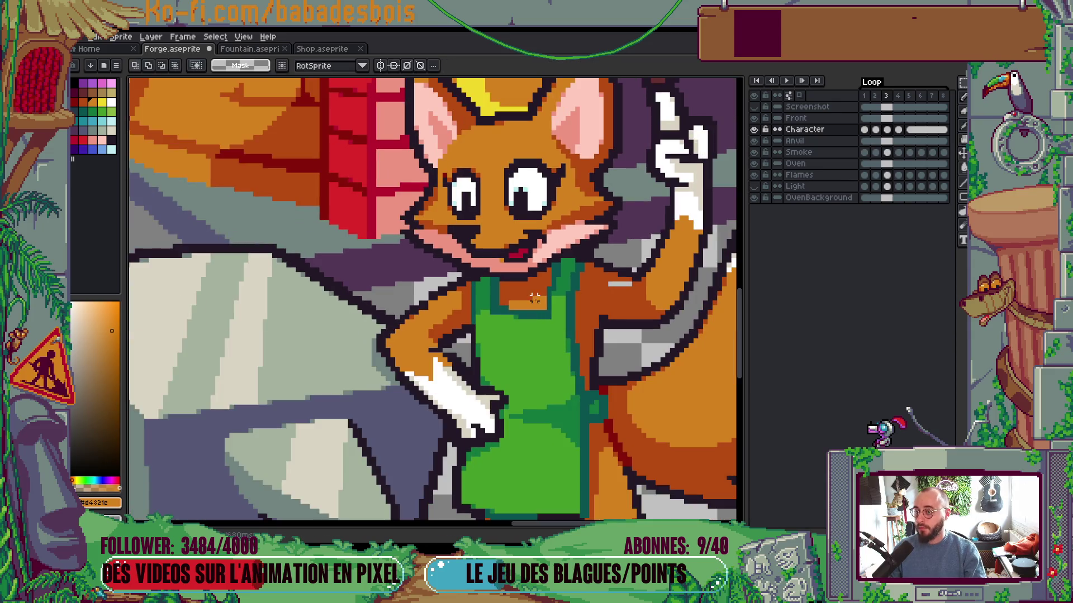
scroll(658, 288, "up", 1)
key("g")
left_click(618, 294, "alt")
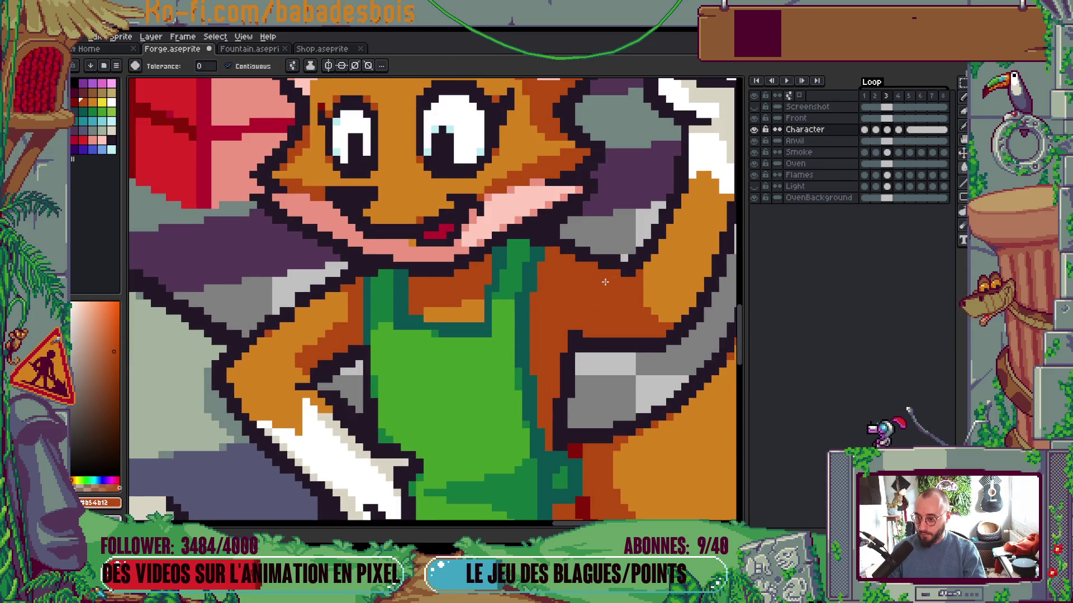
scroll(615, 274, "down", 2)
key("comma")
scroll(487, 246, "up", 2)
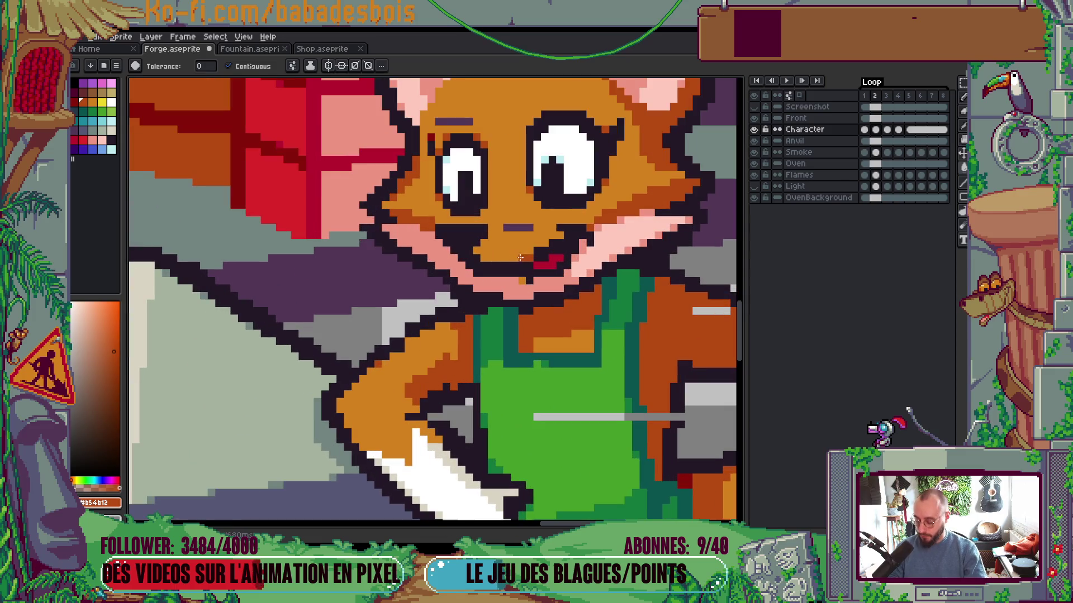
left_click(528, 239, "alt")
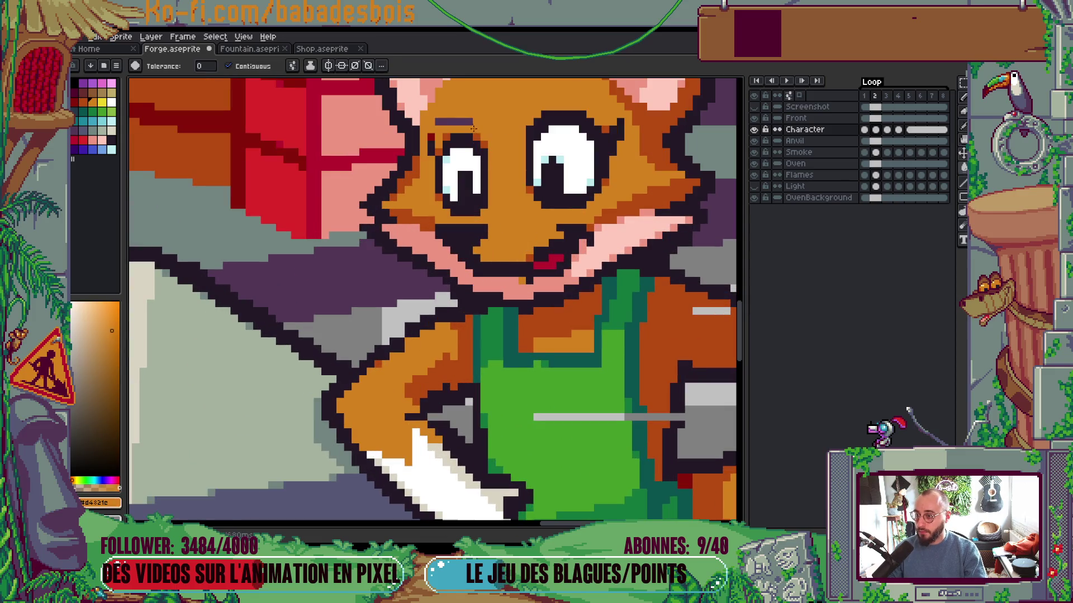
scroll(451, 300, "up", 2)
Shift the apron strip one pixel down over the grey line in frame 2 and replay the loop
key("m")
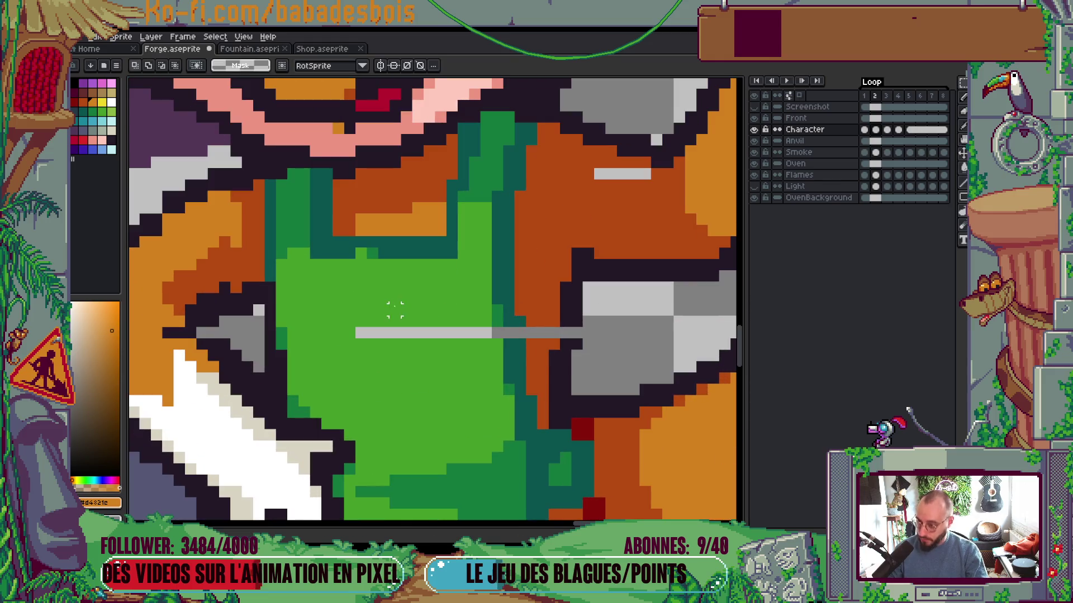
left_click_drag(565, 320, 584, 328)
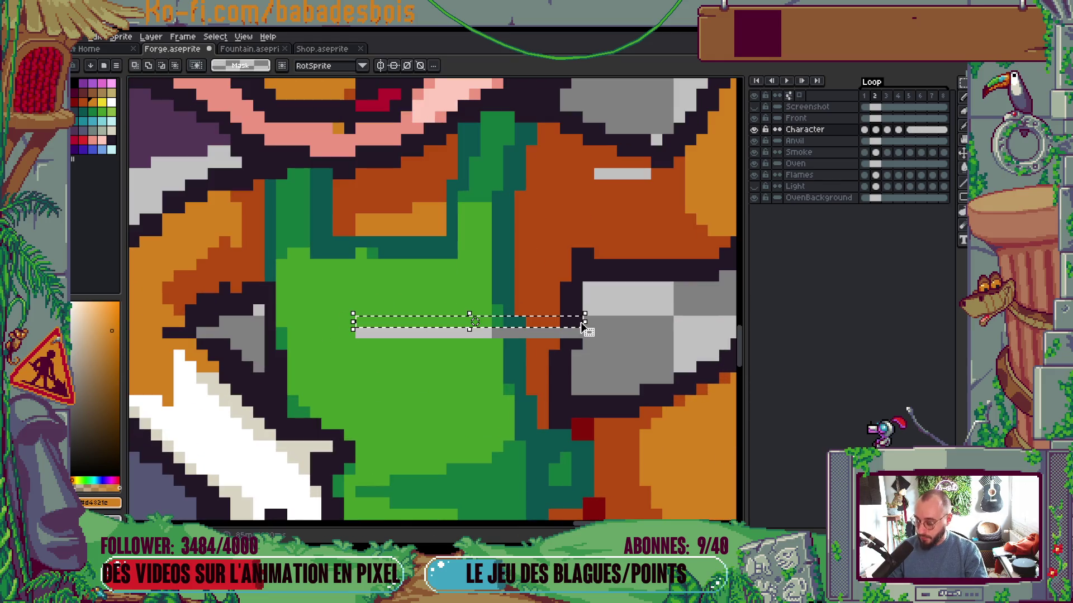
key("Down")
key("ctrl+d")
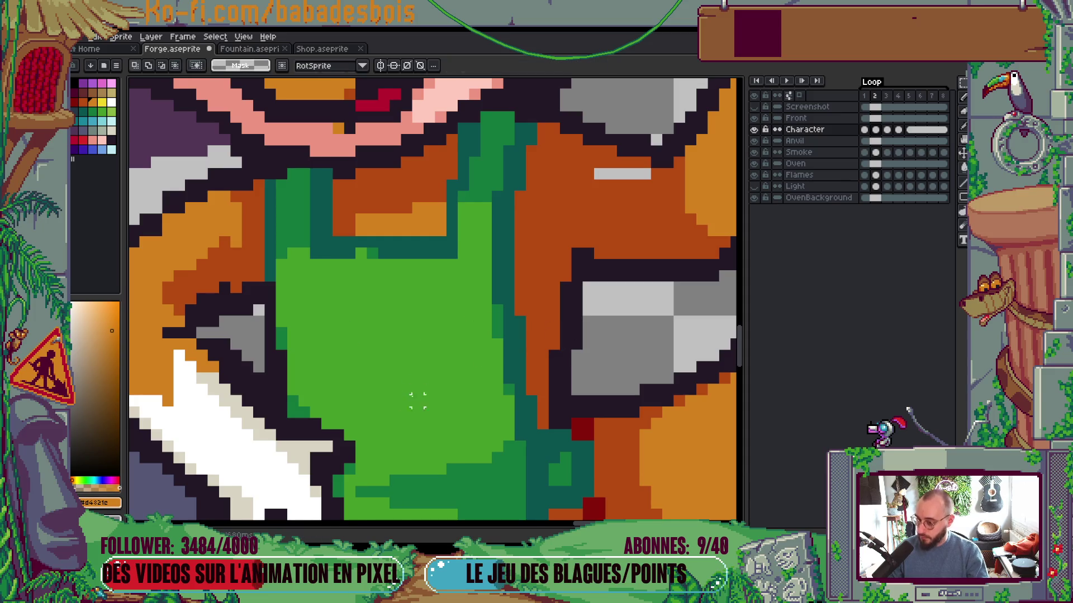
scroll(376, 397, "down", 4)
key("Return")
scroll(447, 368, "down", 3)
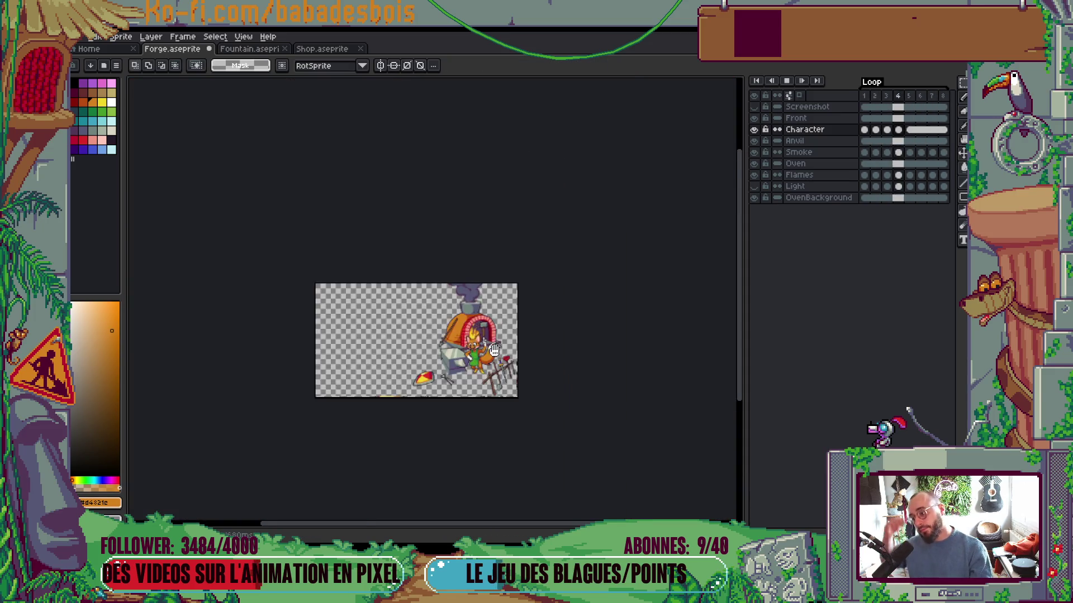
Zoom in on frame 4 with the pencil, briefly activating the Anvil layer before returning to Character
scroll(444, 365, "up", 1)
scroll(446, 316, "up", 3)
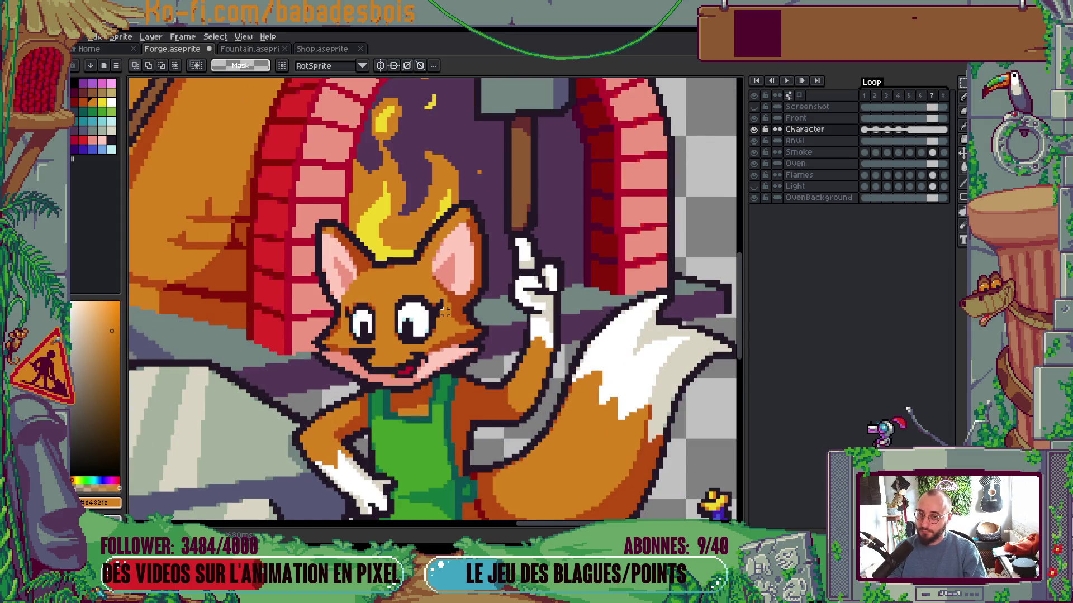
scroll(441, 307, "up", 1)
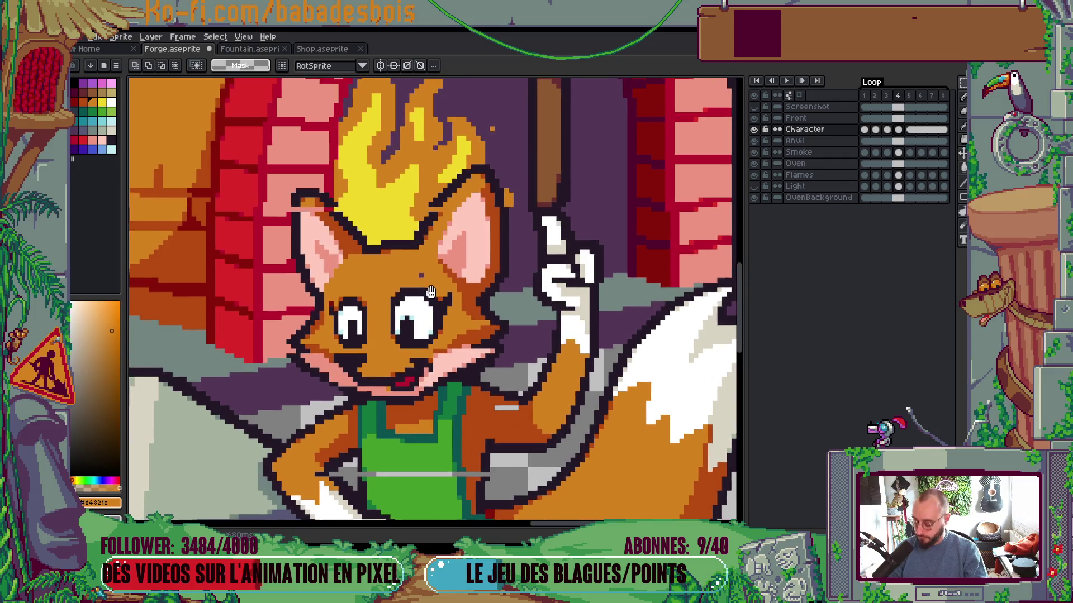
scroll(430, 291, "down", 1)
key("b")
scroll(428, 277, "down", 1)
key("alt+Down")
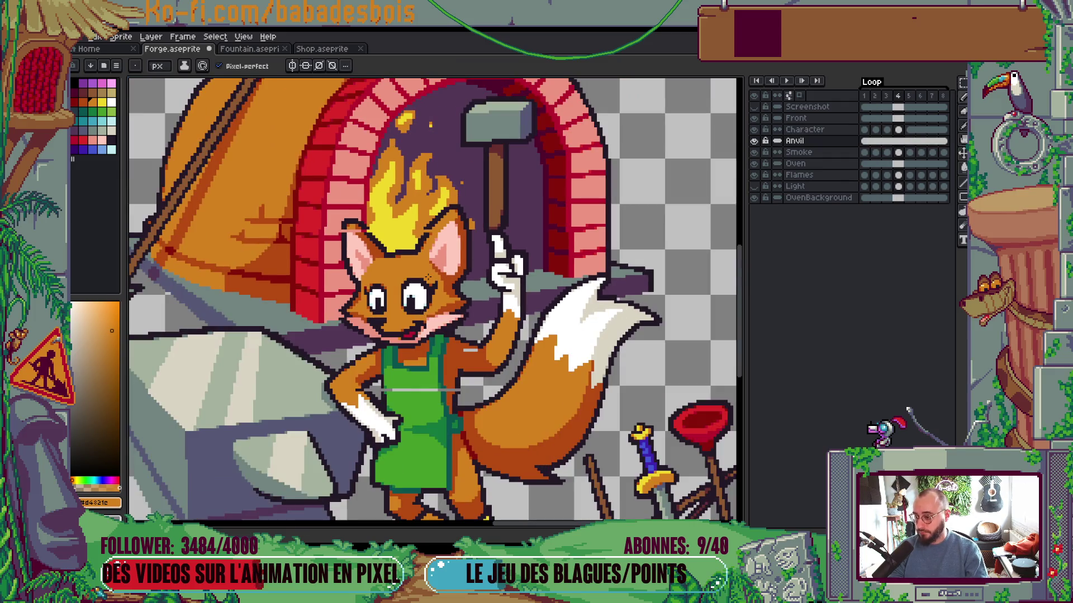
key("alt+Up")
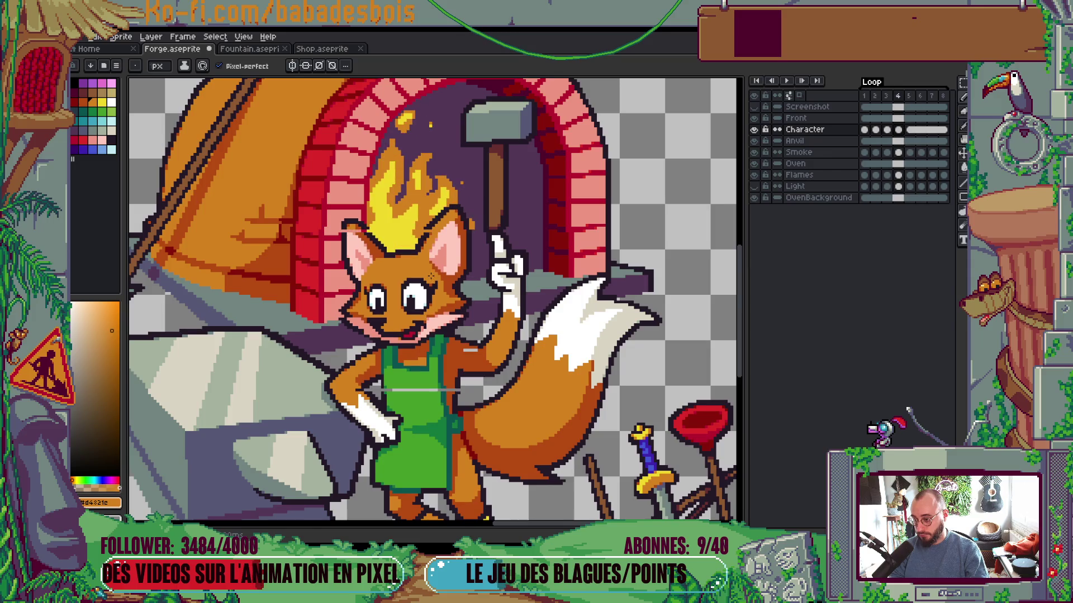
scroll(386, 356, "up", 4)
Transform the selected grey apron line and hide menus and palette with Ctrl+F for a wider canvas
key("m")
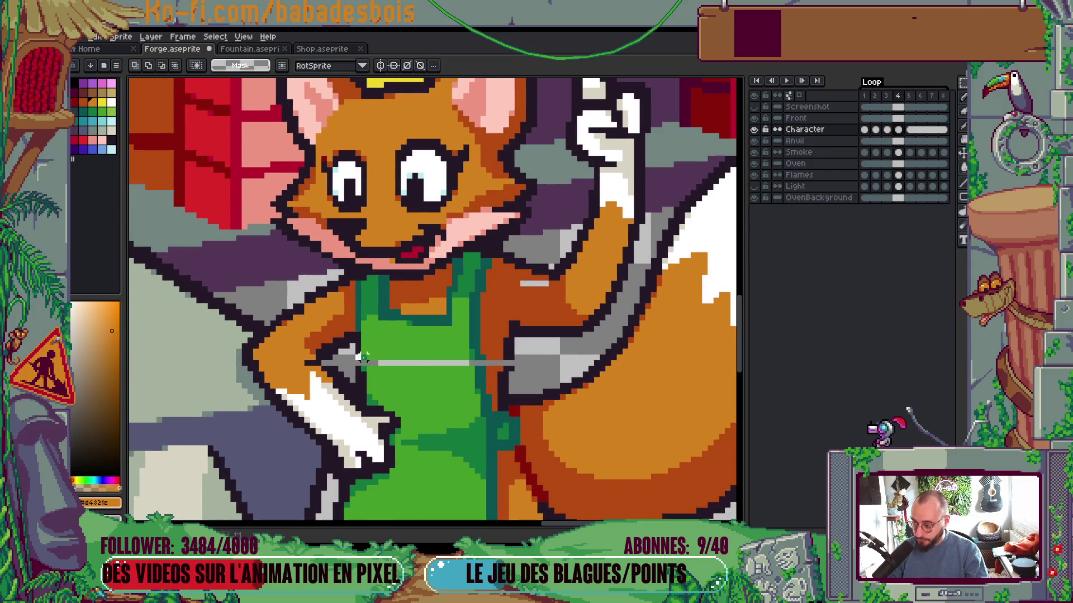
left_click(481, 361)
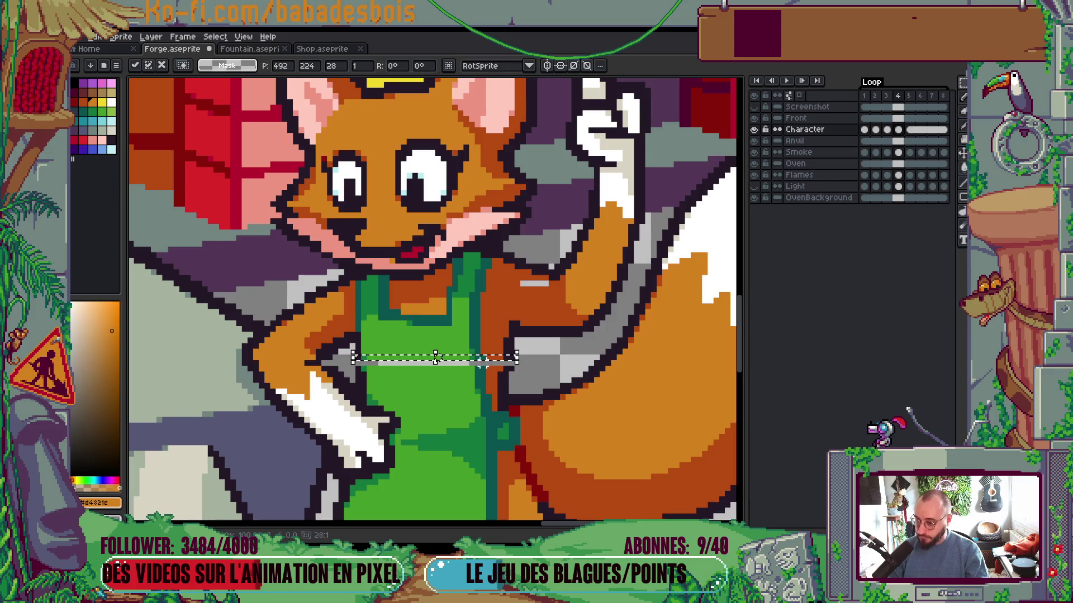
key("ctrl+f")
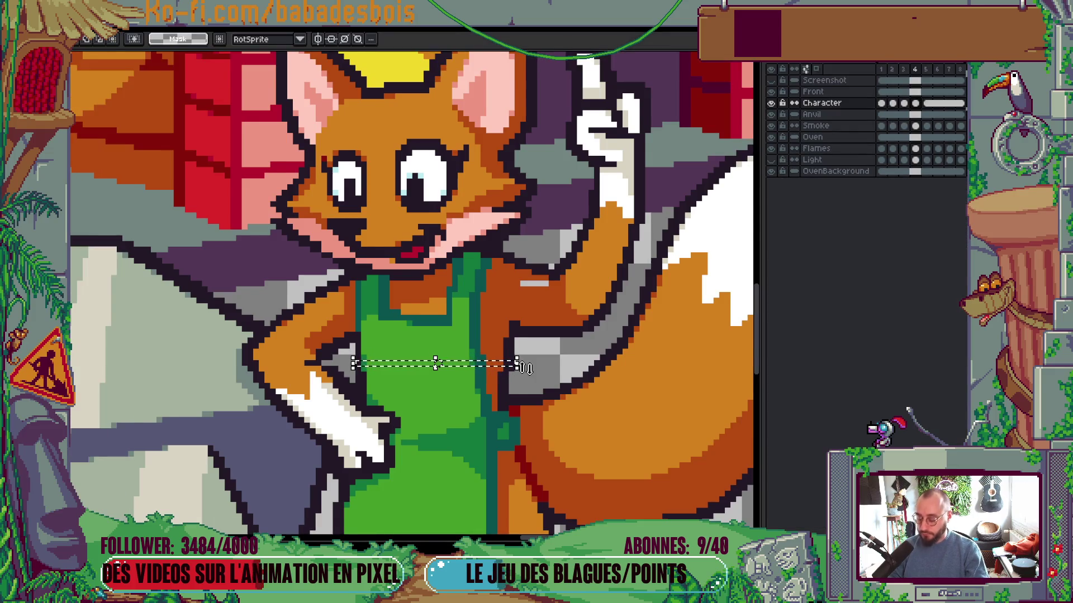
scroll(525, 367, "down", 3)
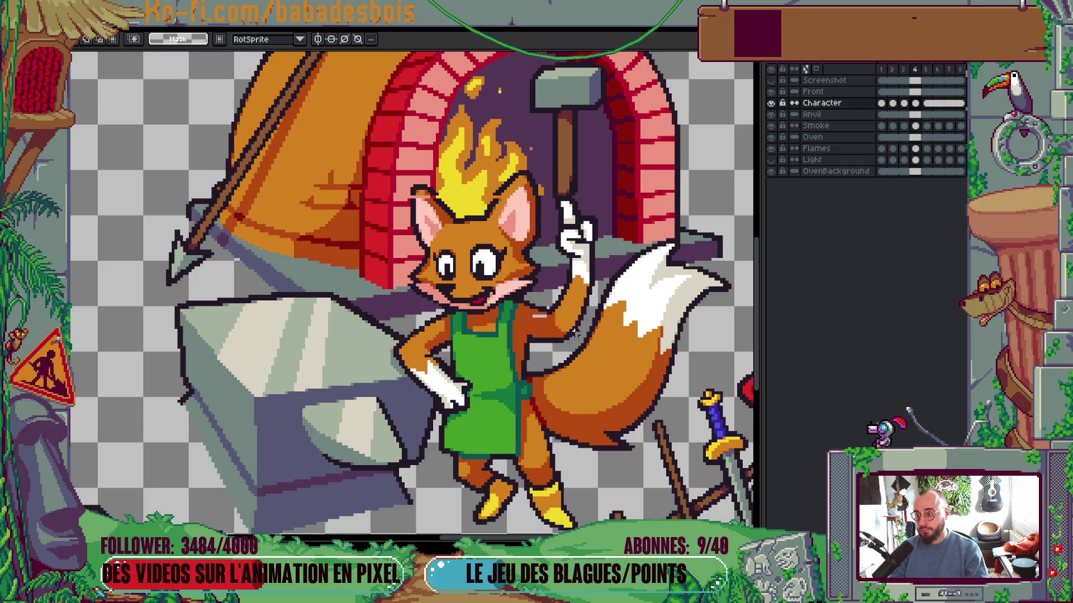
scroll(384, 190, "up", 2)
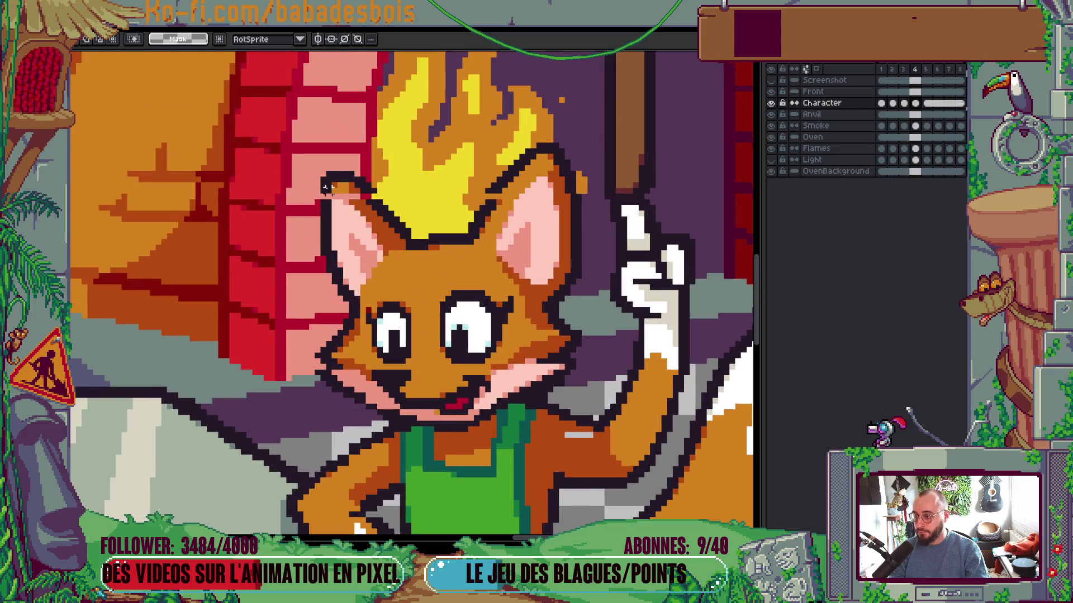
Adjust a thin strip across the fox's ear tops, then return to the pencil and zoom out to the full scene
left_click_drag(323, 190, 584, 196)
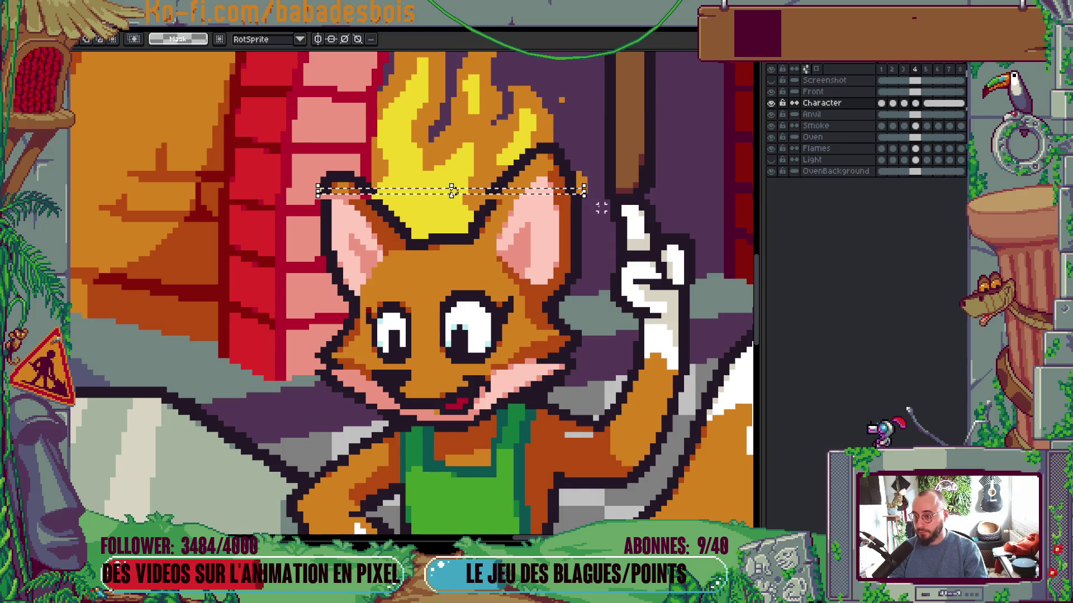
left_click(463, 196)
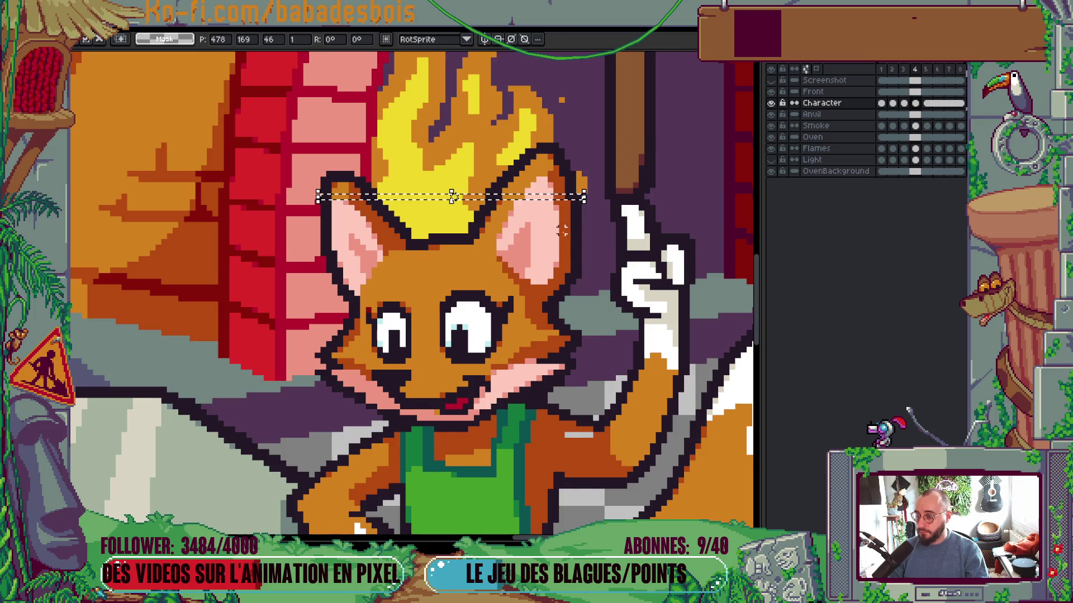
key("Return")
scroll(567, 236, "up", 1)
key("b")
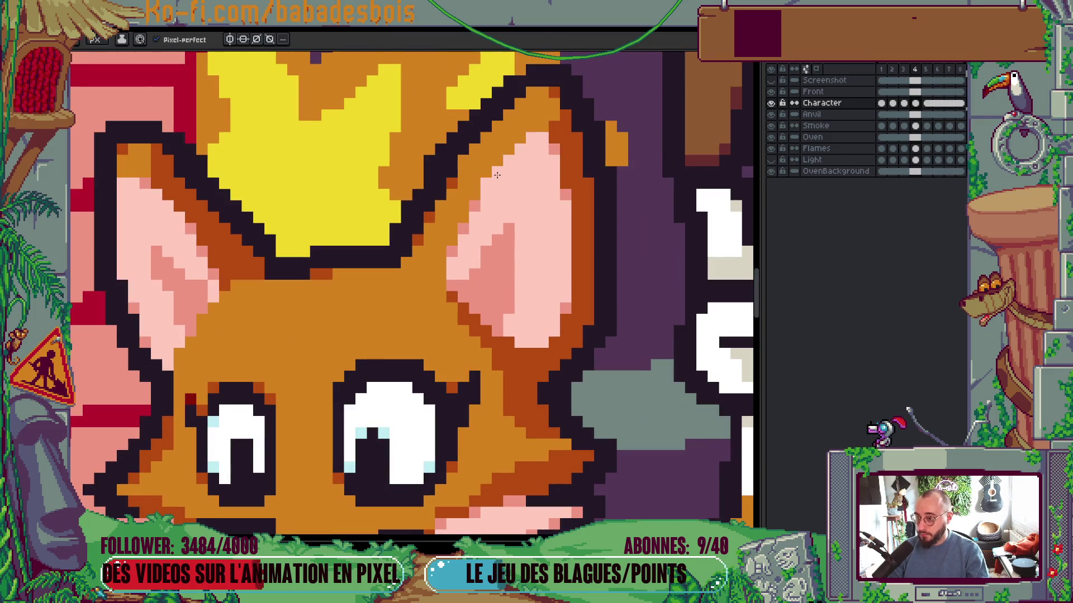
scroll(498, 174, "down", 1)
scroll(498, 175, "up", 1)
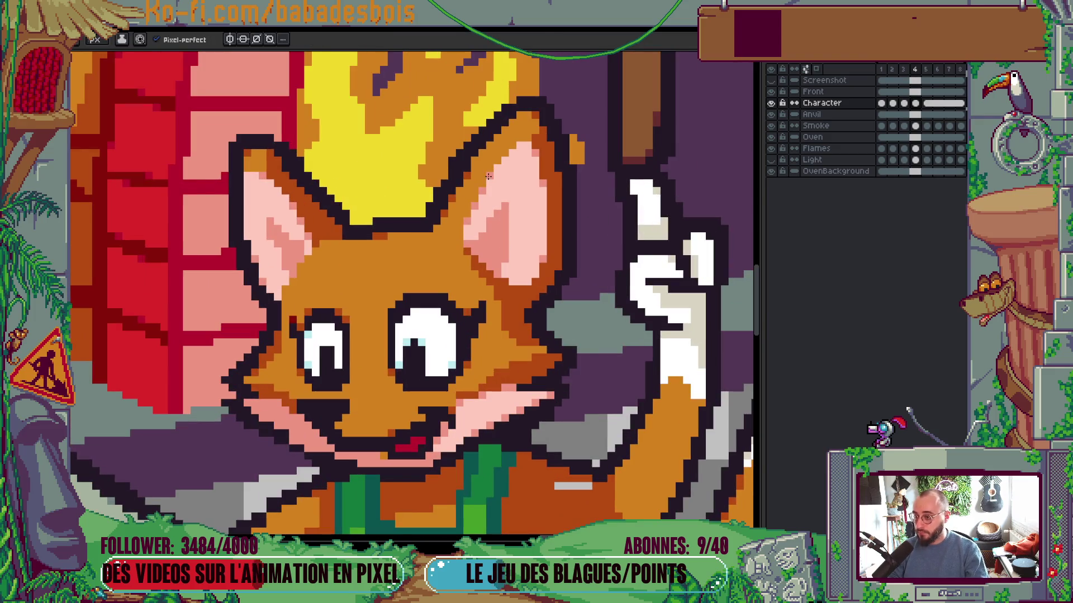
scroll(516, 174, "down", 2)
scroll(516, 174, "down", 3)
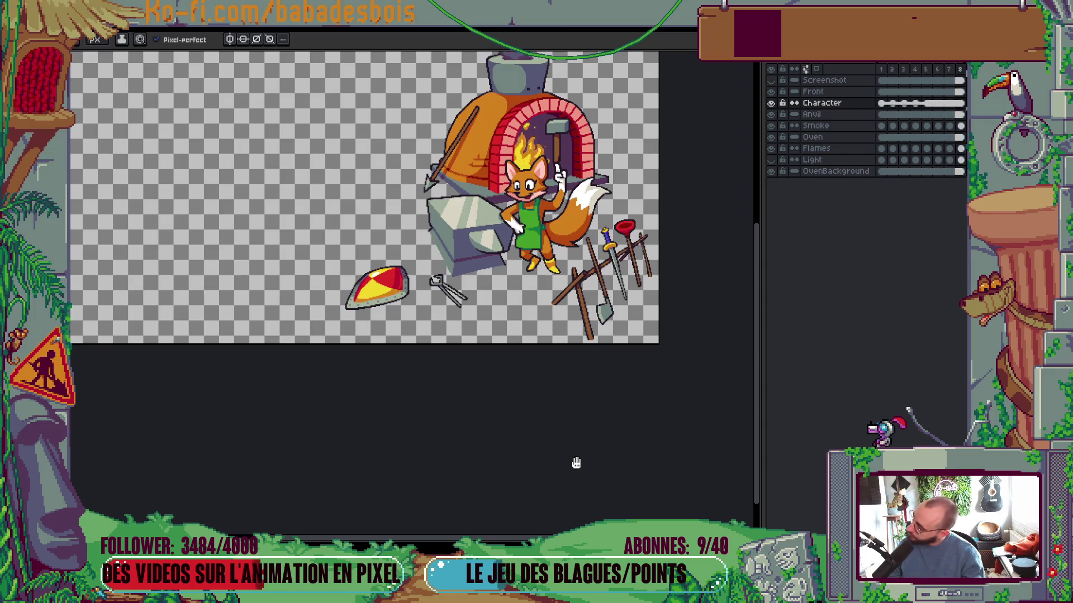
Zoom into the fox's face, make the Front layer active and sample a face colour
left_click_drag(677, 369, 661, 405)
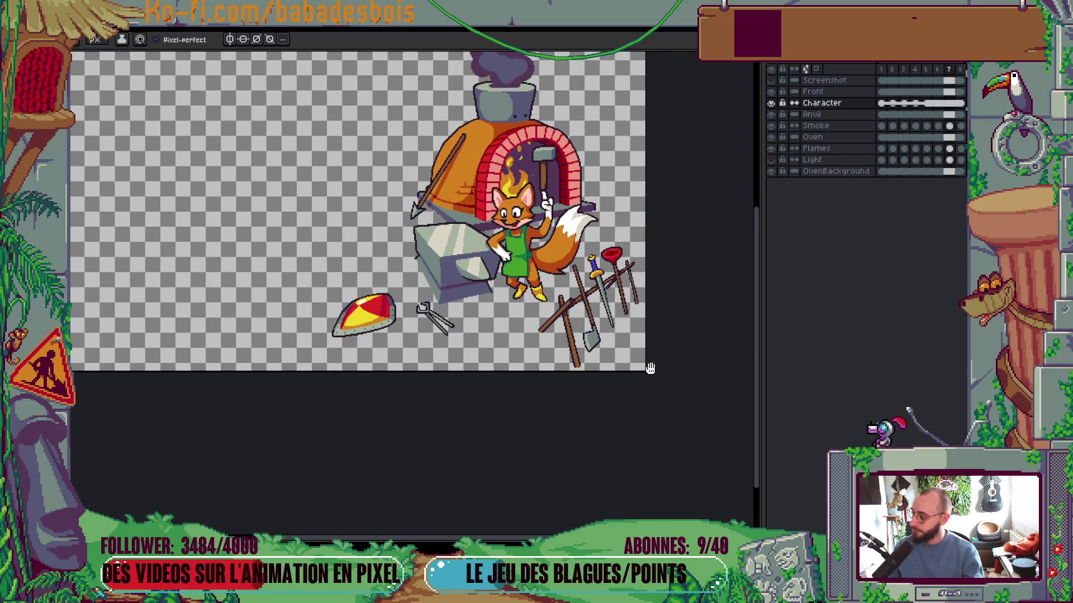
scroll(549, 255, "up", 3)
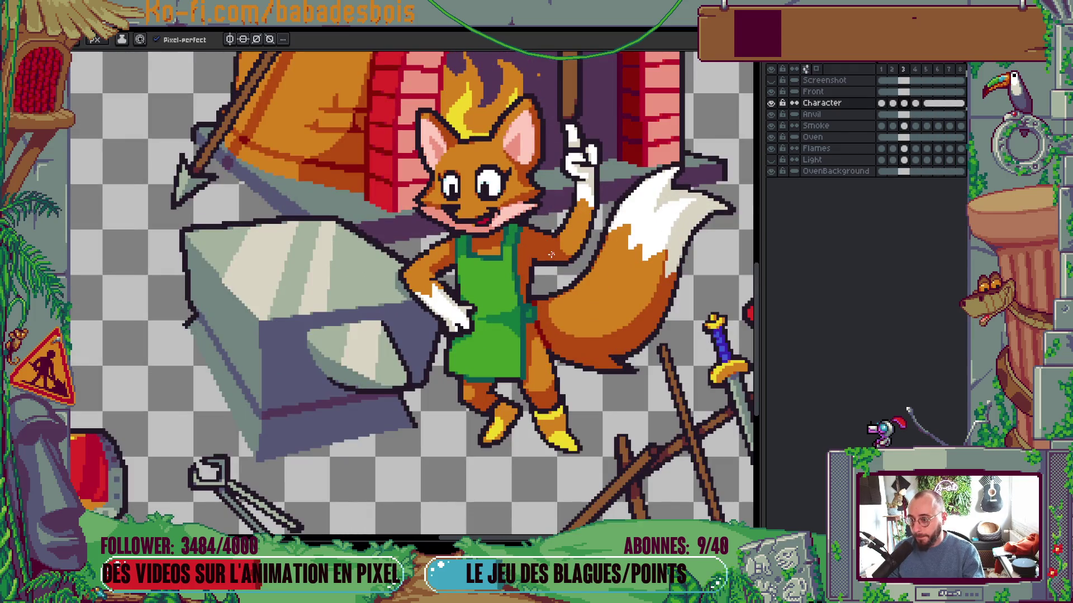
scroll(549, 256, "up", 2)
key("i")
key("w")
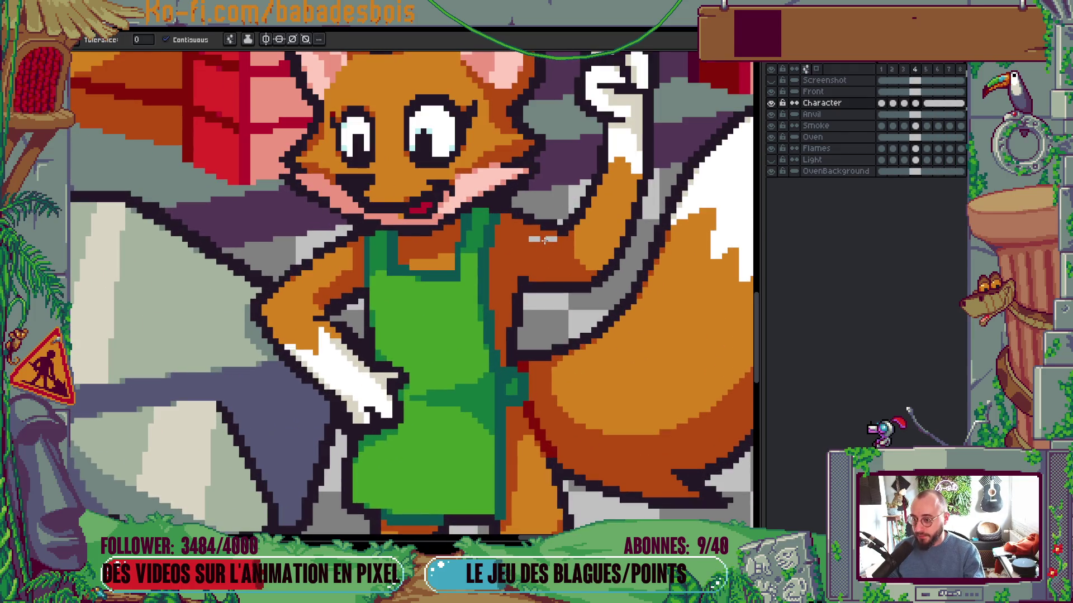
scroll(548, 241, "down", 2)
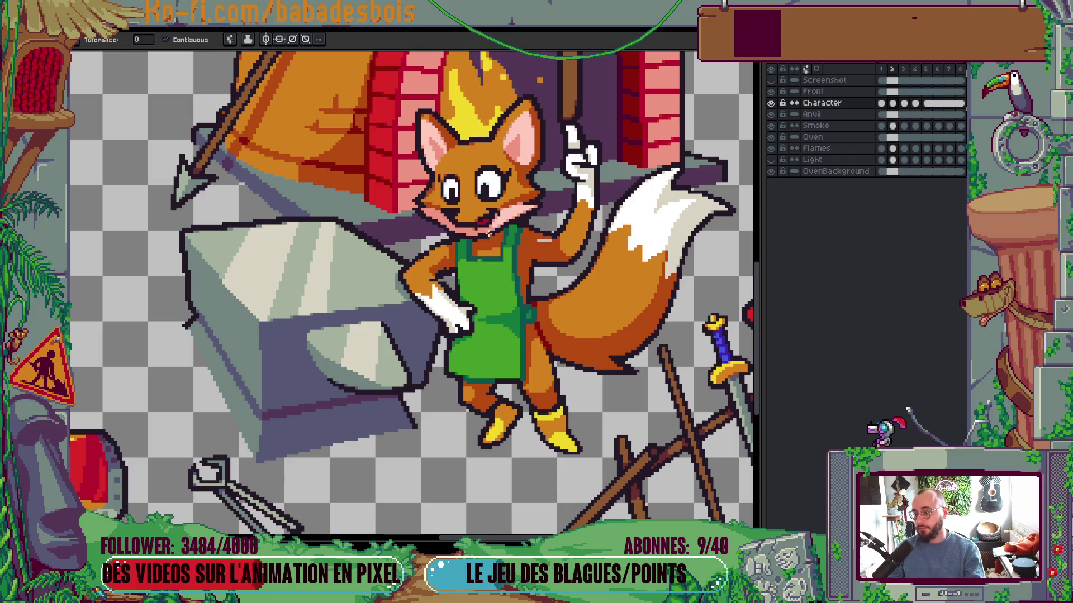
key("alt+Up")
scroll(480, 229, "up", 3)
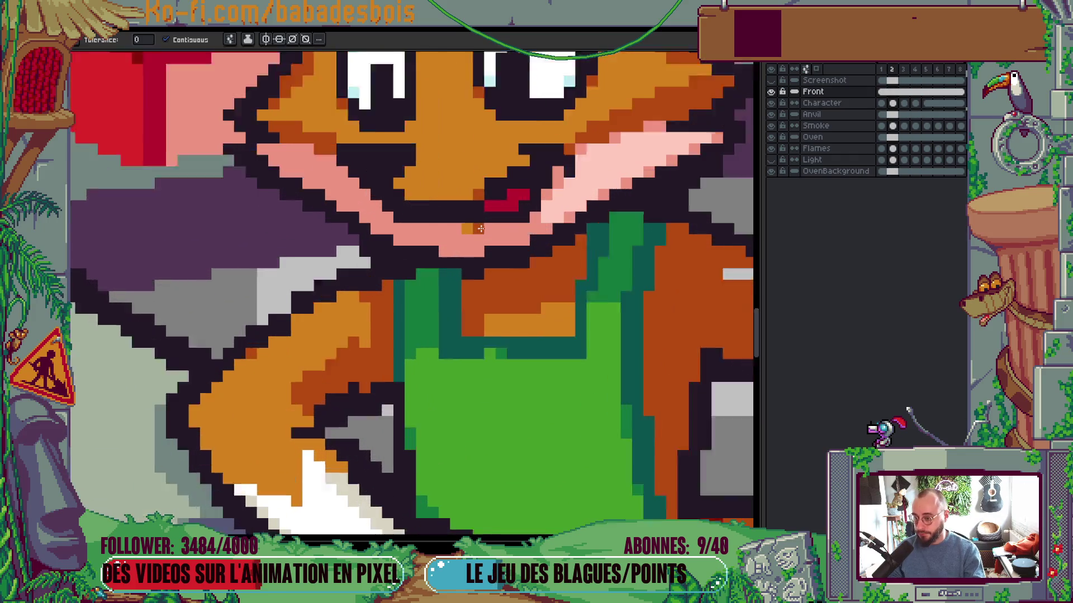
scroll(481, 229, "down", 1)
key("b")
scroll(480, 226, "down", 3)
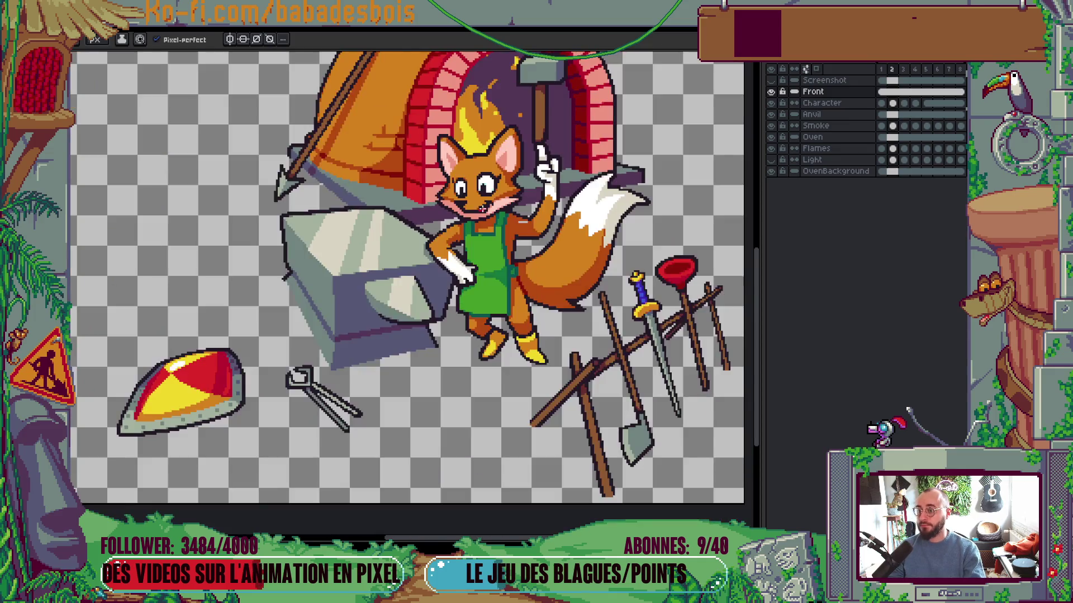
scroll(481, 208, "up", 3)
key("i")
key("b")
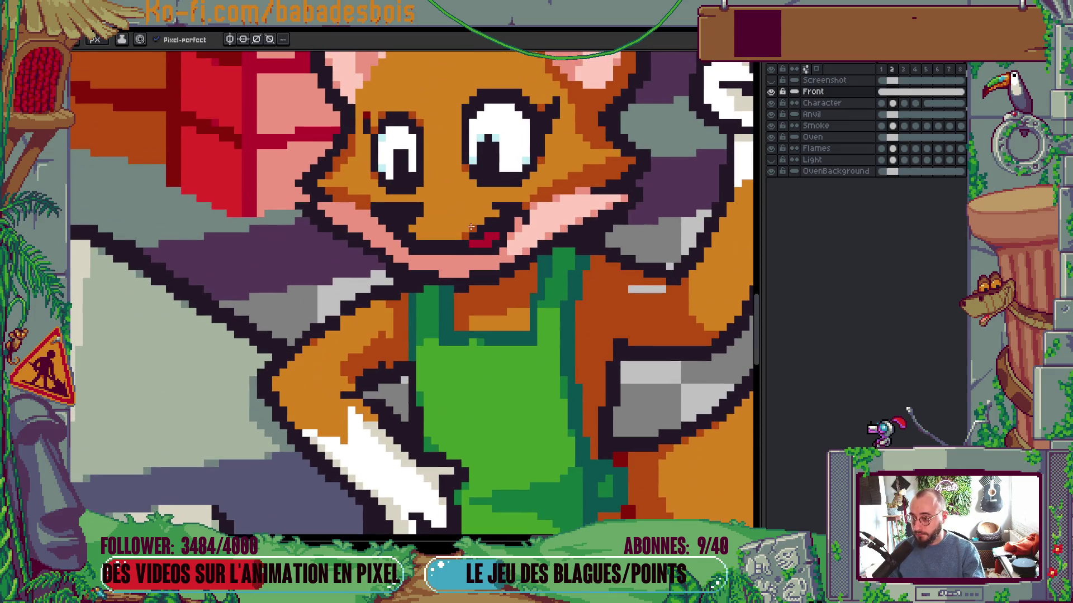
Step through the animation frames and play the idle loop to inspect the face
key("Right")
key("Left")
key("Right")
key("Right")
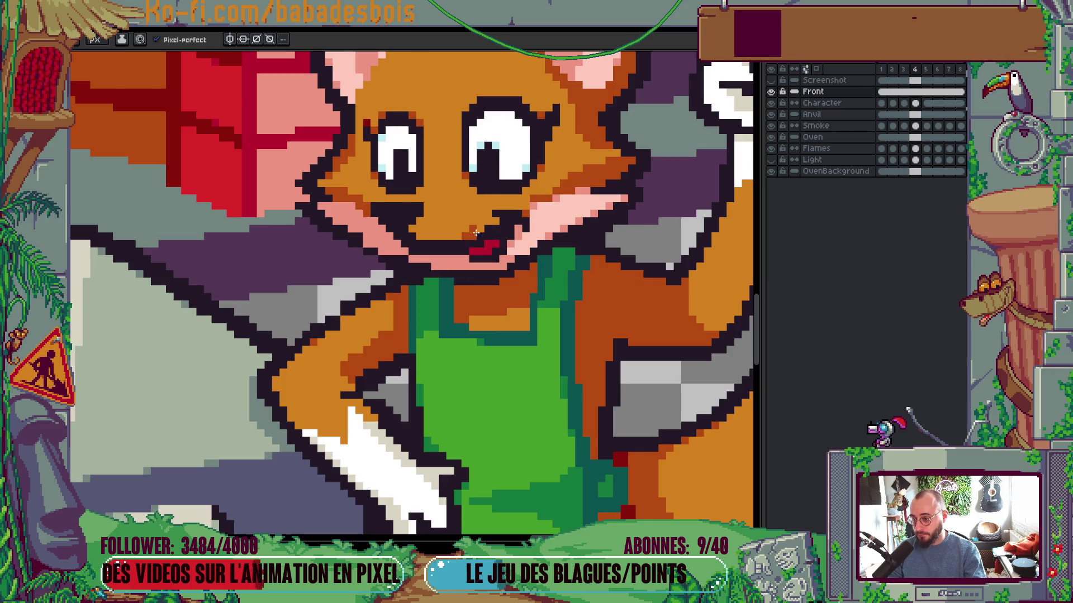
scroll(477, 237, "up", 1)
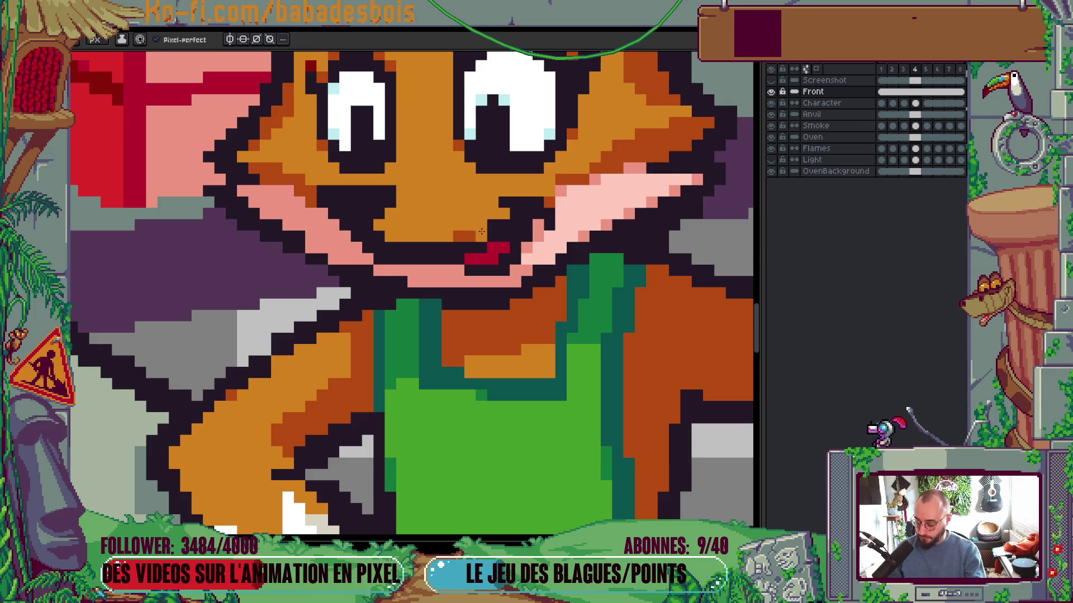
scroll(483, 229, "down", 5)
scroll(495, 250, "up", 4)
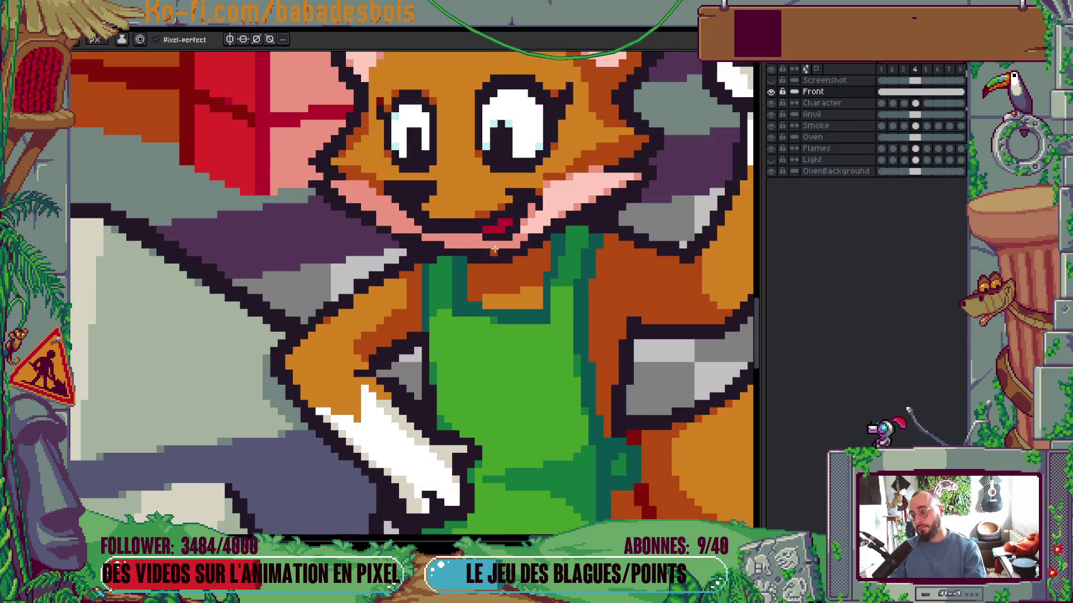
scroll(481, 241, "down", 2)
key("Right")
scroll(559, 250, "down", 2)
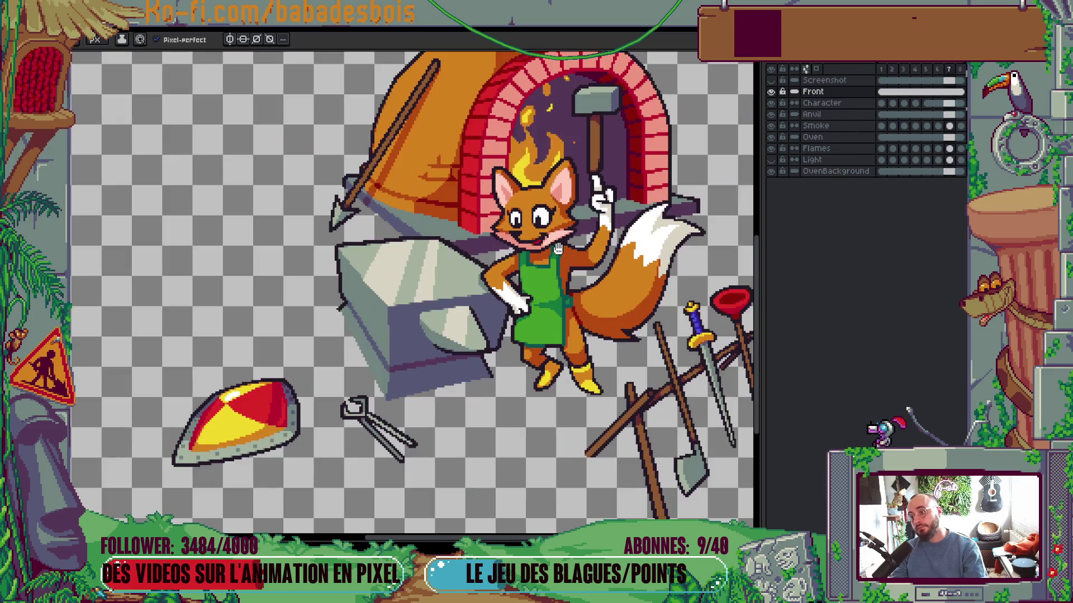
key("Return")
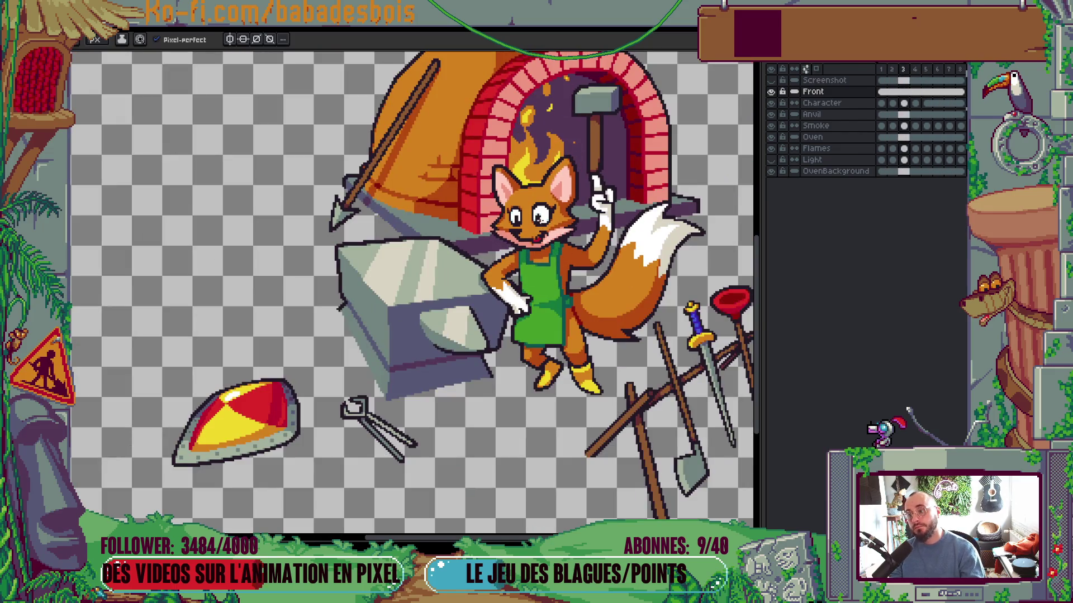
scroll(509, 198, "up", 5)
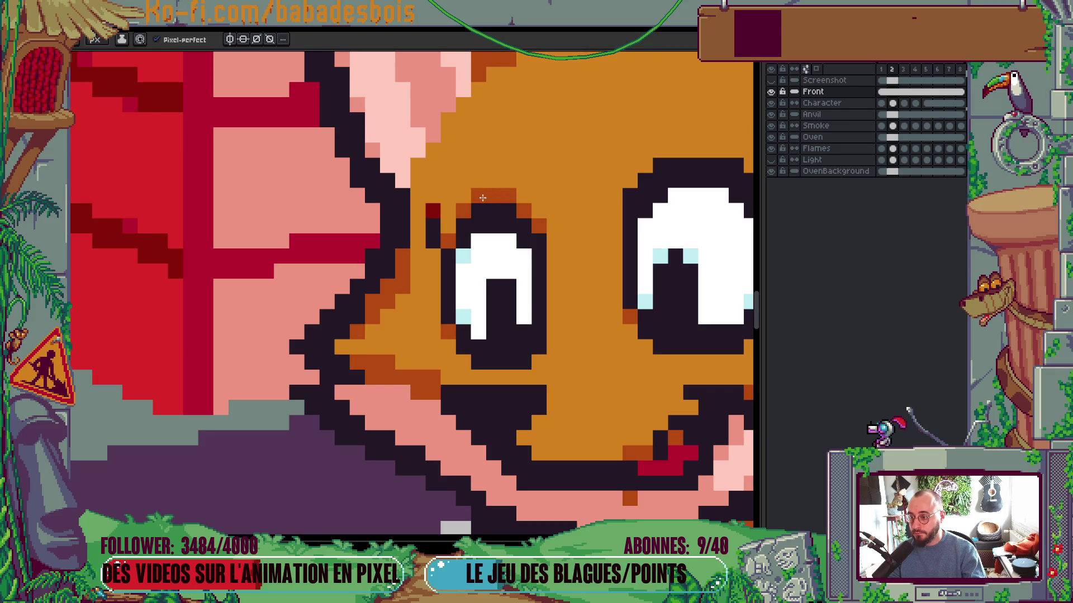
scroll(565, 218, "down", 4)
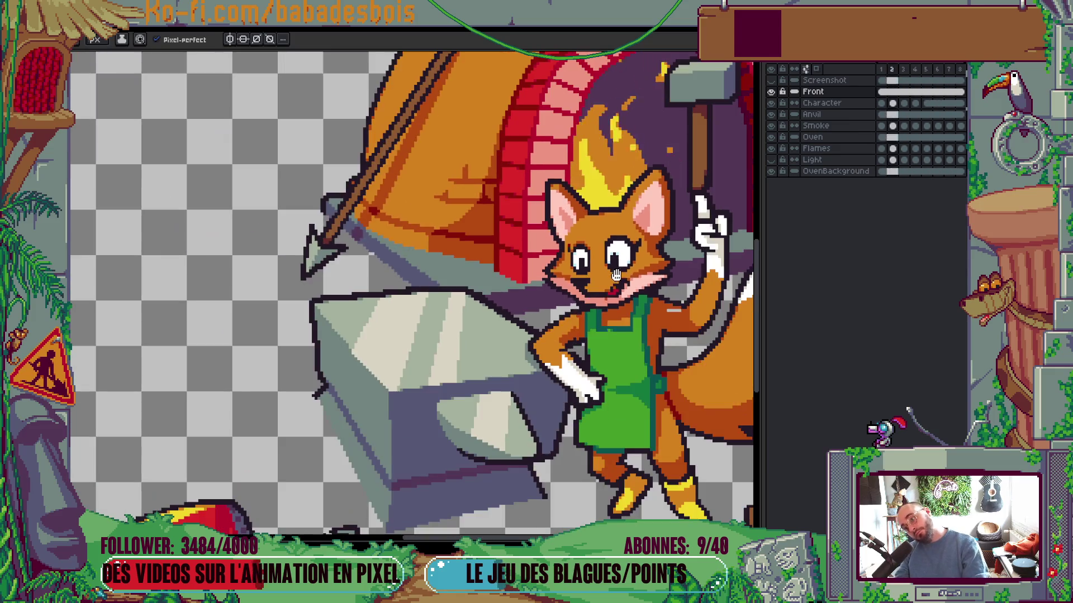
scroll(657, 288, "down", 3)
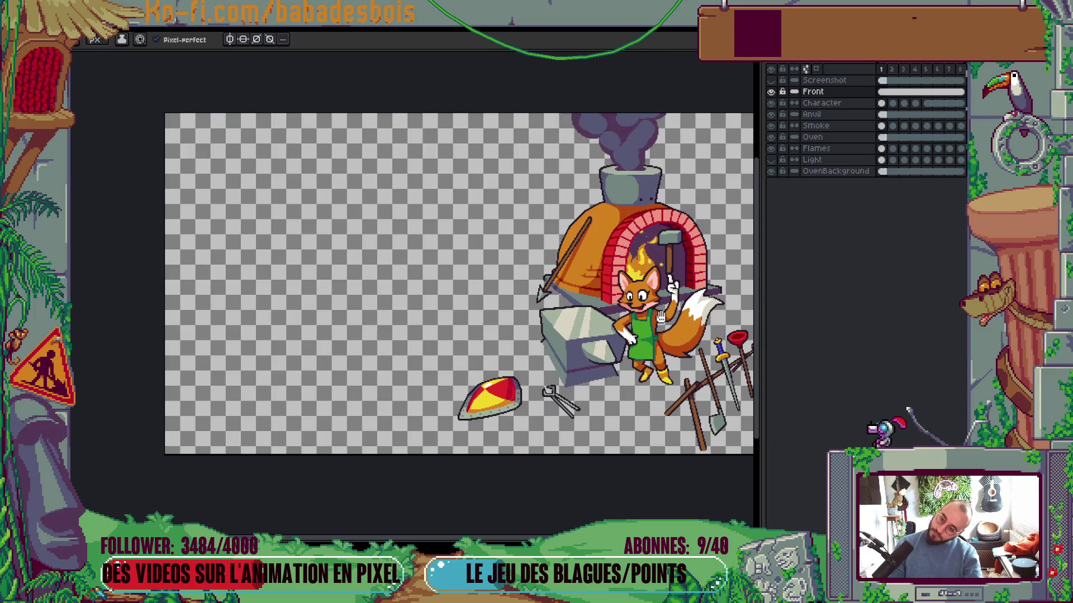
scroll(660, 316, "up", 5)
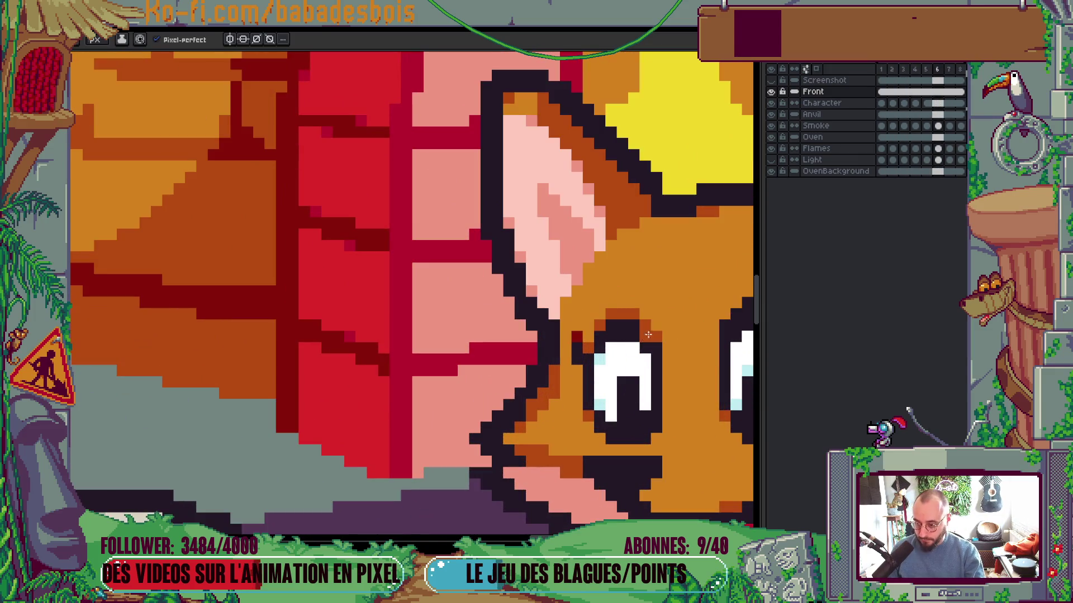
scroll(665, 293, "down", 5)
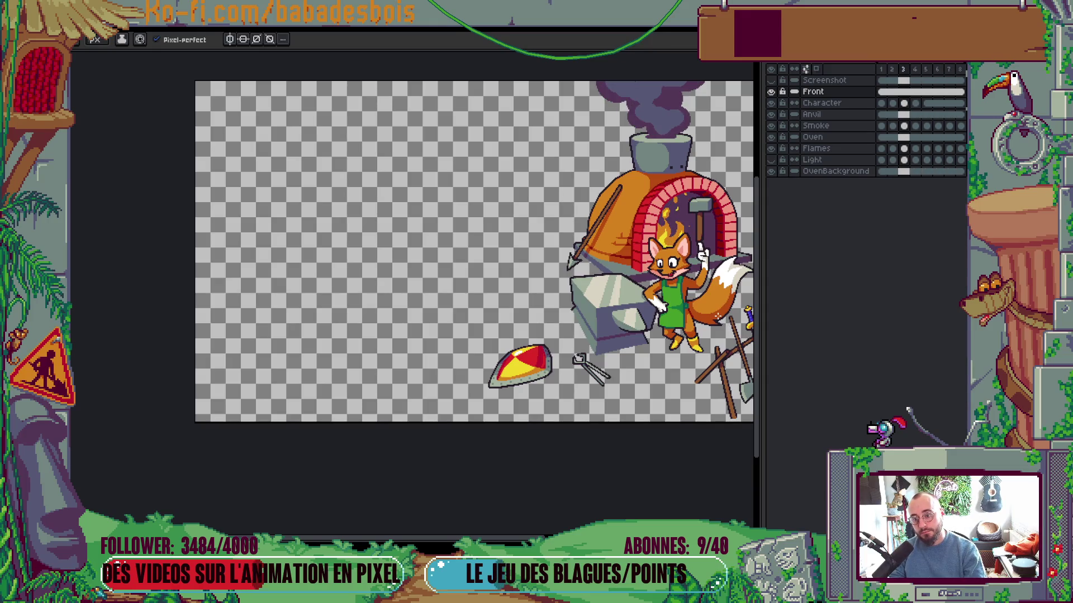
scroll(676, 262, "up", 5)
Eyedrop the brow orange and pencil one pixel atop the left eye's outline corner
key("i")
key("b")
scroll(670, 210, "down", 3)
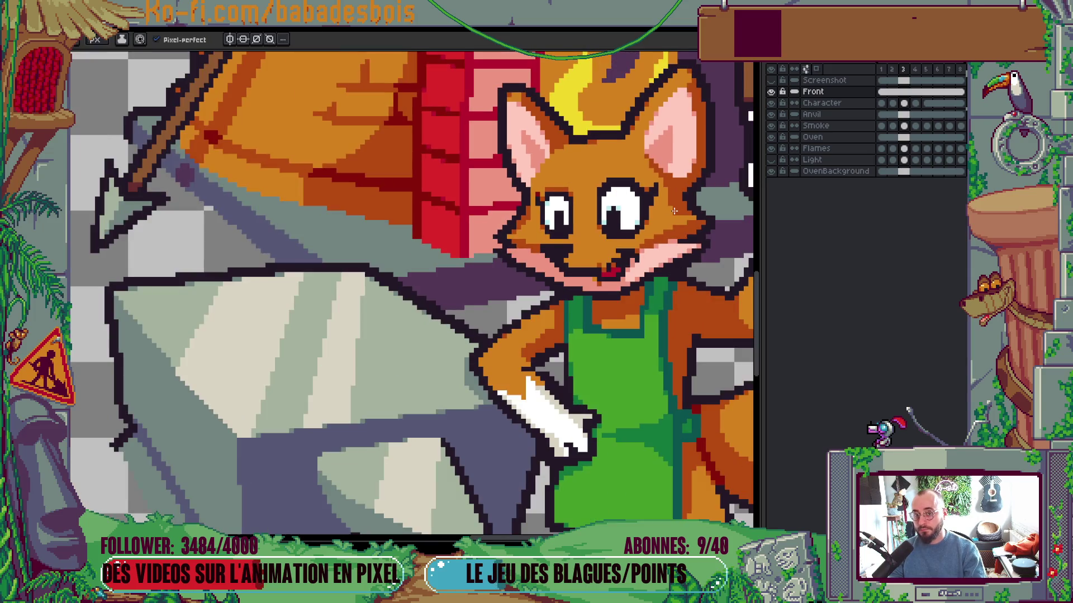
scroll(559, 184, "up", 3)
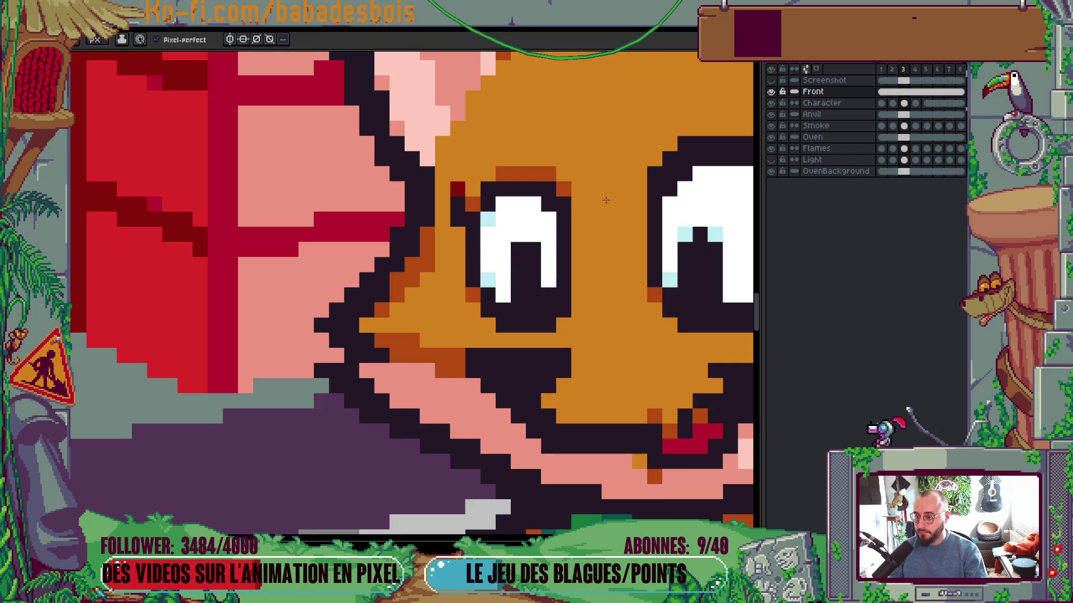
left_click(563, 189)
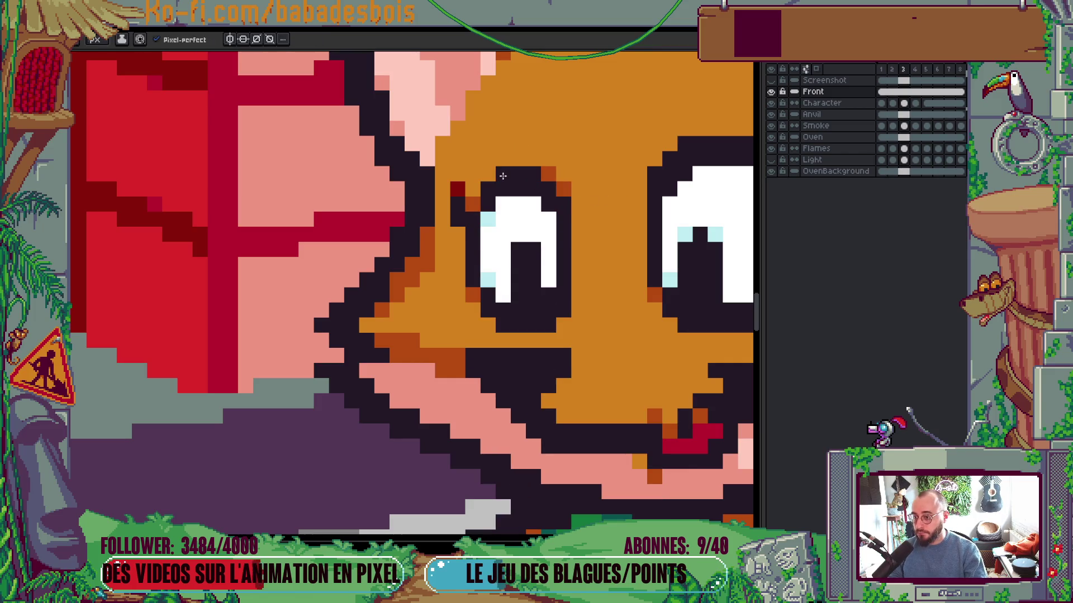
scroll(503, 176, "down", 4)
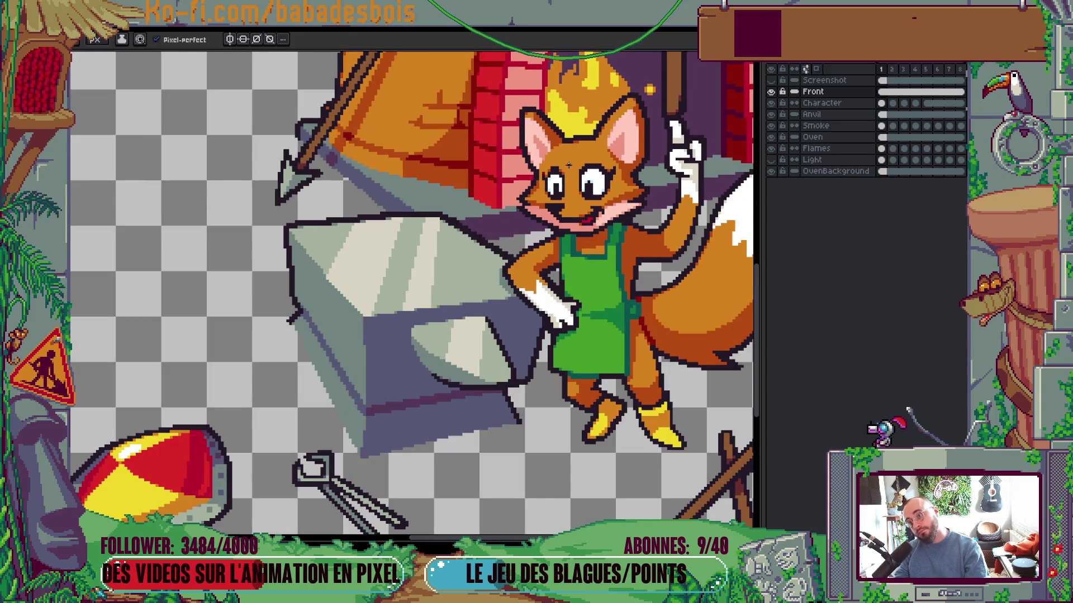
scroll(569, 165, "up", 4)
Make frame 2 of the Character layer active
key("ctrl")
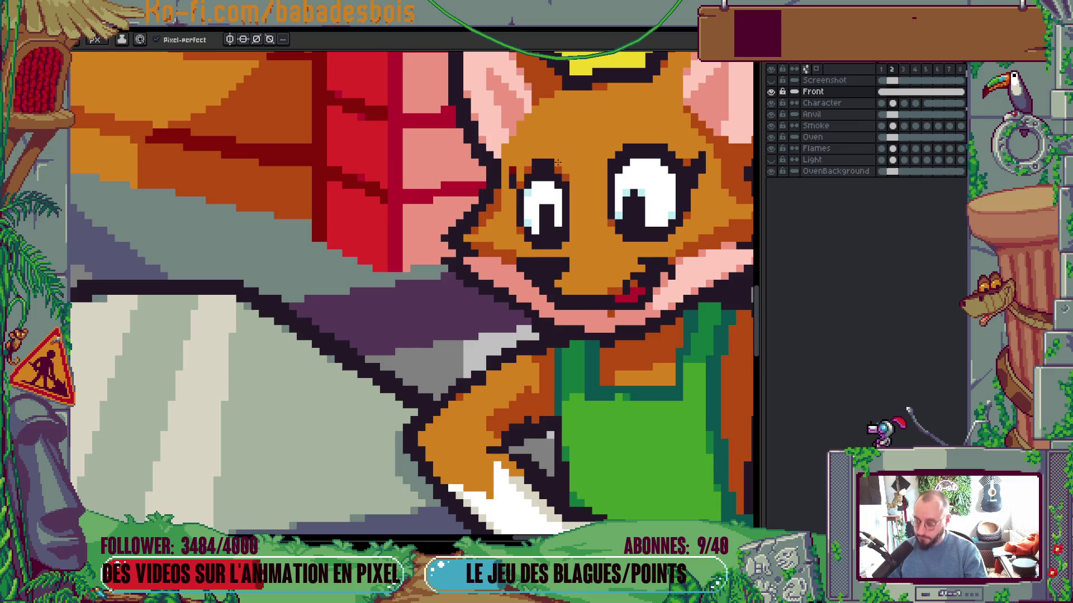
scroll(529, 162, "down", 4)
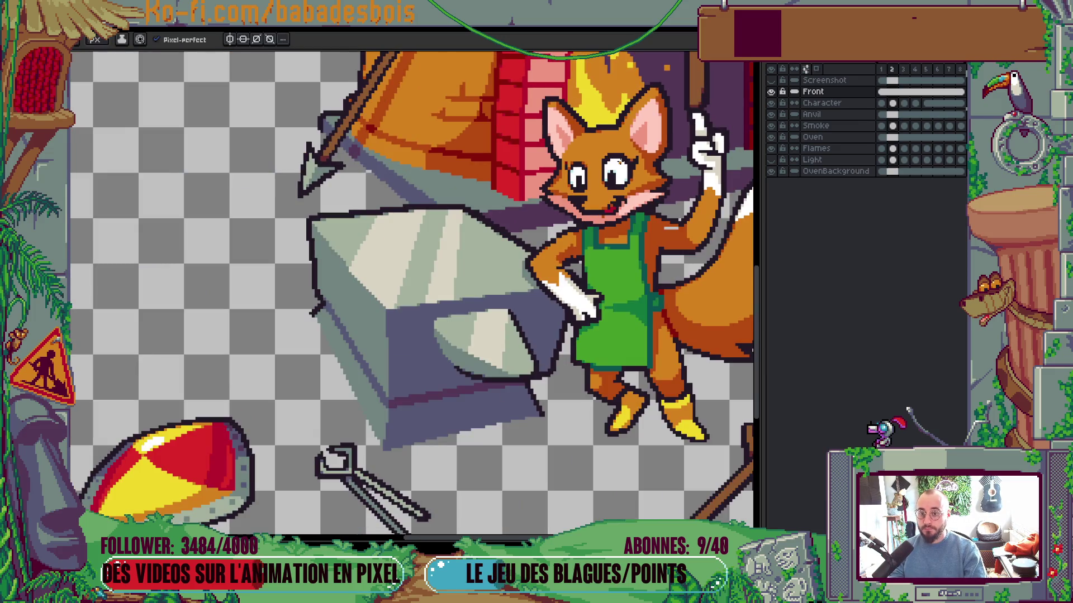
left_click(893, 105)
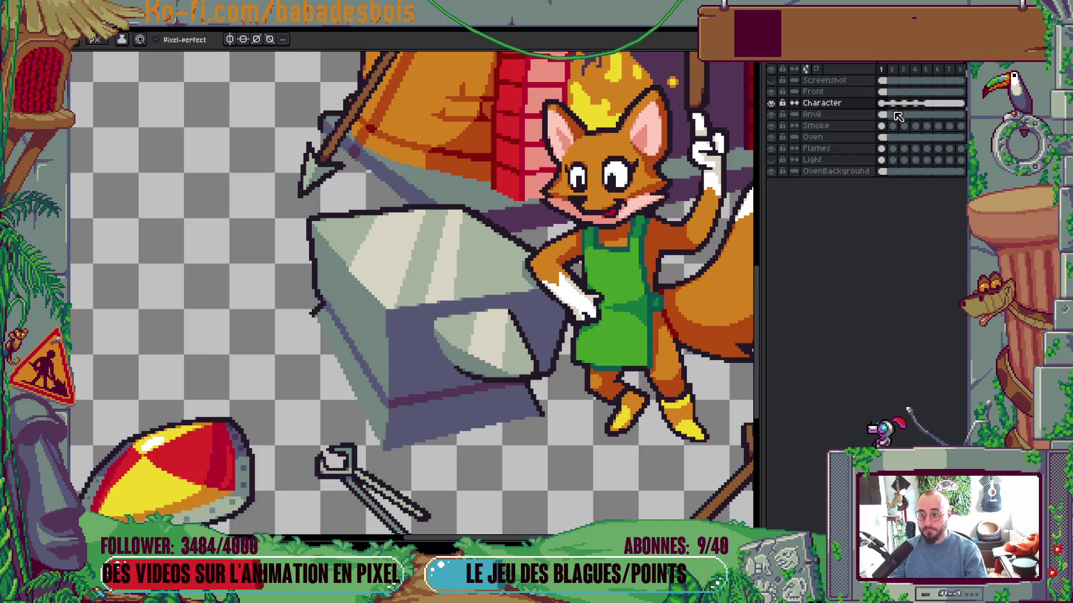
On the Front layer's frame 2, select the fox's head and torso with a rectangle
key("Return")
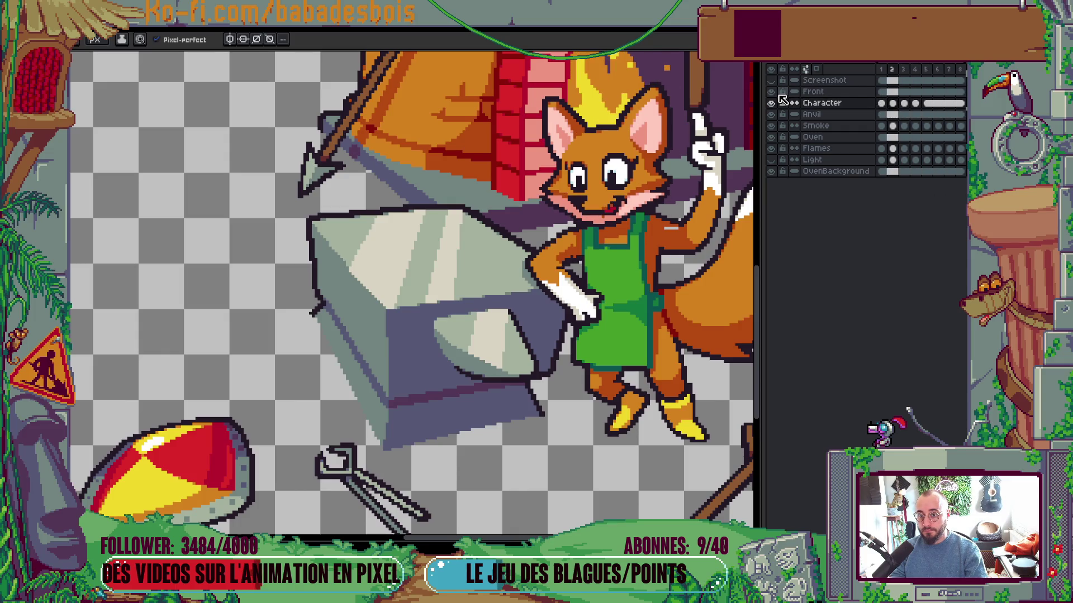
left_click(889, 93)
key("m")
left_click_drag(547, 144, 693, 285)
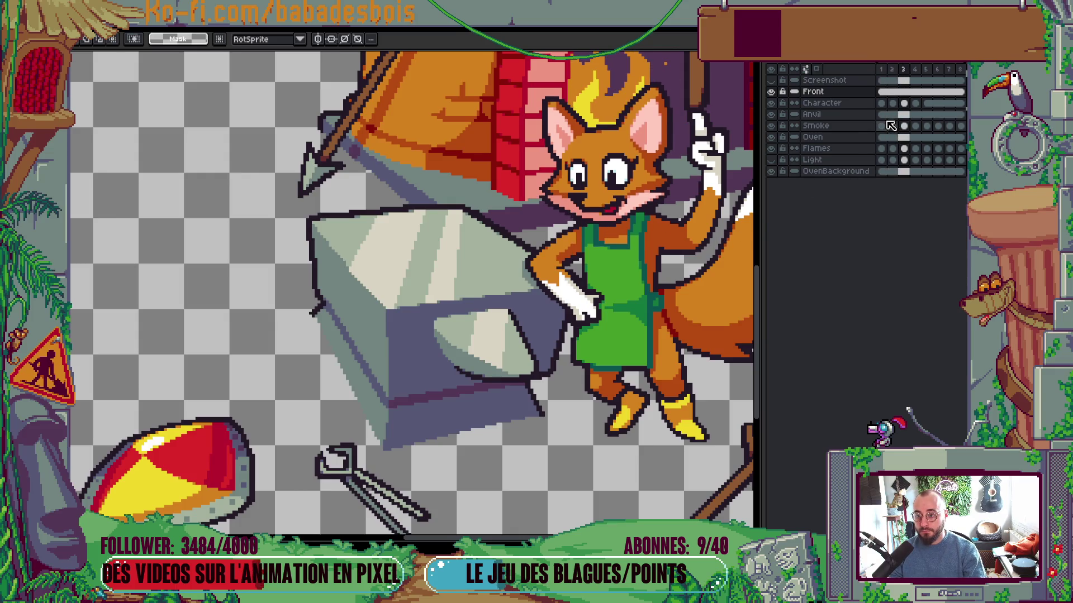
Move editing to the Character layer and zoom in on the fox's face
scroll(710, 229, "up", 1)
key("b")
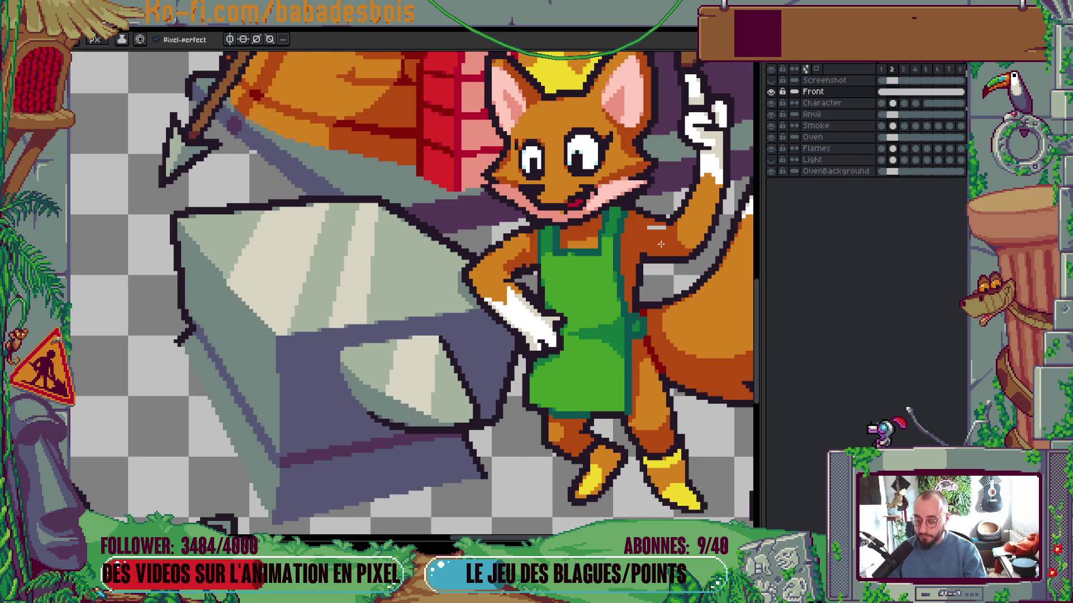
key("Down")
scroll(659, 229, "down", 4)
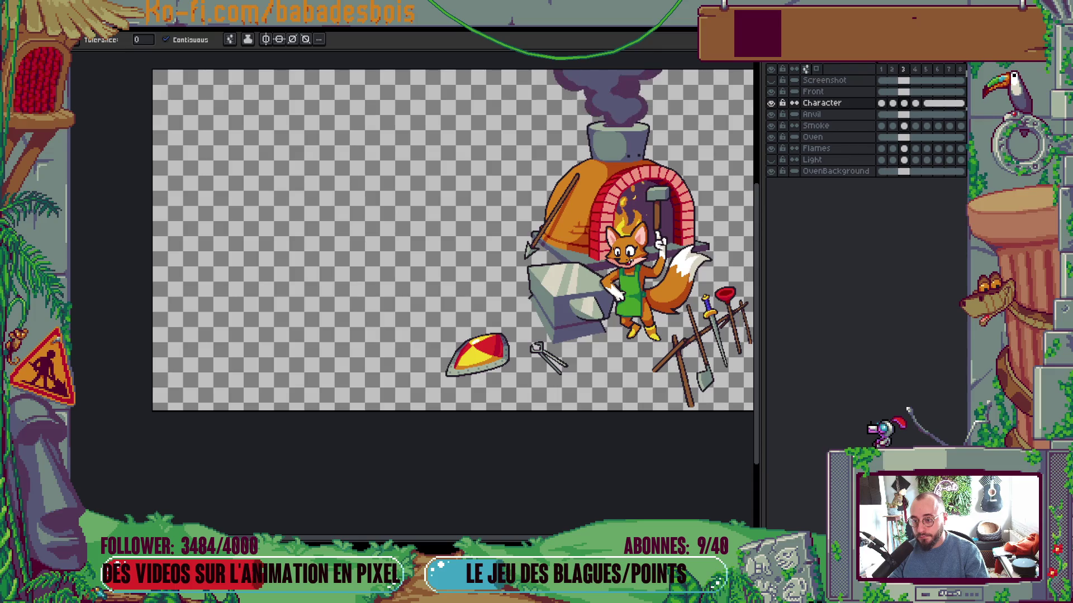
scroll(603, 235, "up", 5)
scroll(599, 234, "up", 2)
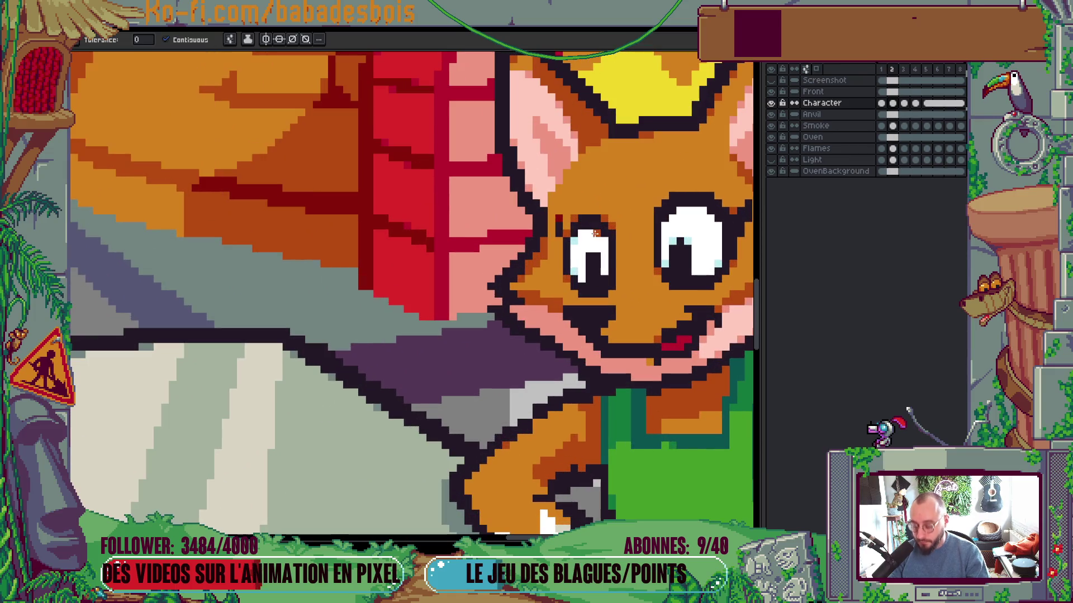
key("m")
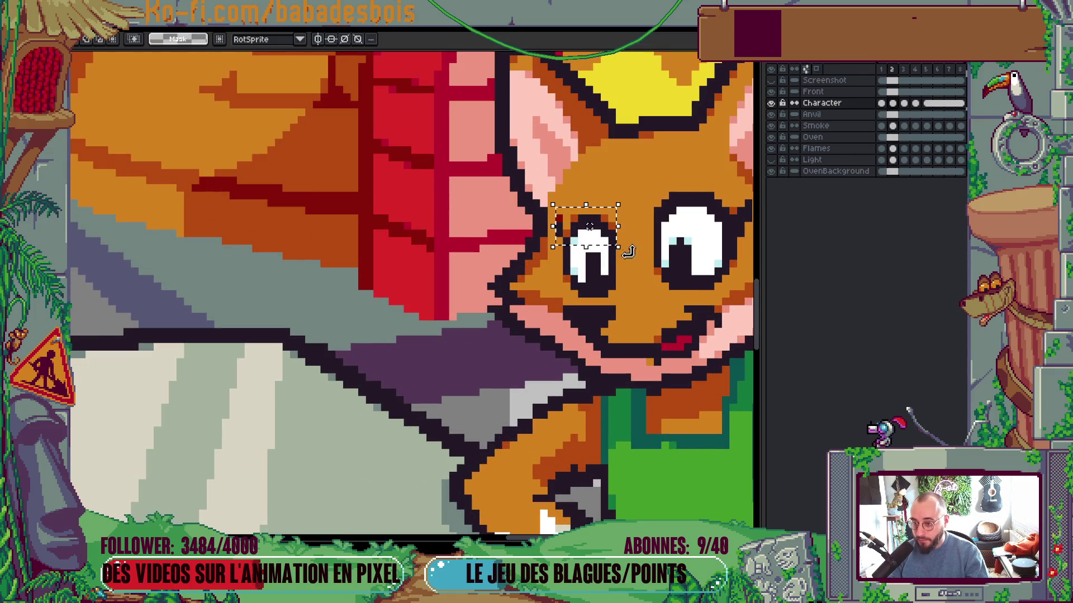
scroll(615, 243, "up", 1)
Eyedrop the light blue and pencil a highlight at the left eye's upper left, then zoom out
key("i")
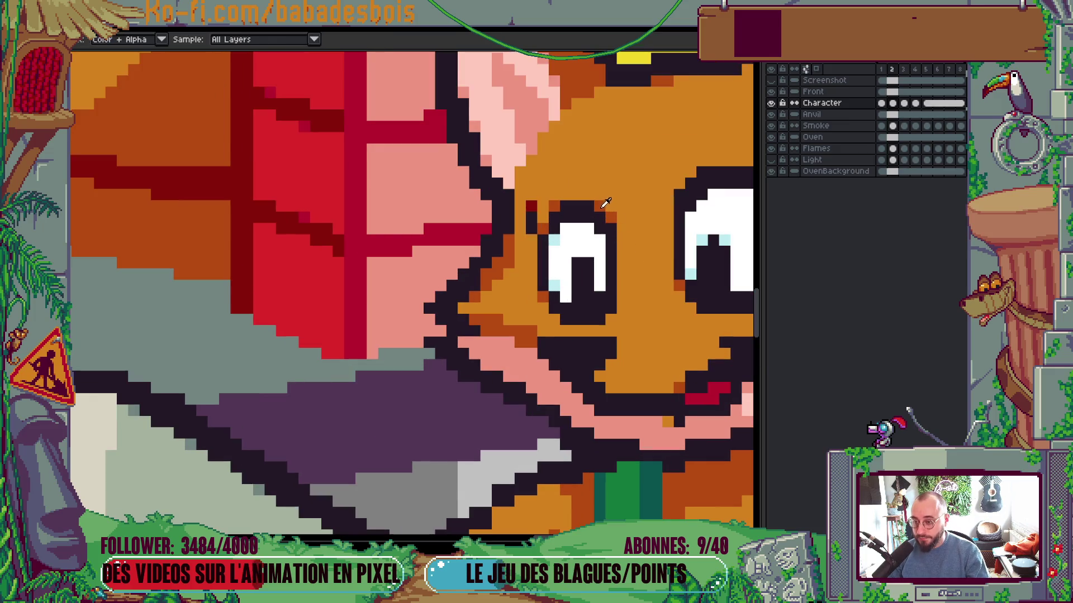
key("b")
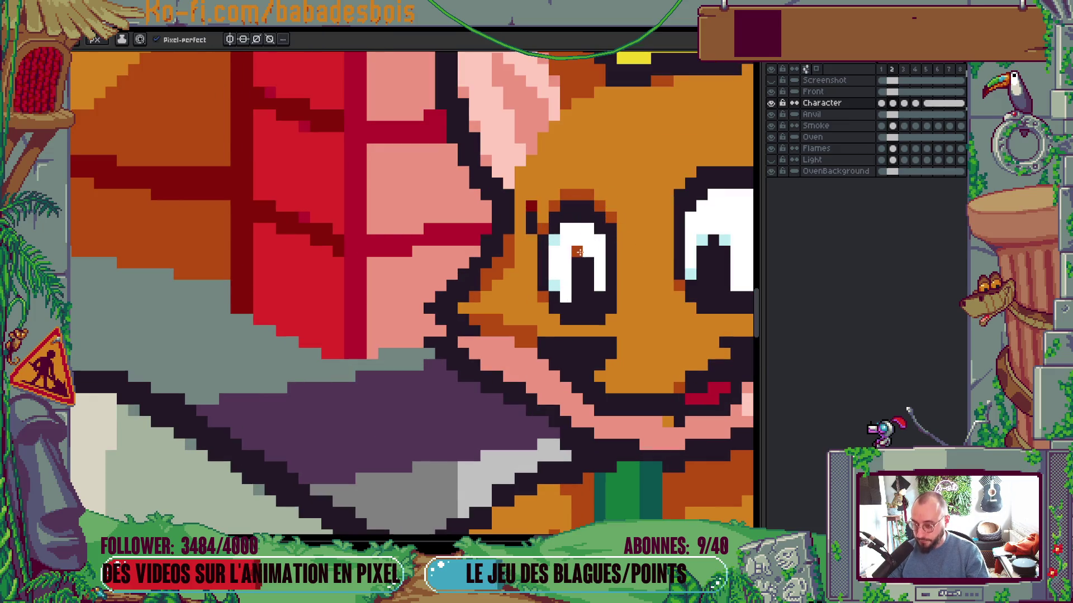
left_click(557, 234)
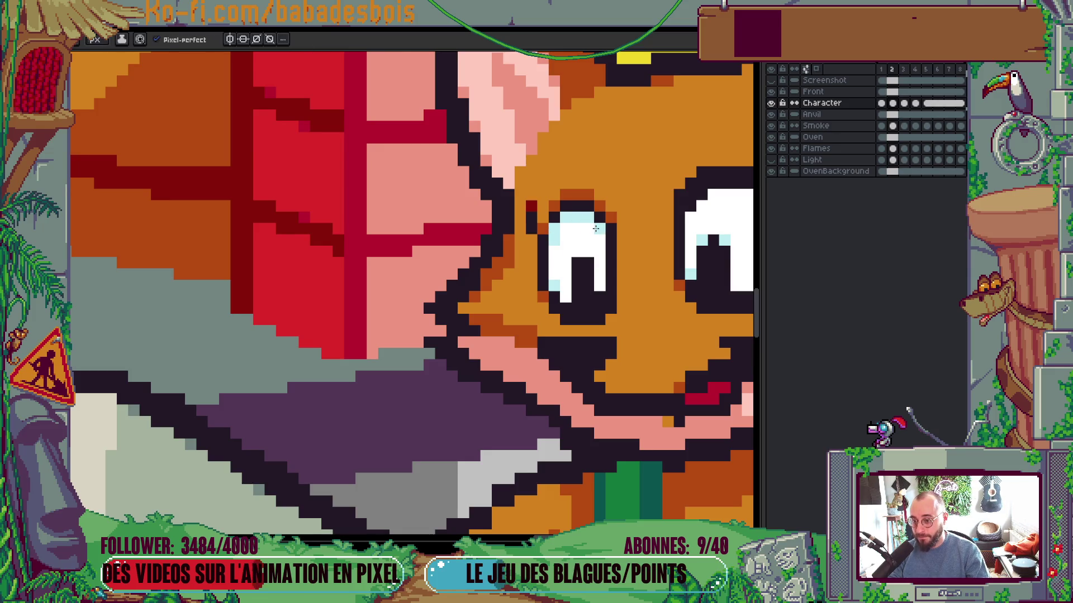
scroll(596, 228, "down", 2)
scroll(671, 257, "down", 1)
scroll(704, 274, "down", 1)
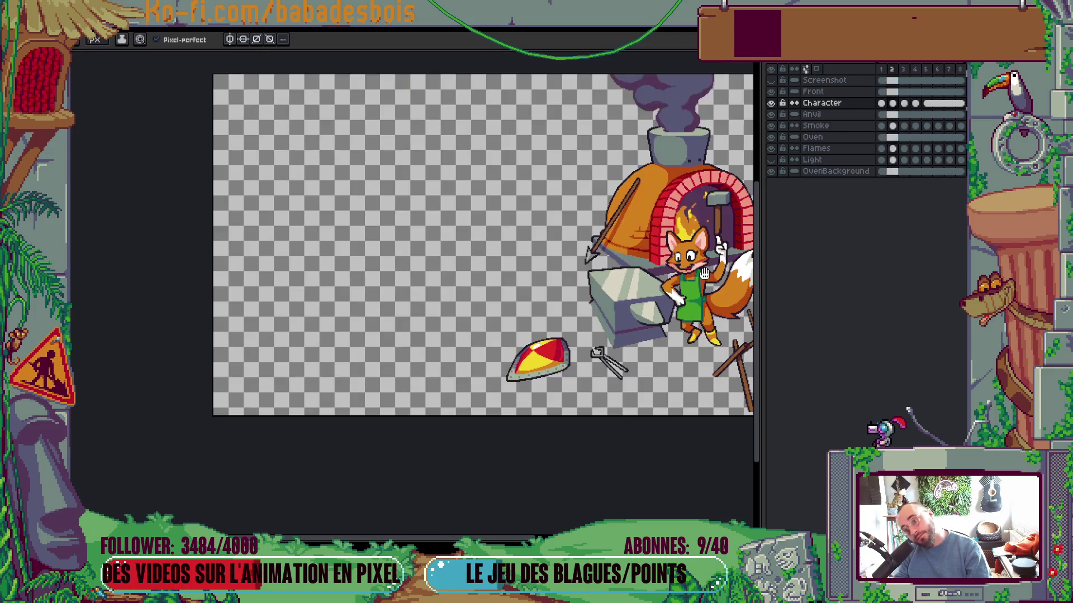
scroll(669, 237, "up", 3)
Preview the idle loop, then stop and zoom in on the fox's eyes
key("Return")
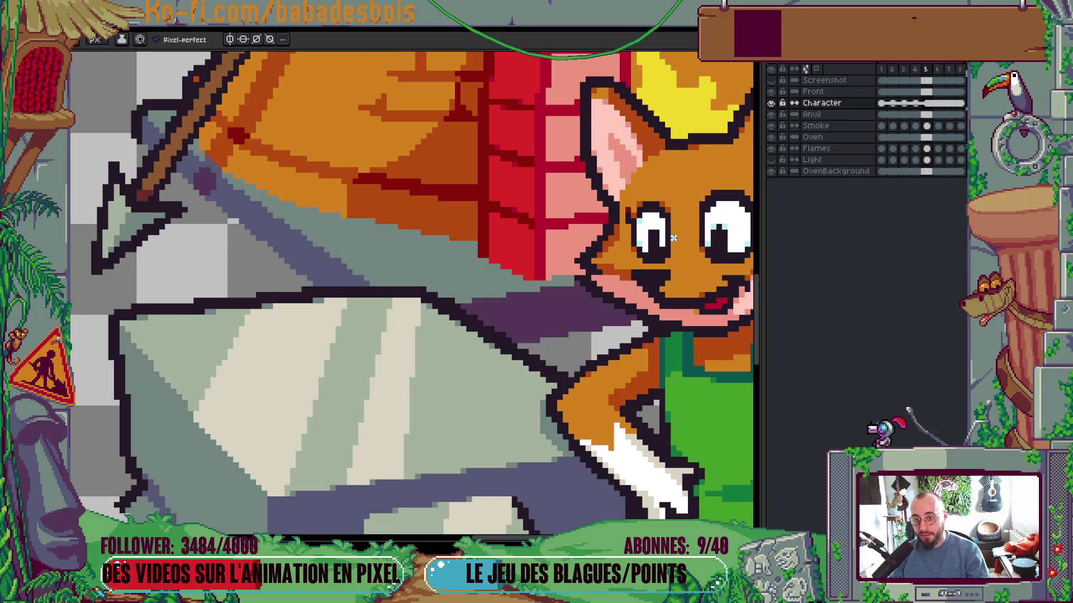
scroll(704, 266, "down", 2)
scroll(704, 266, "down", 3)
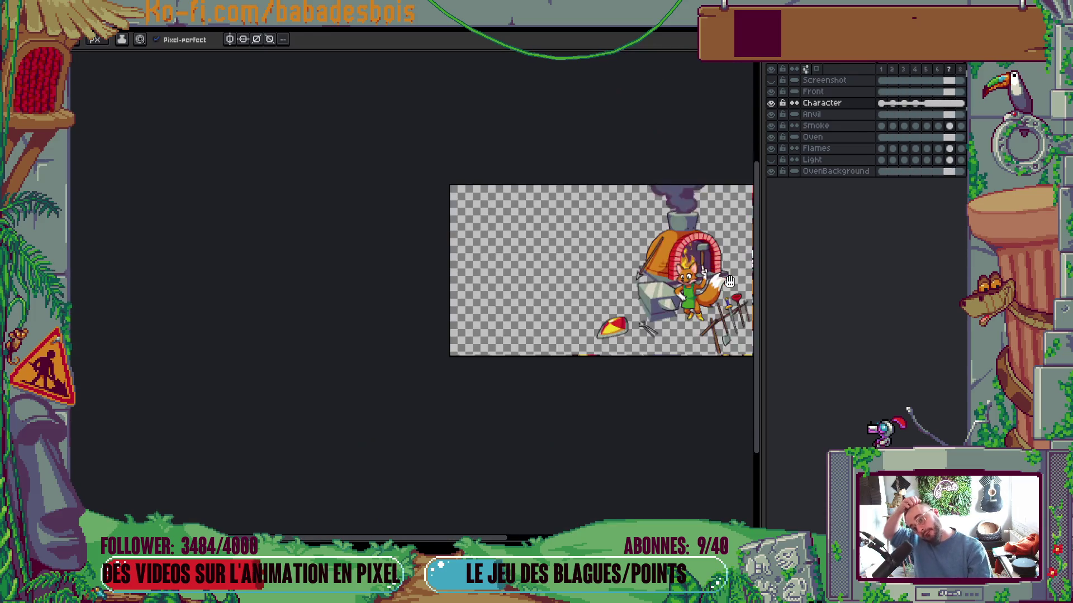
scroll(702, 280, "up", 2)
scroll(701, 281, "down", 1)
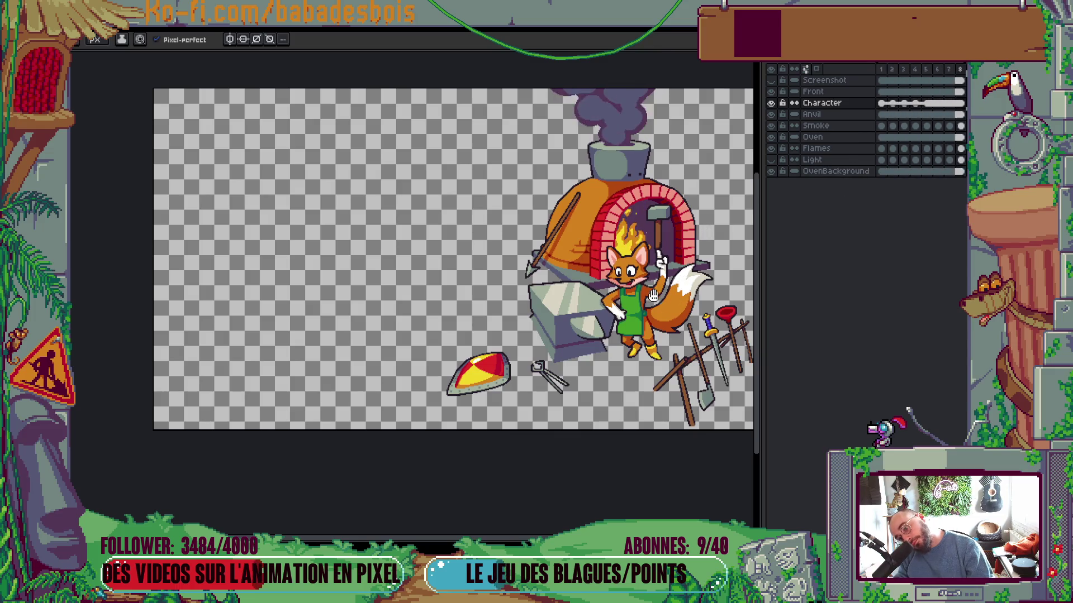
scroll(547, 281, "up", 5)
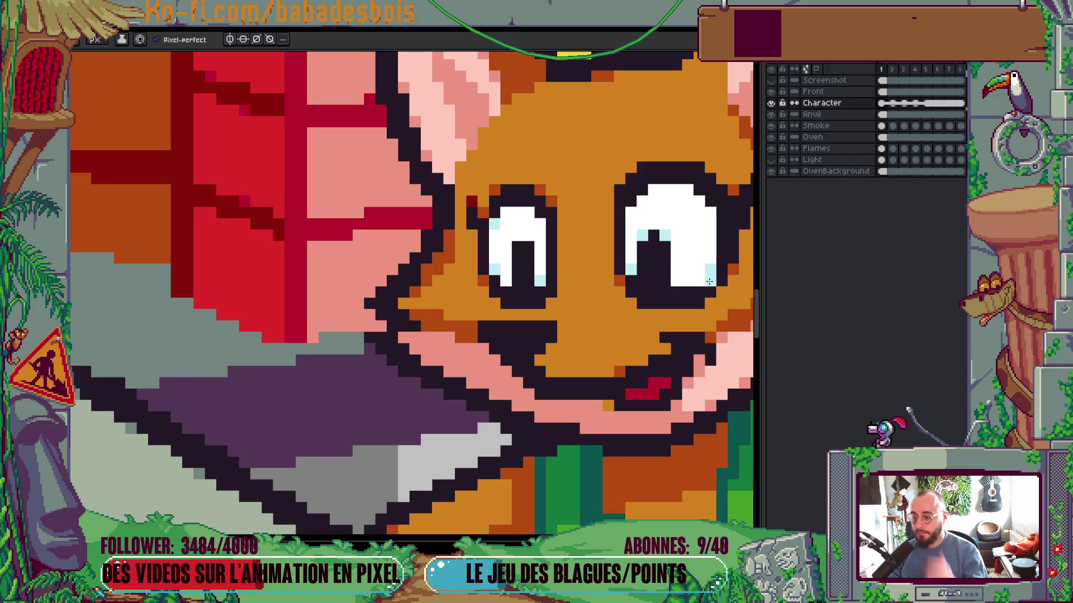
Add a light-cyan pixel in the right eye, then one in the left eye on the next frame
left_click(664, 271)
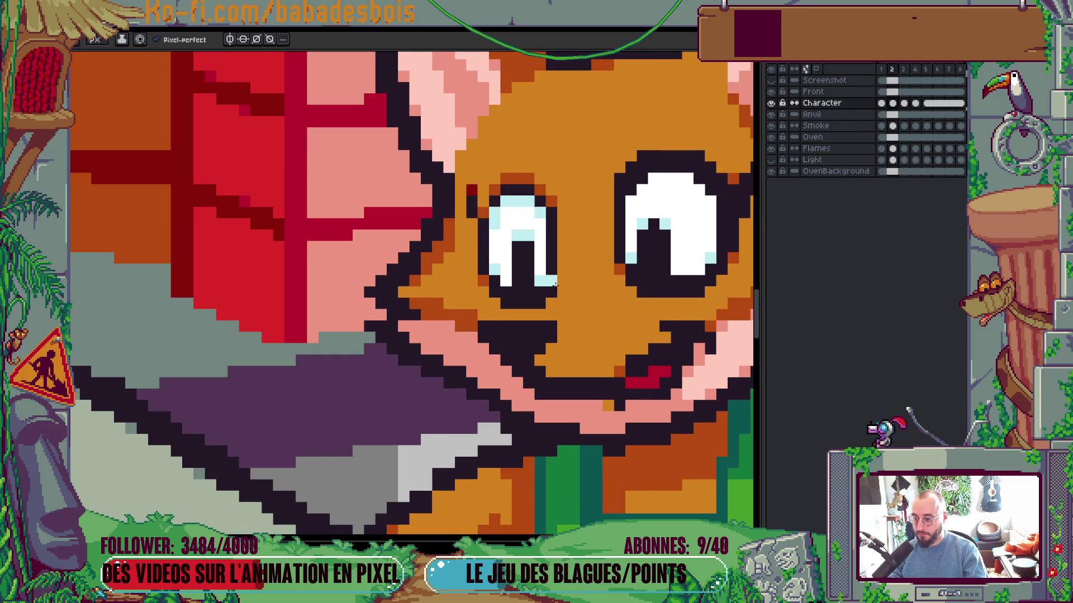
key("Right")
left_click(546, 272)
scroll(682, 242, "down", 5)
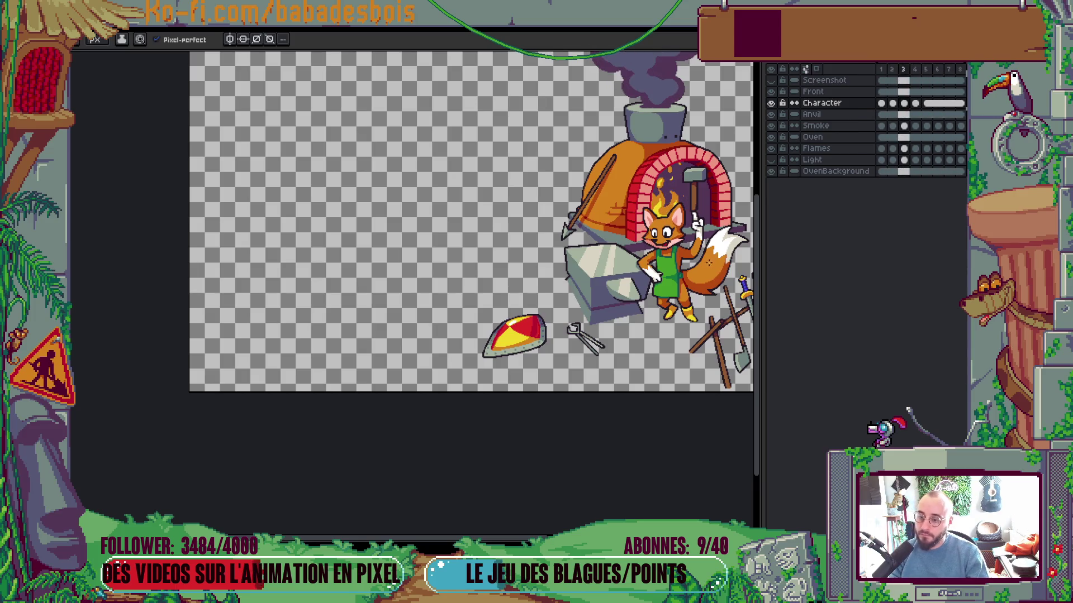
scroll(637, 241, "up", 5)
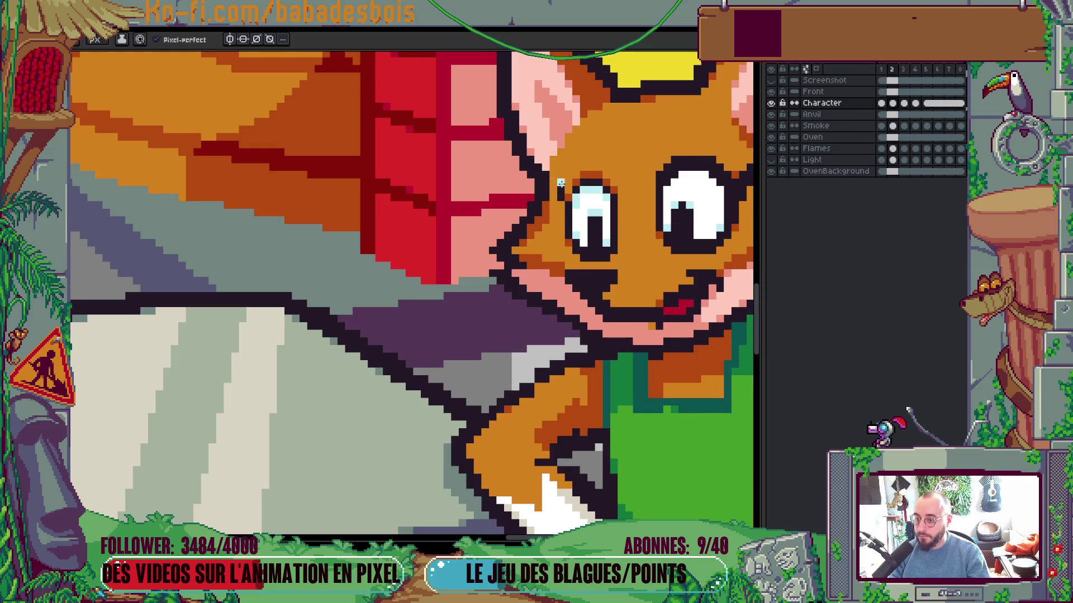
key("ctrl+f")
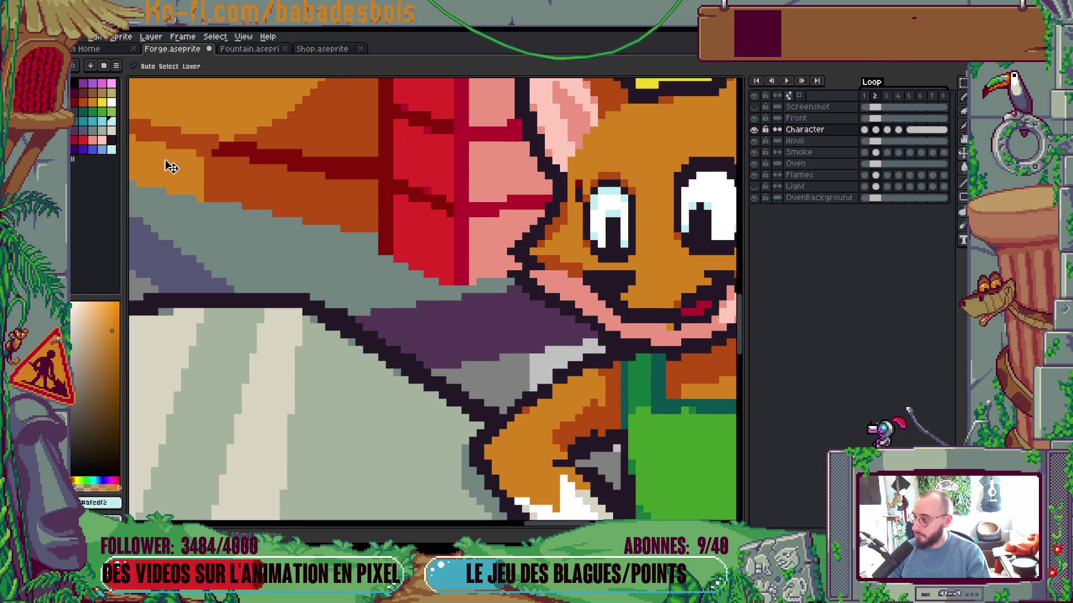
left_click(102, 121)
scroll(626, 183, "up", 1)
scroll(641, 181, "down", 5)
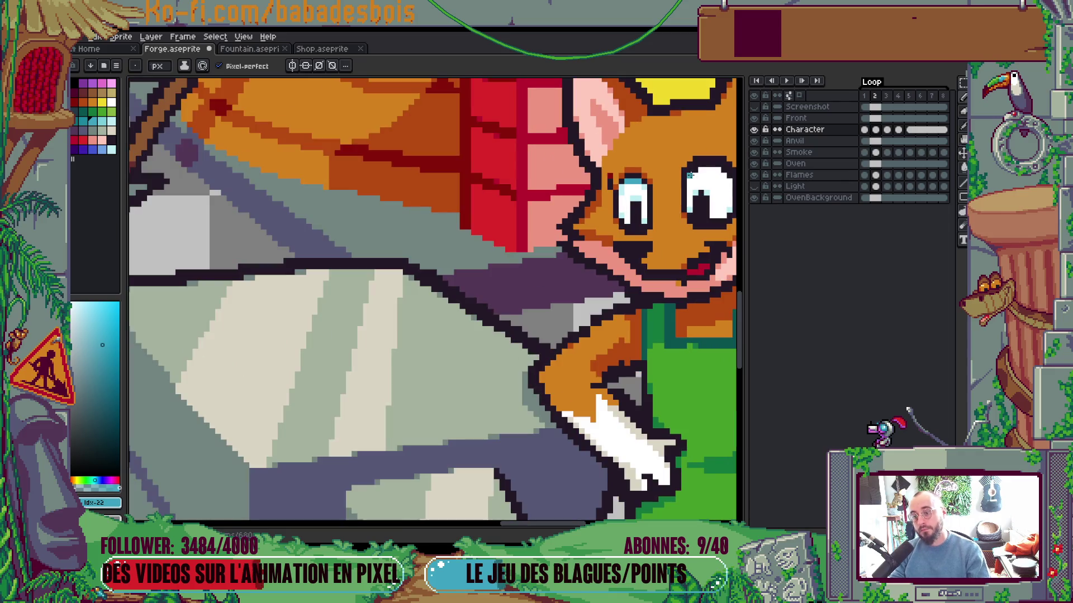
key("Return")
scroll(703, 177, "down", 4)
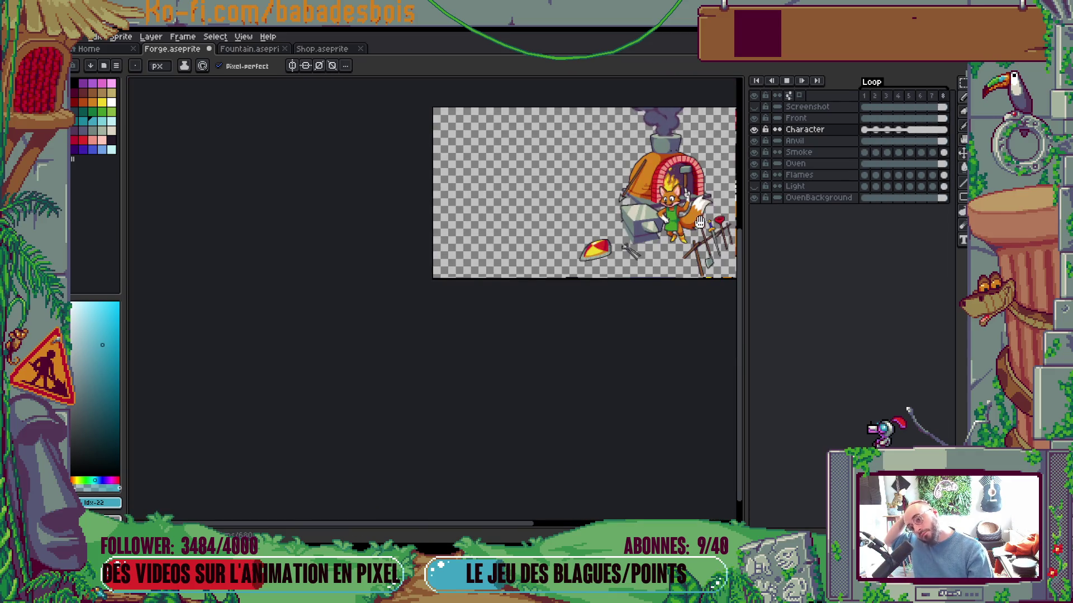
scroll(683, 223, "up", 1)
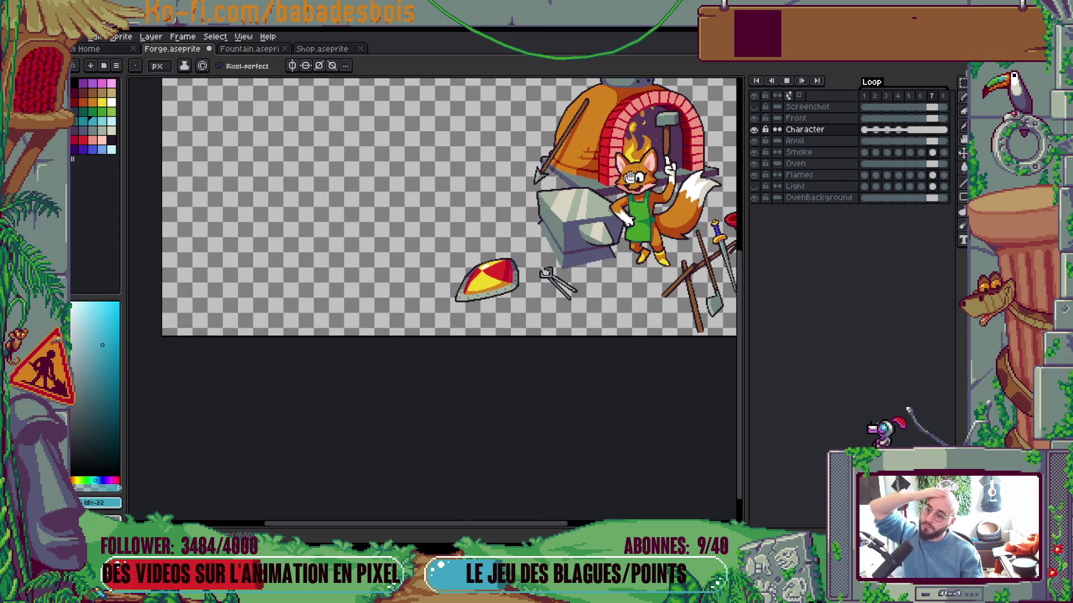
scroll(637, 171, "up", 3)
key("Return")
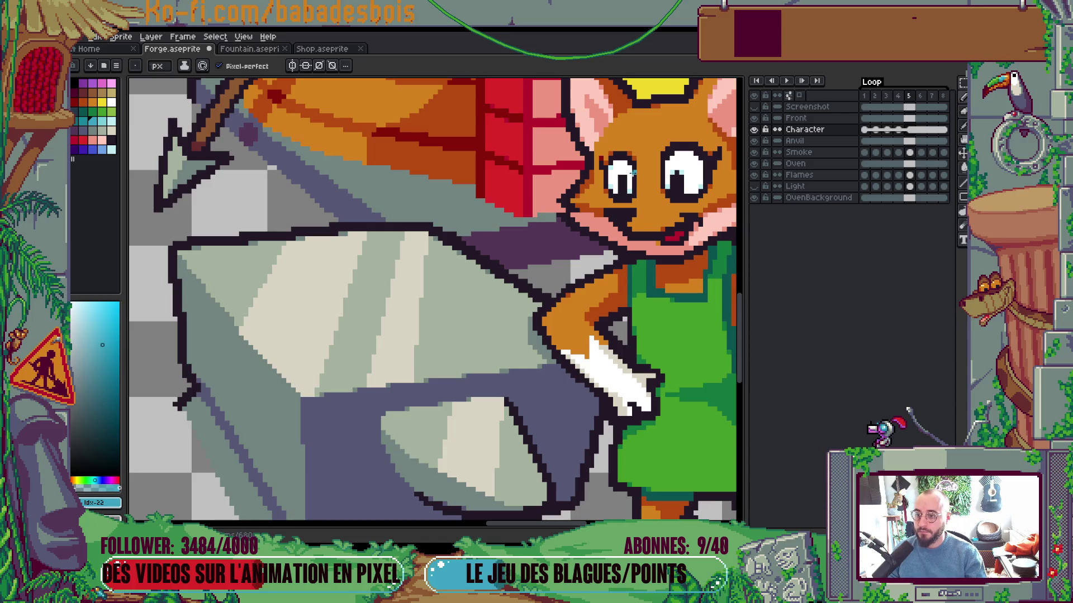
key("Left")
key("Left")
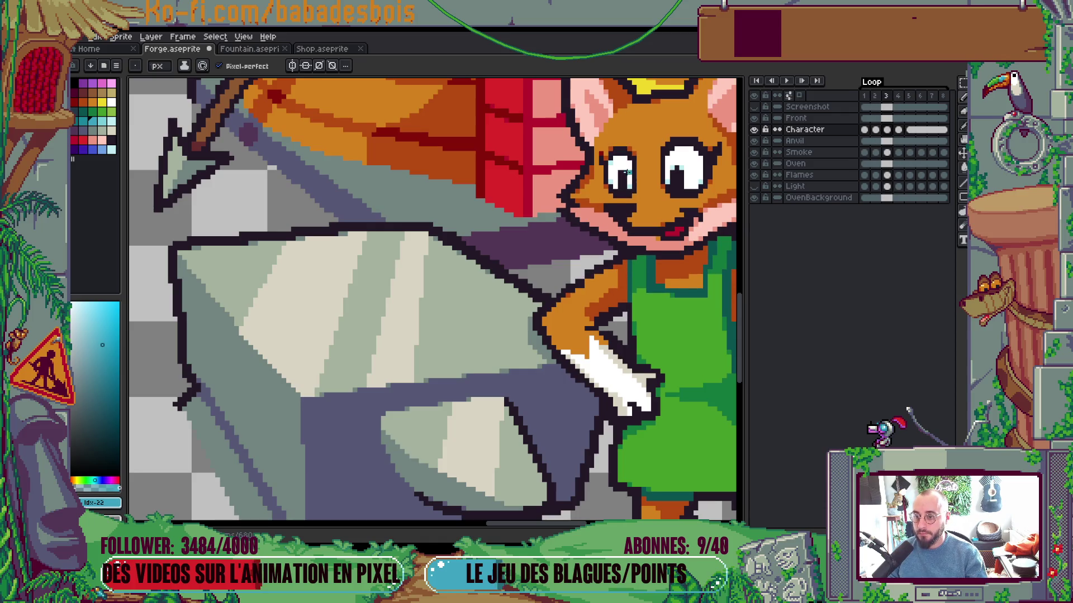
key("Left")
scroll(622, 173, "up", 2)
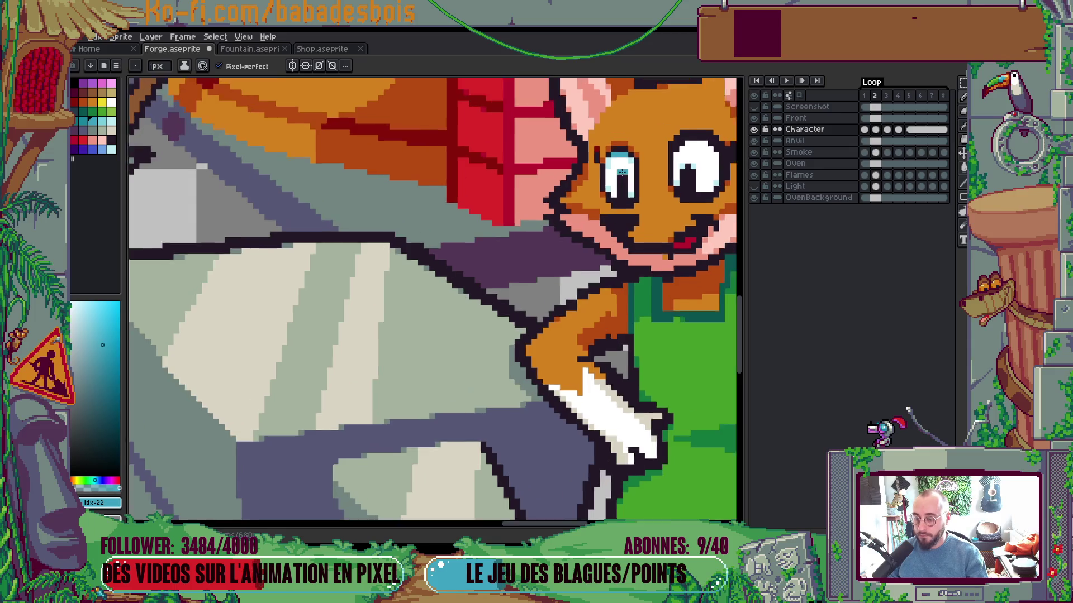
left_click(635, 157, "alt")
scroll(623, 142, "down", 3)
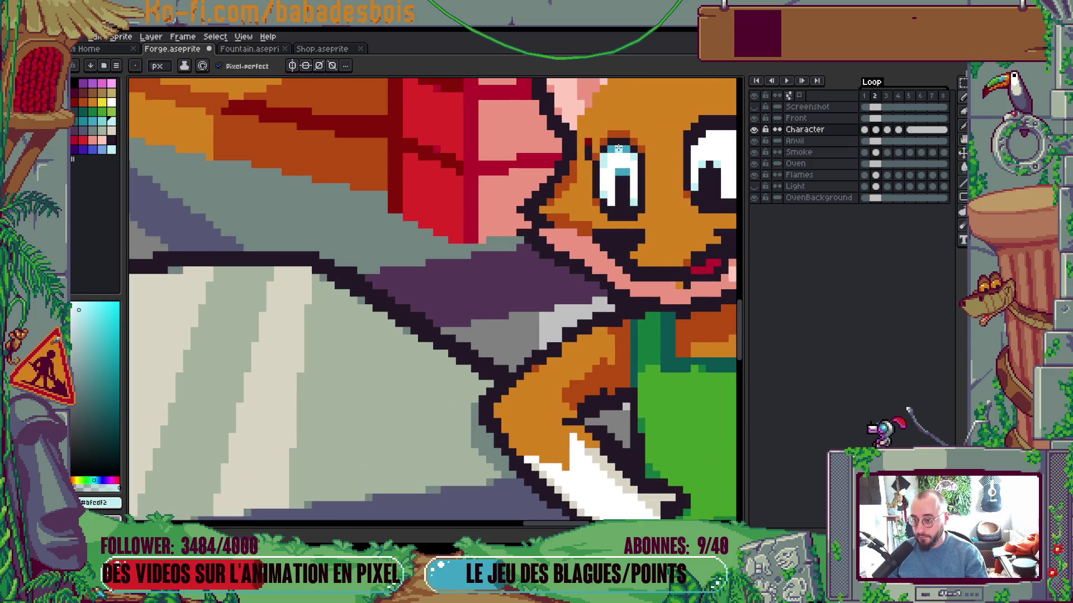
key("Return")
scroll(672, 150, "down", 1)
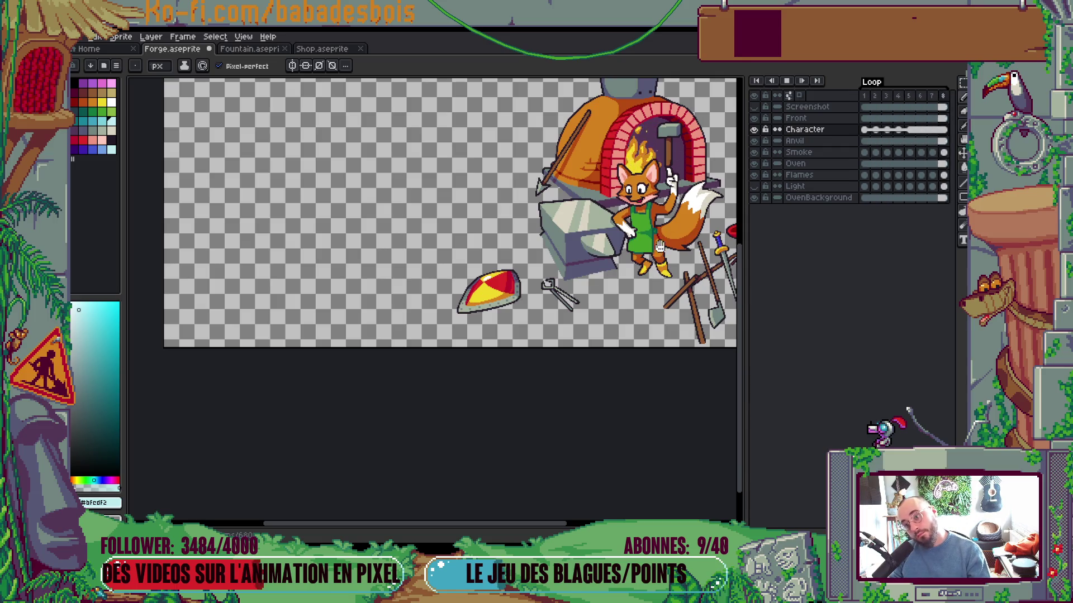
key("Return")
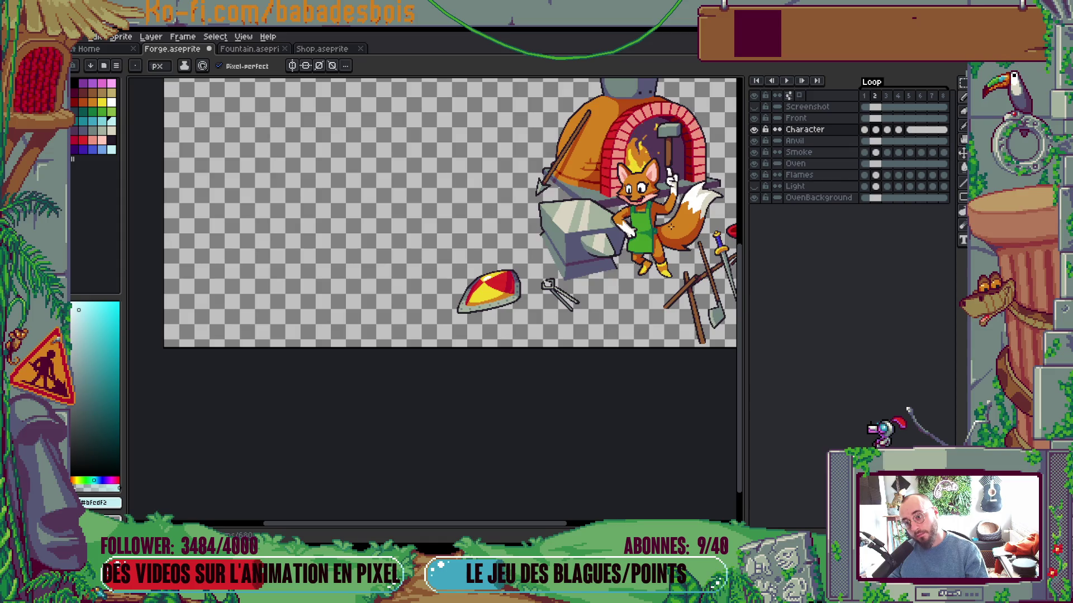
scroll(626, 185, "up", 4)
scroll(627, 184, "down", 2)
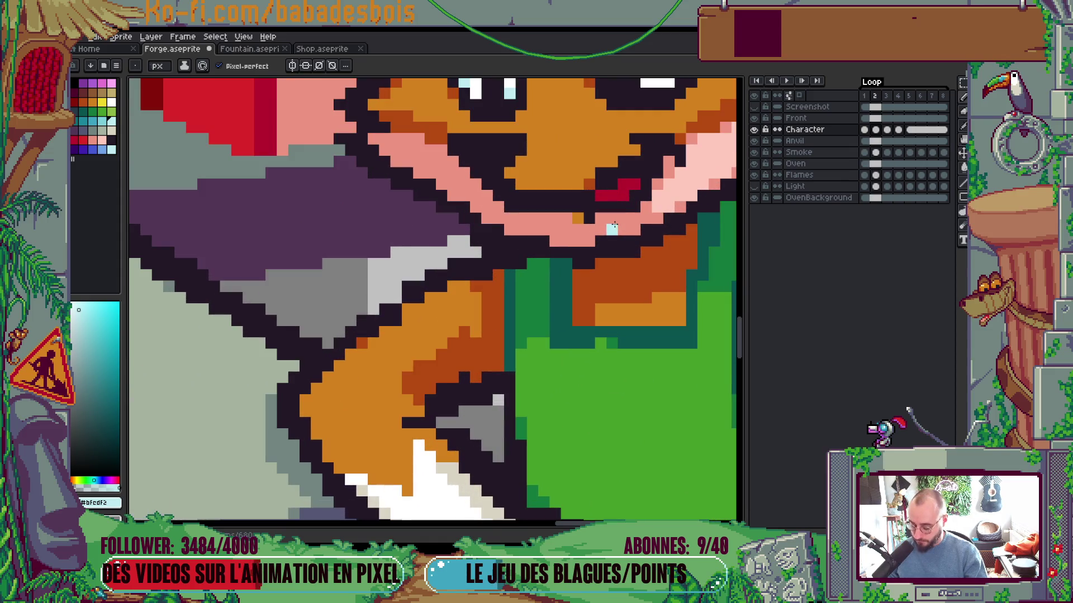
left_click(588, 230, "alt")
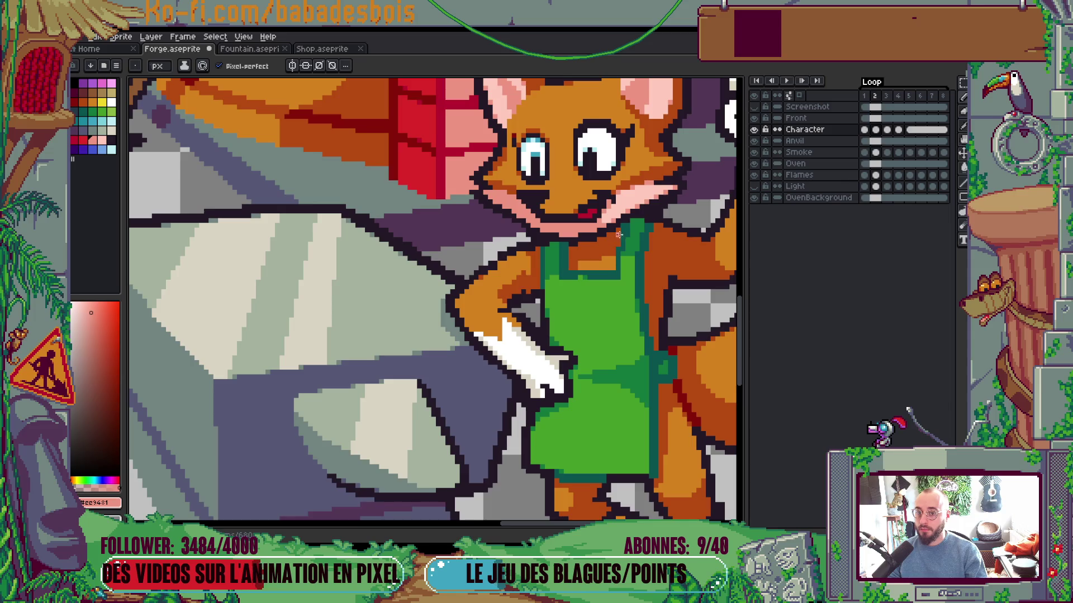
key("comma")
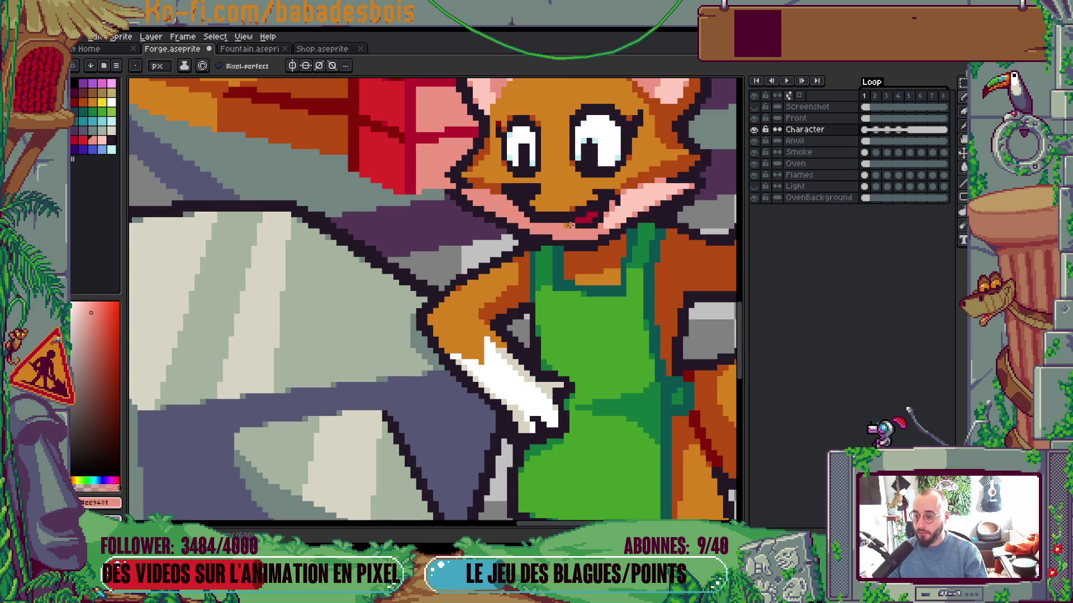
key("period")
scroll(586, 215, "up", 2)
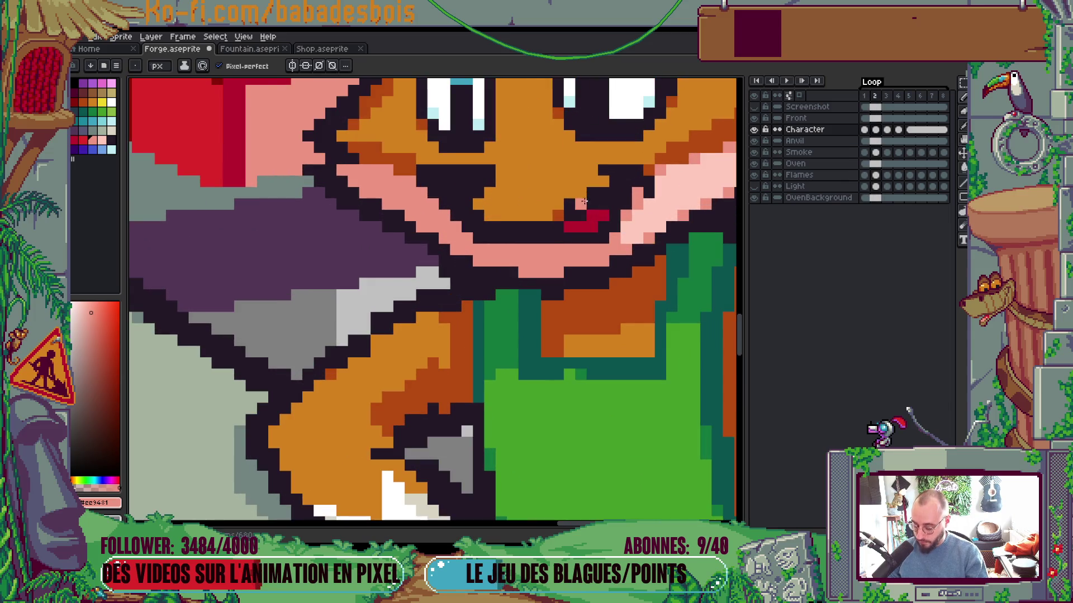
left_click(563, 208, "alt")
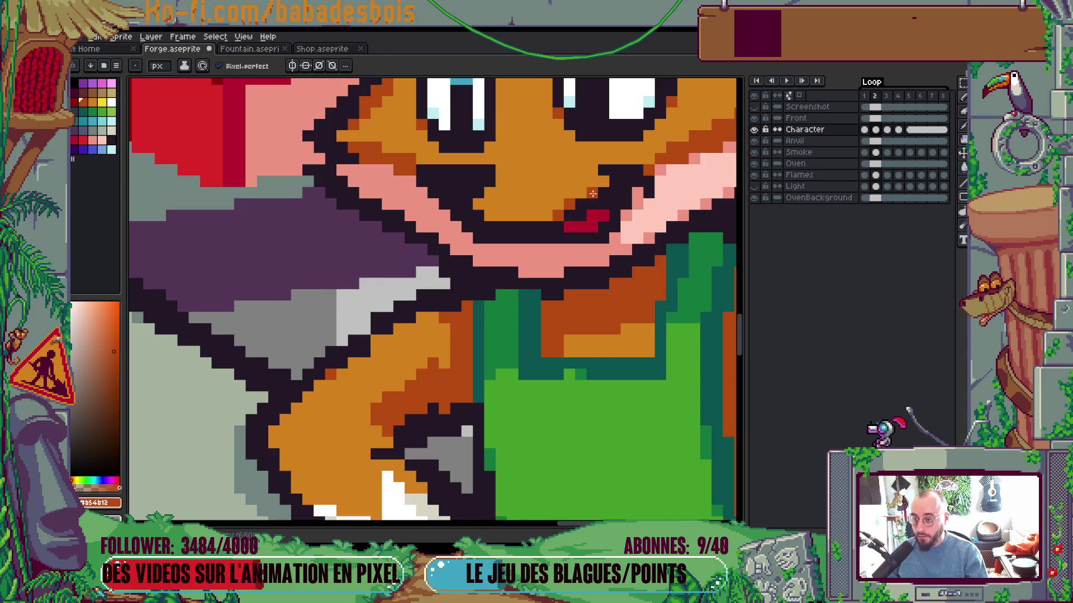
scroll(588, 196, "down", 1)
key("comma")
key("period")
key("comma")
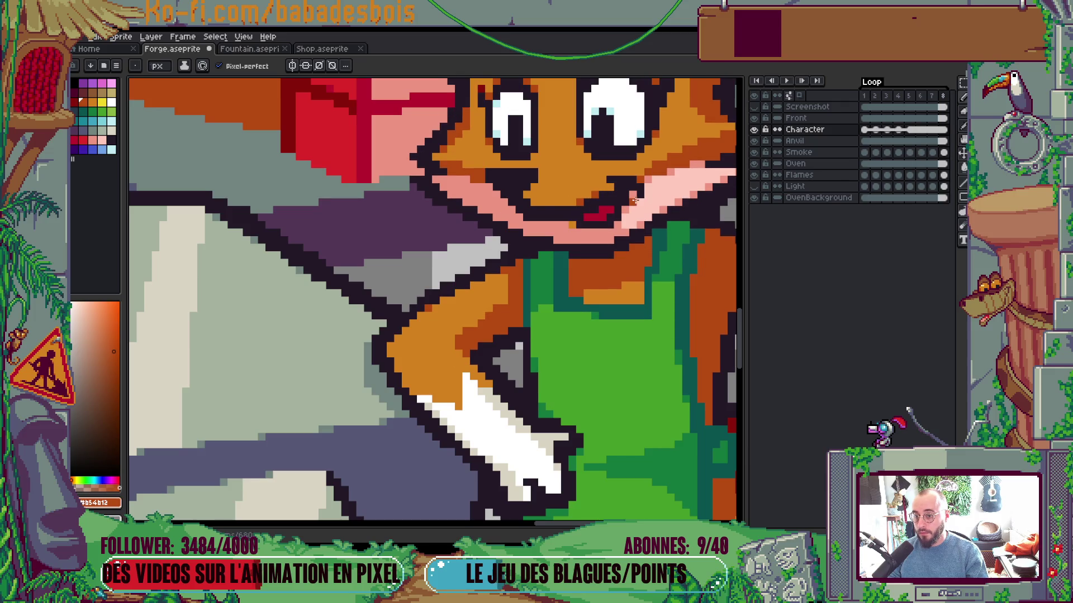
key("period")
key("period")
key("comma")
key("period")
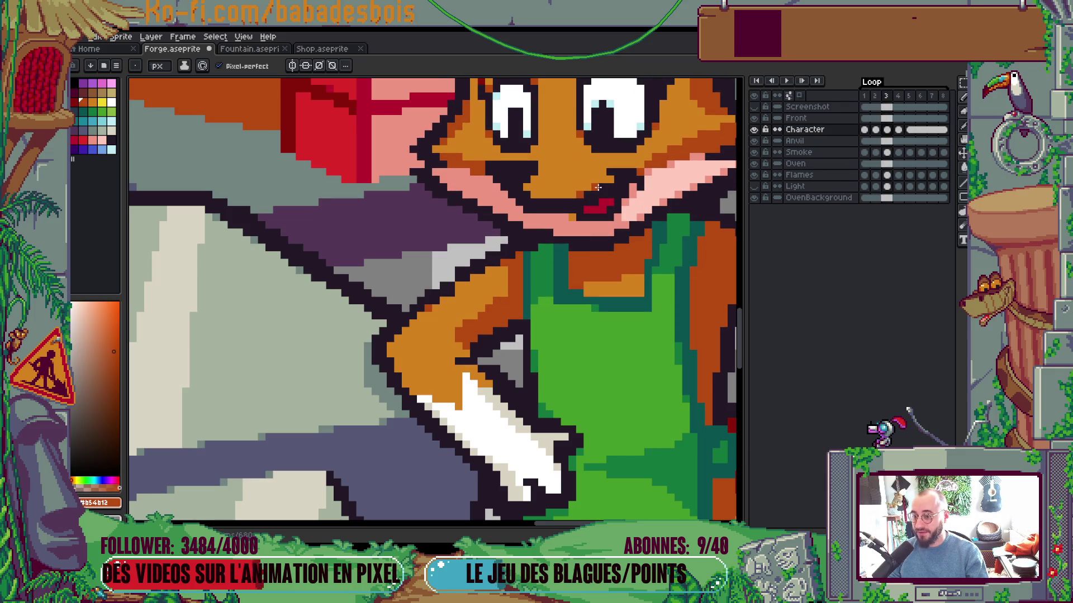
scroll(599, 186, "down", 3)
scroll(618, 275, "up", 1)
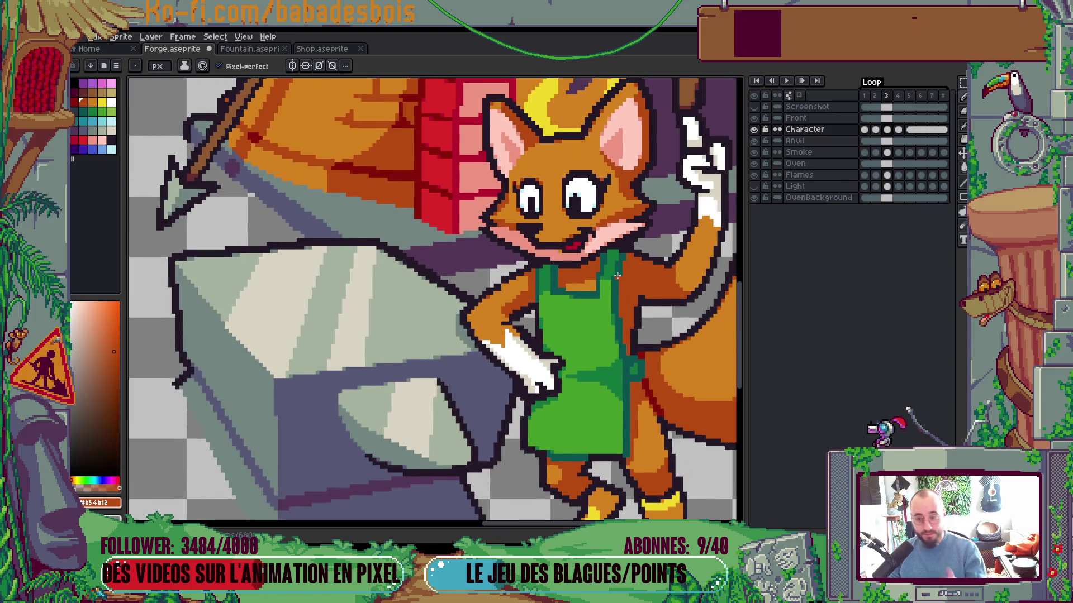
key("comma")
key("period")
key("comma")
key("comma")
key("period")
key("period")
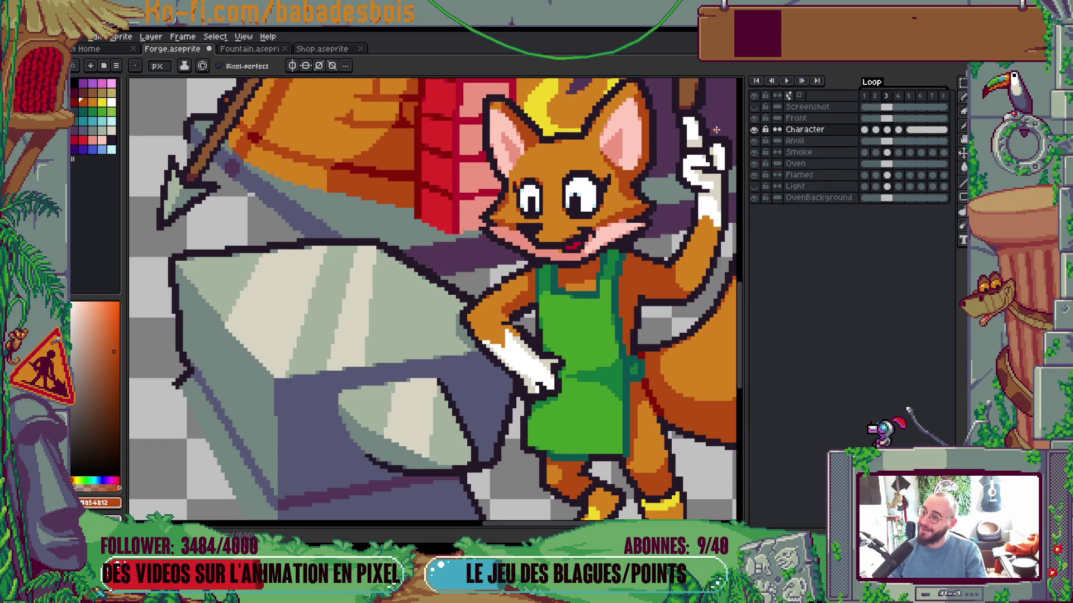
key("comma")
key("comma")
key("period")
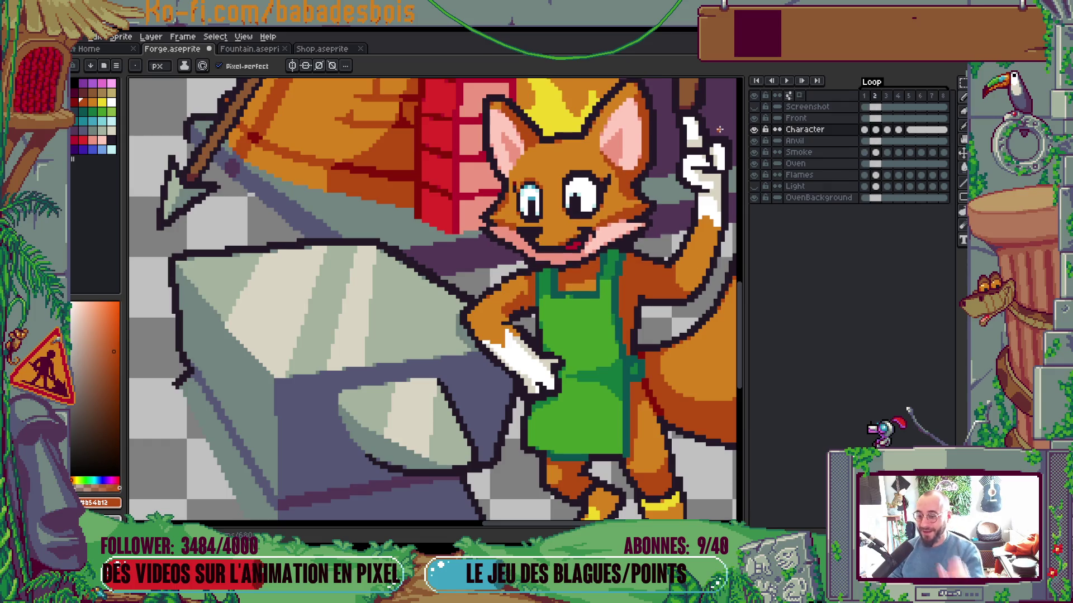
key("comma")
key("comma")
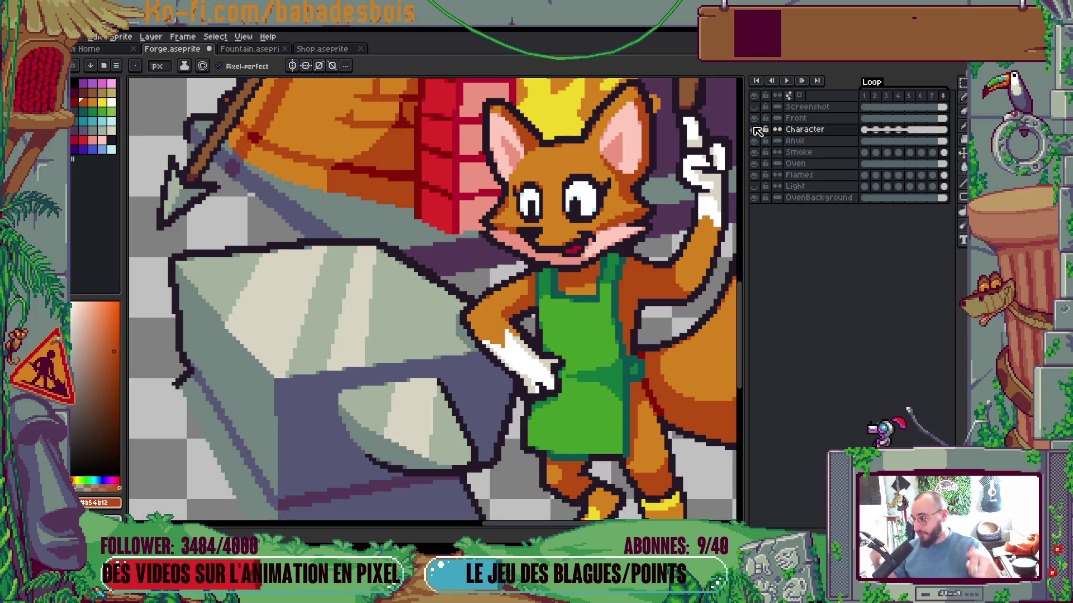
scroll(584, 285, "down", 4)
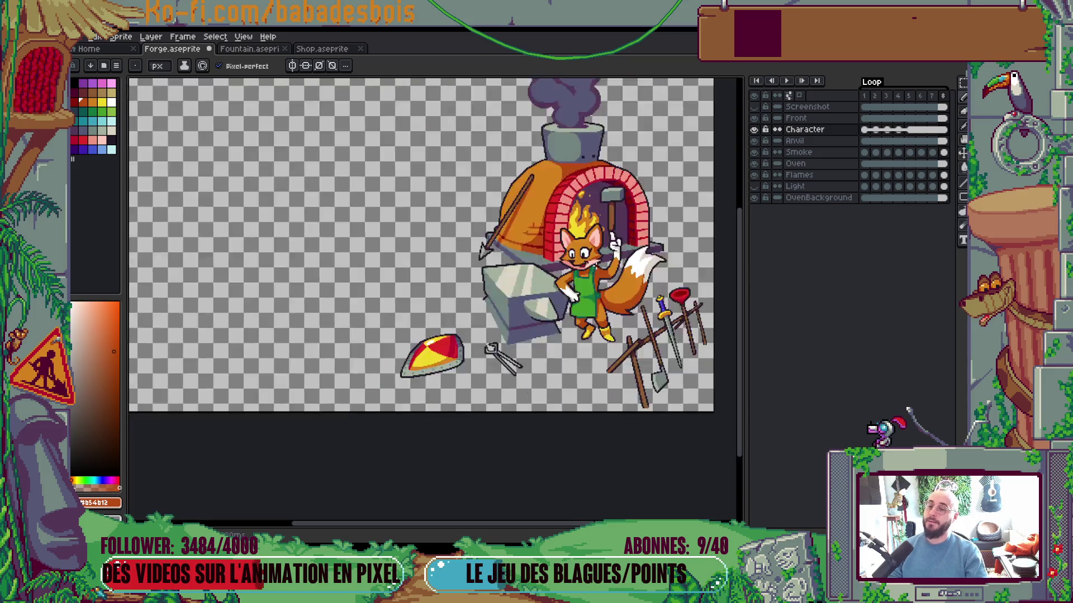
Play and rewind the loop, then sample the dark outline and orange fur colours by the eye
key("Return")
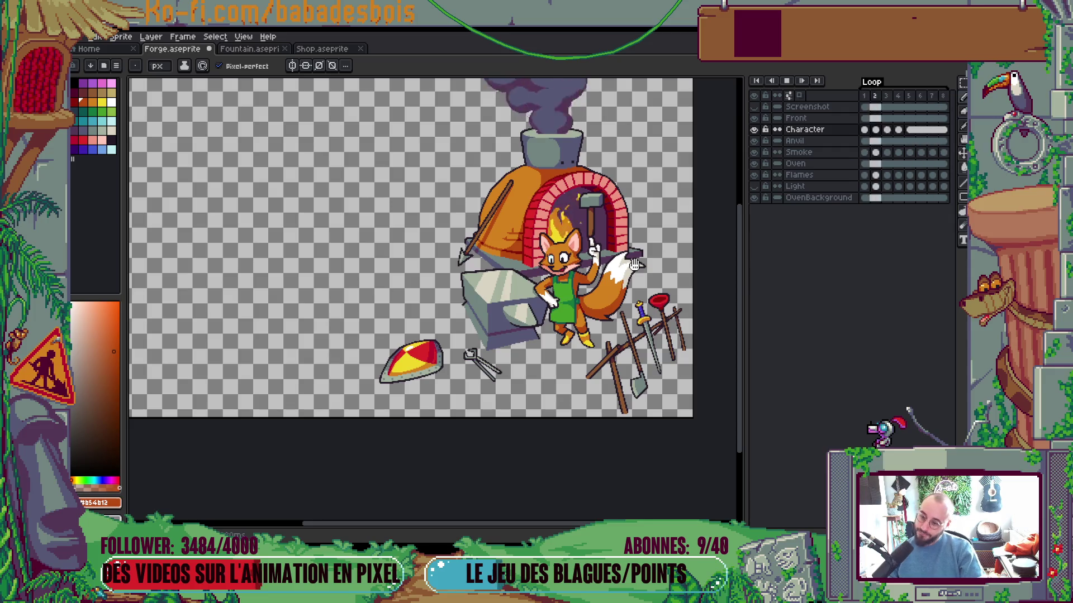
key("Return")
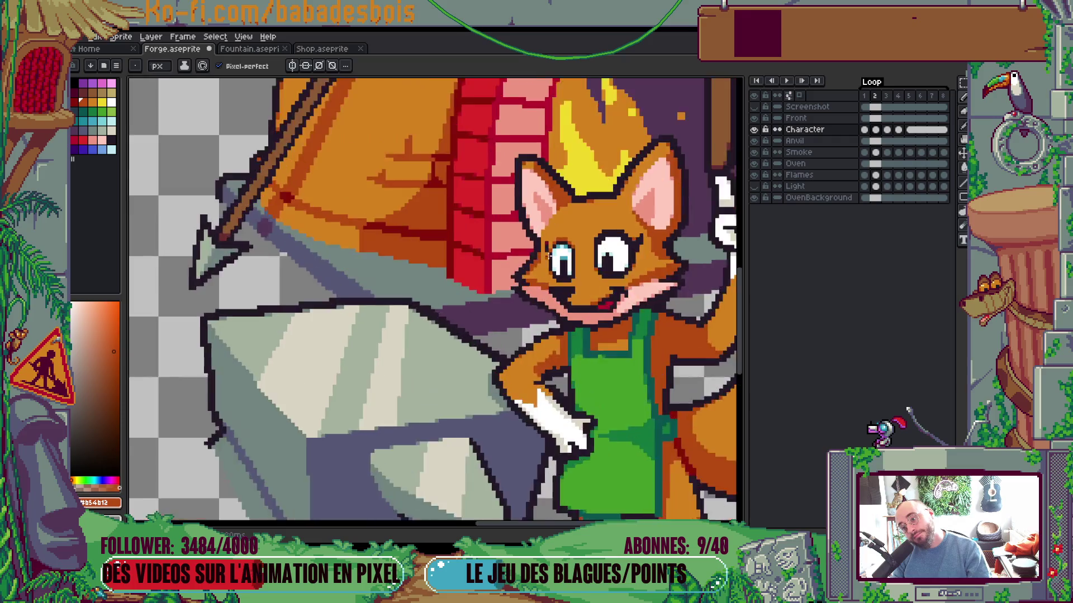
scroll(554, 255, "up", 5)
scroll(552, 242, "up", 1)
left_click(541, 255, "alt")
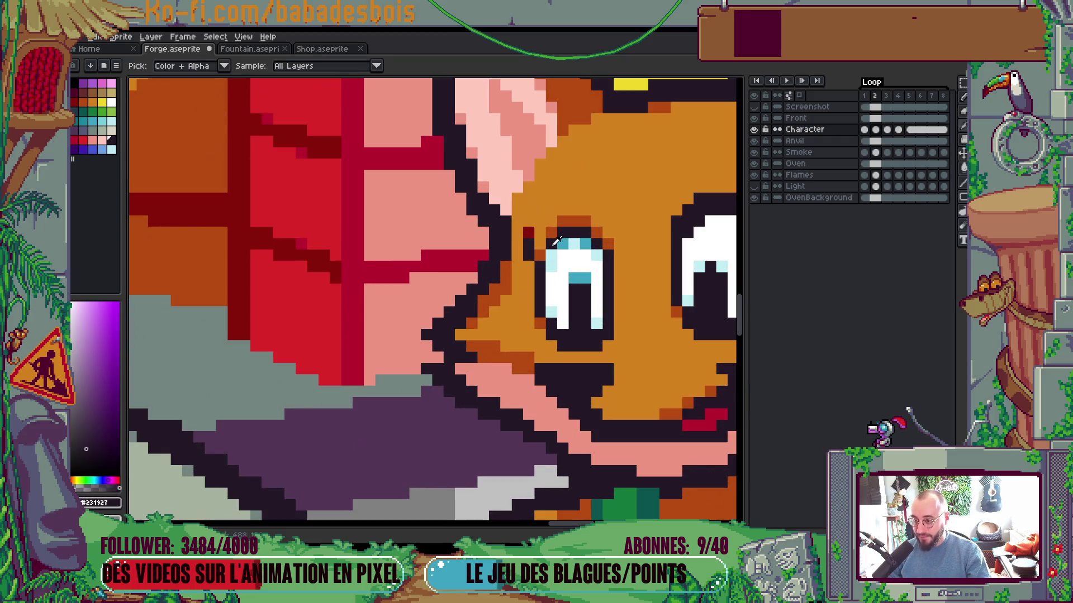
left_click(547, 237, "alt")
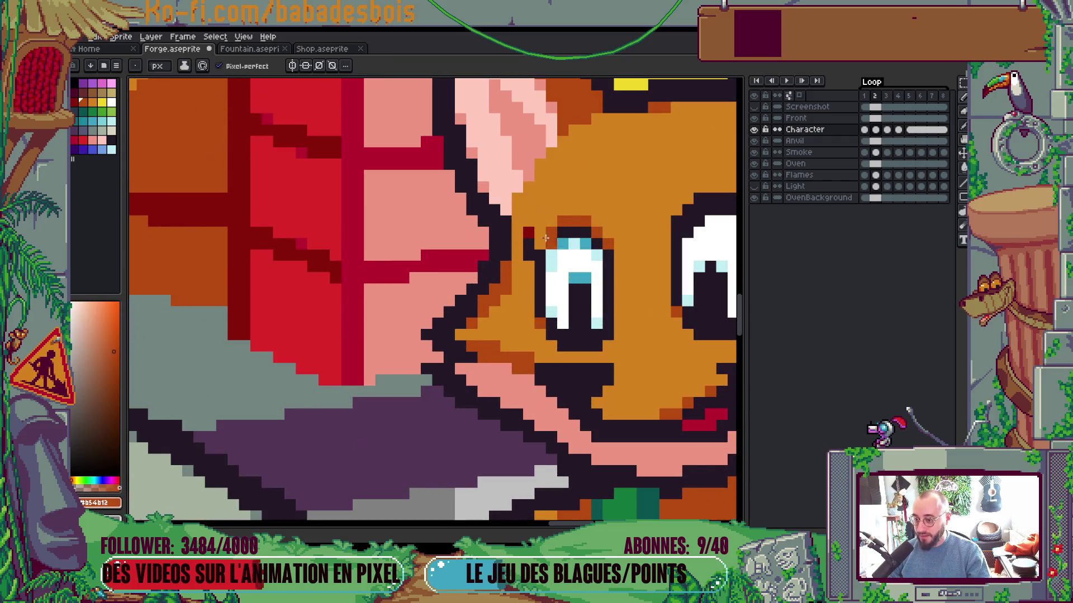
Redraw the outline pixels beside the fox's left eye
scroll(540, 262, "down", 4)
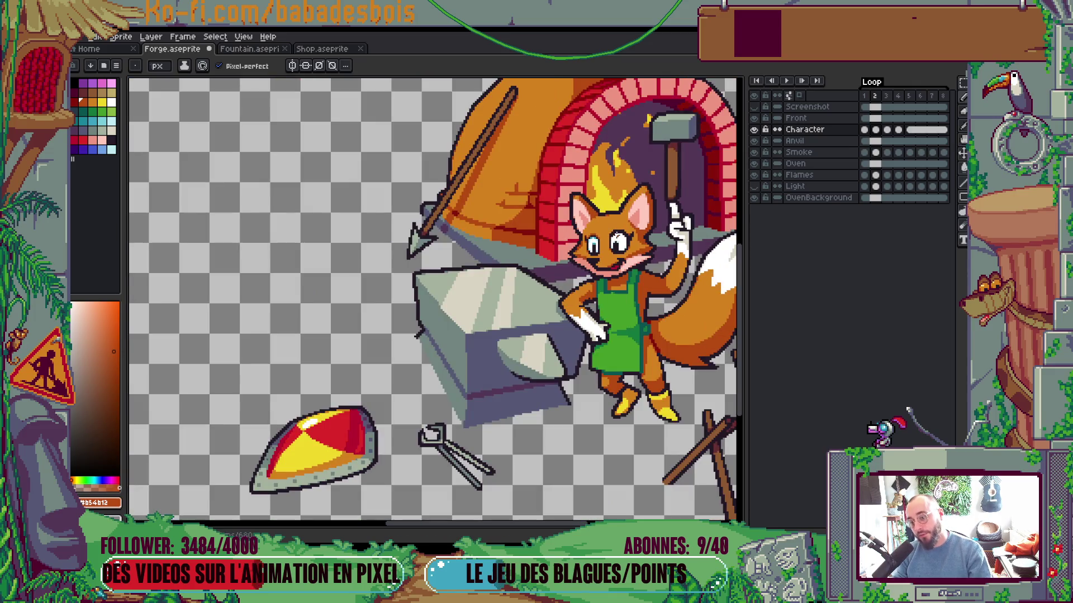
scroll(586, 242, "up", 4)
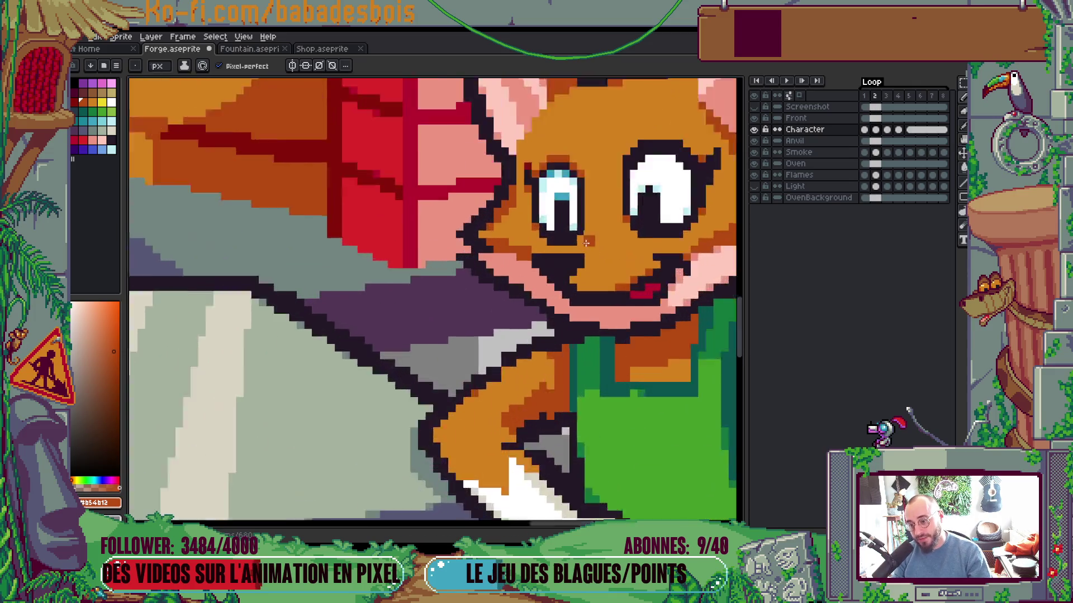
scroll(587, 242, "up", 1)
left_click_drag(532, 243, 519, 231)
Play the loop to check the eye fix, then sample the face's dark outline colour
key("Return")
scroll(587, 223, "down", 2)
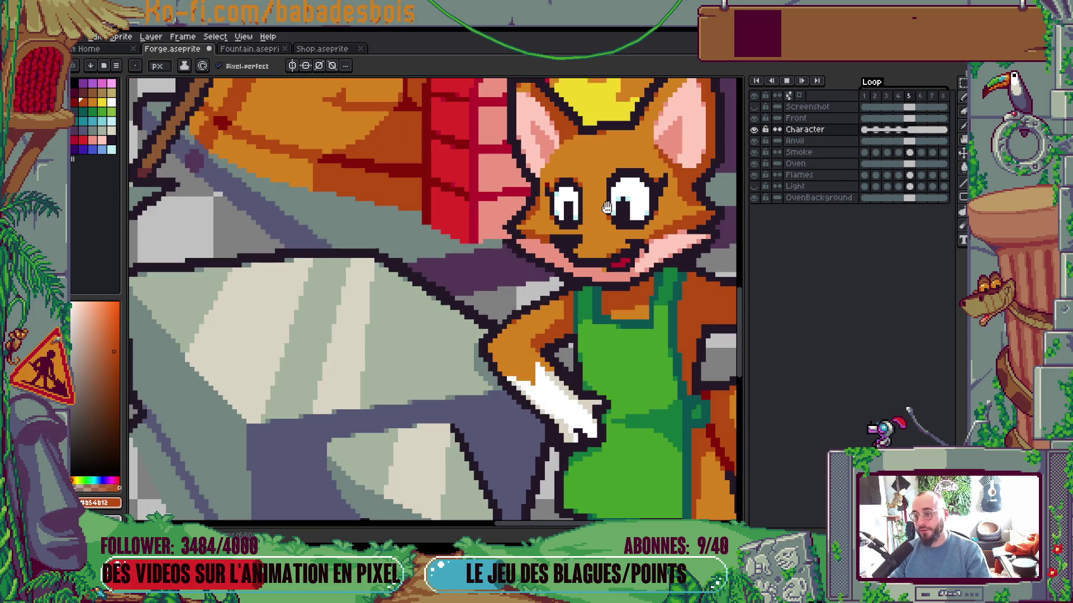
scroll(657, 217, "down", 3)
scroll(658, 217, "up", 3)
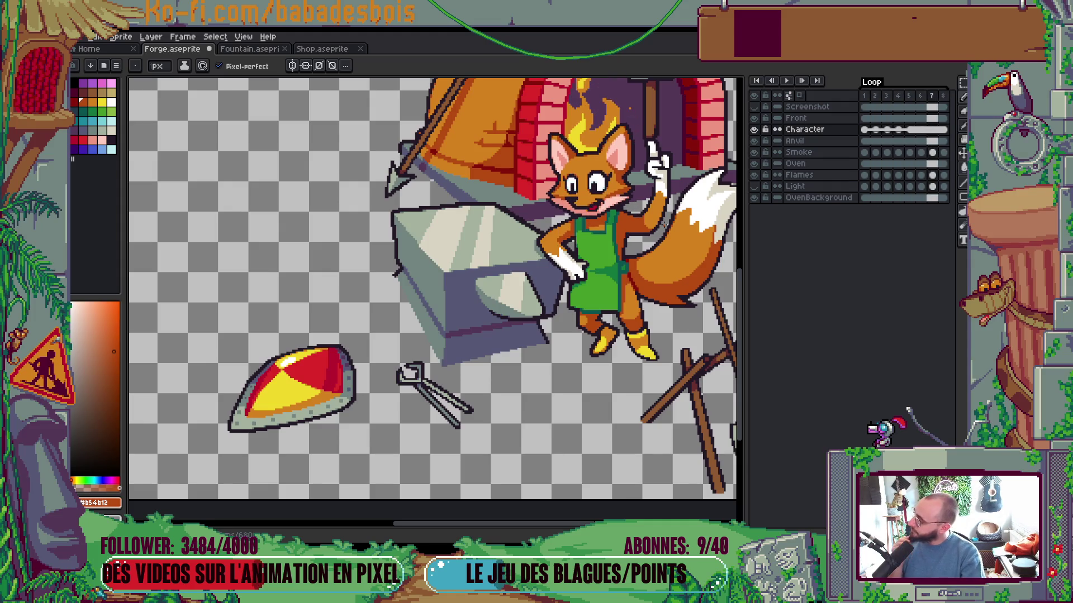
key("Return")
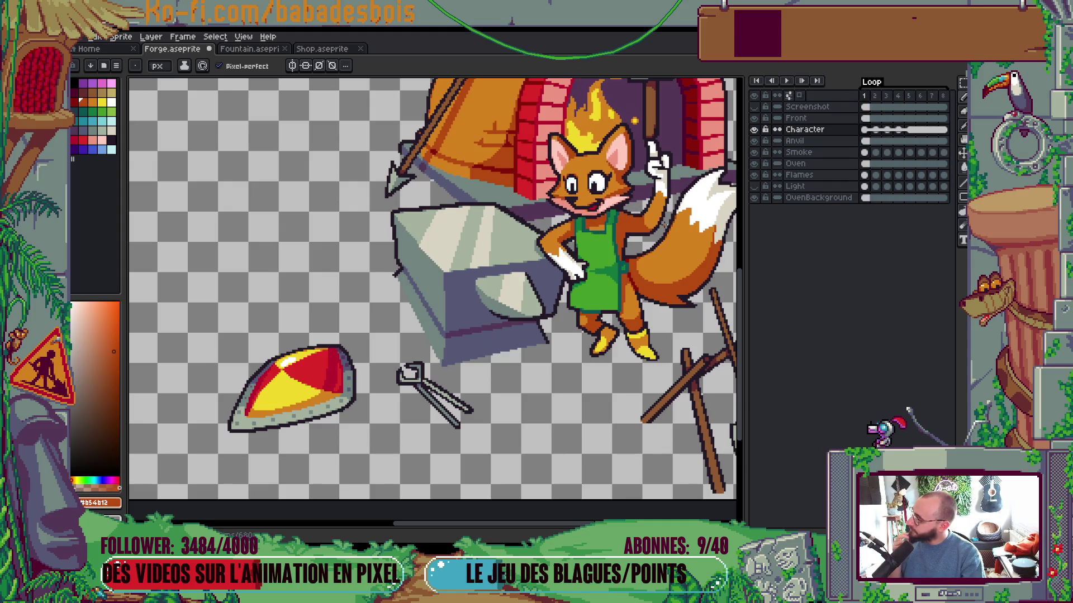
scroll(575, 179, "up", 4)
left_click(575, 178, "alt")
Select the fox's mouth with the Rectangular Marquee and move it down one pixel
key("m")
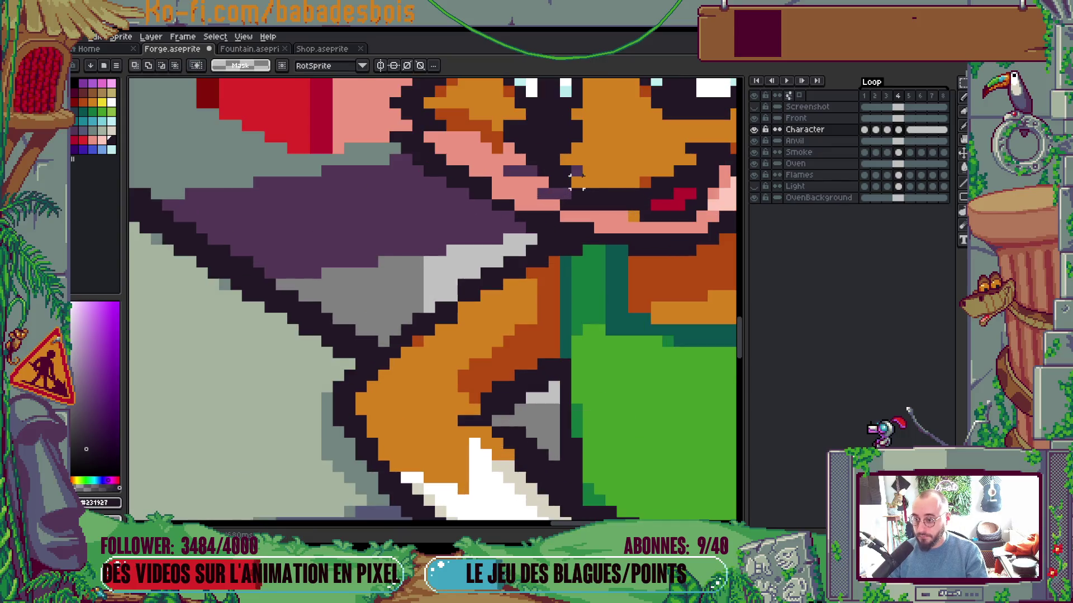
left_click_drag(577, 182, 585, 211)
mouse_move(495, 149)
left_mouse_down()
mouse_move(579, 194)
mouse_move(559, 196)
left_mouse_up()
key("Return")
Repaint the leftover purple pixels around the mouth with the pink muzzle colour
key("b")
left_click(551, 226)
left_click(531, 206, "alt")
left_click(533, 223)
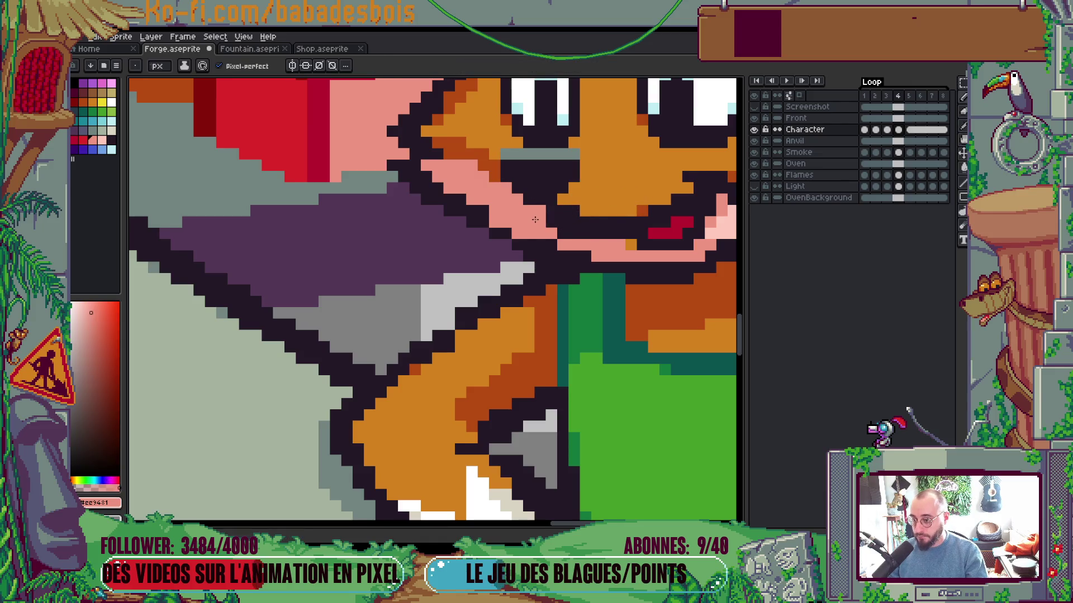
left_click(584, 153, "alt")
scroll(564, 153, "down", 3)
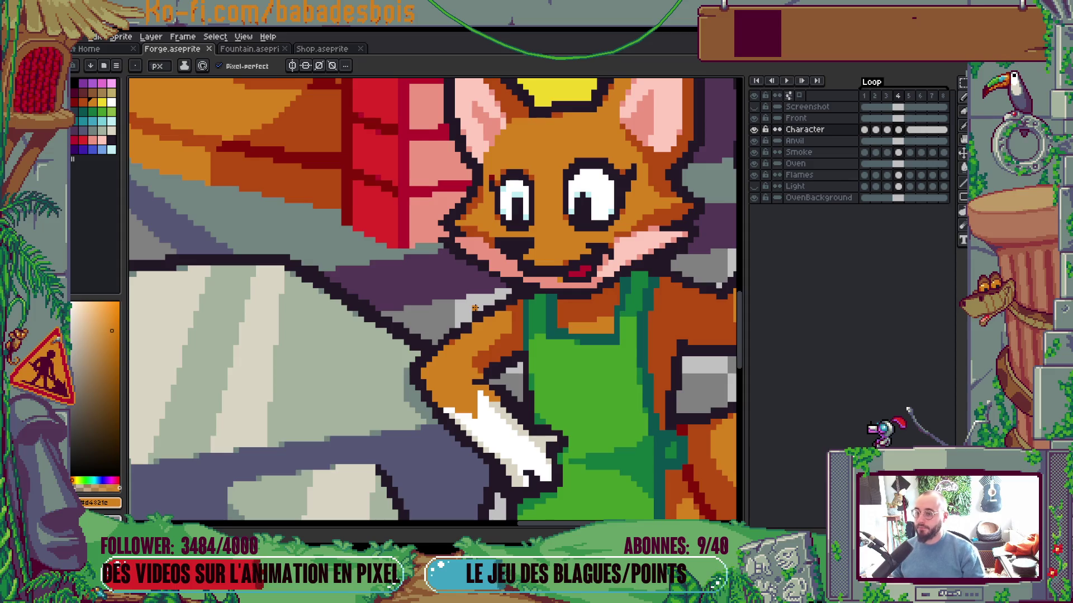
scroll(403, 272, "down", 5)
scroll(404, 272, "up", 1)
scroll(404, 272, "down", 1)
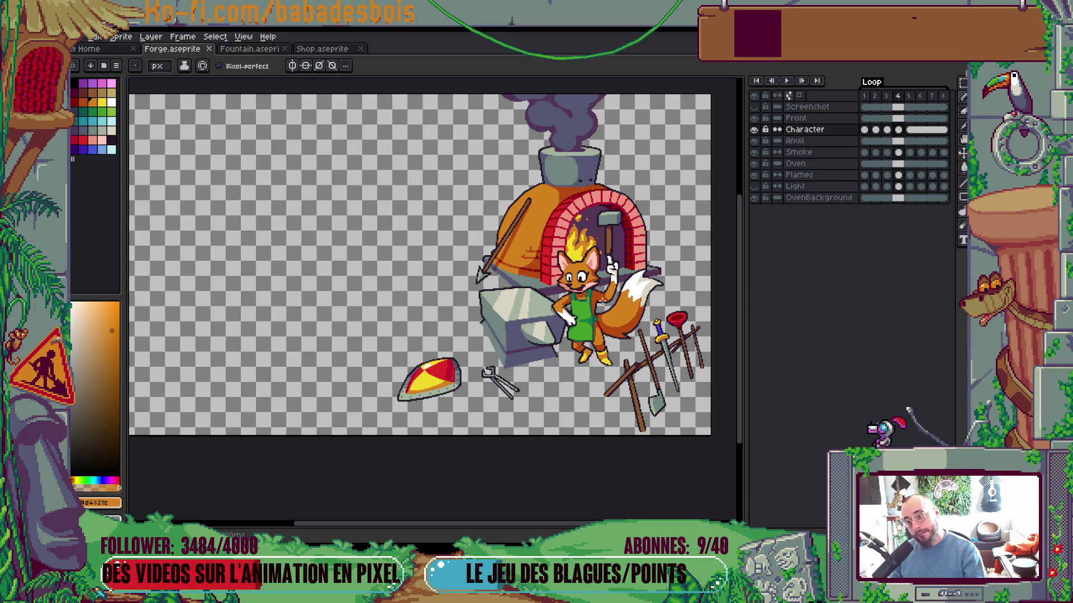
scroll(557, 286, "up", 5)
Sample the dark orange fur shade and paint a dark orange pixel beside the mouth
key("i")
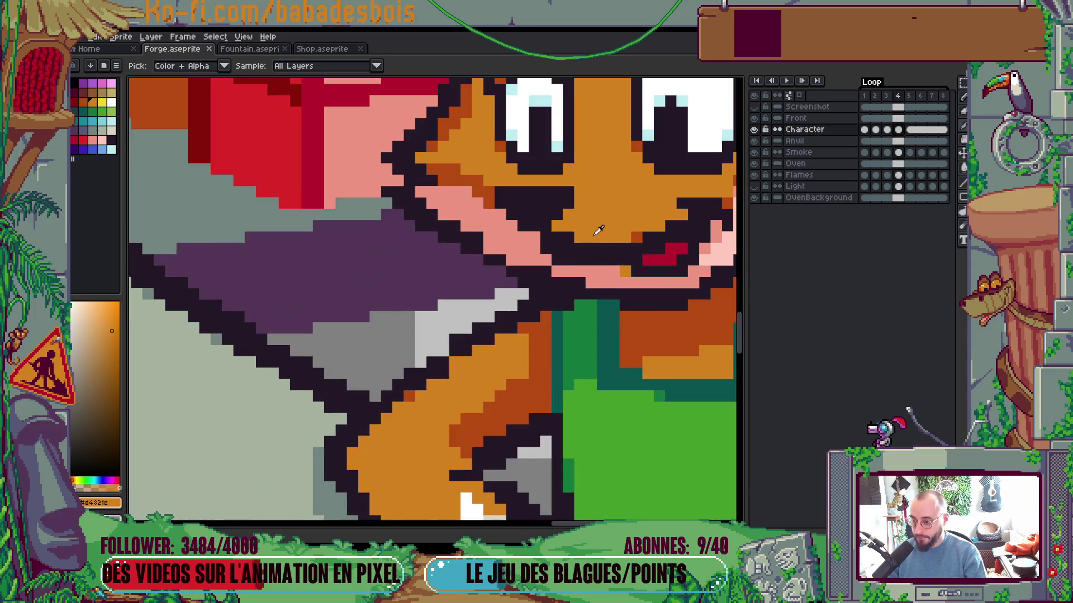
left_click(569, 268)
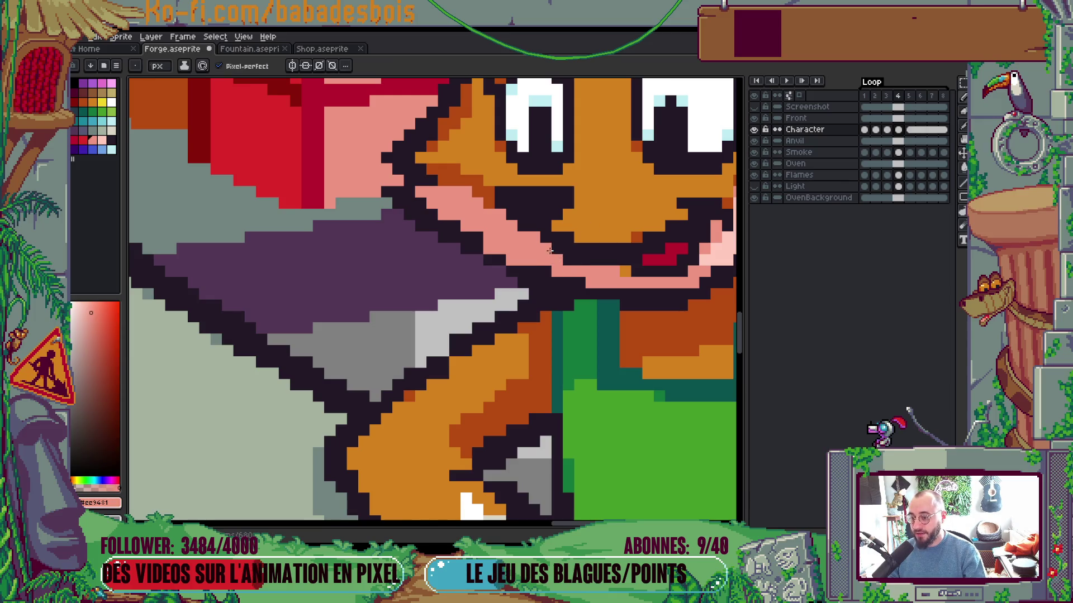
key("alt")
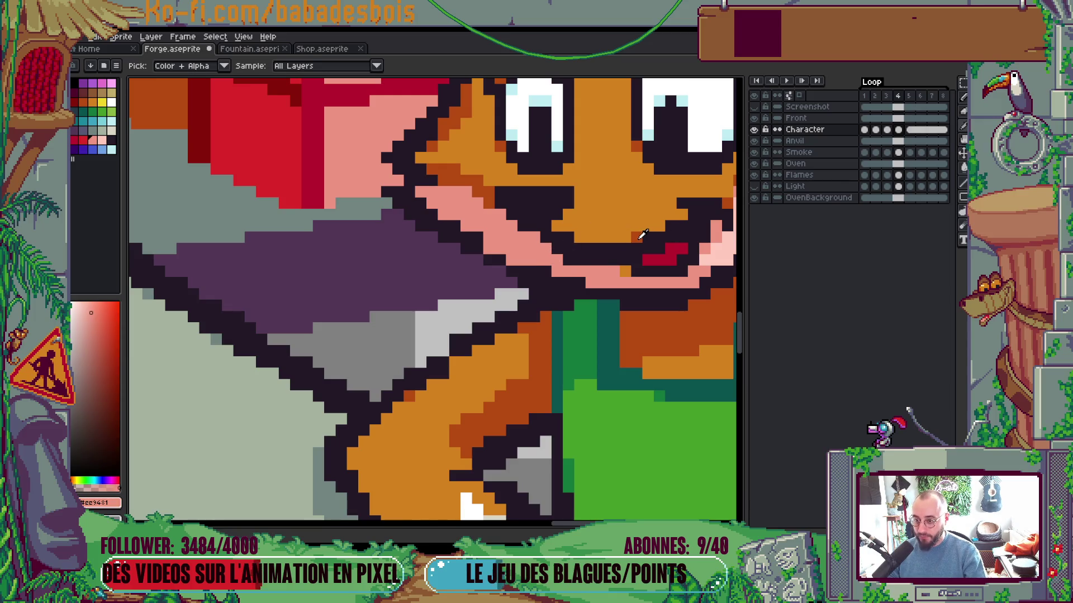
left_click(641, 236, "alt")
left_click(573, 238)
left_click(530, 234, "alt")
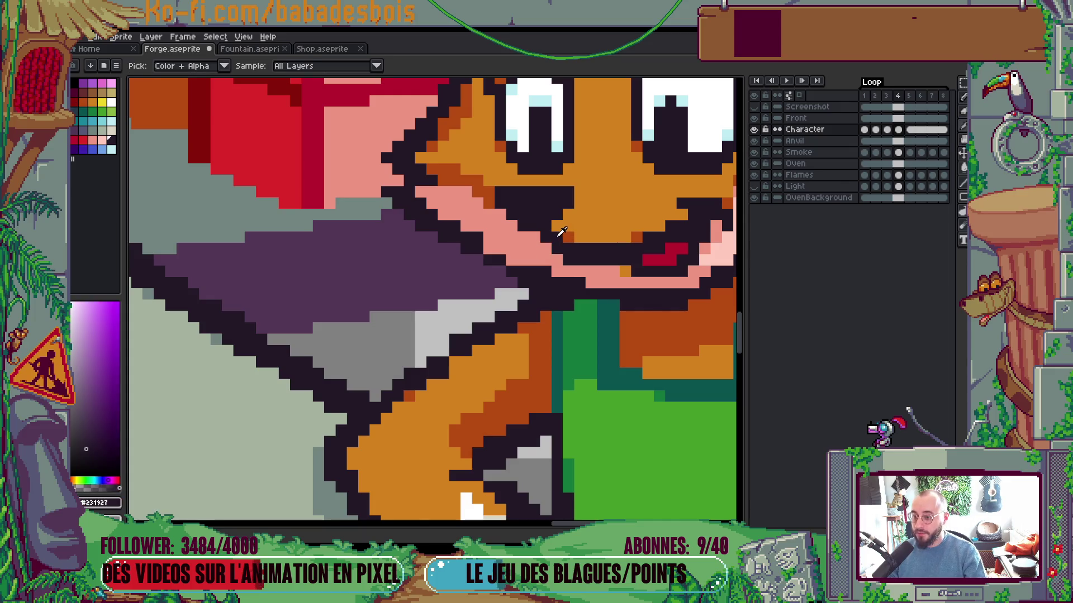
Play the animation to review the lowered mouth
scroll(542, 243, "down", 3)
key("Return")
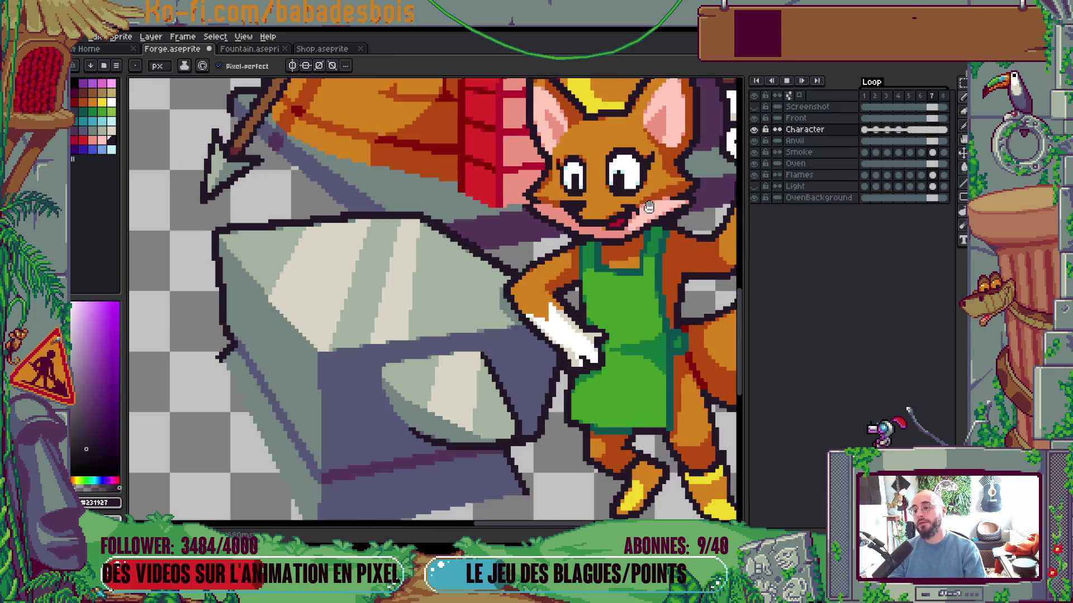
scroll(656, 218, "down", 3)
scroll(665, 224, "down", 1)
scroll(671, 227, "up", 1)
scroll(672, 227, "down", 1)
scroll(674, 252, "up", 1)
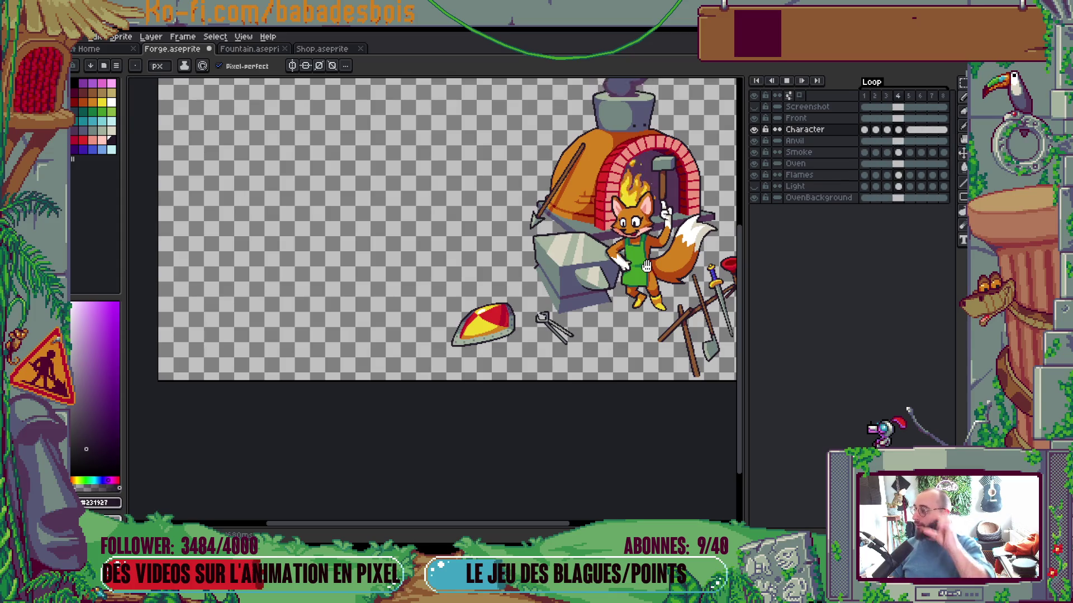
Stop playback at frame 1 and save the forge file
key("Return")
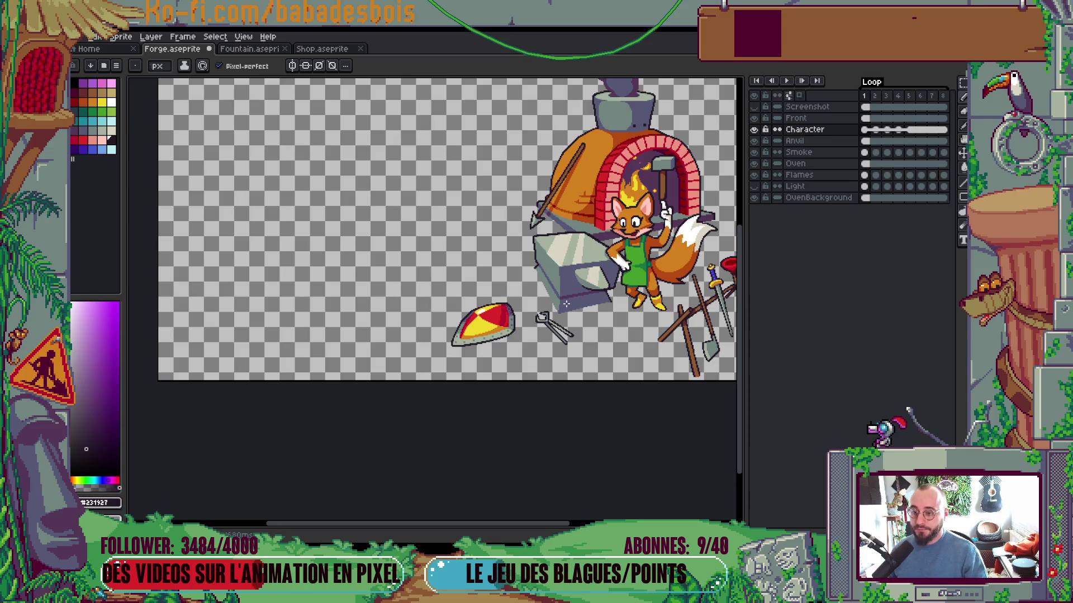
scroll(568, 302, "up", 2)
key("ctrl+s")
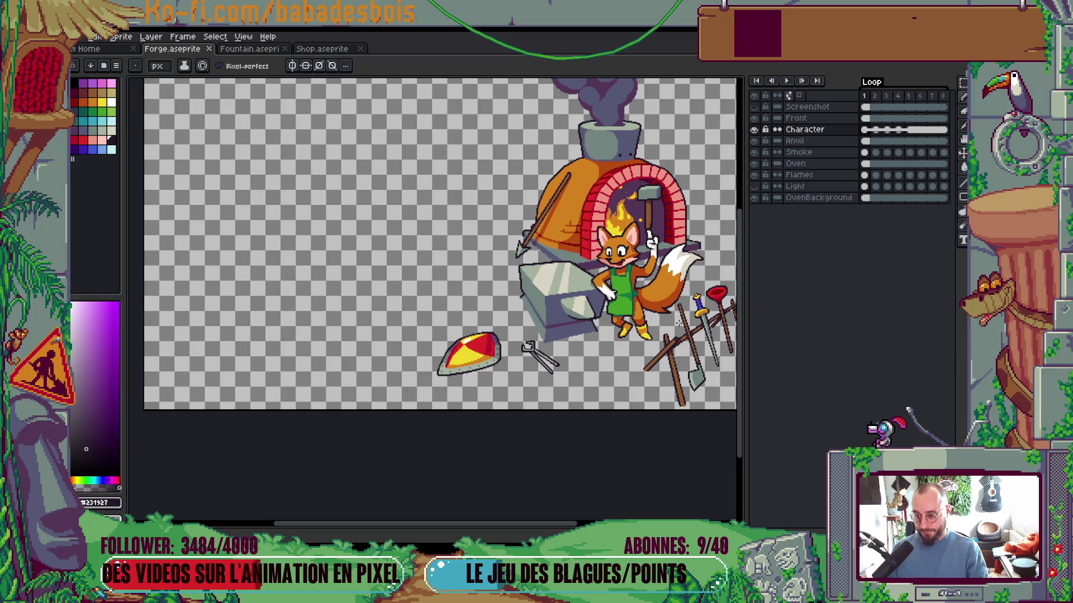
Replay the idle loop and reframe the view around the whole forge scene
key("Return")
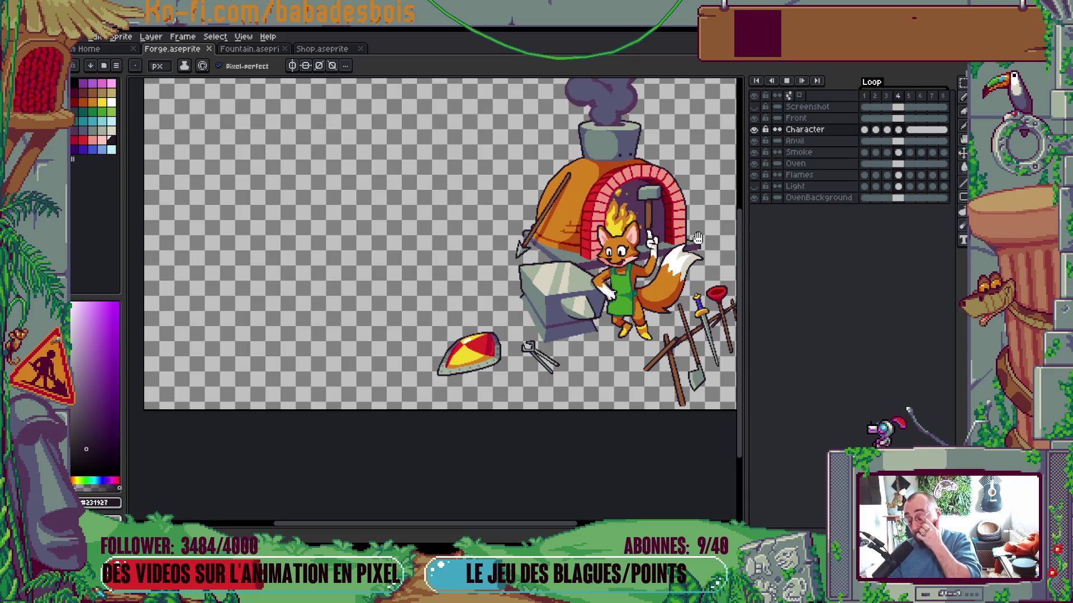
key("Return")
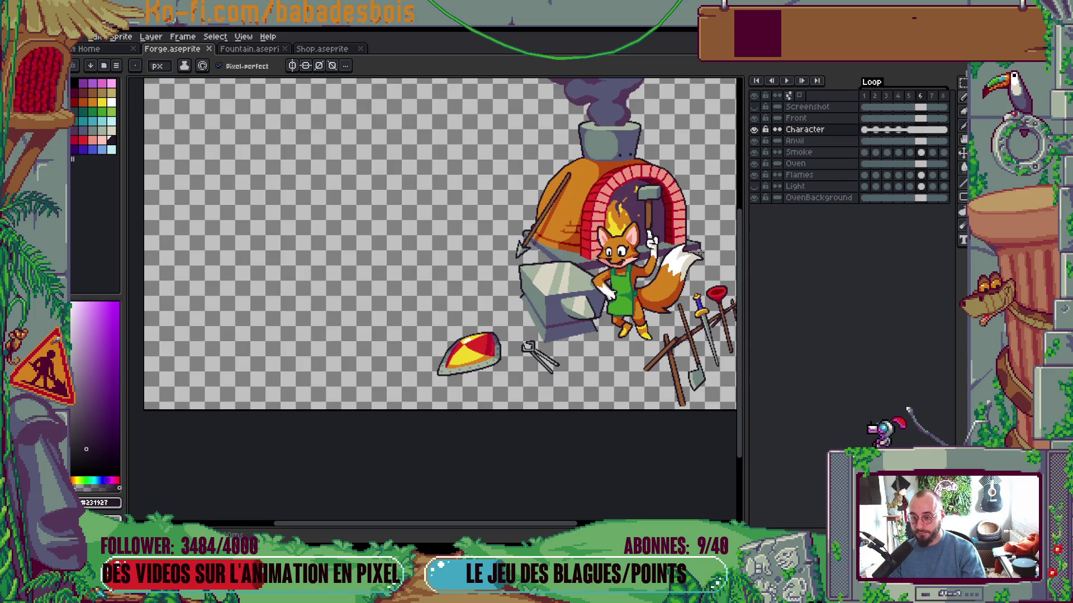
left_click_drag(691, 263, 654, 253)
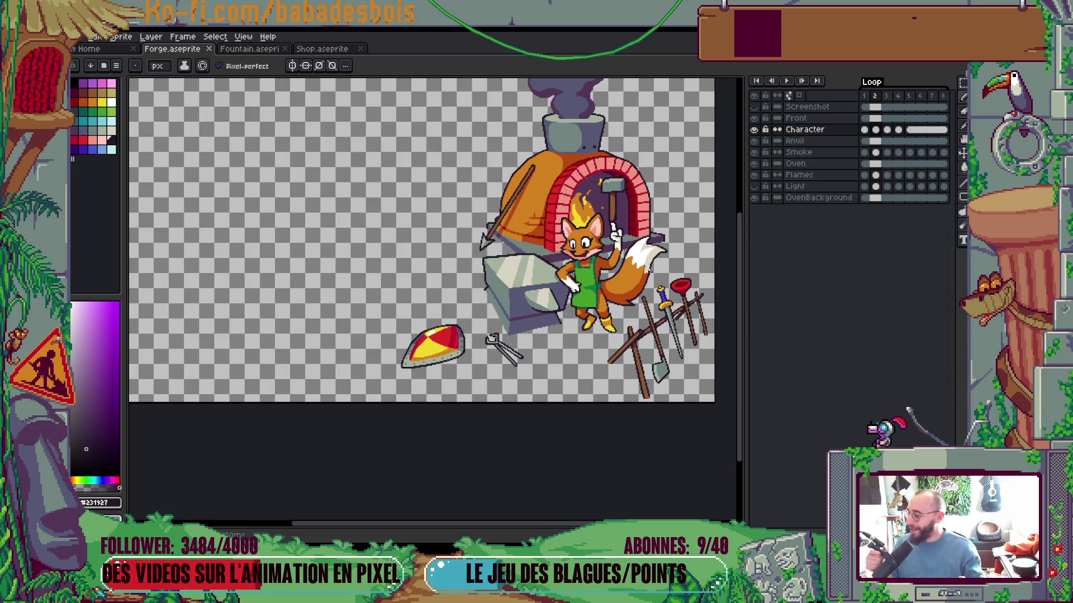
scroll(653, 260, "up", 2)
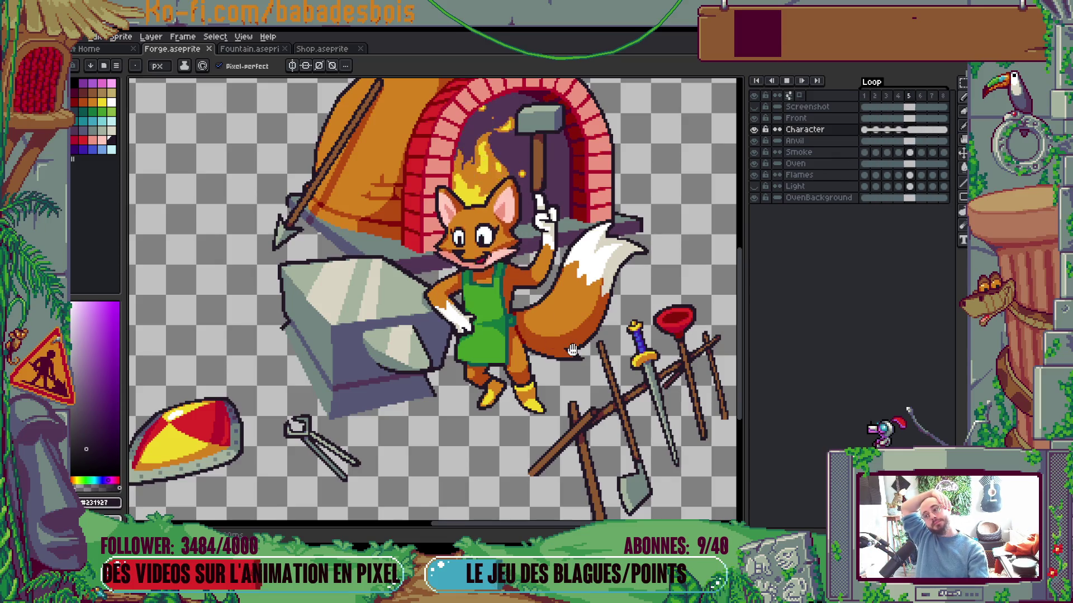
scroll(573, 350, "down", 4)
scroll(586, 374, "up", 2)
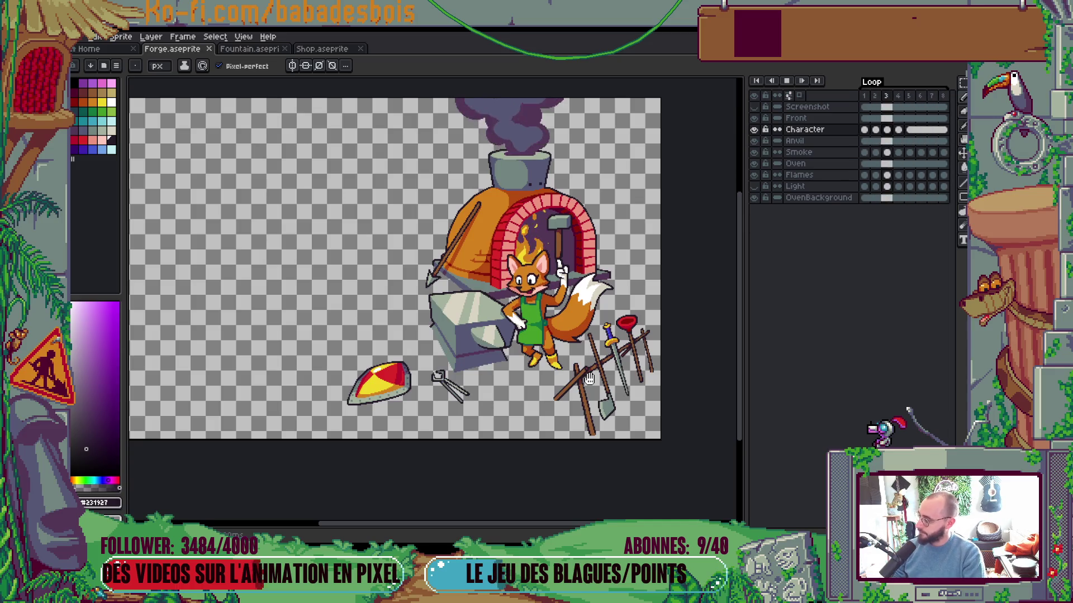
Stop playback, take the rectangular marquee, and compare the tail across frames 2–4
key("Return")
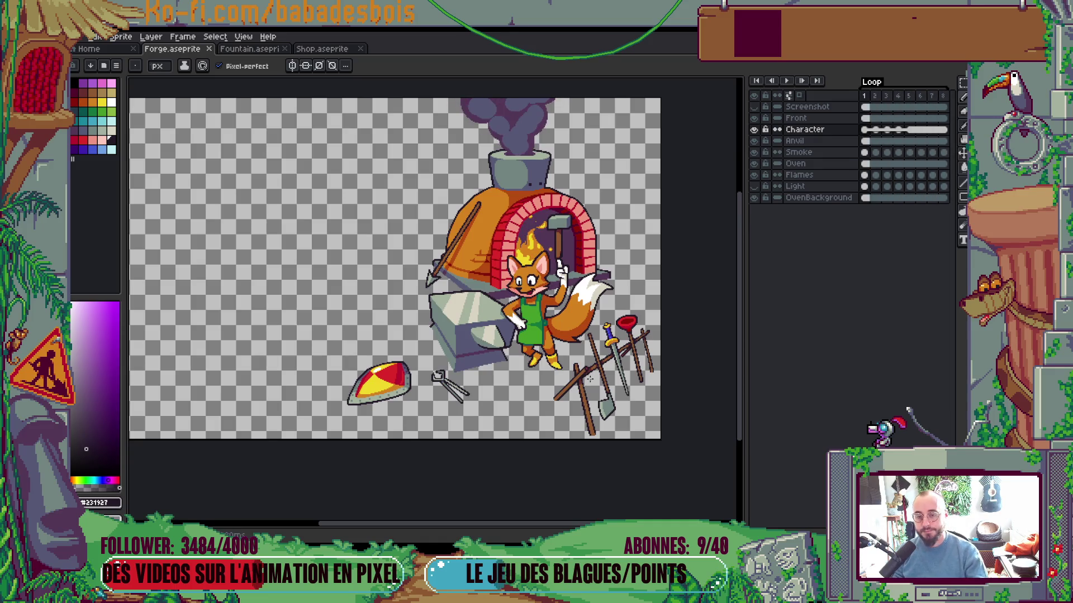
scroll(589, 378, "up", 5)
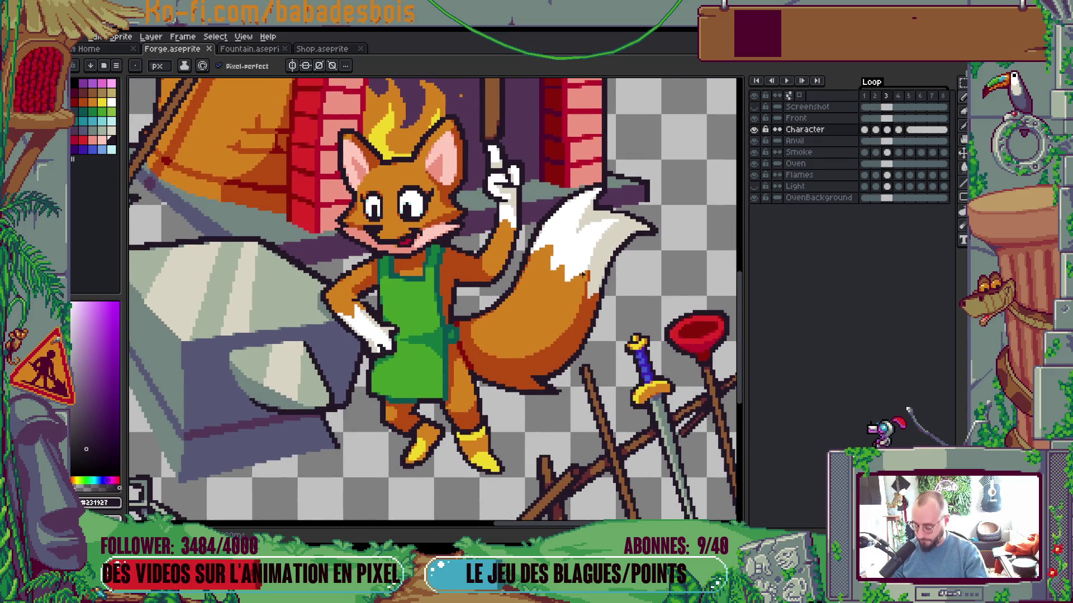
key("m")
key("Left")
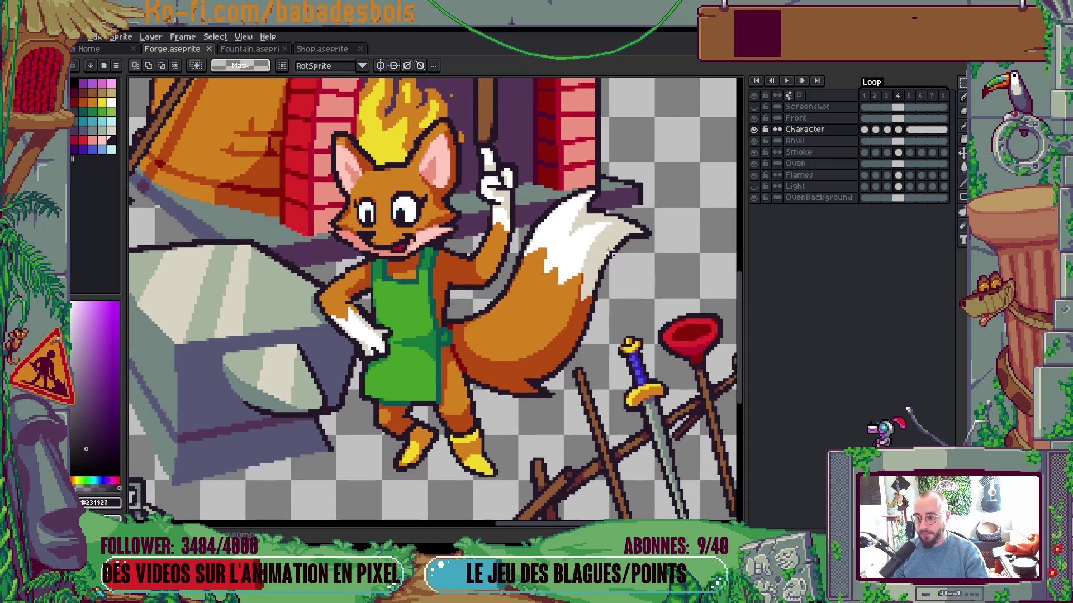
key("Right")
key("Right")
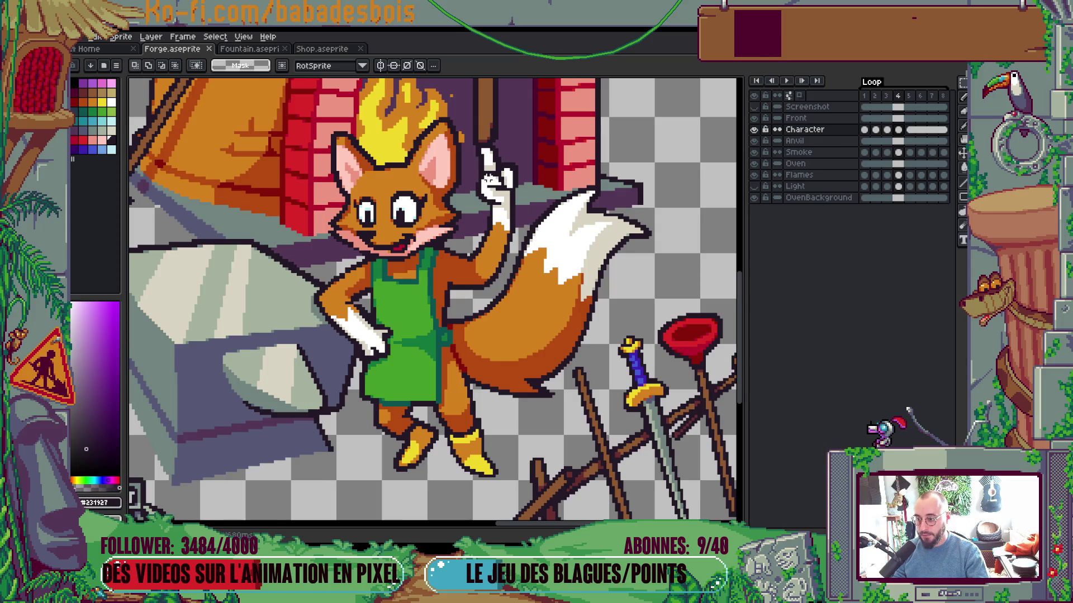
key("Left")
key("Right")
key("Left")
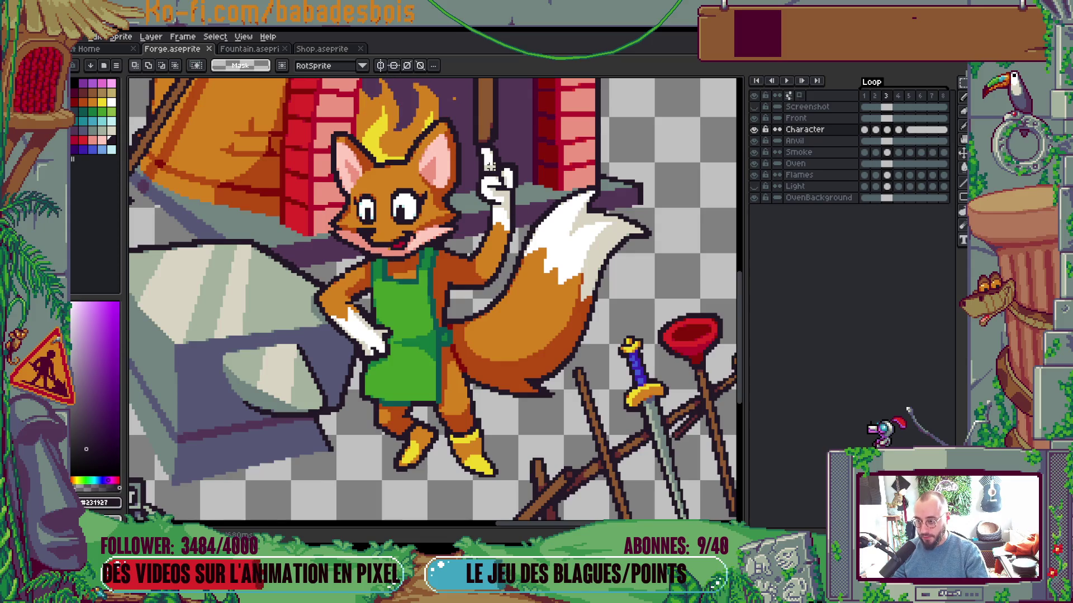
key("Right")
Move the tail piece beside the raised hand on frame 4, then adjust the tail on frame 3
left_click_drag(489, 168, 651, 340)
left_click(570, 255)
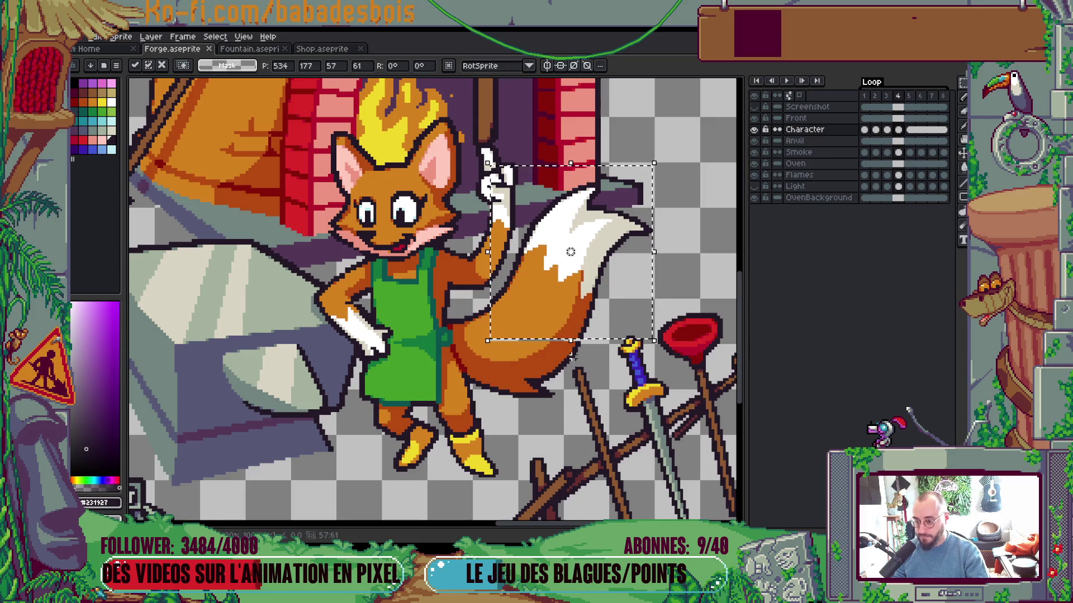
key("Left")
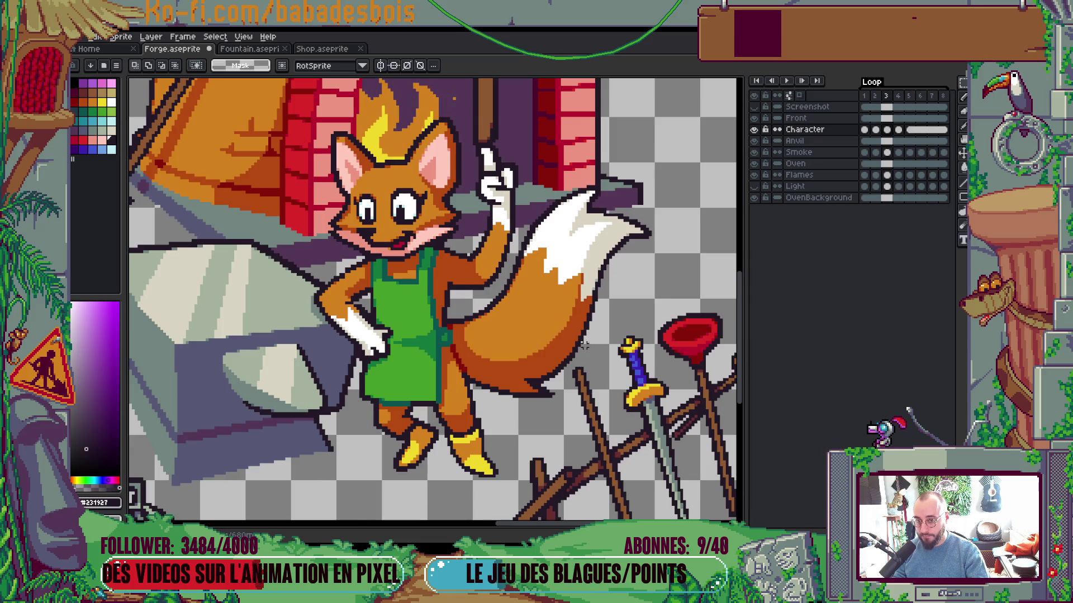
left_click_drag(582, 208, 659, 282)
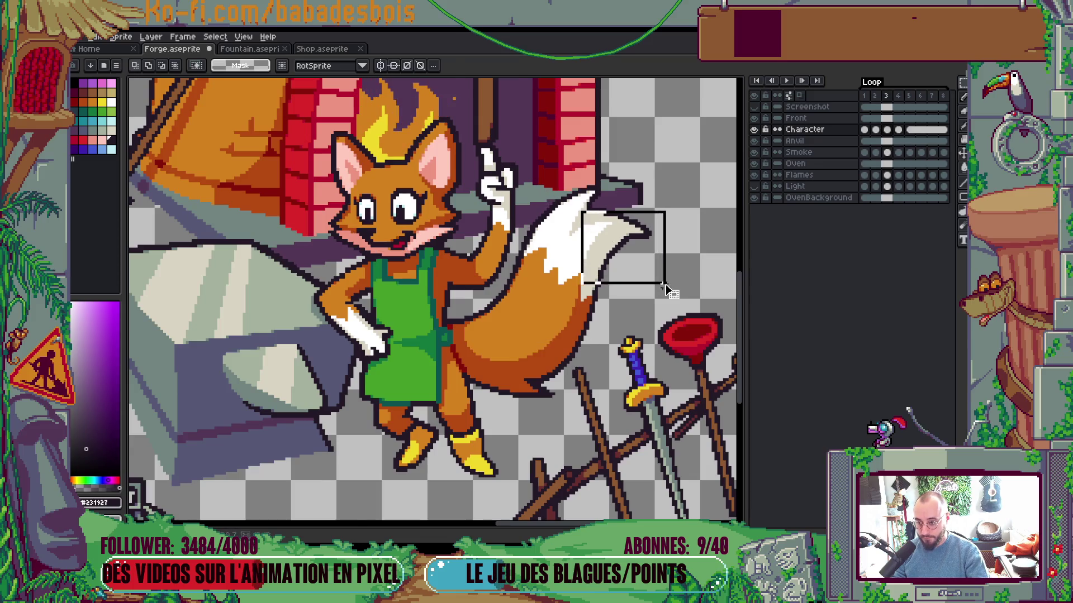
left_click(588, 287)
Compare frames 3 and 4, then undo to restore the white spikes on the tail tip
key("Left")
key("Right")
key("Right")
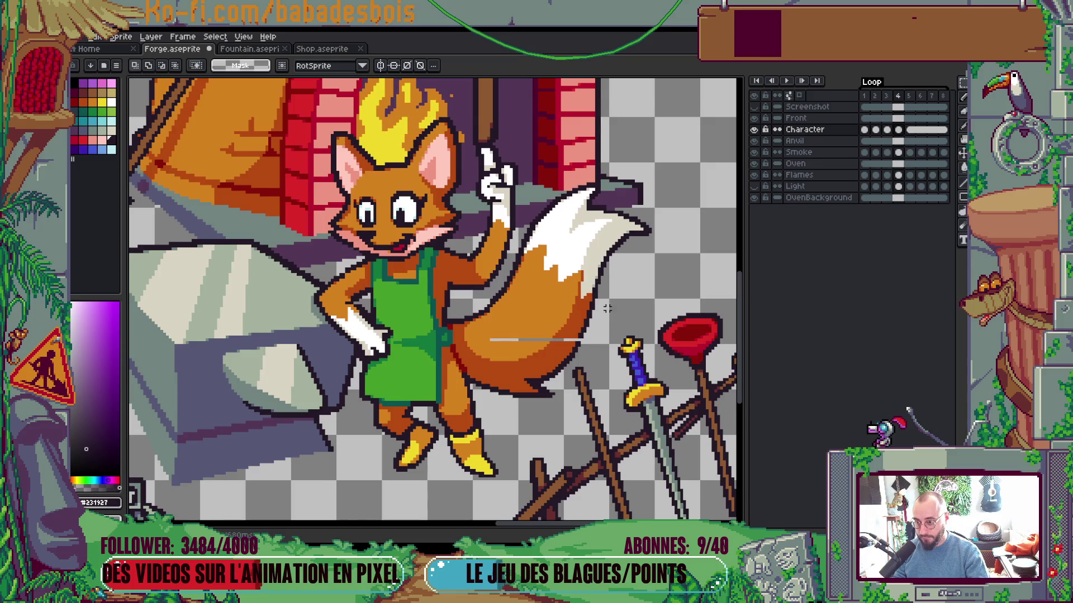
key("Left")
key("Left")
key("Right")
key("Right")
key("Down")
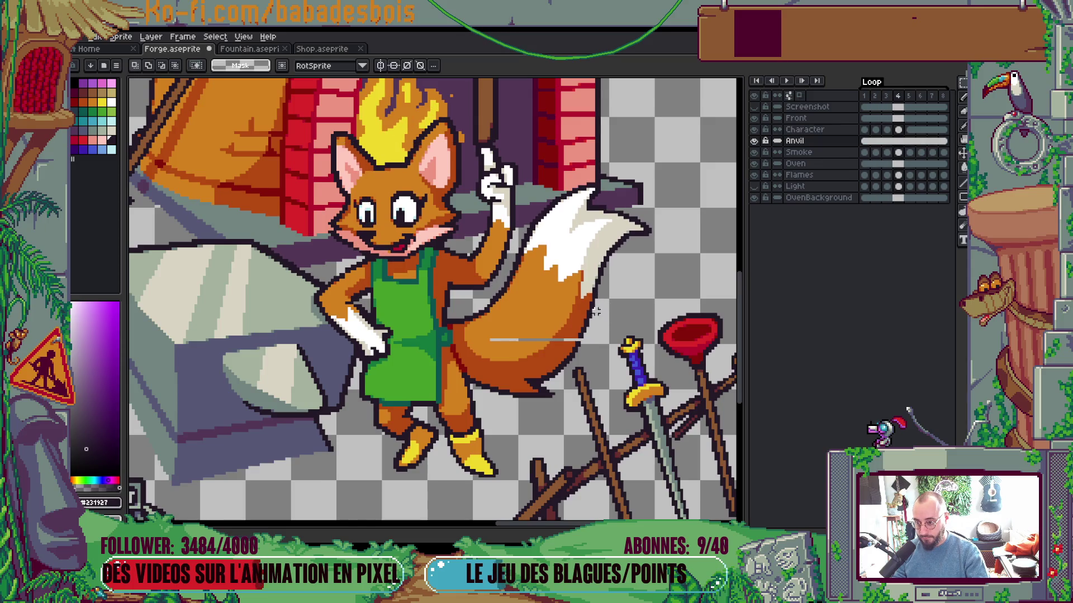
key("Left")
key("Left")
key("Right")
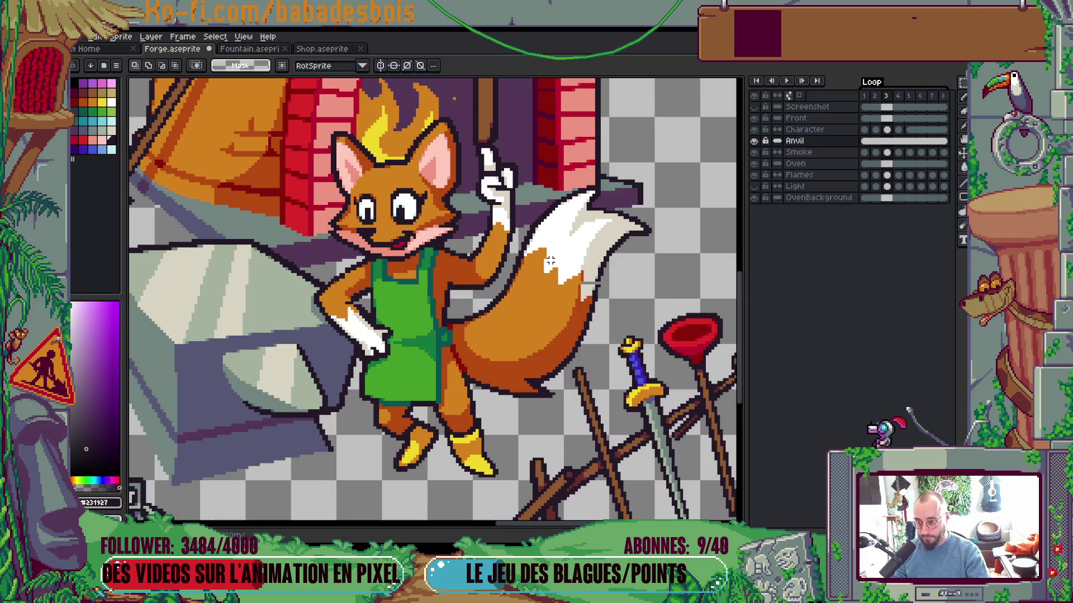
key("ctrl+z")
Recheck the tail on frames 2 and 3, then play and stop the idle loop
key("Left")
key("Up")
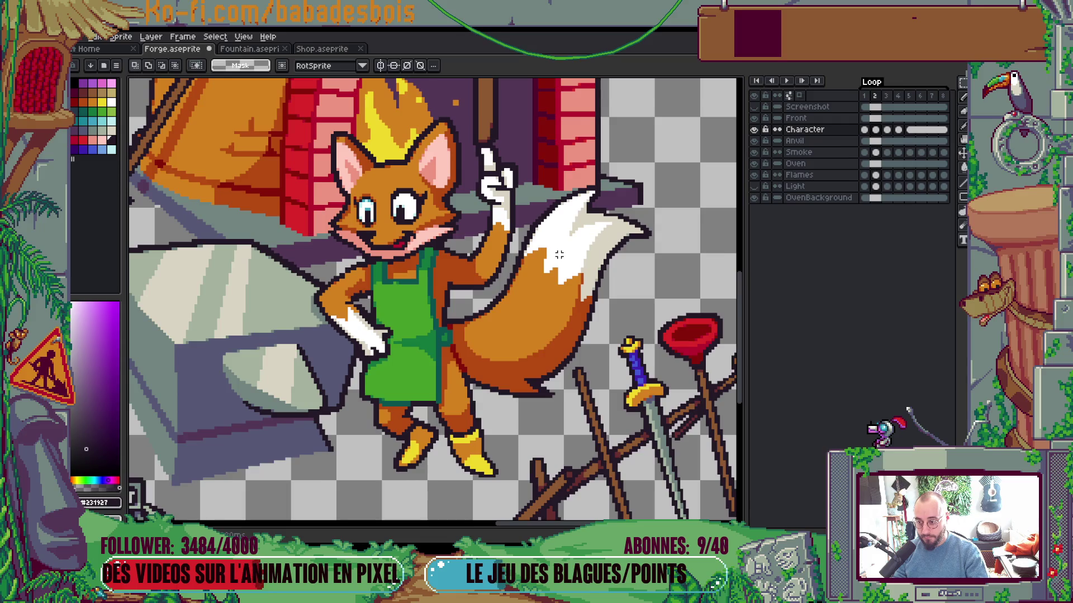
key("Left")
key("Down")
key("Right")
key("Right")
key("Up")
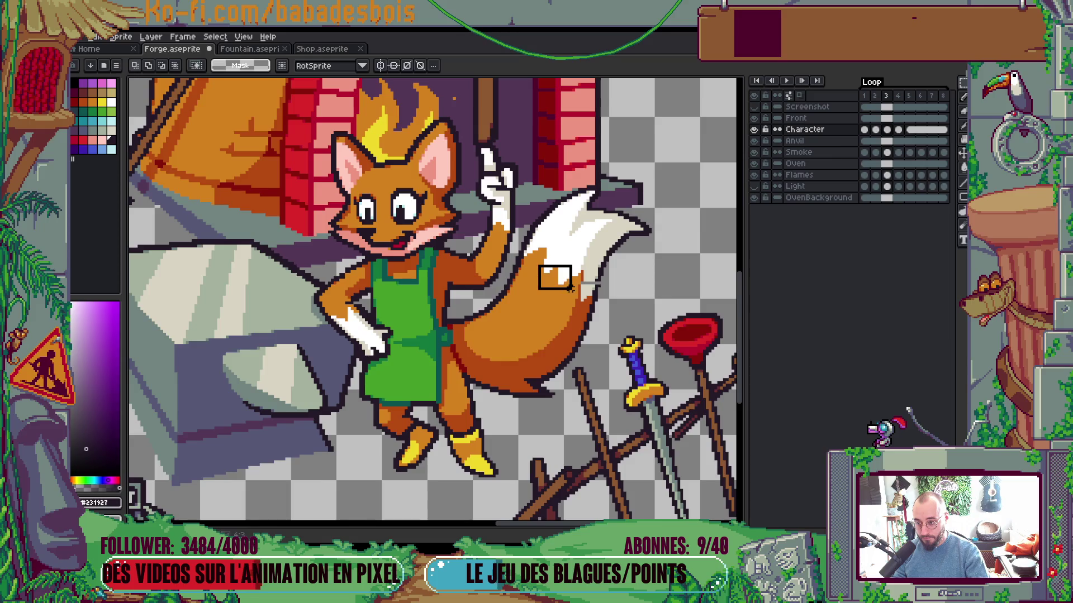
key("Left")
key("Left")
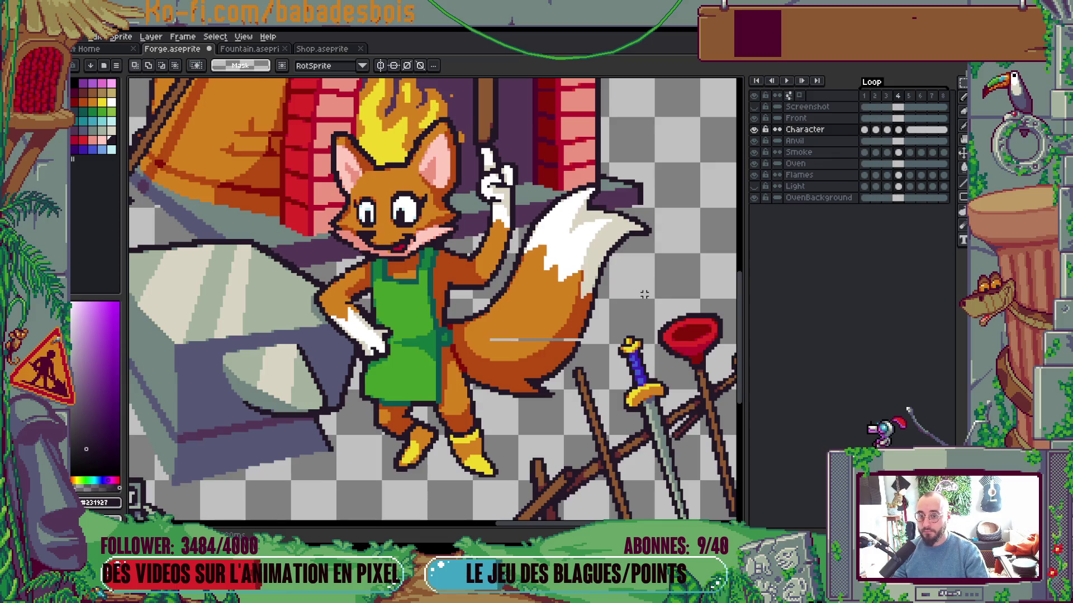
key("Return")
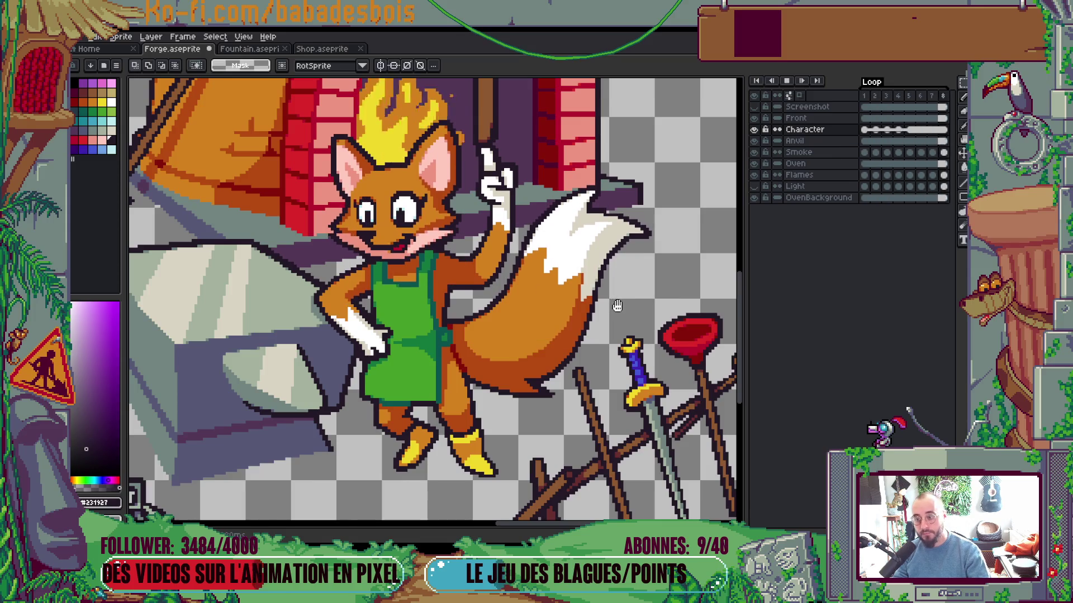
scroll(617, 303, "down", 3)
key("Return")
Nudge the tail's lower tip and a thin strip across the tail into place
scroll(613, 327, "up", 2)
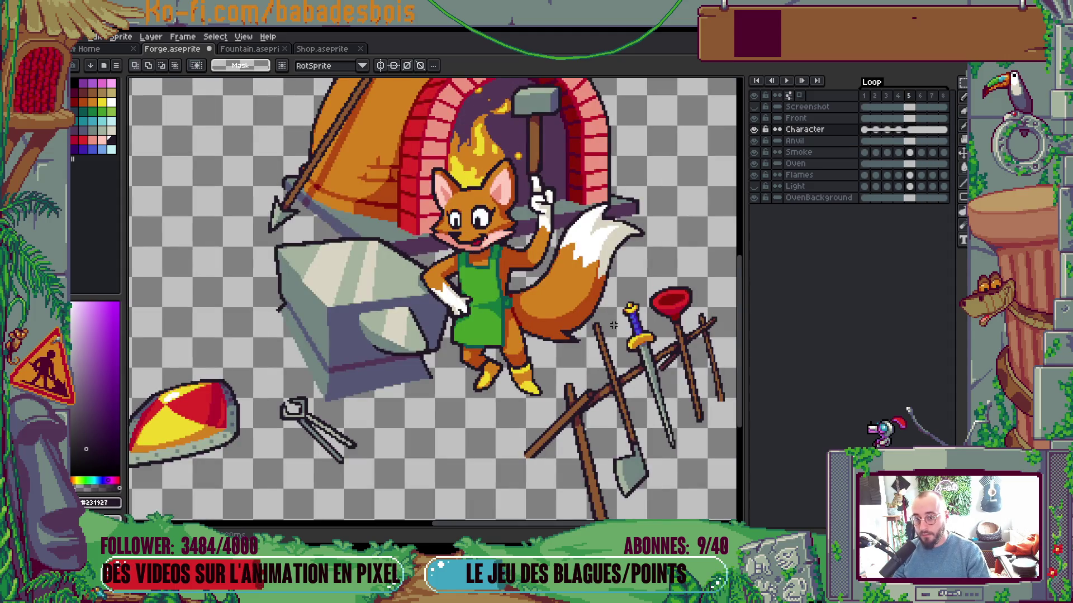
scroll(583, 332, "up", 1)
left_click_drag(546, 326, 581, 350)
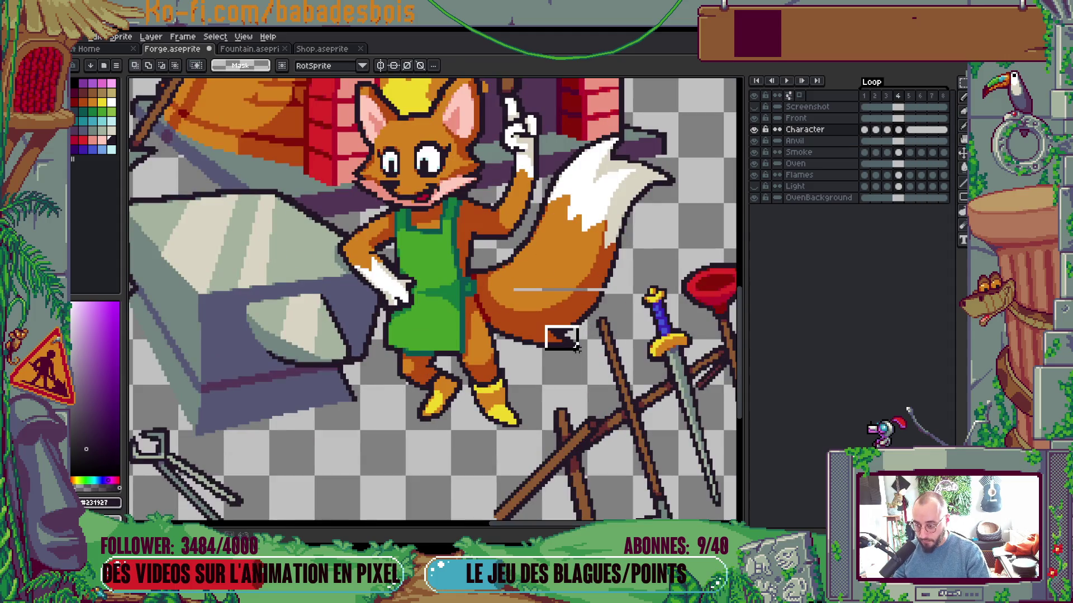
left_click(535, 346)
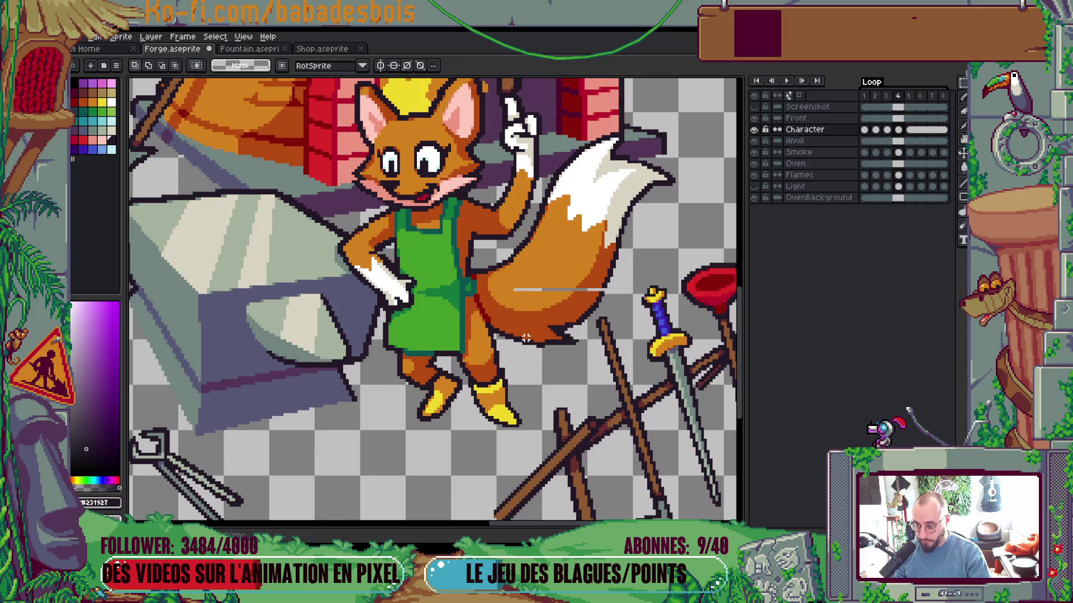
scroll(540, 345, "up", 1)
left_click_drag(499, 327, 544, 347)
left_click(536, 346)
scroll(507, 296, "up", 2)
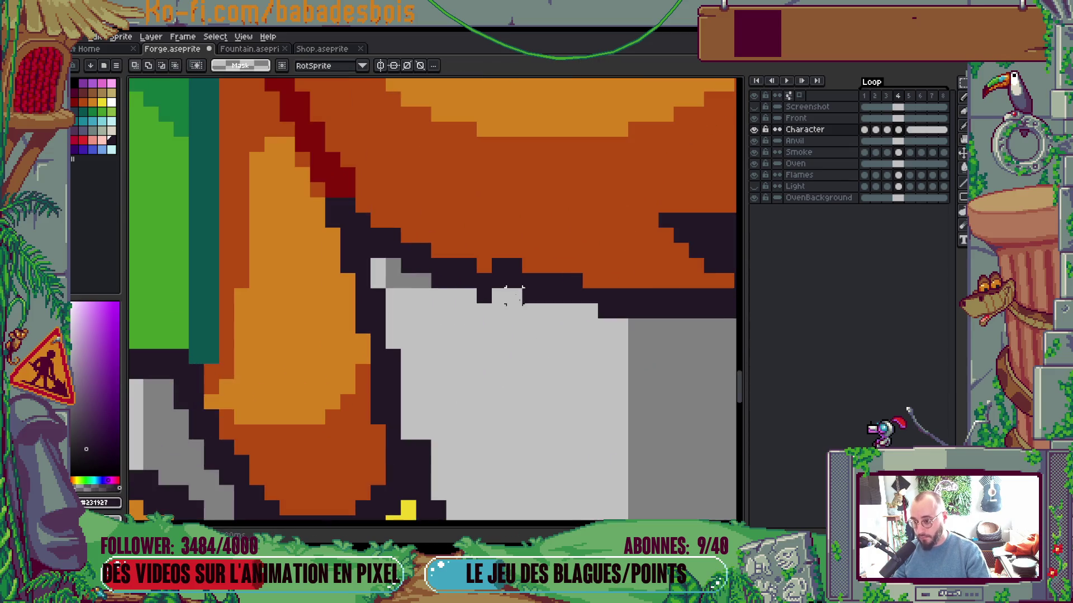
scroll(505, 270, "down", 5)
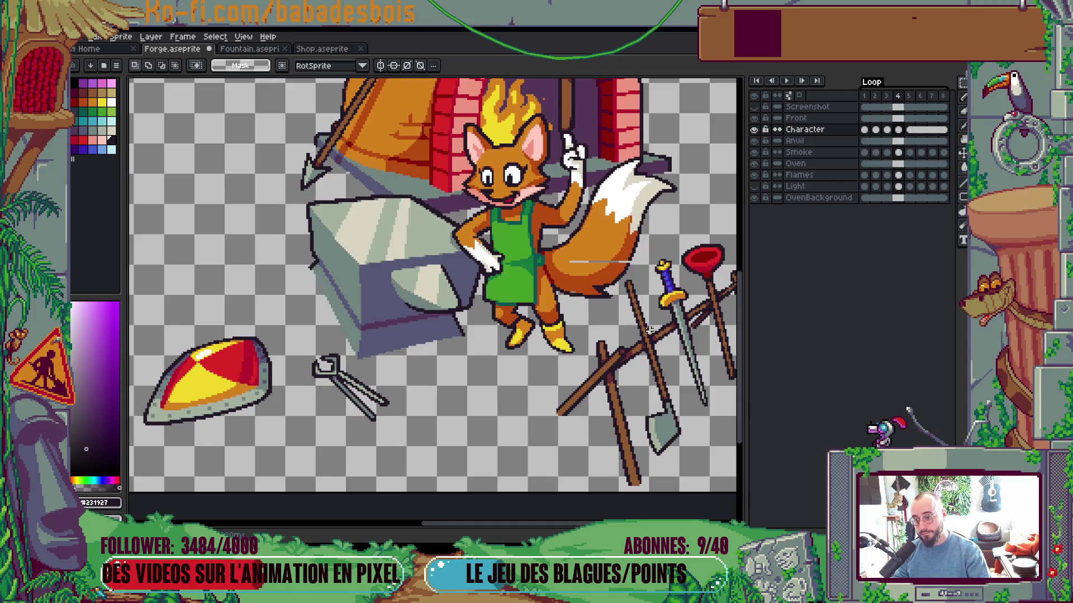
scroll(651, 277, "up", 3)
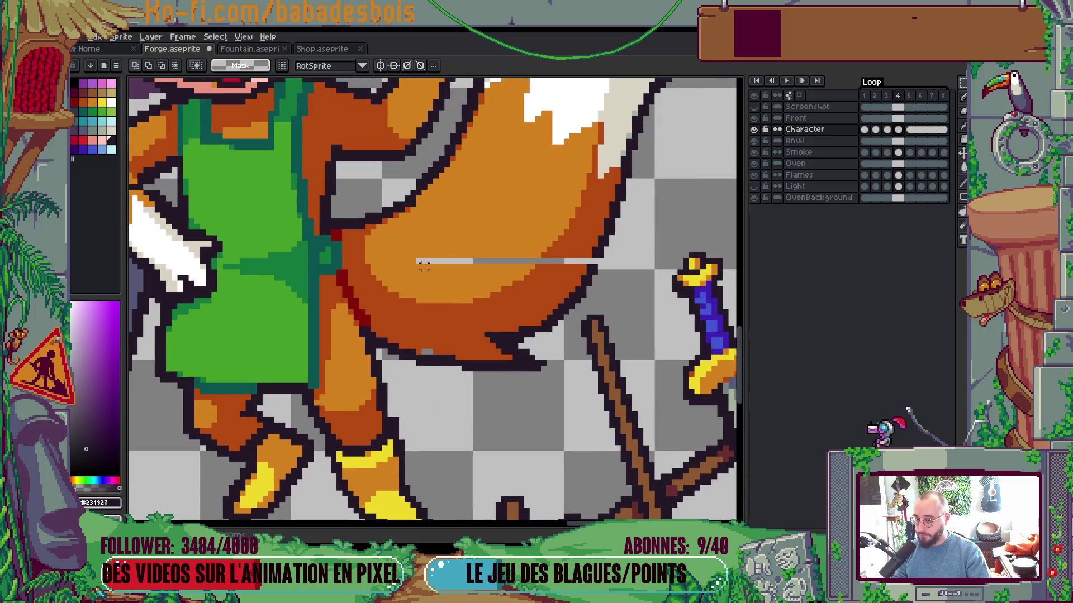
mouse_move(417, 265)
left_mouse_down()
mouse_move(595, 270)
mouse_move(604, 261)
mouse_move(414, 267)
left_mouse_up()
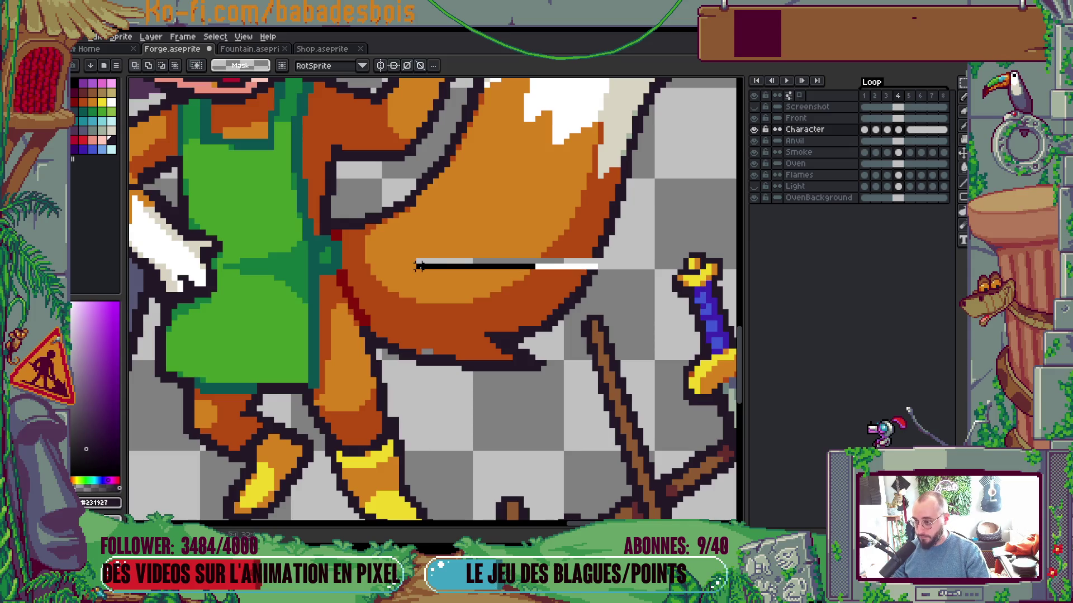
left_click(487, 272)
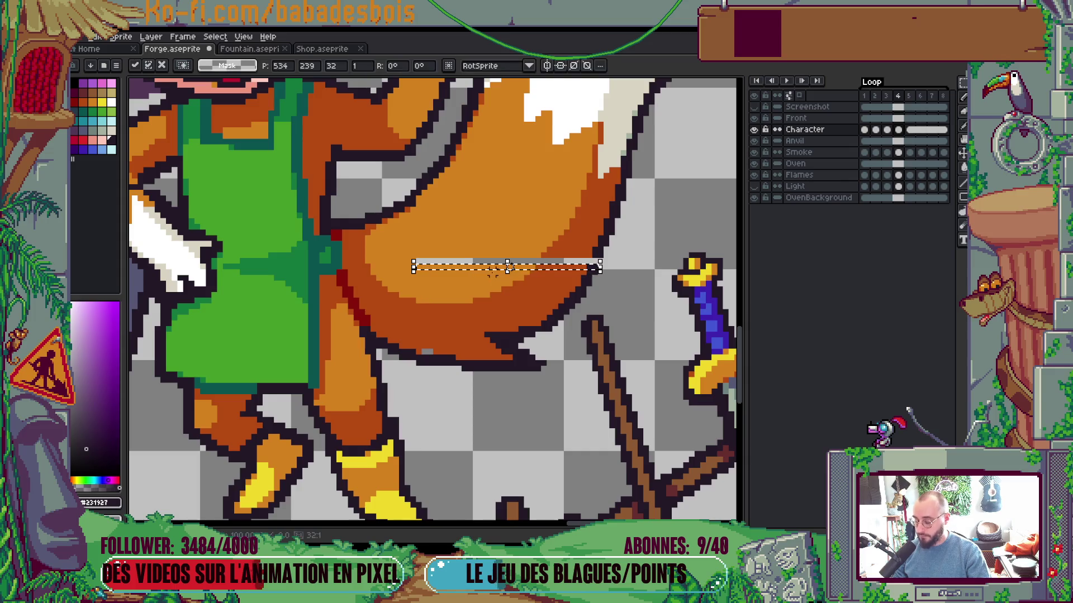
Hide the menus and palette for more canvas, then restart the idle loop animation
key("ctrl+f")
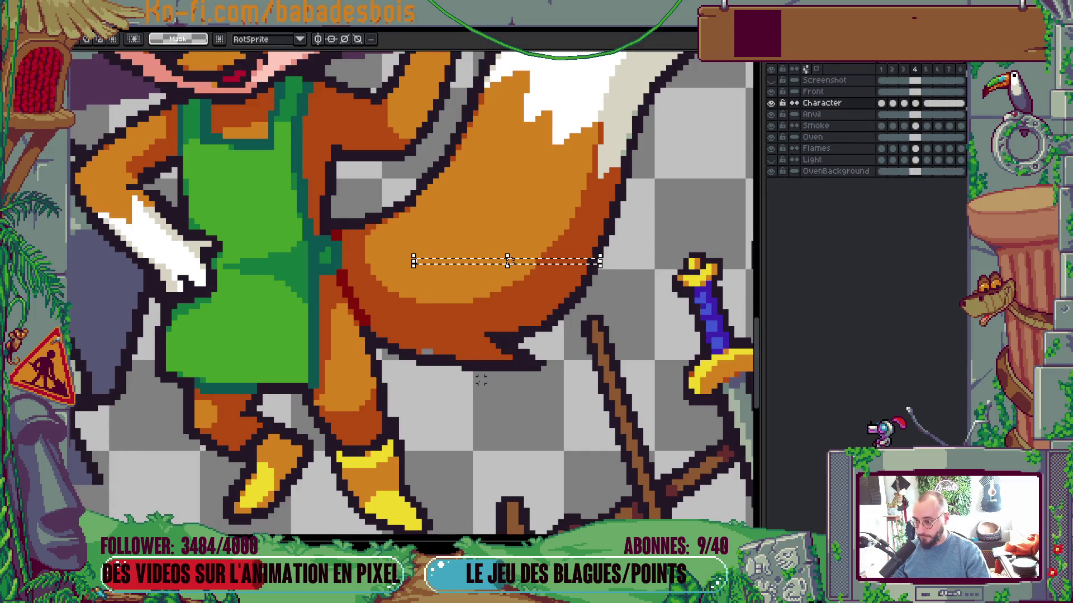
key("Return")
scroll(481, 358, "up", 2)
key("b")
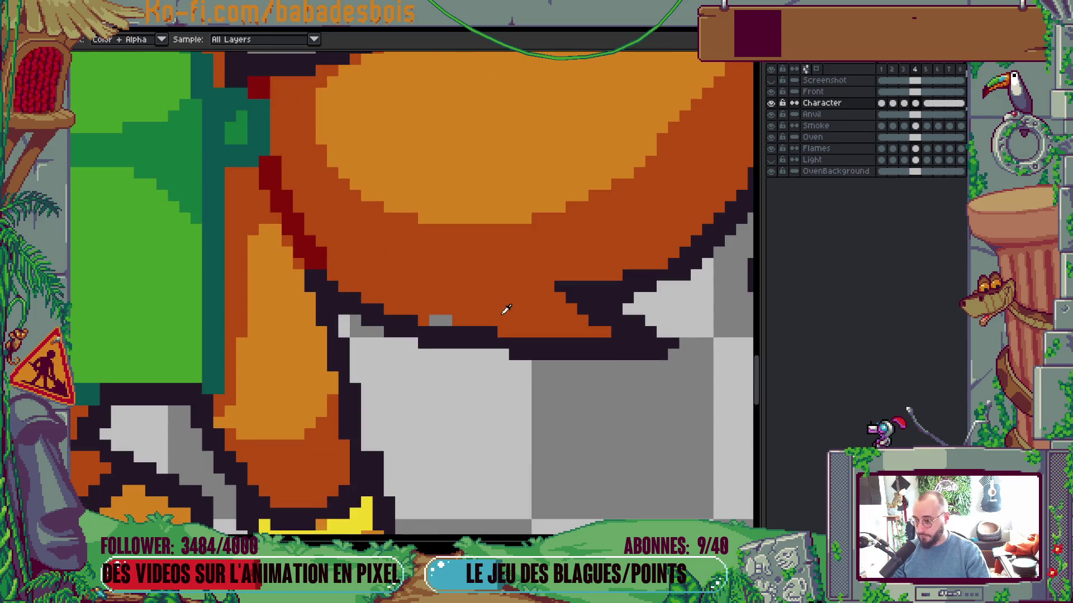
scroll(457, 315, "down", 5)
scroll(536, 294, "up", 2)
key("Return")
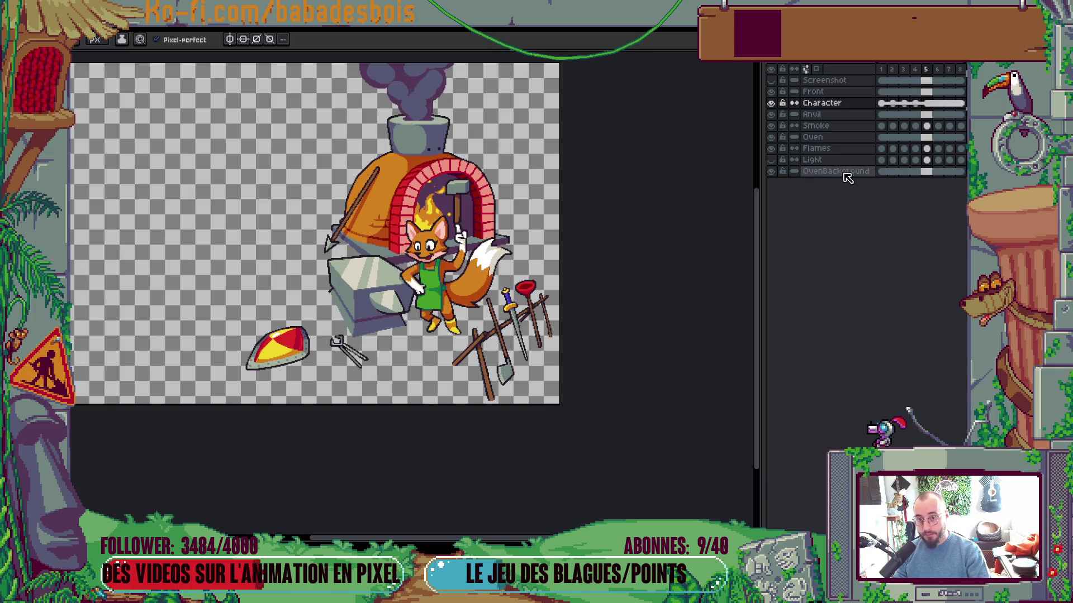
Unlink frame 5's Character cel and move to frame 5
right_click(929, 105)
left_click(901, 143)
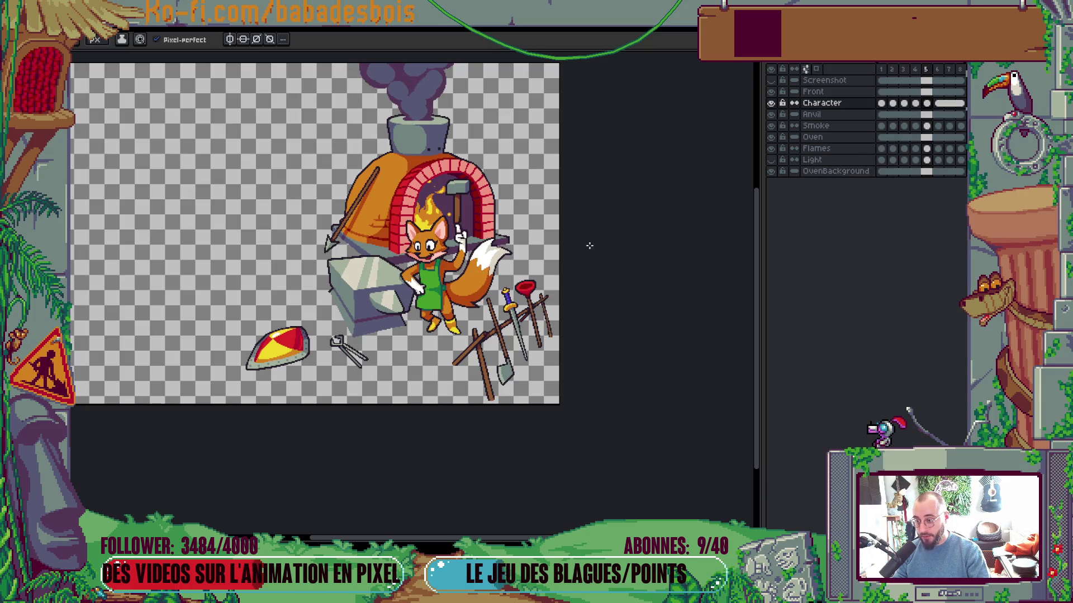
scroll(484, 277, "up", 1)
key("Right")
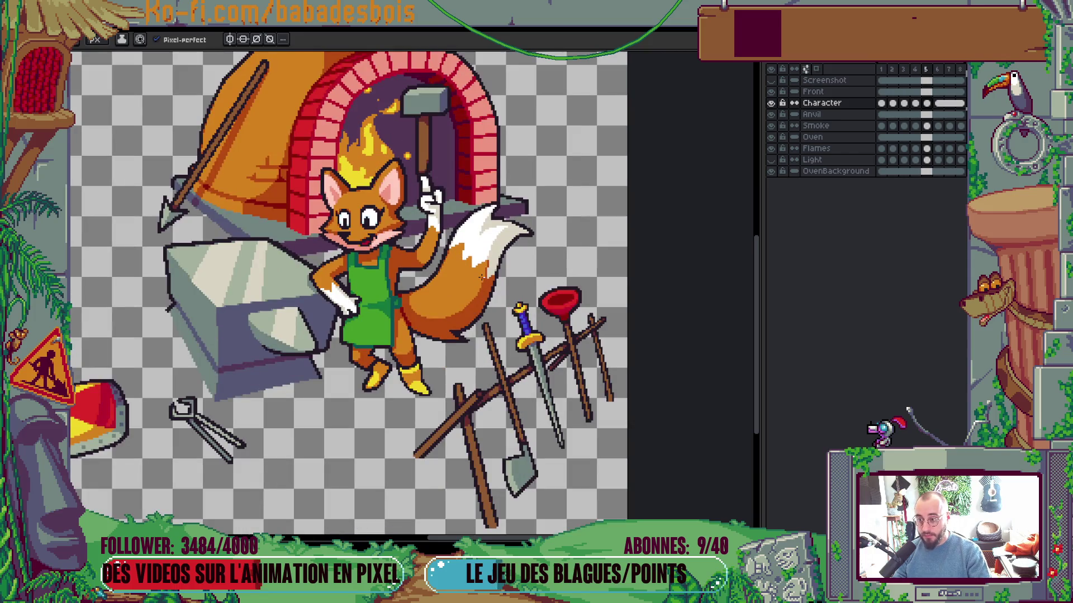
Select the fox's tail tip in three marquee areas and apply the reshaped tip
scroll(478, 271, "up", 1)
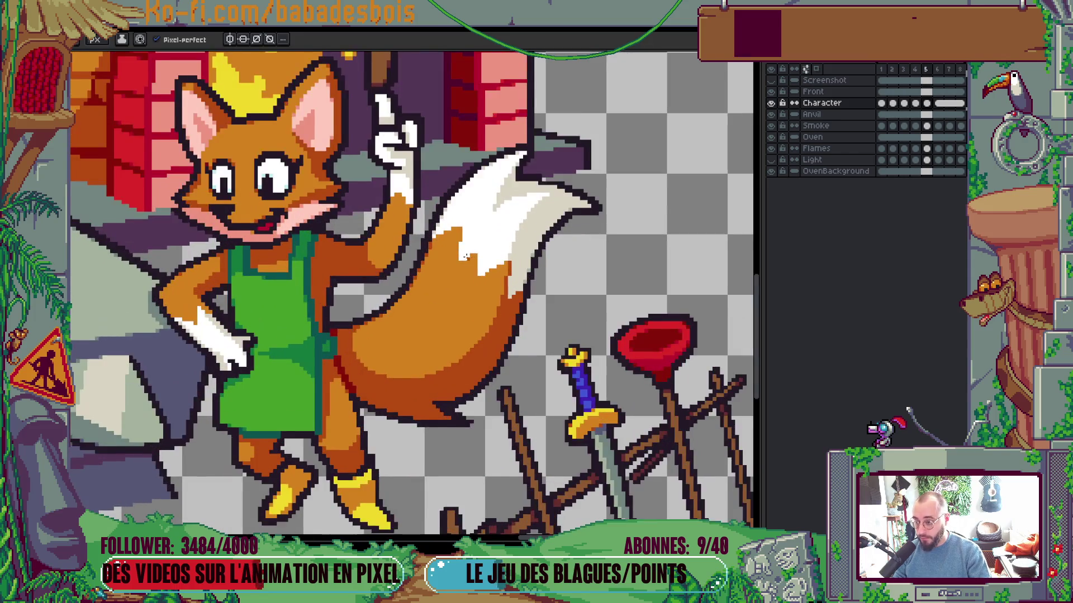
key("m")
left_click_drag(442, 145, 529, 236)
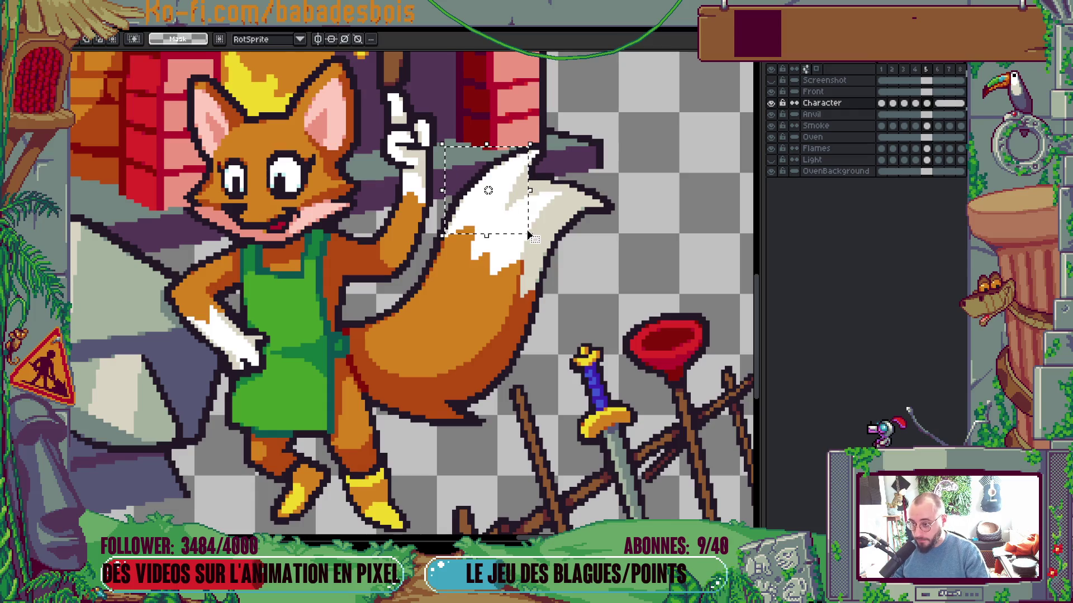
mouse_move(472, 128)
left_mouse_down()
mouse_move(550, 193)
mouse_move(549, 211)
left_mouse_up()
mouse_move(435, 220)
left_mouse_down()
mouse_move(476, 265)
mouse_move(486, 254)
left_mouse_up()
key("Return")
Play the animation loop and re-centre the view on the forge scene
scroll(540, 275, "down", 2)
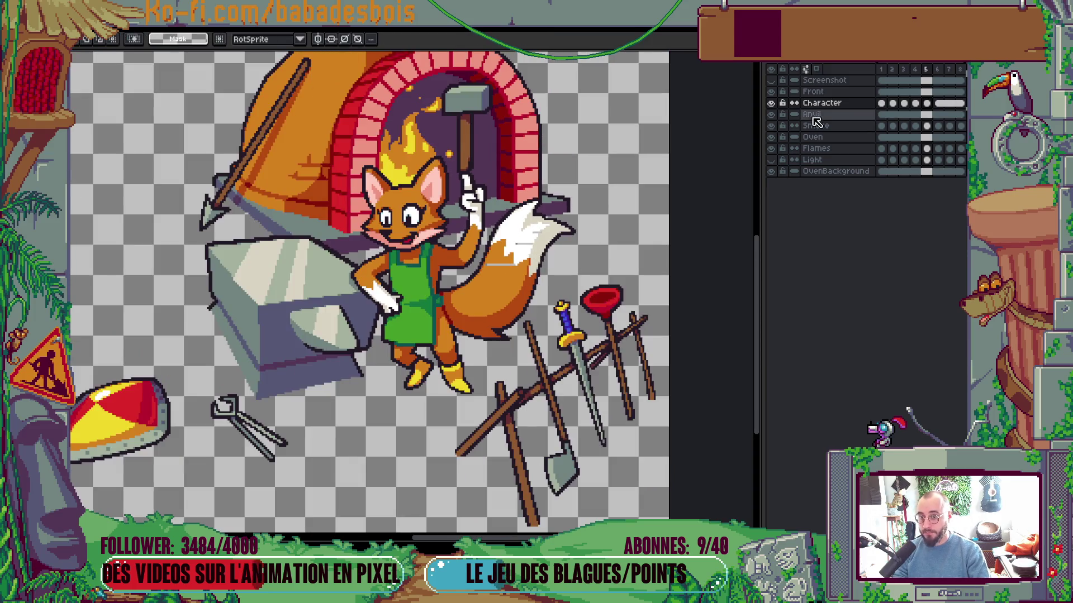
left_click(892, 69)
scroll(675, 187, "down", 3)
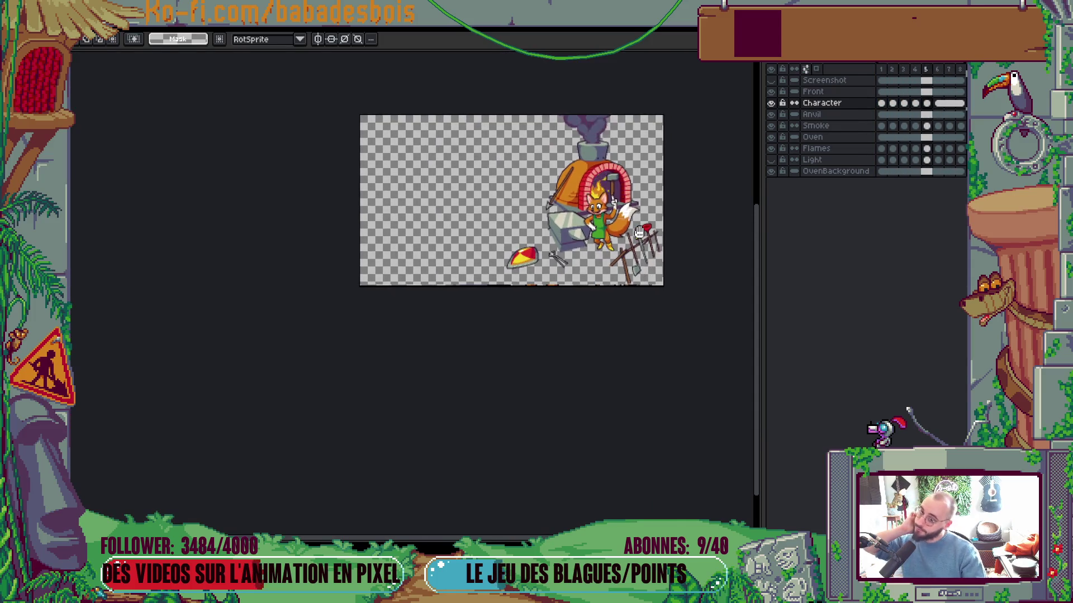
scroll(651, 232, "up", 2)
left_click_drag(639, 232, 639, 242)
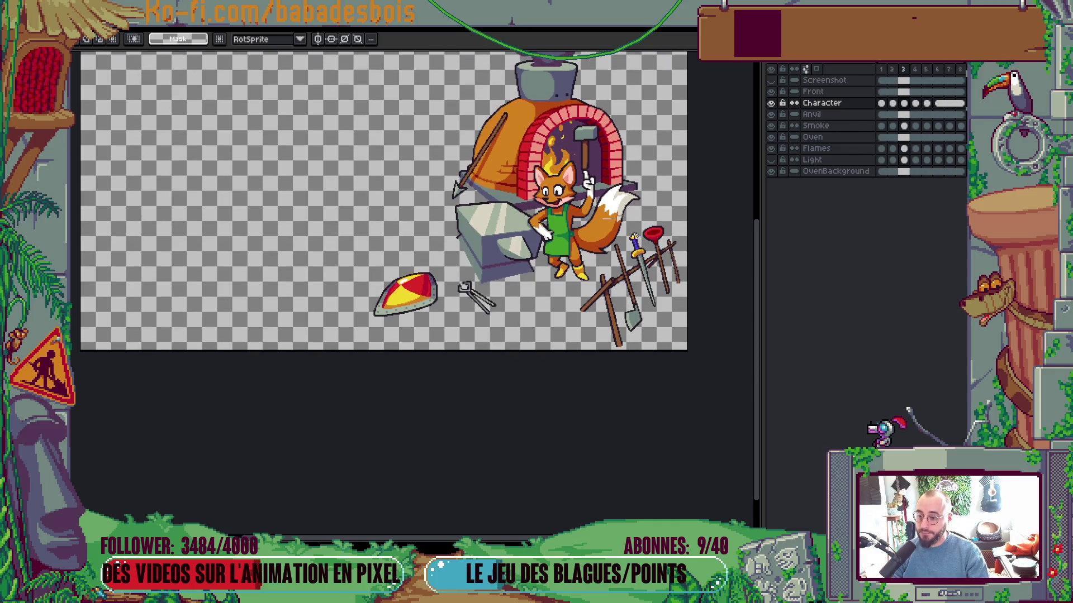
scroll(621, 232, "up", 4)
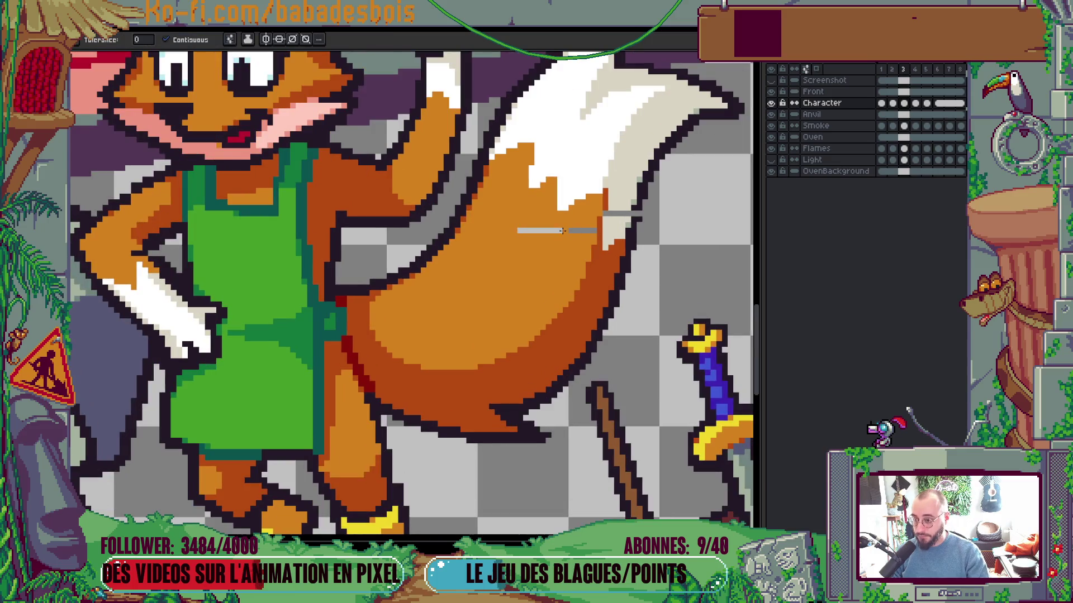
scroll(618, 227, "up", 1)
Return to the Character layer with the Pencil active
key("i")
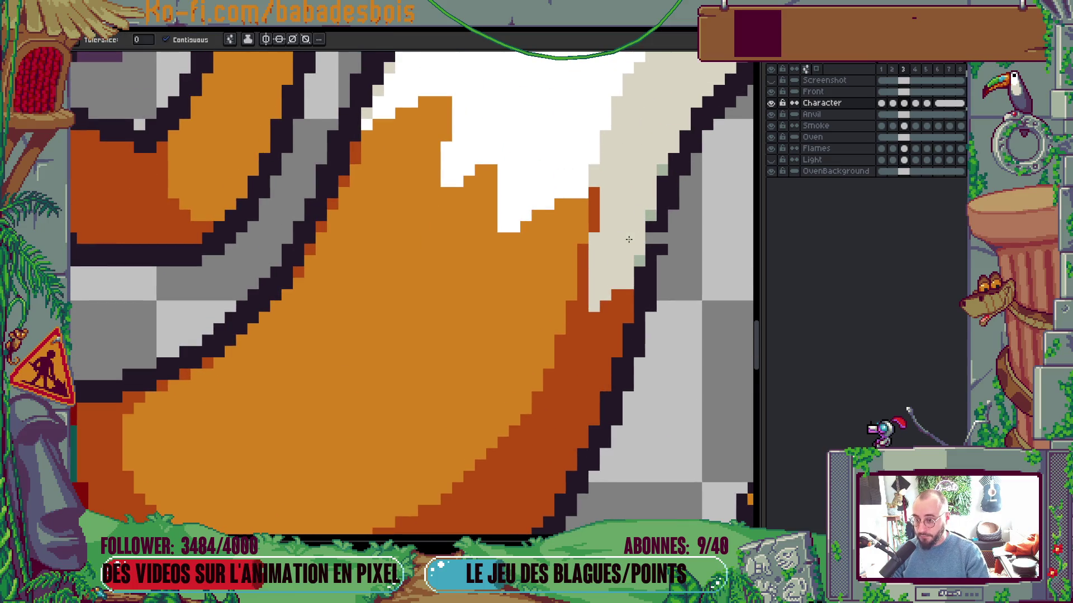
key("b")
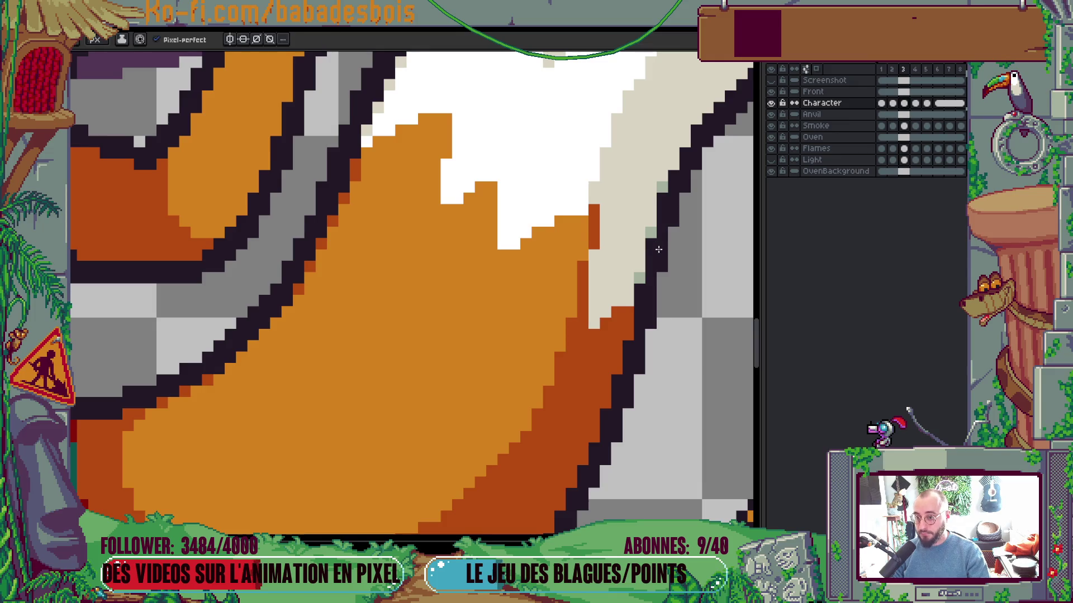
scroll(658, 250, "down", 2)
key("Down")
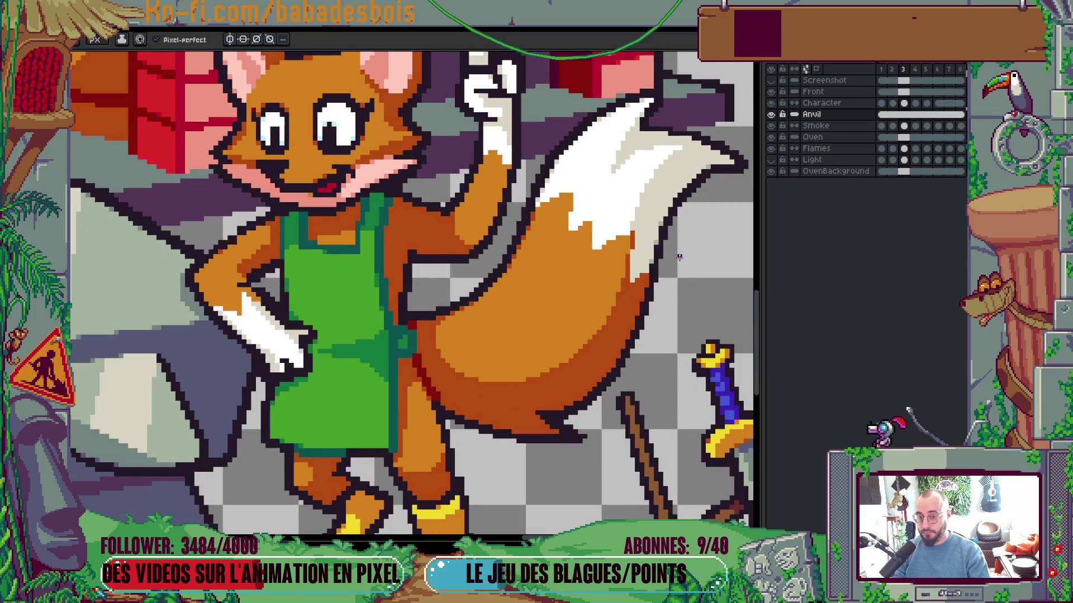
key("Up")
scroll(670, 256, "up", 1)
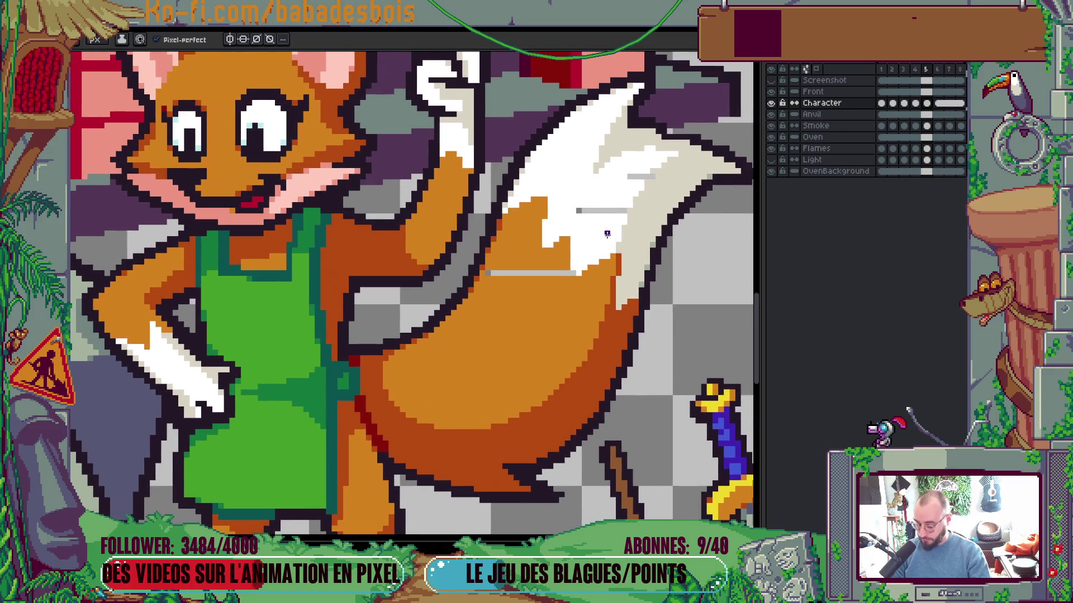
Fill the grey stripe across the tail with orange, undoing an accidental darker fill
key("g")
scroll(651, 177, "up", 1)
key("b")
scroll(629, 199, "down", 2)
key("g")
left_click(513, 327)
scroll(514, 317, "down", 2)
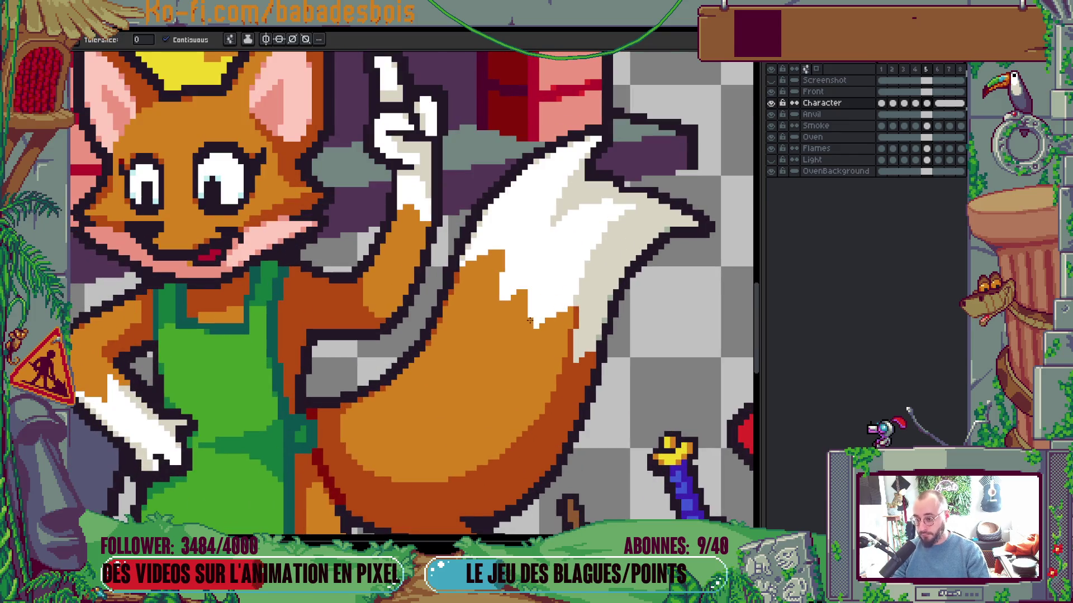
left_click(529, 320)
key("ctrl+z")
key("b")
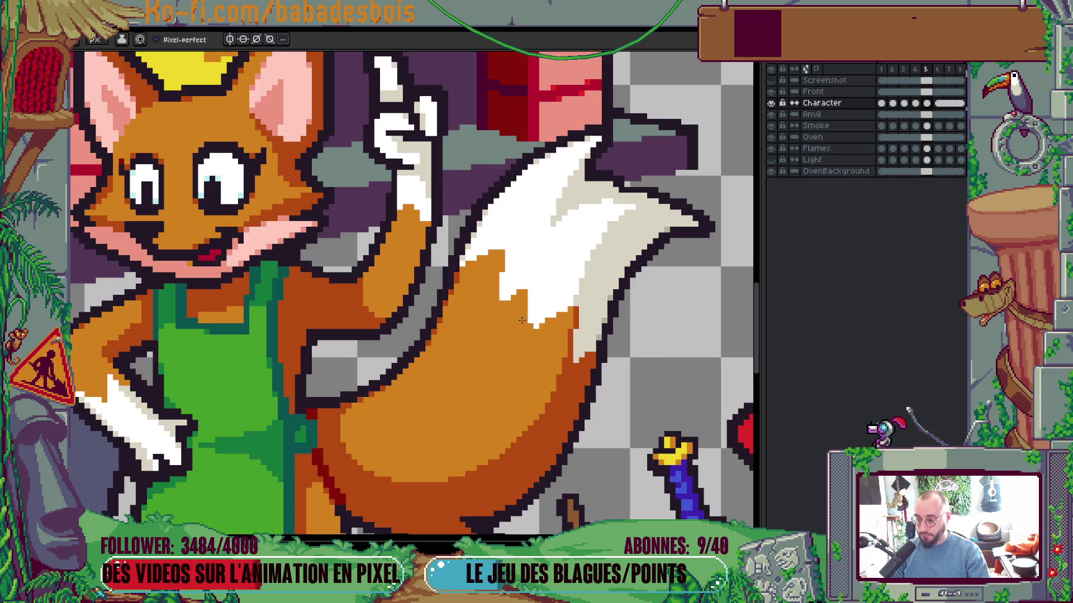
scroll(531, 314, "down", 2)
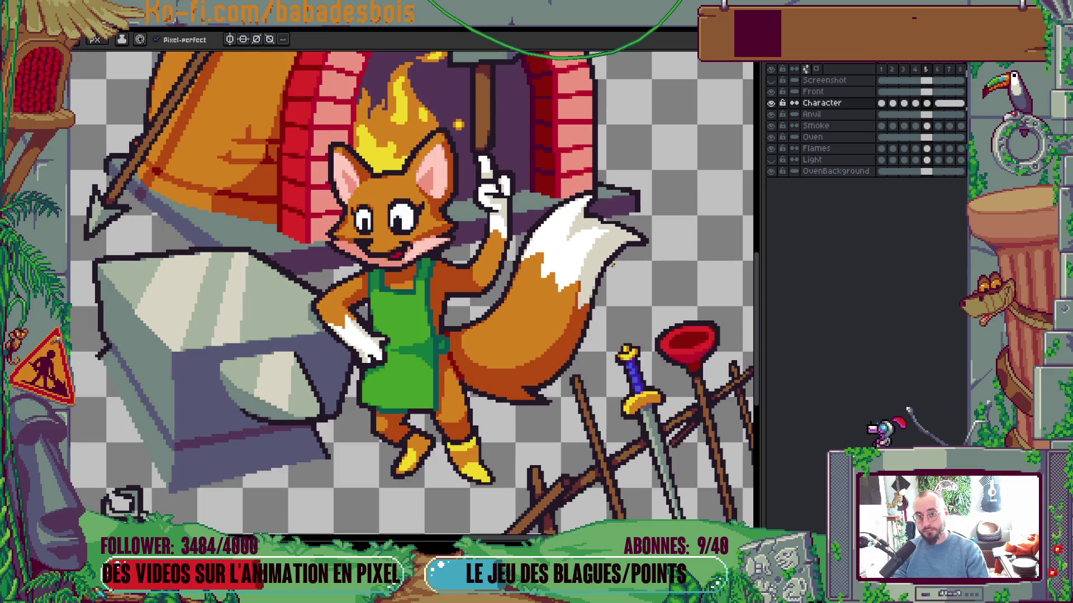
scroll(620, 260, "down", 4)
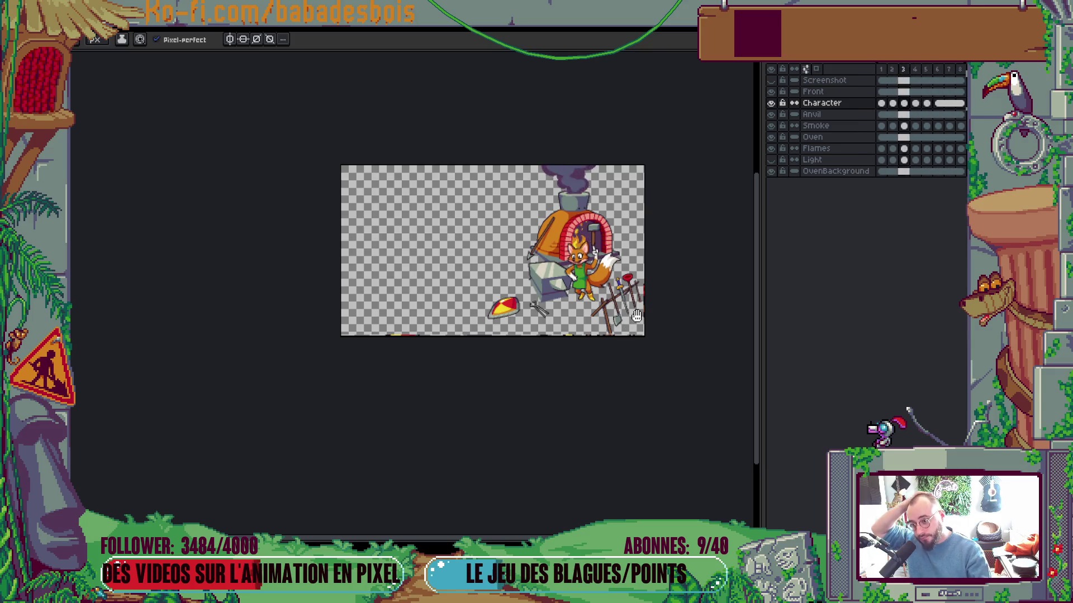
Zoom in on the fox's arm by the anvil and paint the grey outline pixel dark
scroll(637, 315, "up", 2)
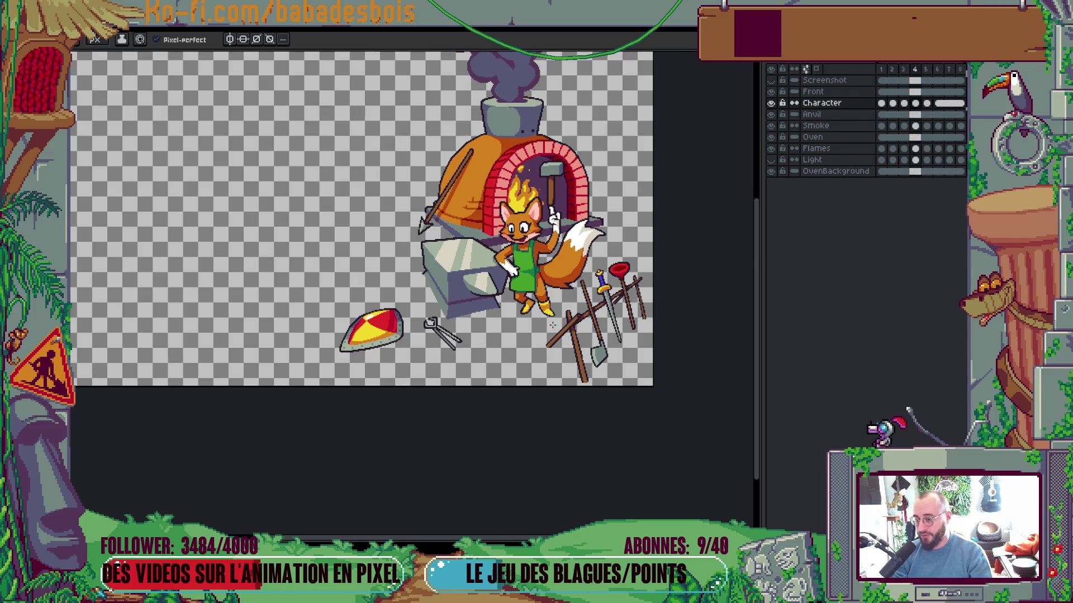
scroll(511, 242, "up", 5)
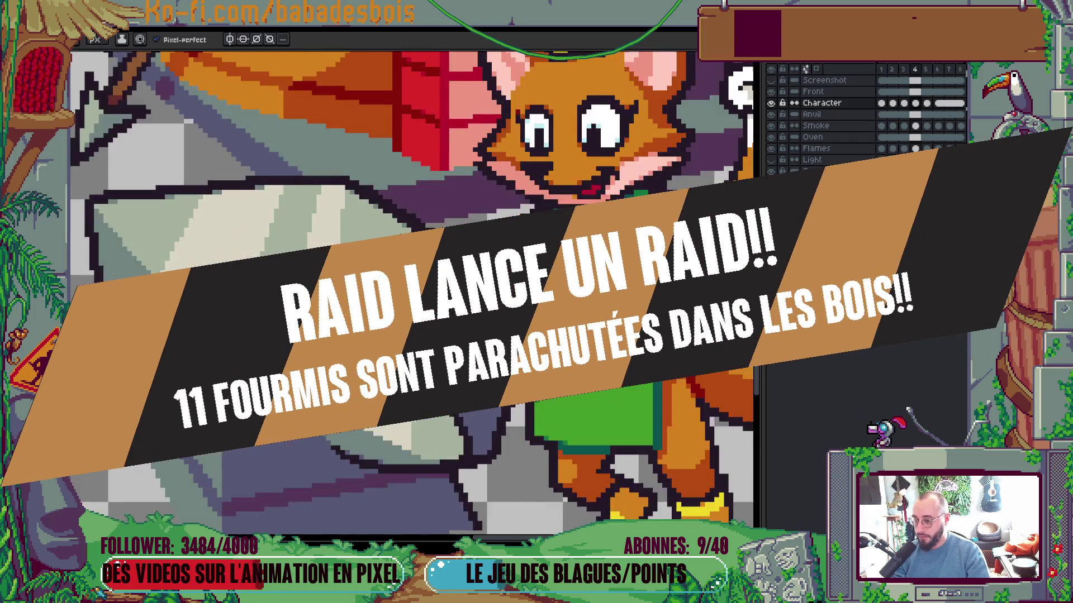
scroll(546, 297, "up", 2)
left_click_drag(545, 297, 529, 297)
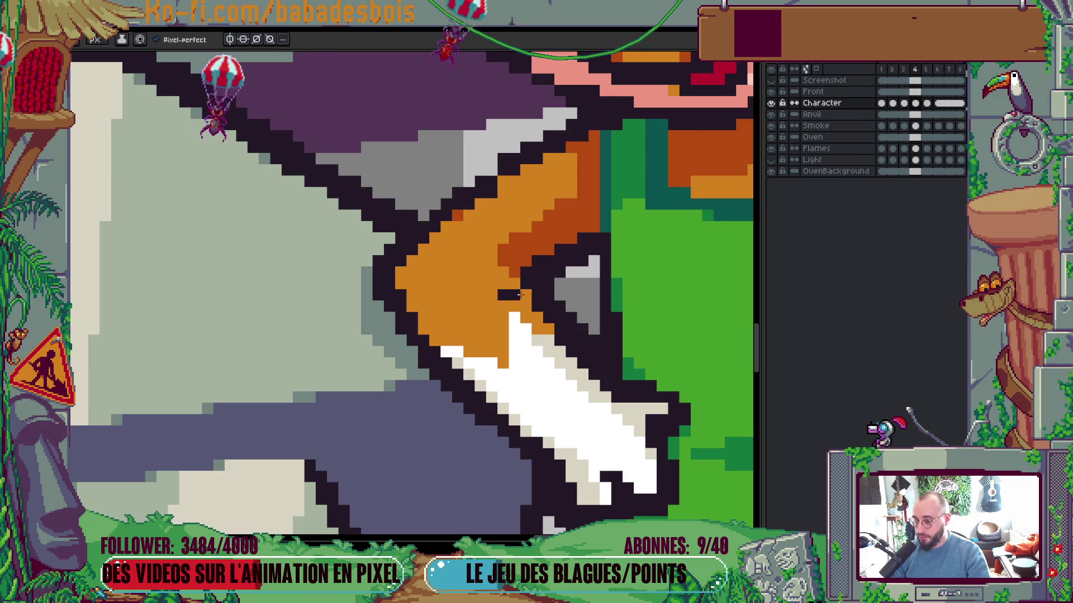
On the previous frame, darken the leftover grey pixels along the fox's arm outline
scroll(544, 267, "down", 5)
scroll(545, 267, "down", 2)
key("Left")
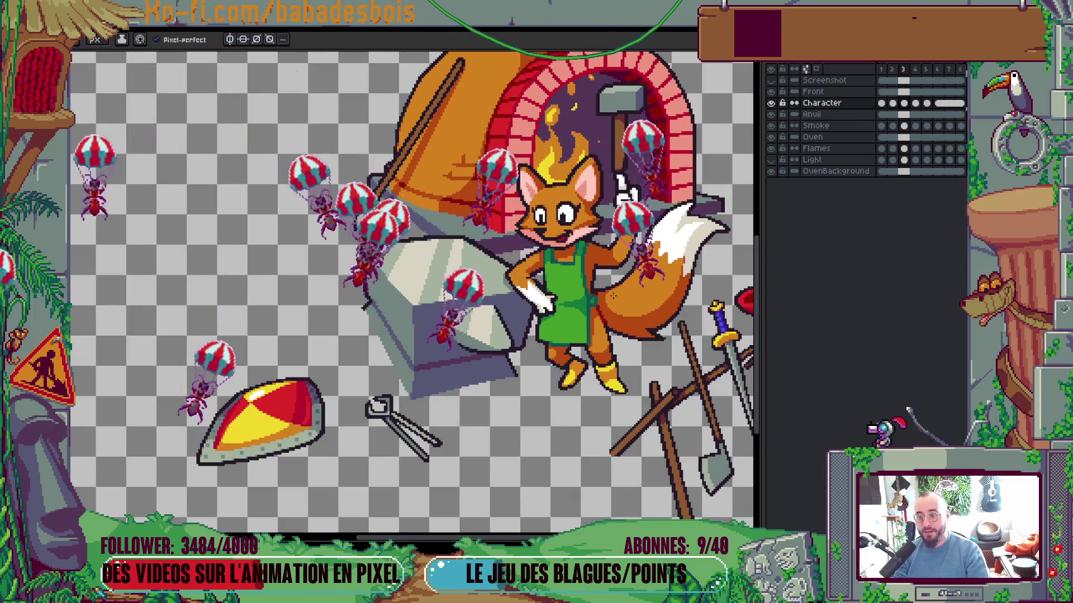
scroll(468, 276, "up", 5)
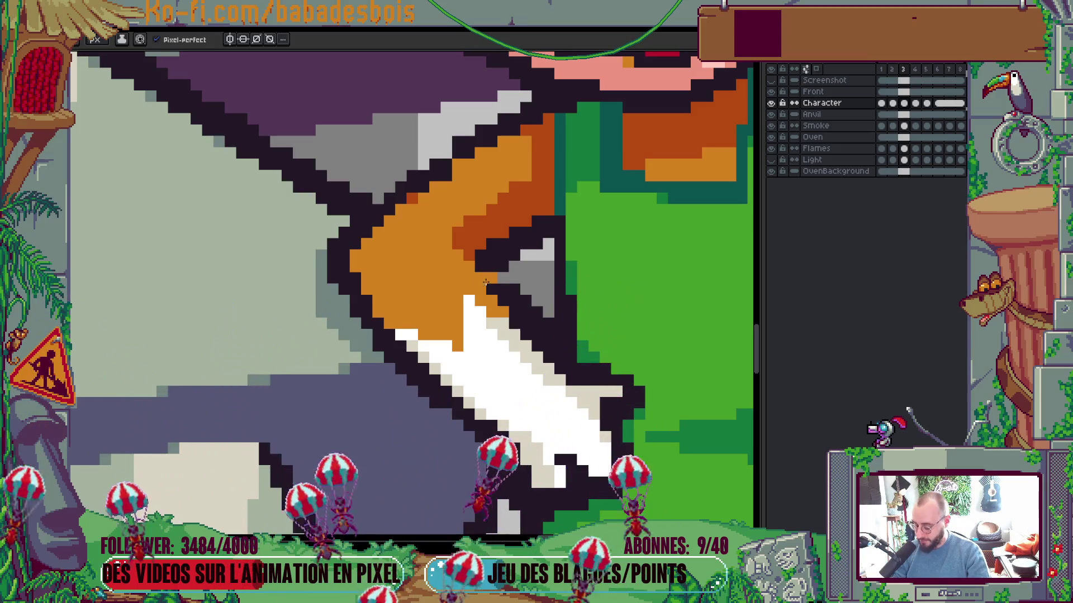
left_click_drag(492, 290, 501, 281)
left_click(493, 278)
left_click(484, 278)
Step back another frame and repaint two grey pixels on the arm outline
scroll(502, 290, "down", 4)
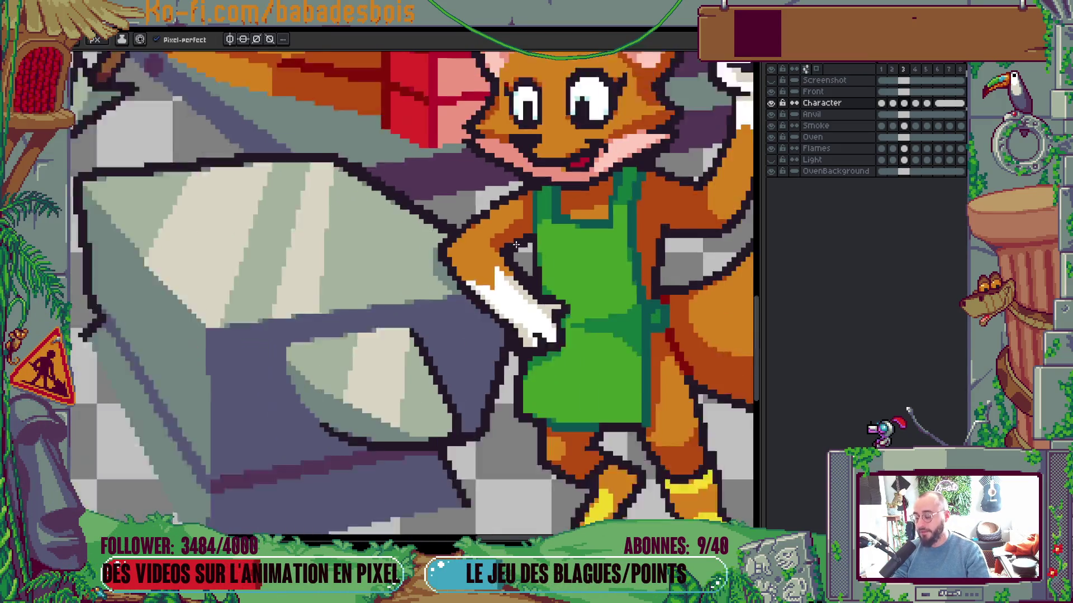
scroll(597, 367, "up", 2)
scroll(597, 368, "down", 2)
key("Left")
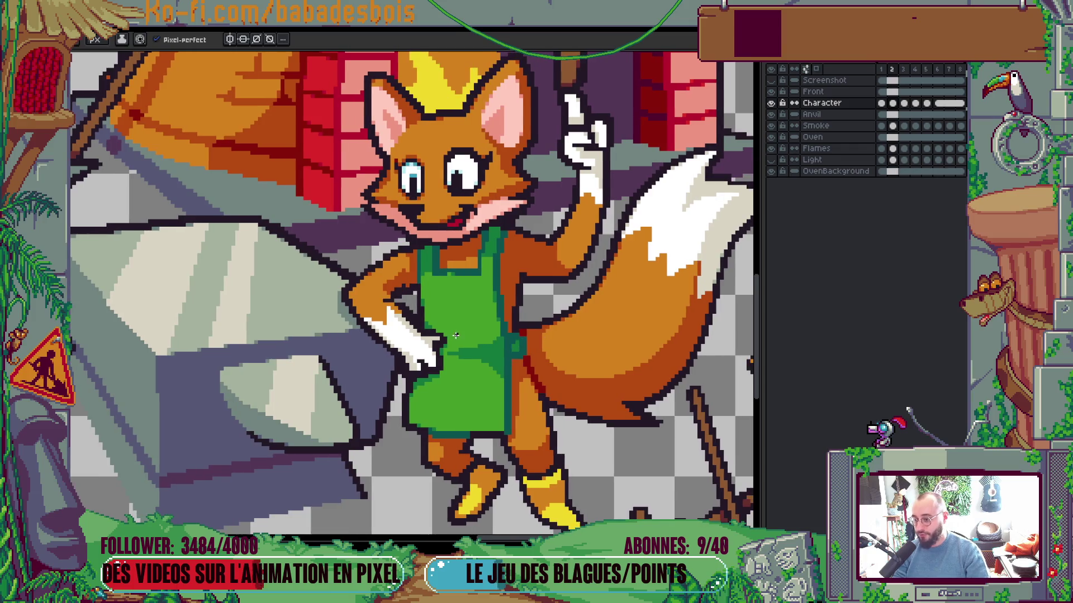
scroll(368, 280, "up", 4)
left_click(369, 285)
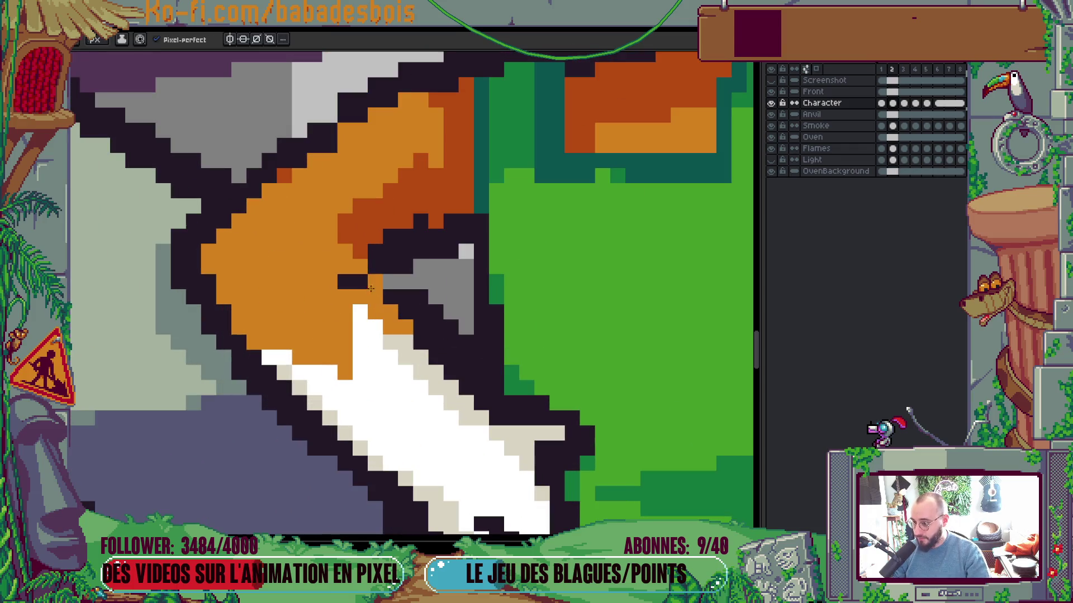
left_click(390, 281)
Play the idle loop to review the cleaned arm outline
scroll(390, 282, "down", 3)
scroll(403, 274, "up", 3)
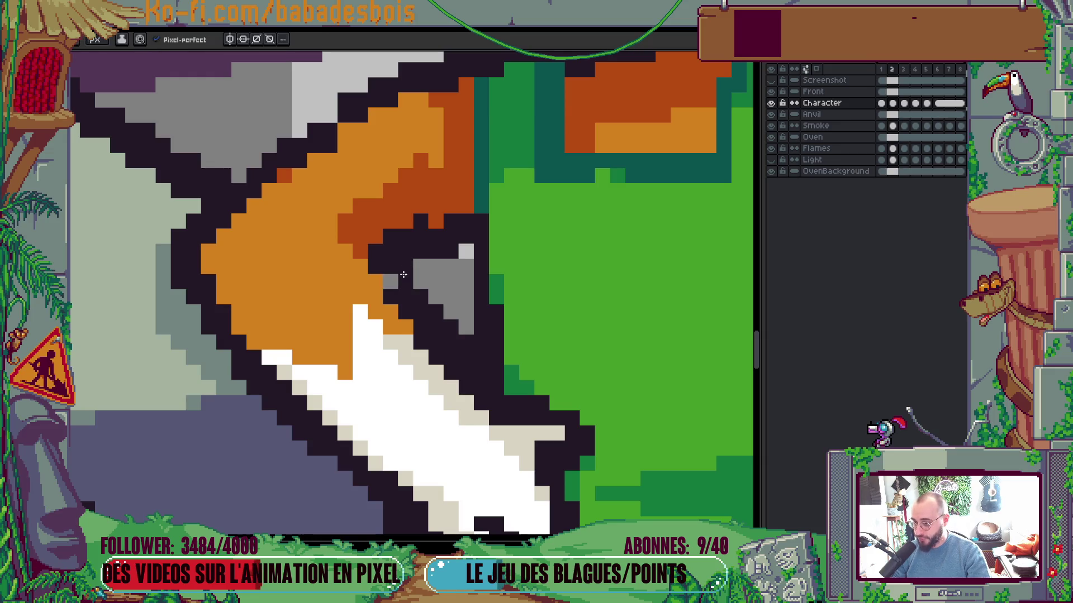
scroll(386, 279, "down", 4)
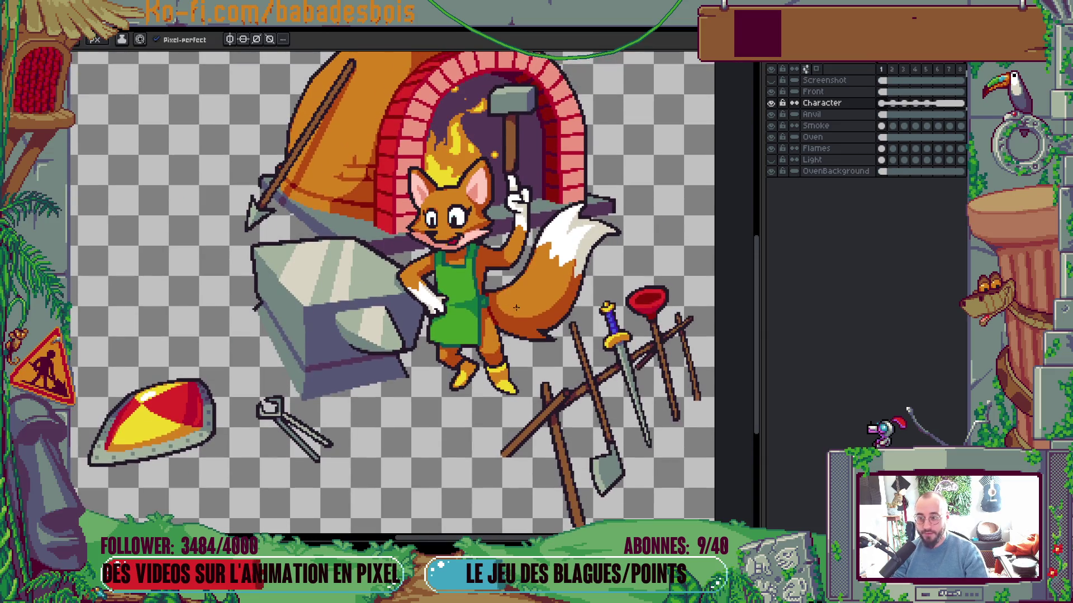
scroll(421, 264, "up", 4)
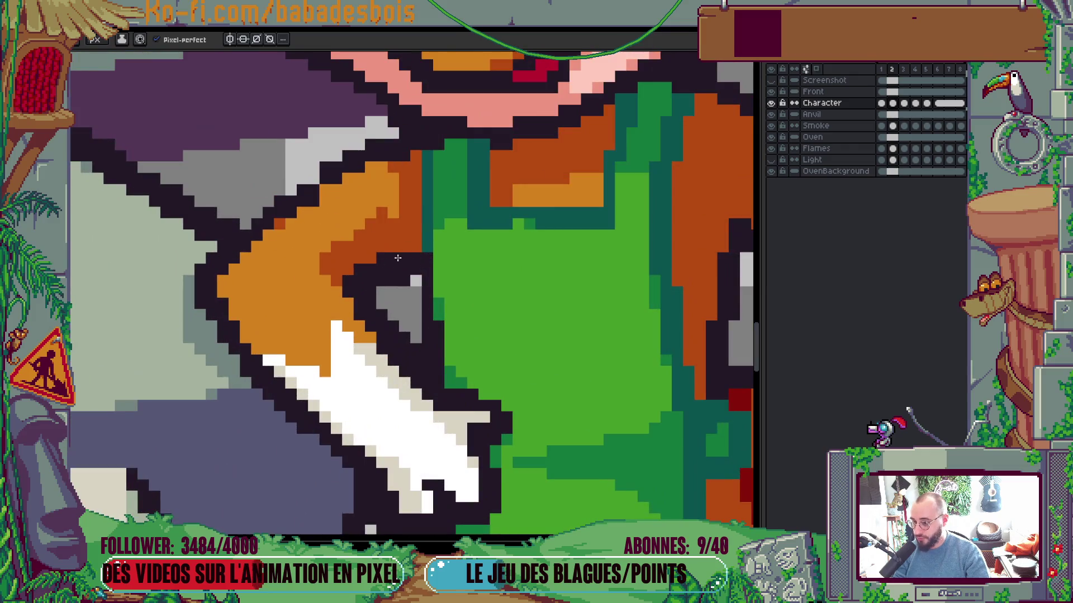
scroll(403, 275, "down", 4)
scroll(409, 239, "up", 4)
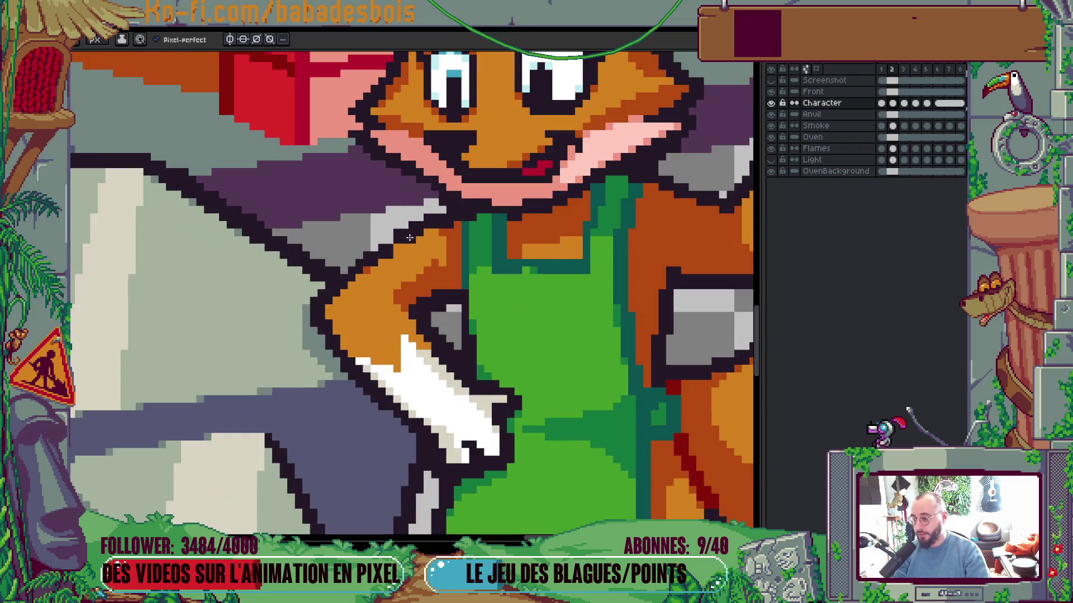
scroll(392, 241, "down", 4)
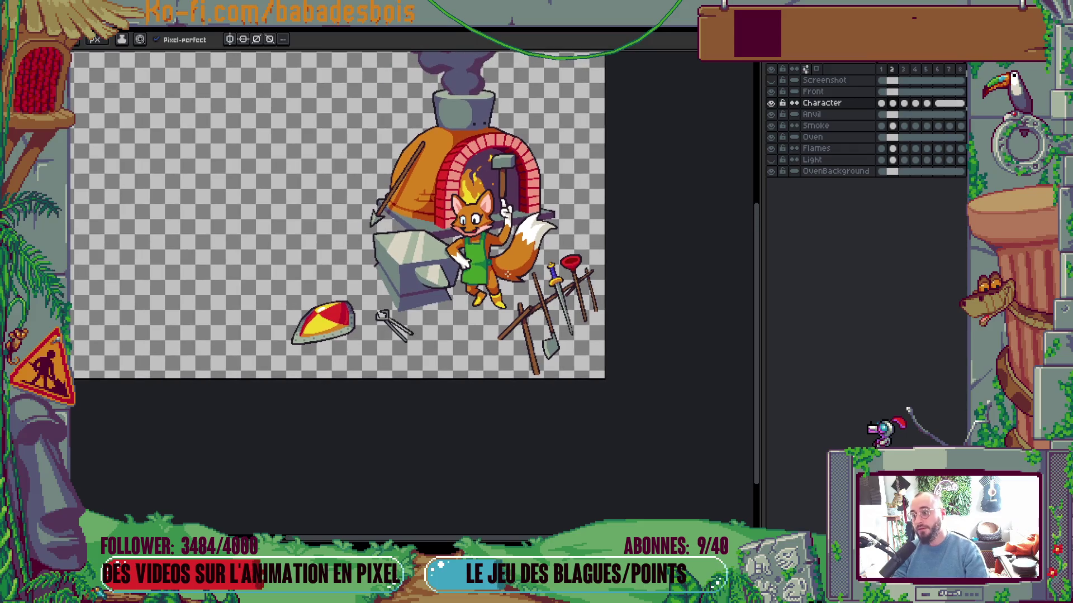
key("Return")
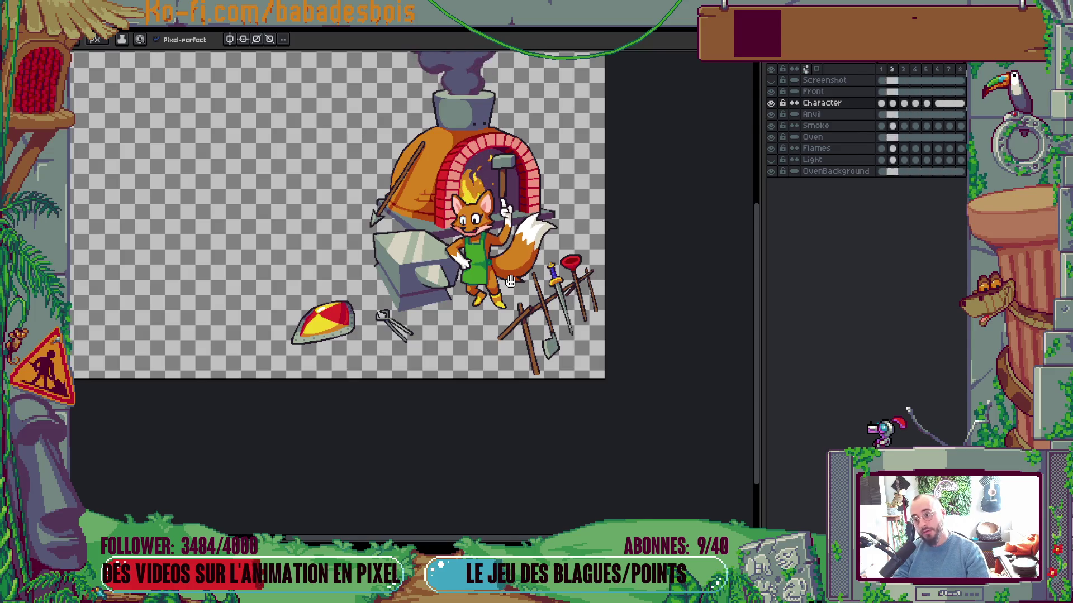
scroll(511, 281, "up", 4)
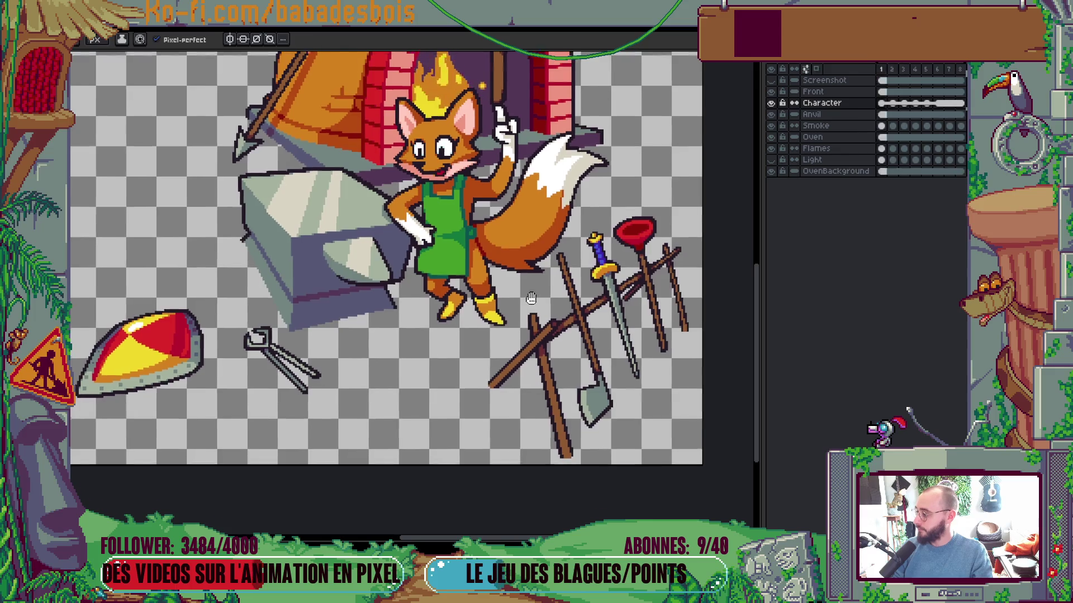
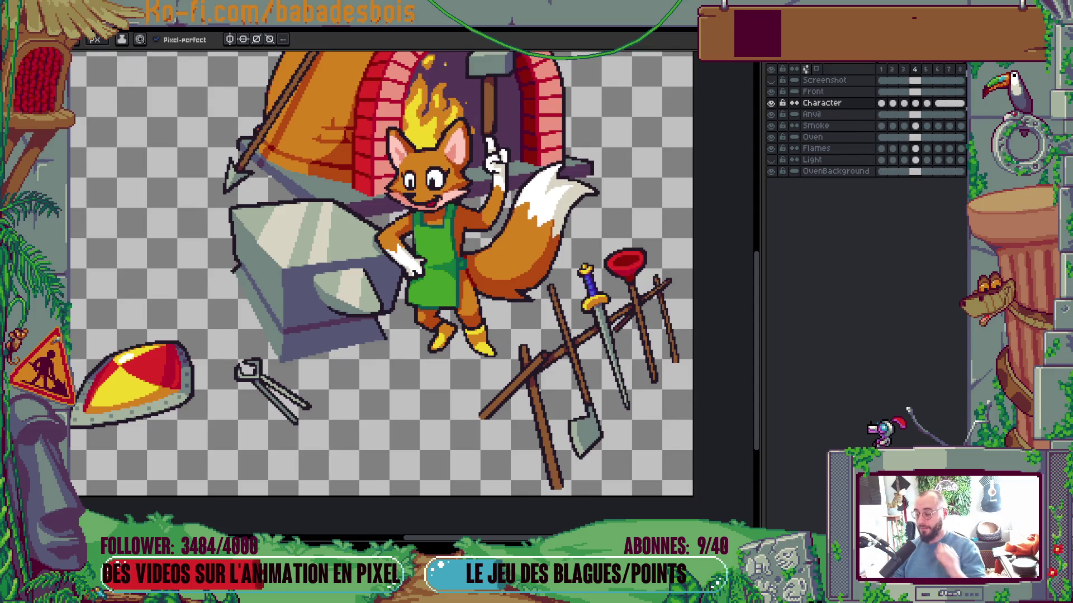
Fit and recentre the whole forge scene in view, then bring the Potion Hero Miro board forward
scroll(289, 294, "down", 4)
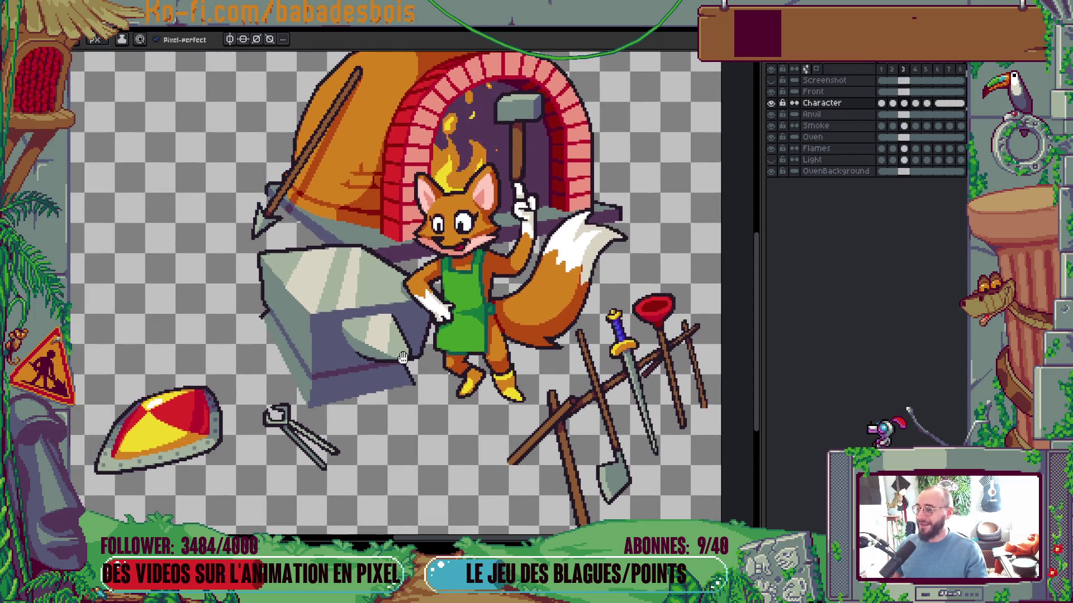
scroll(482, 397, "up", 2)
scroll(481, 397, "left", 1)
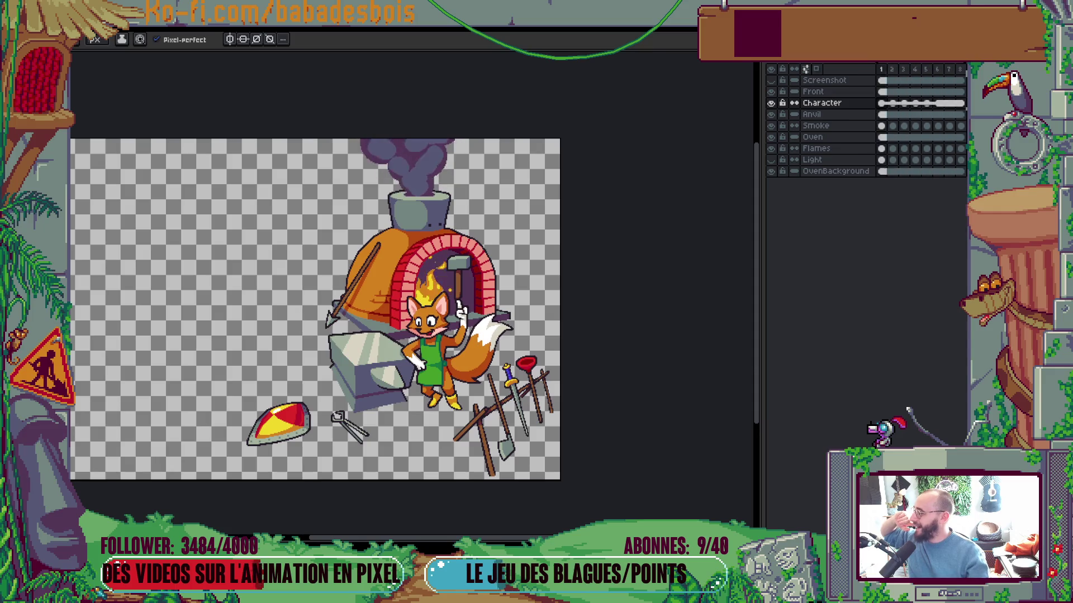
mouse_move(517, 301)
left_mouse_down()
mouse_move(530, 326)
mouse_move(555, 286)
left_mouse_up()
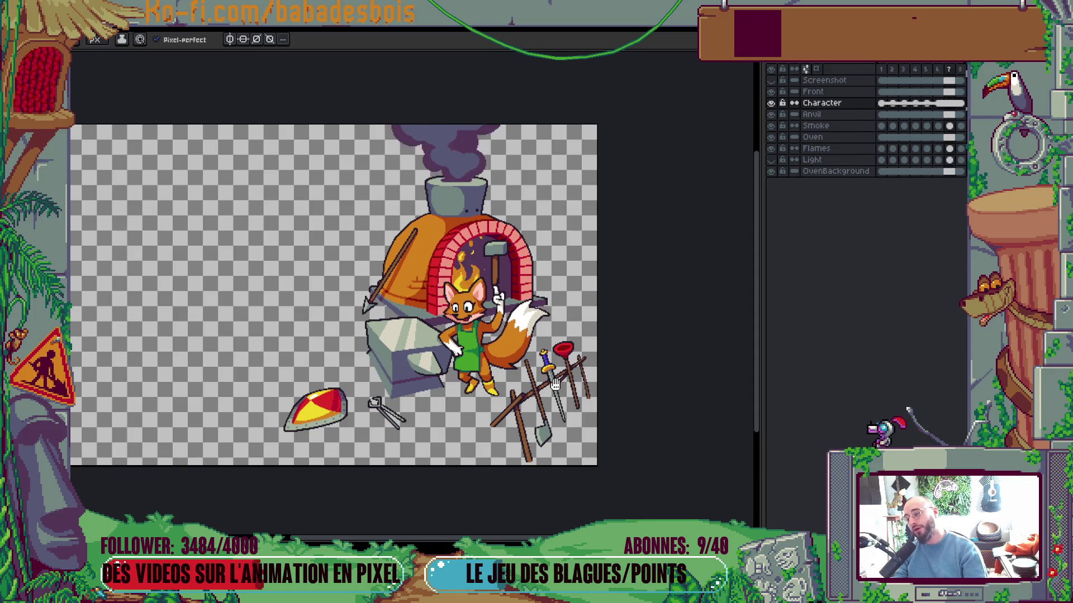
scroll(665, 335, "down", 3)
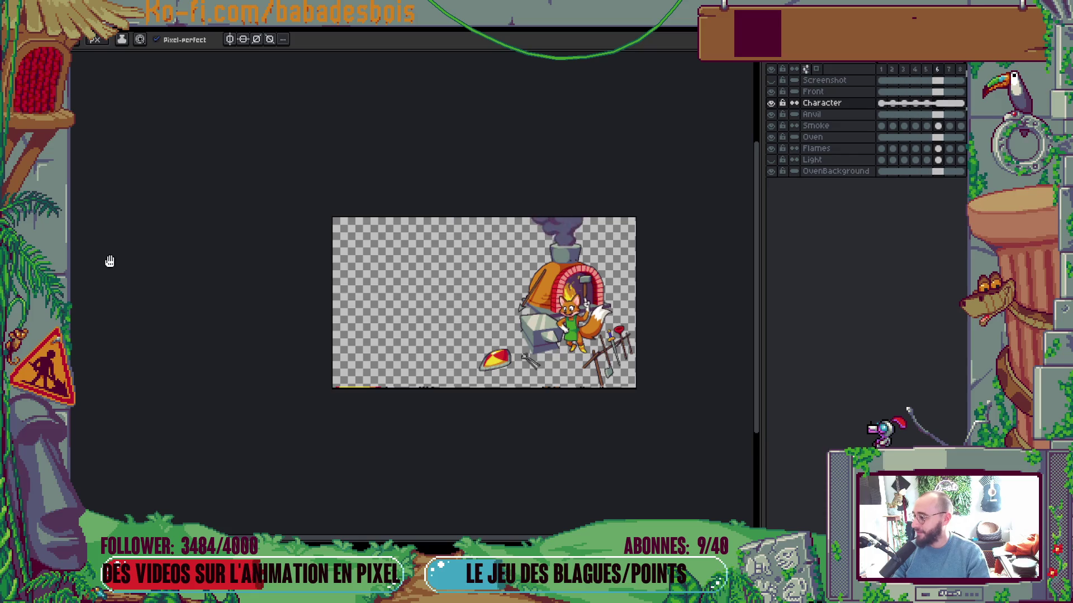
scroll(616, 335, "up", 2)
left_click_drag(617, 335, 617, 339)
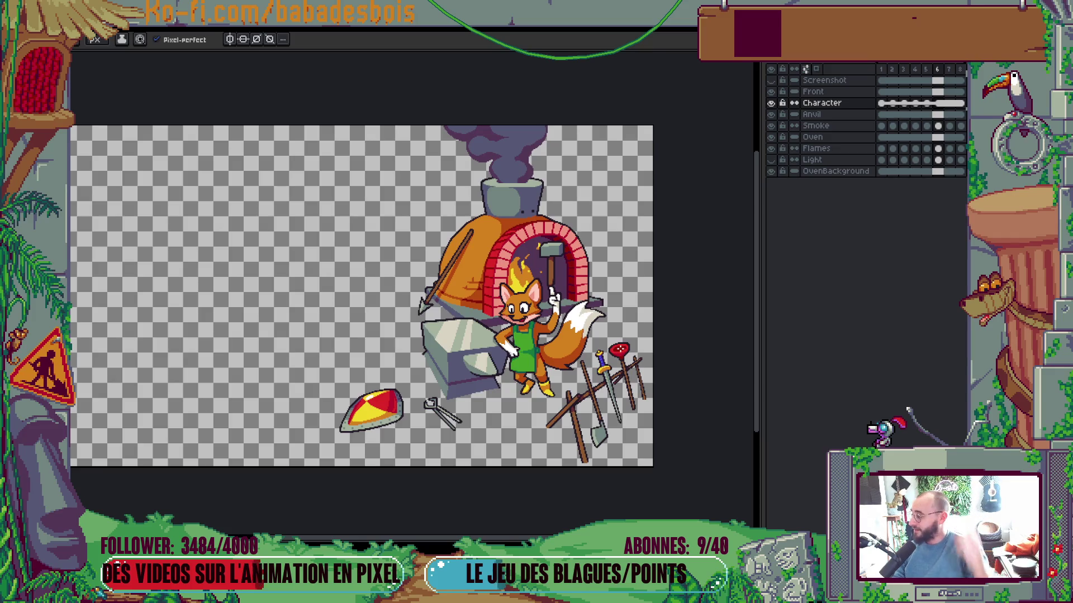
key("alt+Tab")
key("alt+Tab")
left_click(249, 338)
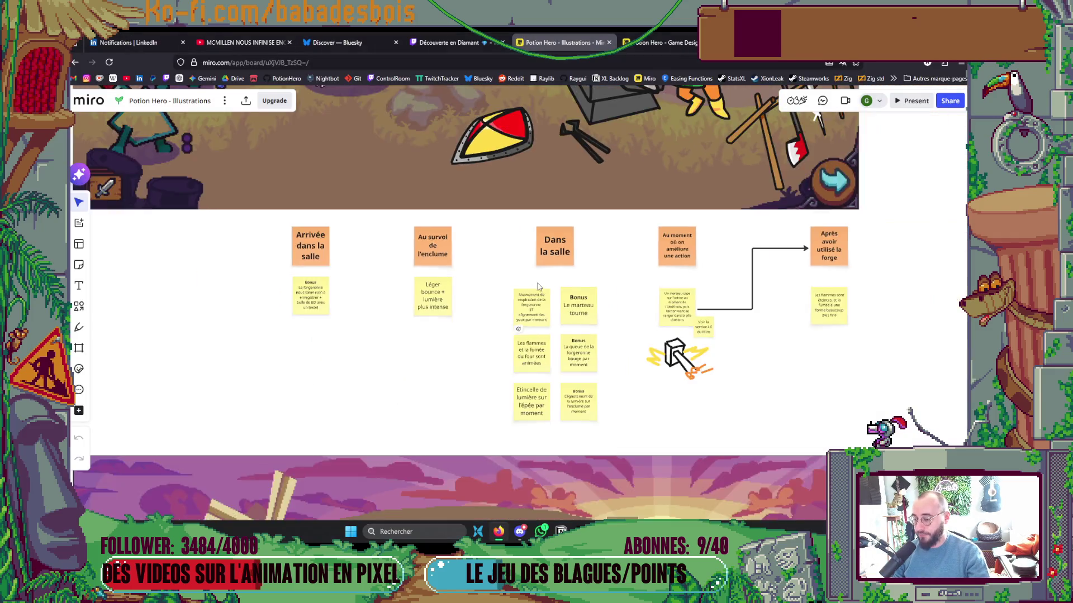
Compare the Miro forge mockup with the sprite, shifting the scene left and ending in Aseprite
scroll(619, 391, "down", 2)
scroll(619, 434, "up", 3)
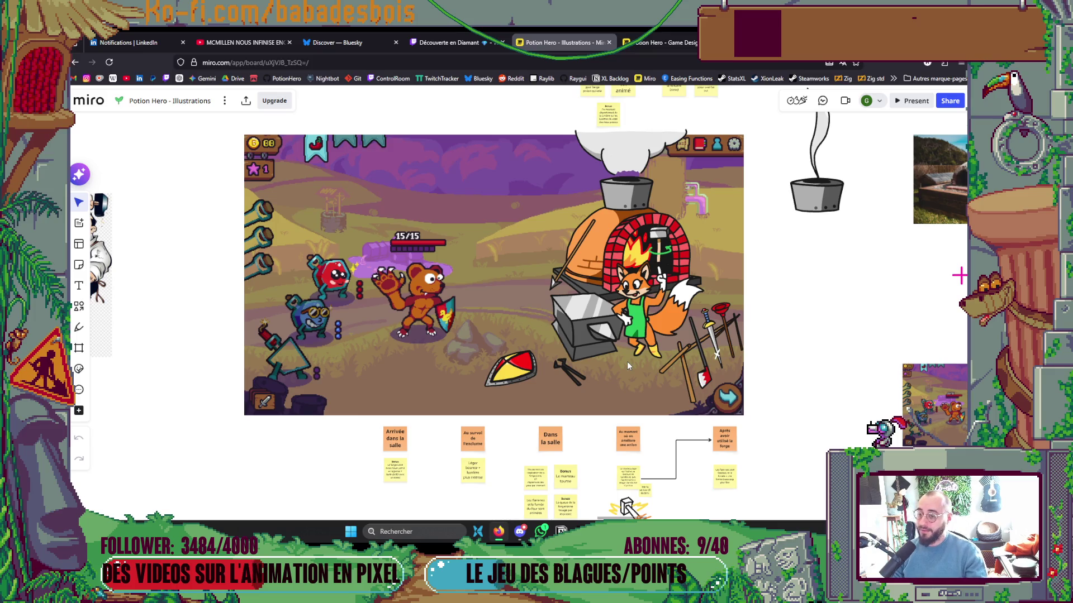
key("alt+Tab")
scroll(655, 333, "up", 2)
scroll(656, 333, "down", 2)
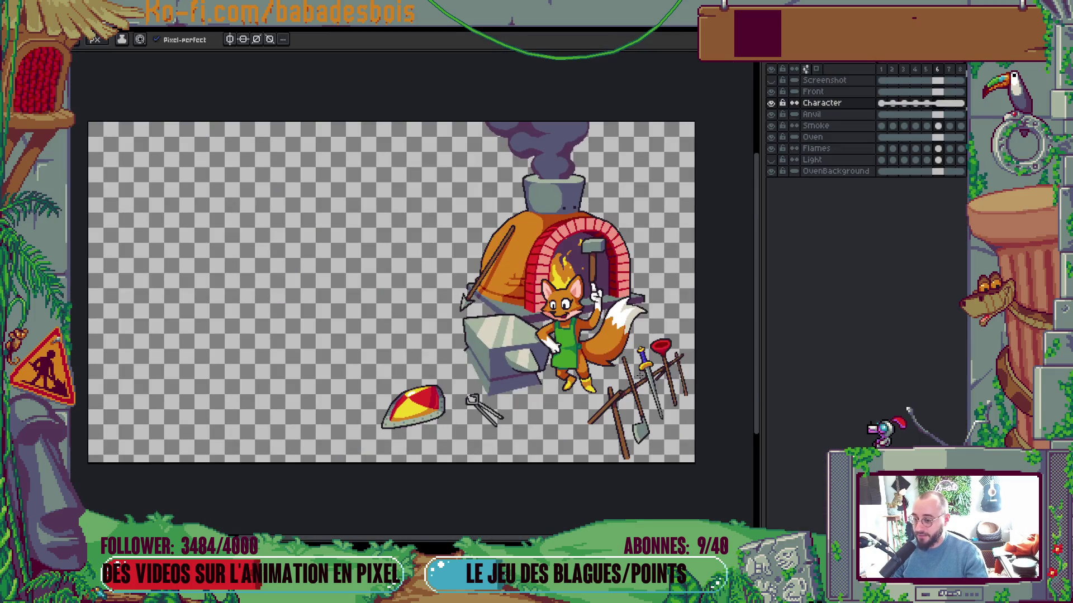
left_click_drag(641, 375, 609, 415)
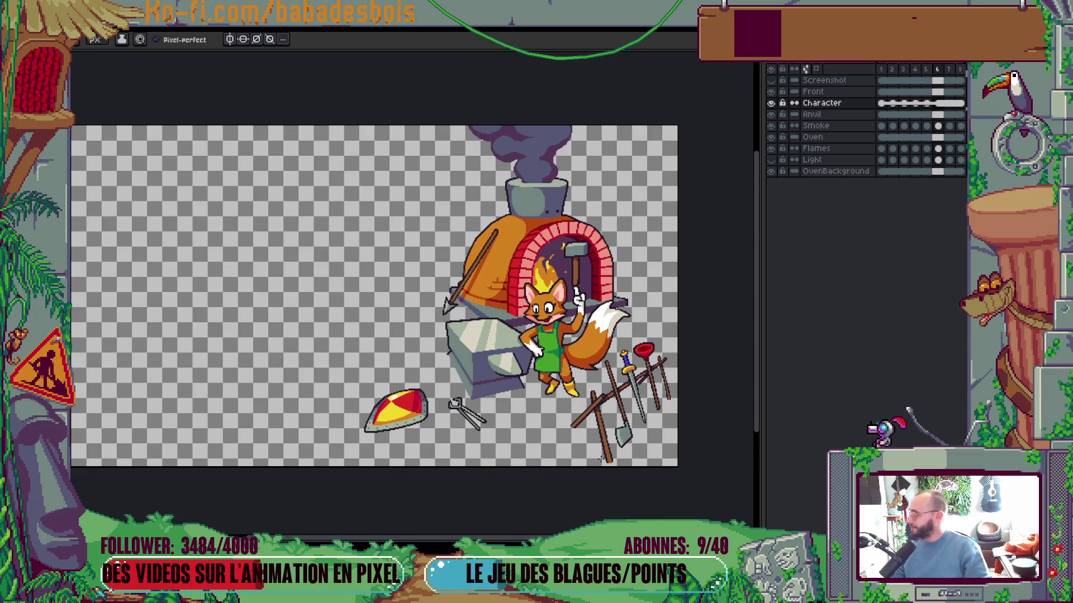
key("alt+Tab")
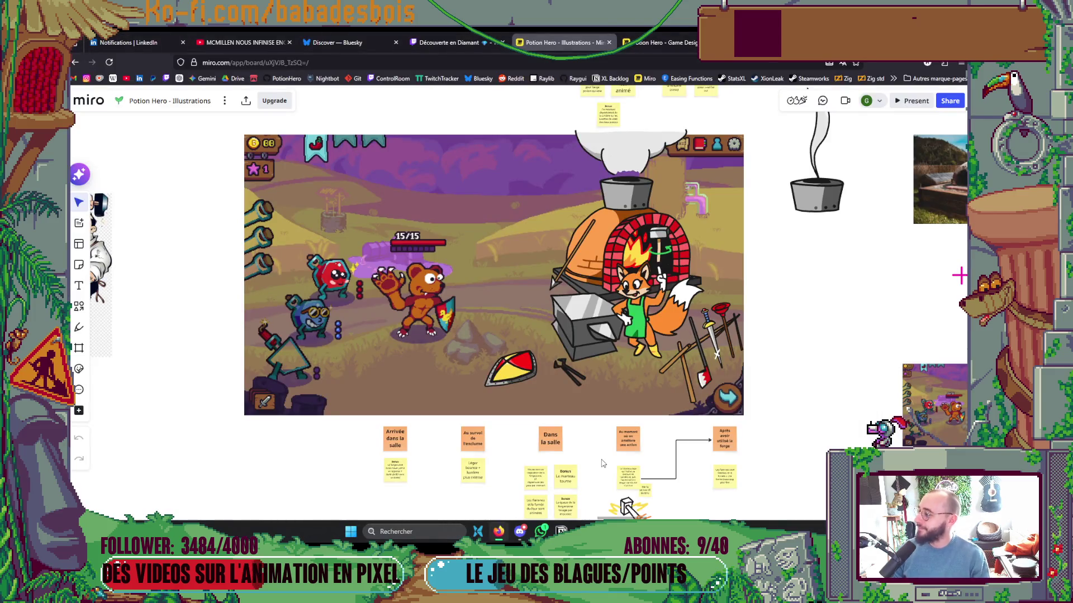
key("alt+Tab")
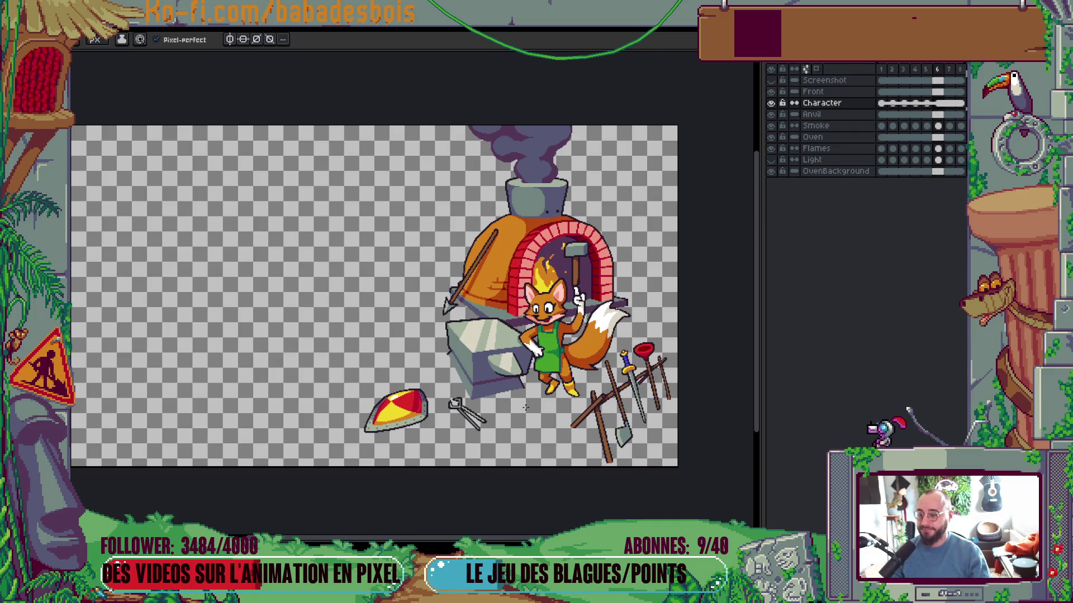
left_click_drag(591, 392, 600, 390)
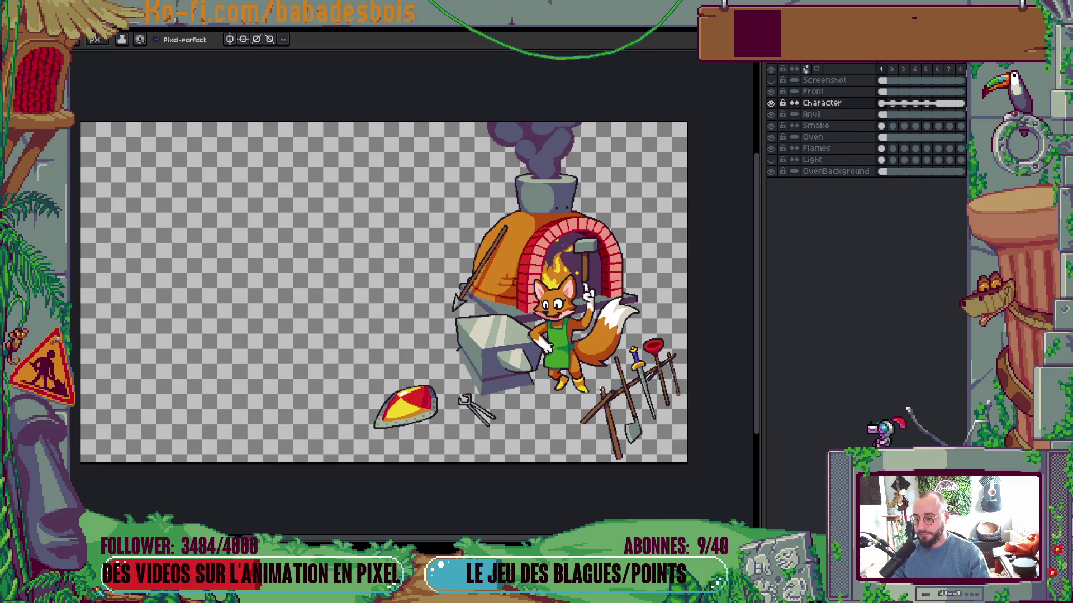
scroll(583, 292, "up", 5)
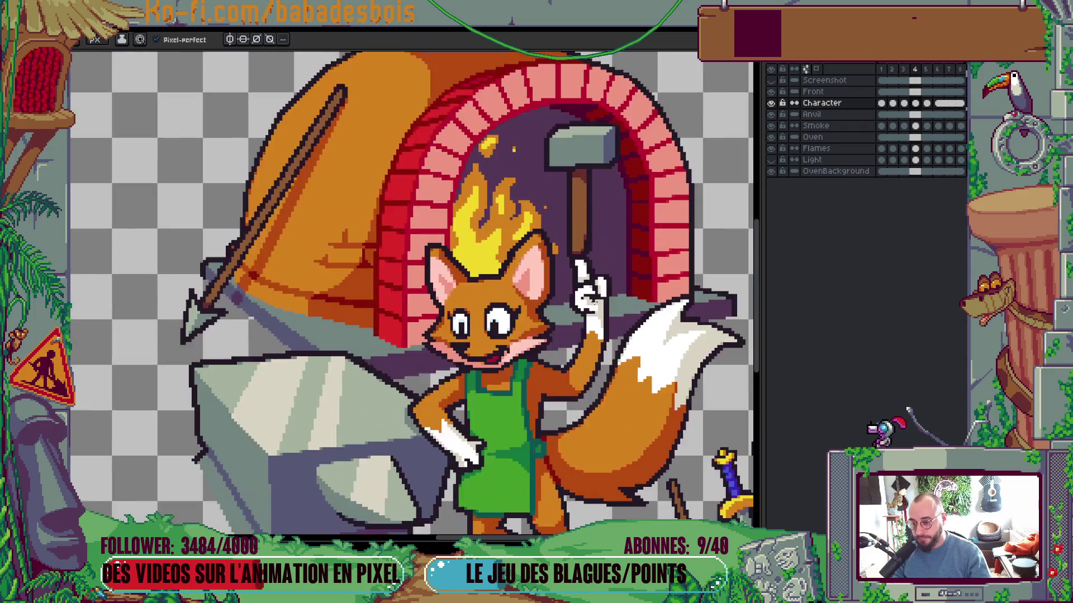
key("m")
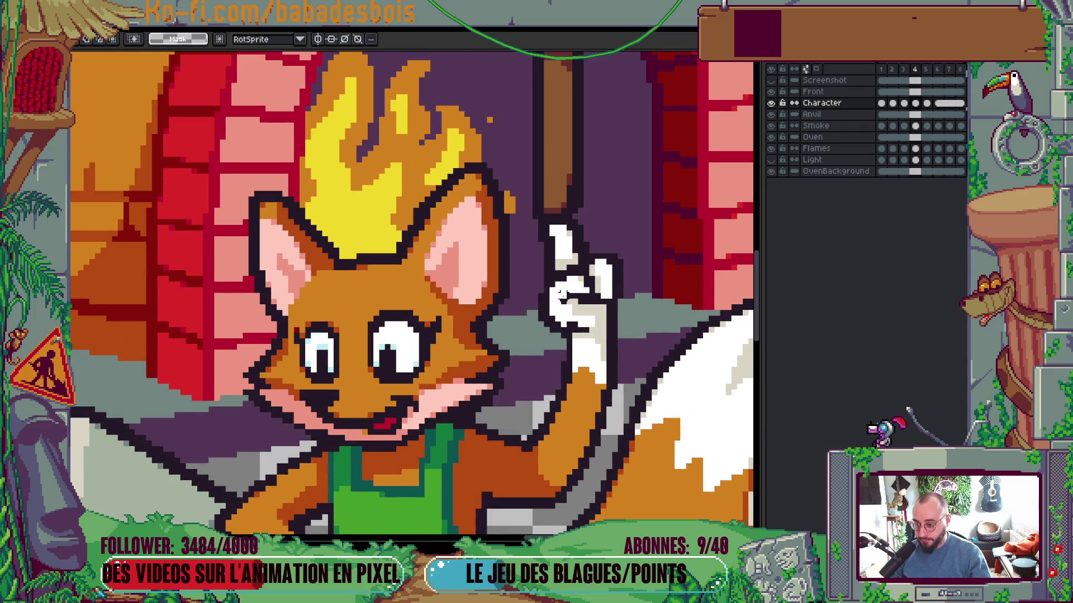
left_click_drag(534, 234, 642, 373)
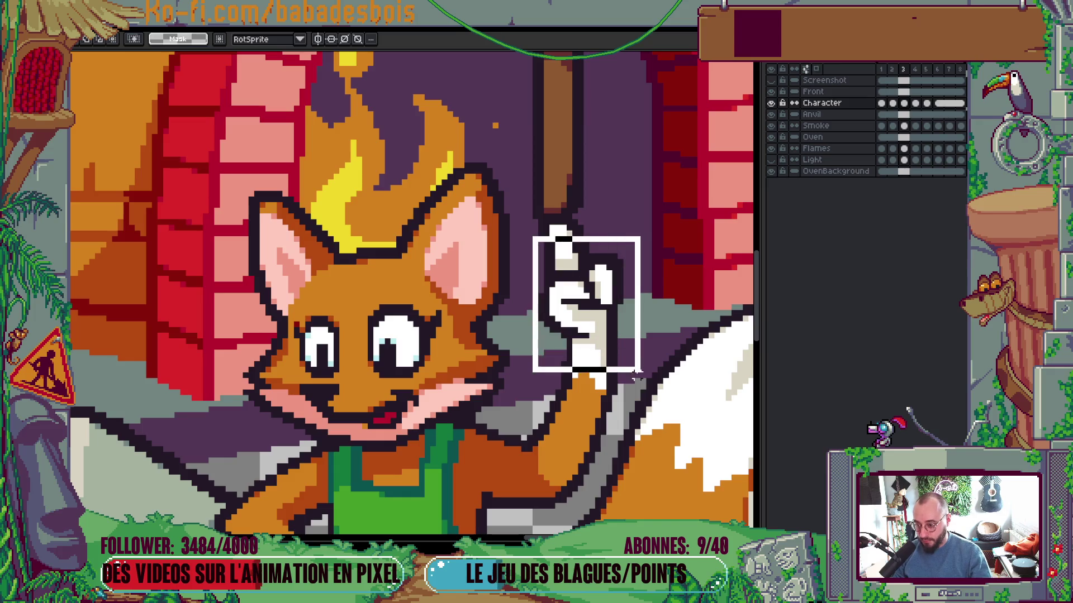
left_click(694, 290)
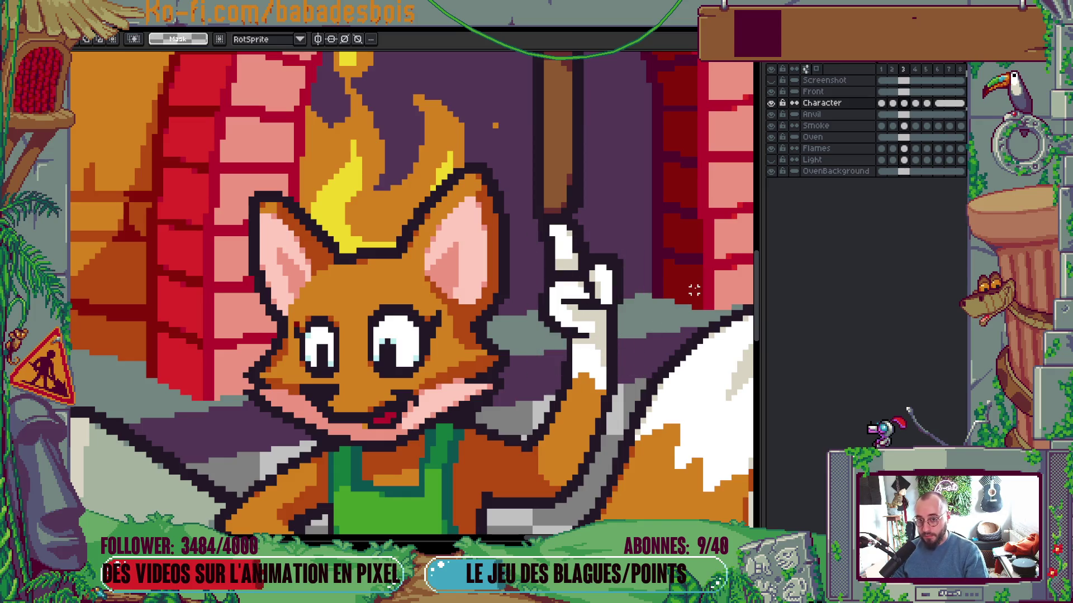
key("period")
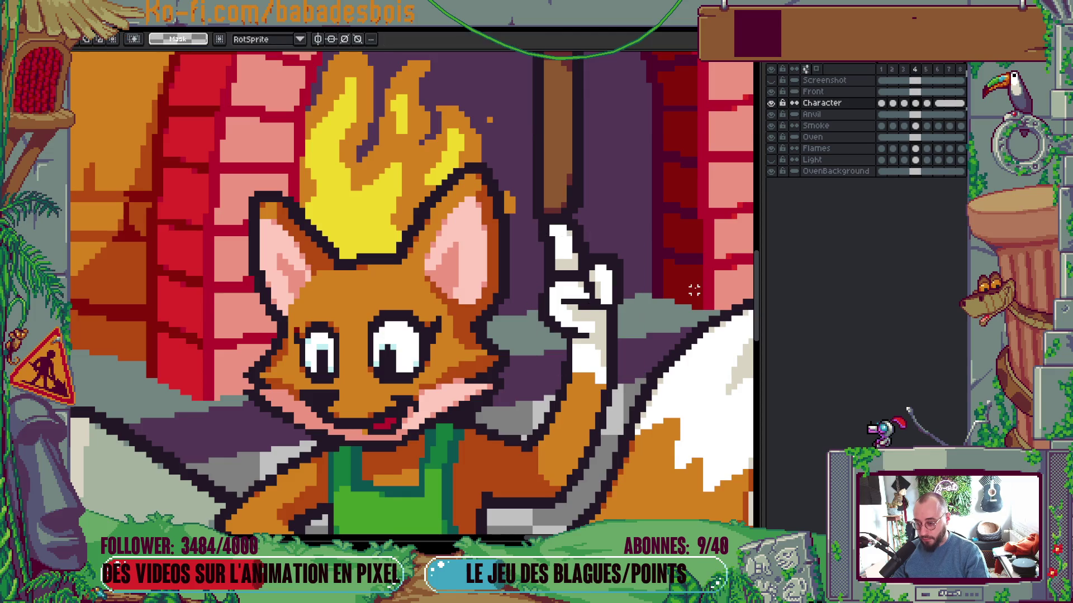
scroll(696, 287, "down", 4)
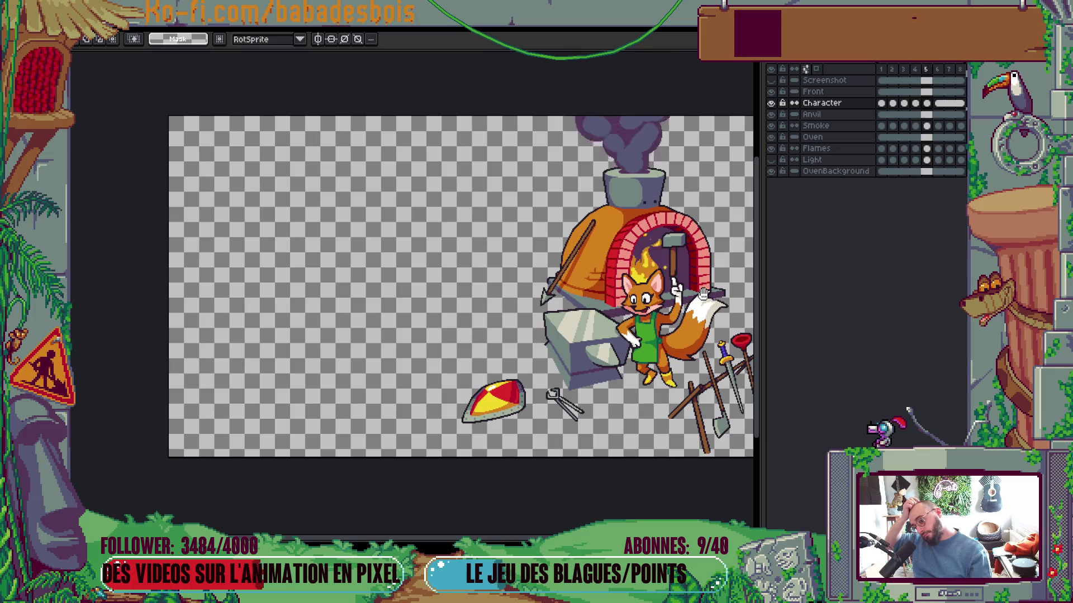
left_click_drag(703, 295, 690, 296)
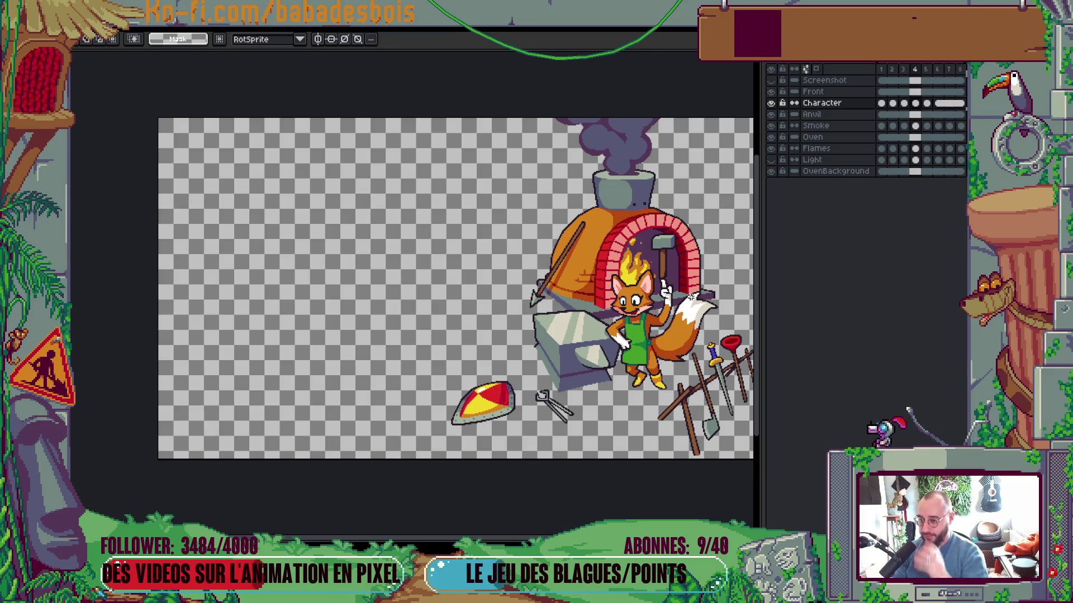
Stop playback on frame 5, select the hammer head and compare neighbouring fox frames
scroll(608, 300, "up", 2)
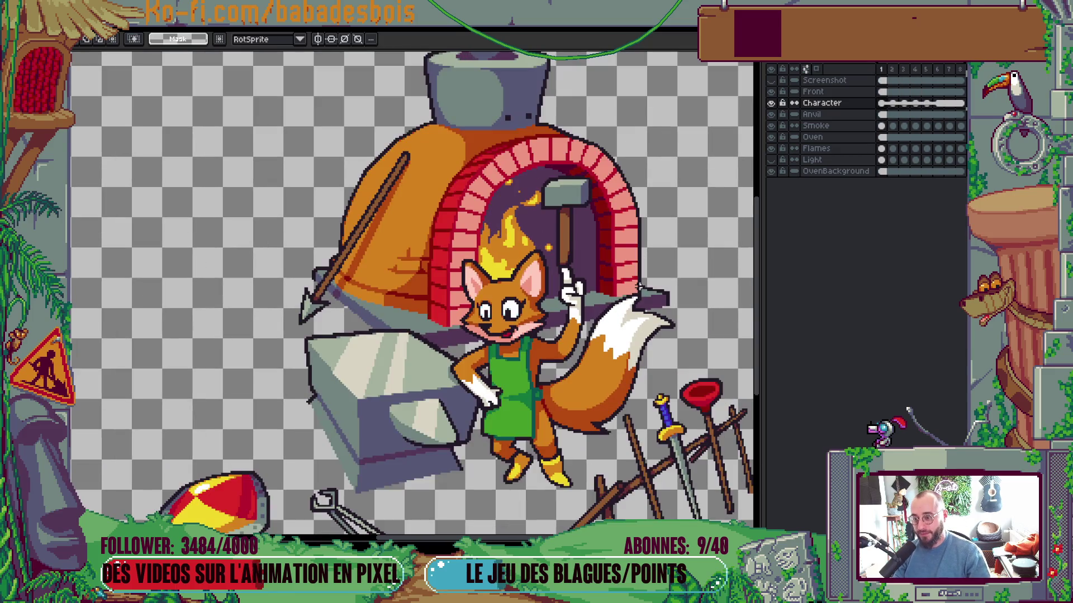
scroll(550, 278, "up", 2)
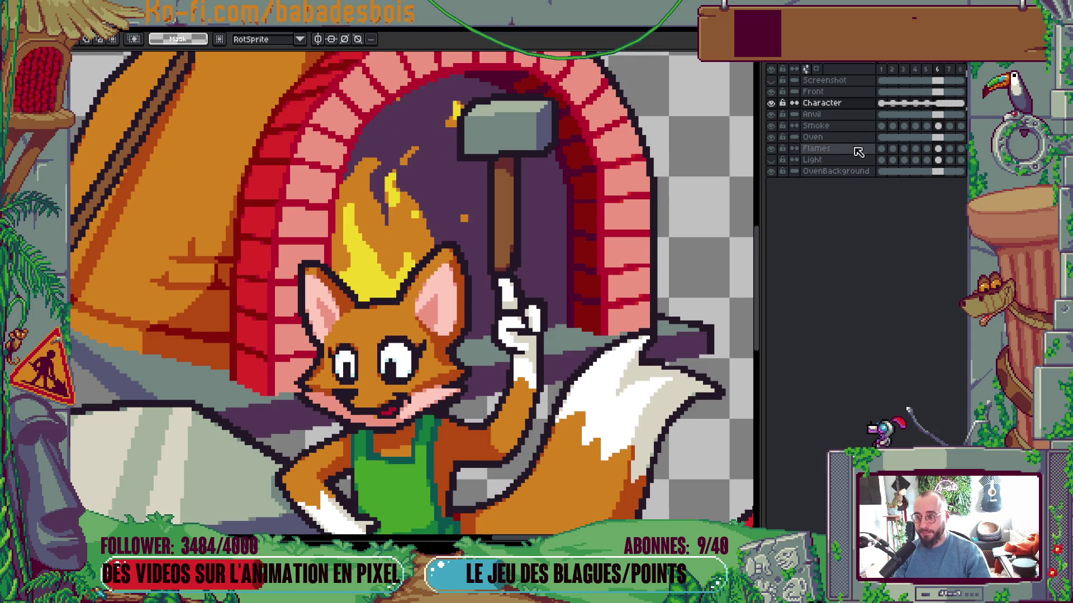
left_click(927, 103)
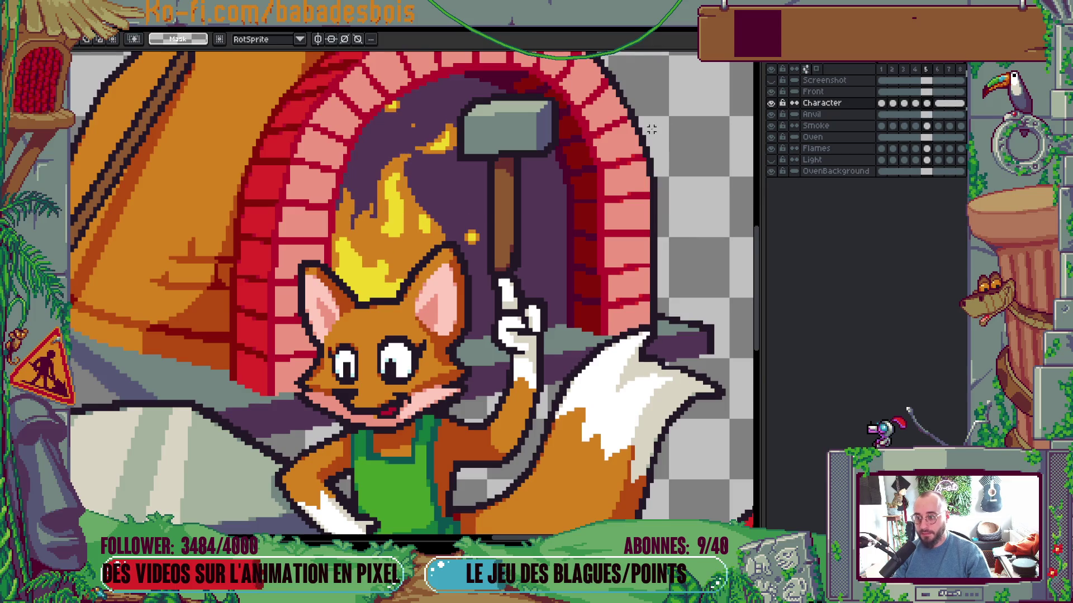
mouse_move(447, 91)
left_mouse_down()
mouse_move(558, 182)
mouse_move(575, 211)
mouse_move(558, 193)
mouse_move(553, 207)
left_mouse_up()
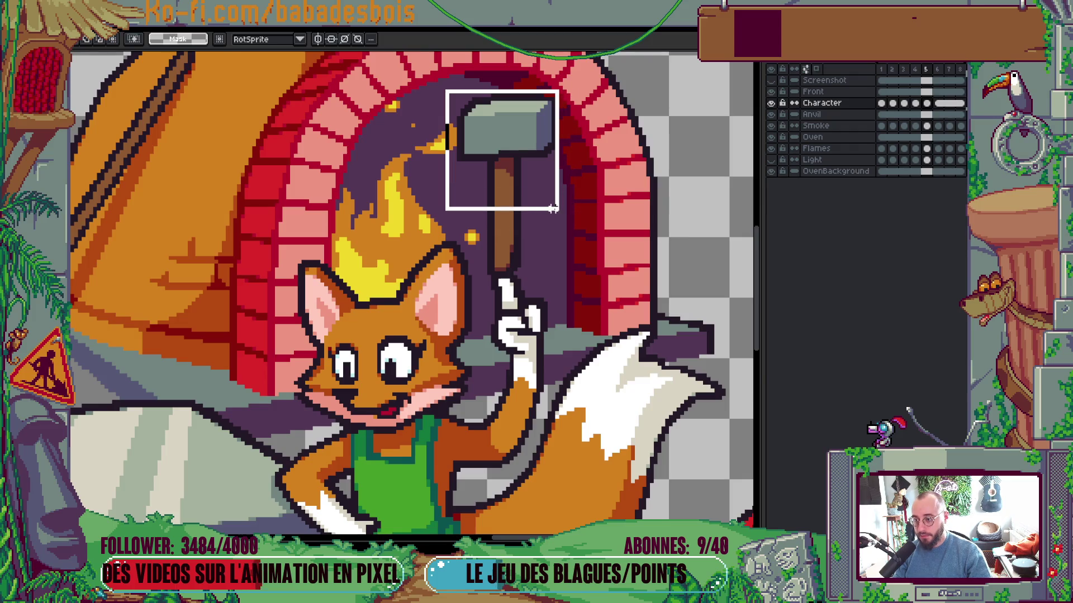
scroll(612, 229, "down", 3)
key("Left")
key("Right")
key("Left")
key("Right")
On frame 6, select and deselect the fox's raised hand, comparing frames 5 and 6
scroll(563, 287, "up", 3)
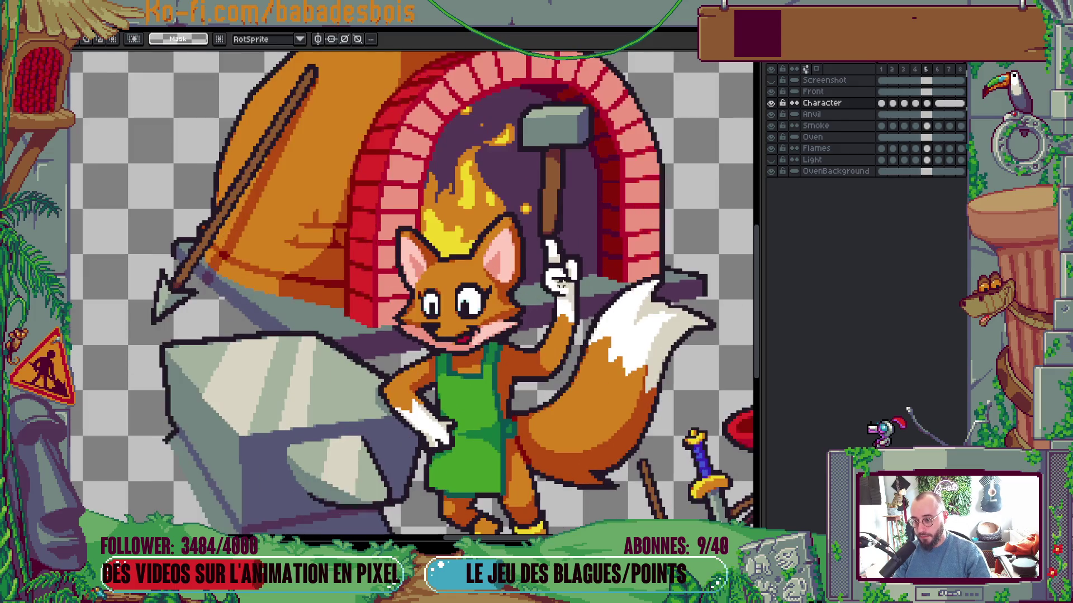
scroll(547, 259, "up", 1)
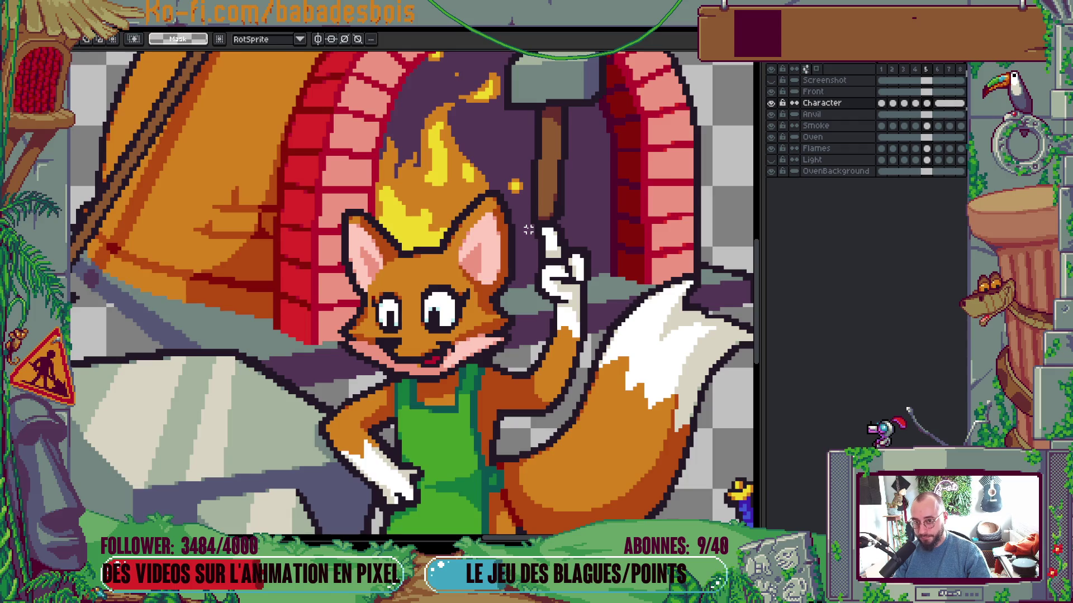
key("Right")
left_click_drag(529, 225, 601, 301)
key("ctrl+d")
scroll(577, 200, "up", 1)
key("Left")
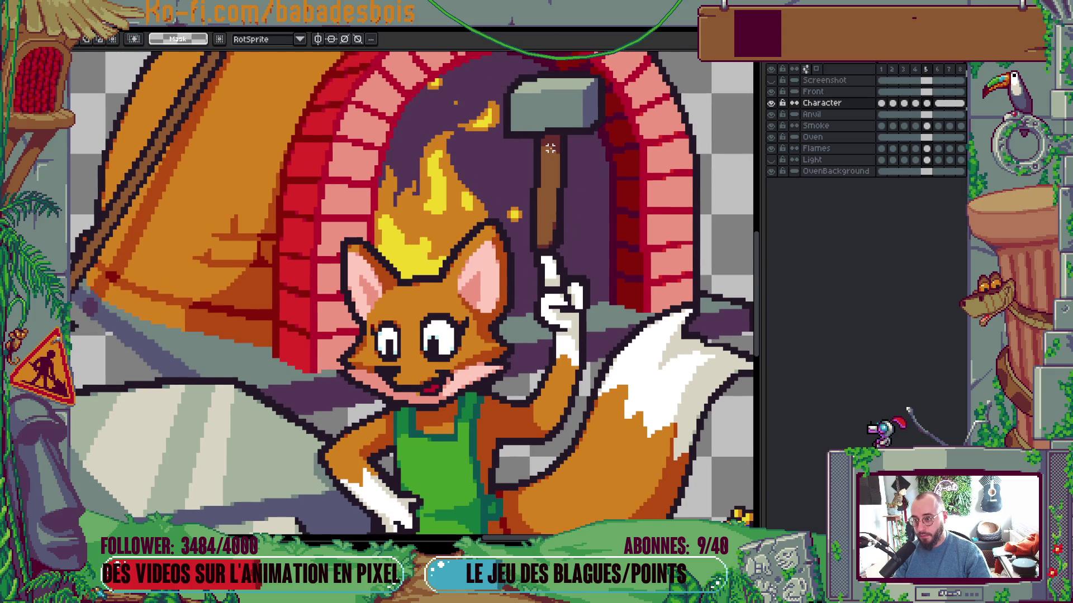
key("Right")
Select the hammer head on frame 6, check frame 7, and undo back to the hand selection
left_click_drag(494, 65, 587, 175)
key("ctrl+d")
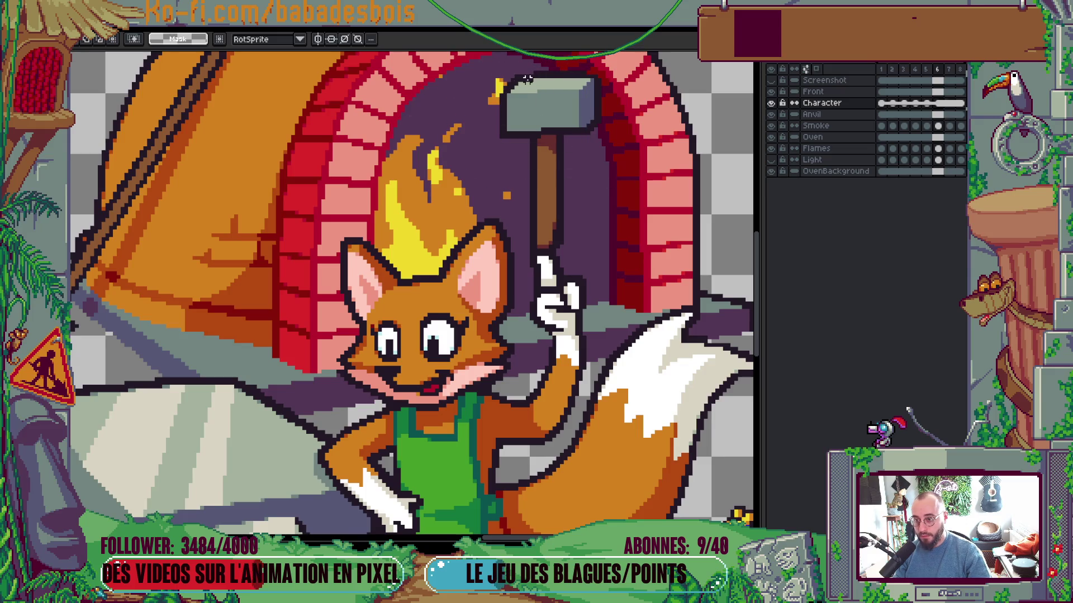
key("Right")
key("Left")
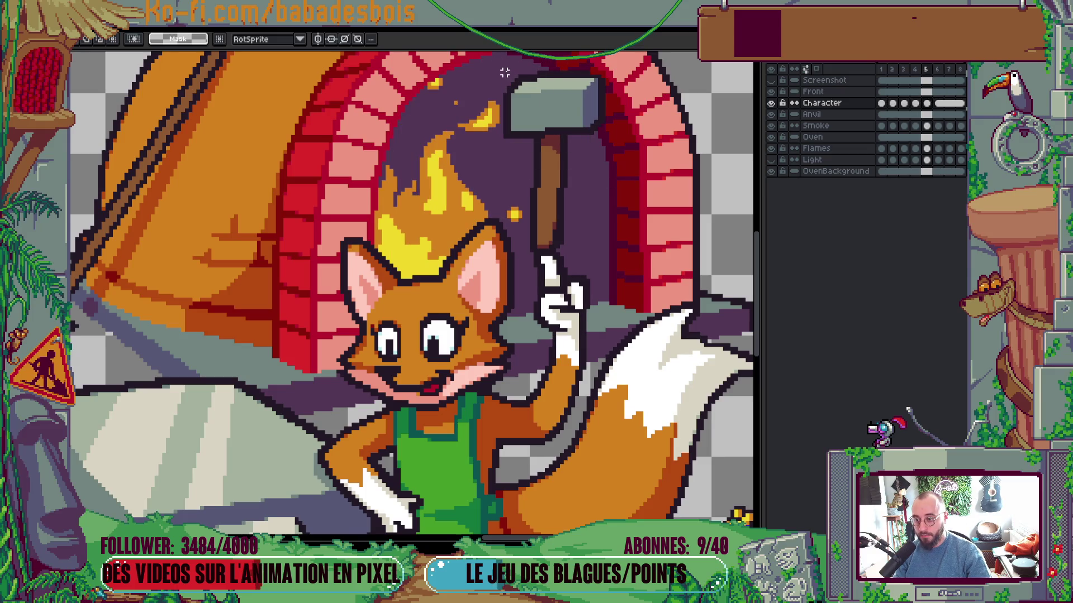
key("ctrl+z")
key("ctrl+z")
key("ctrl+z")
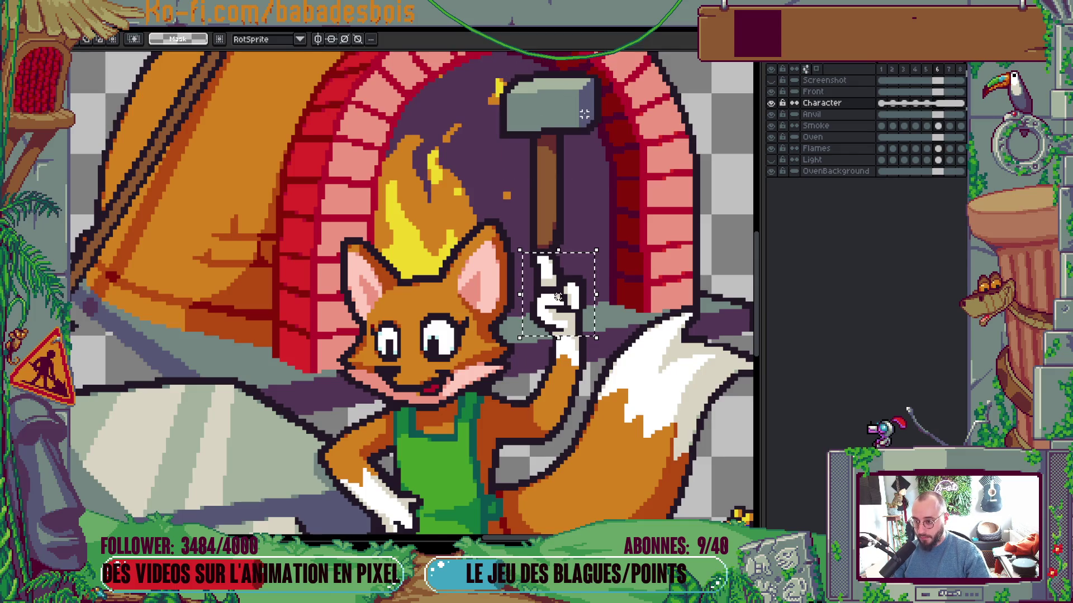
key("ctrl+z")
key("ctrl+z")
Unlink the frame-6 Character cel and transform the fox's raised hand
right_click(936, 103)
left_click(905, 134)
left_click_drag(515, 251, 600, 349)
key("ctrl+t")
left_click(657, 303)
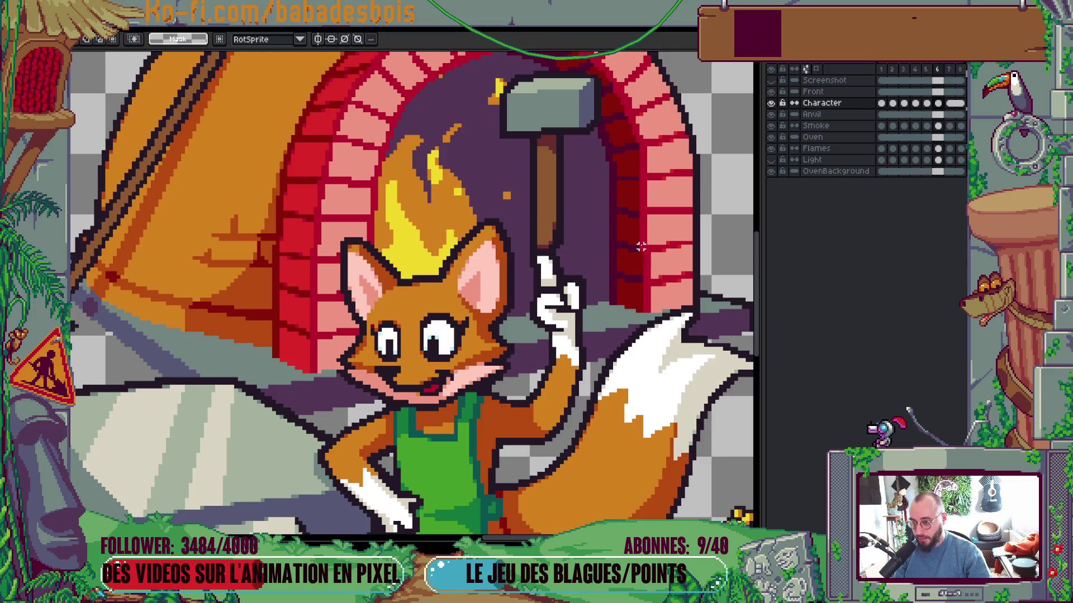
key("Right")
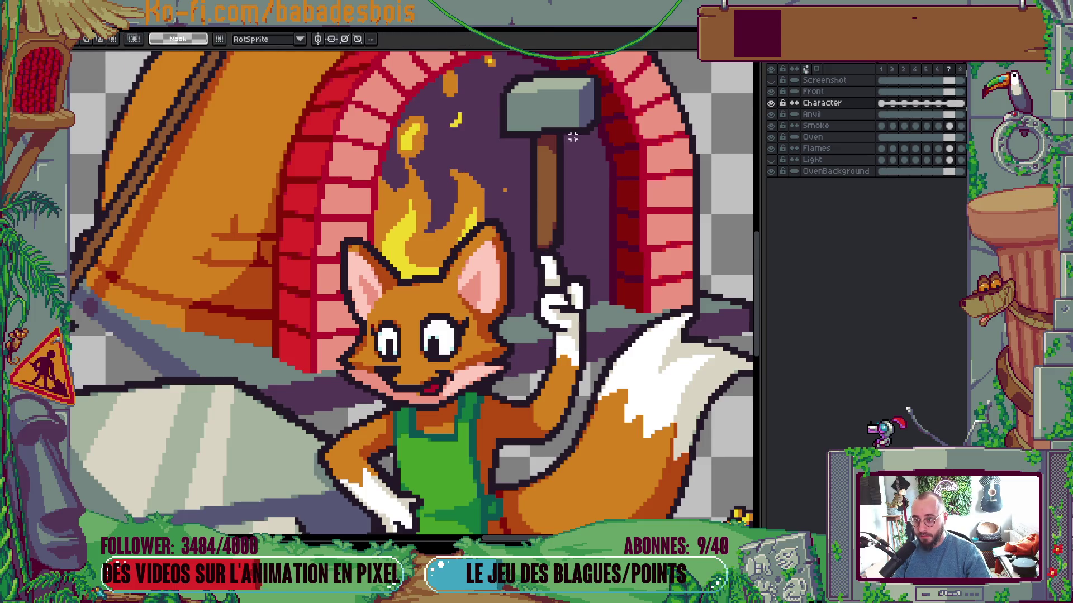
Unlink the remaining Character cels, select the raised hammer, and move on to frame 8
right_click(955, 108)
left_click(810, 150)
left_click_drag(489, 63, 611, 175)
key("Left")
key("Left")
scroll(672, 206, "down", 4)
key("Right")
key("Right")
key("Right")
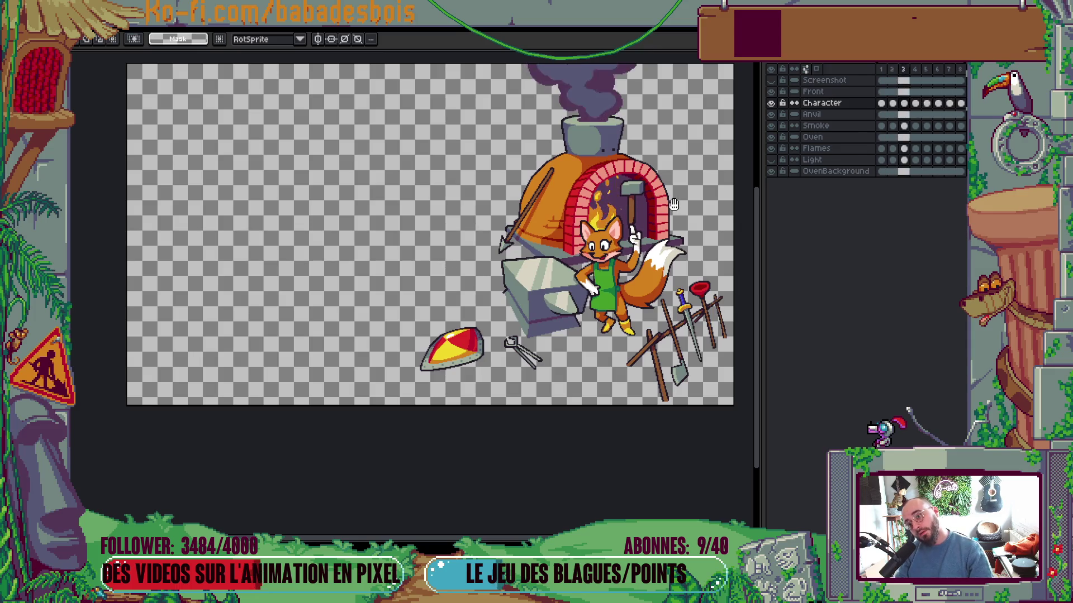
Zoom in on the fox's hammer and flames, switching from the eyedropper to the pencil
scroll(669, 229, "down", 1)
scroll(665, 232, "up", 1)
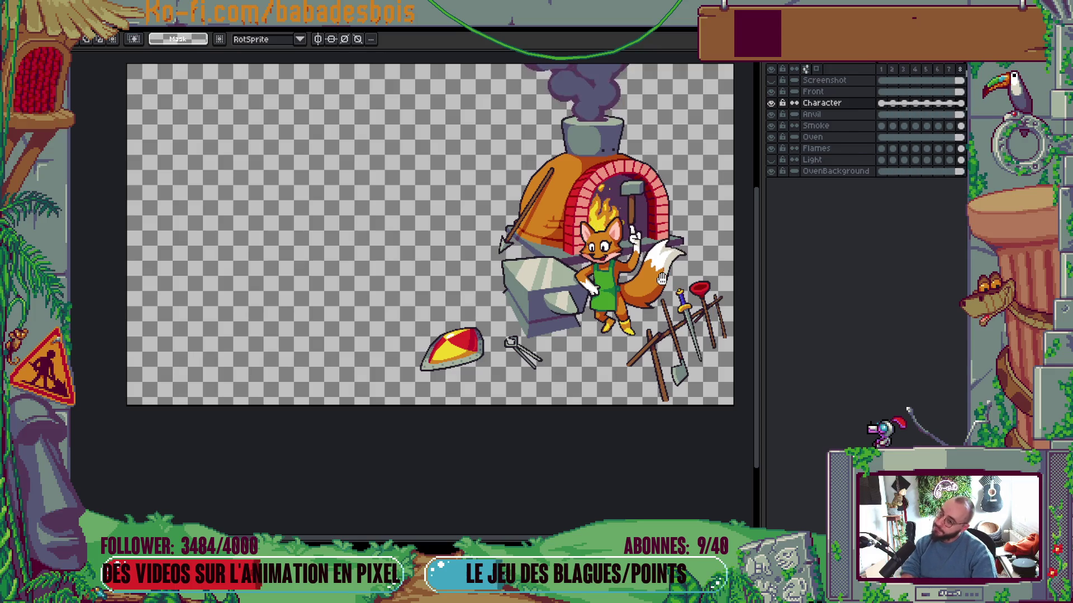
scroll(564, 353, "down", 2)
scroll(576, 371, "up", 2)
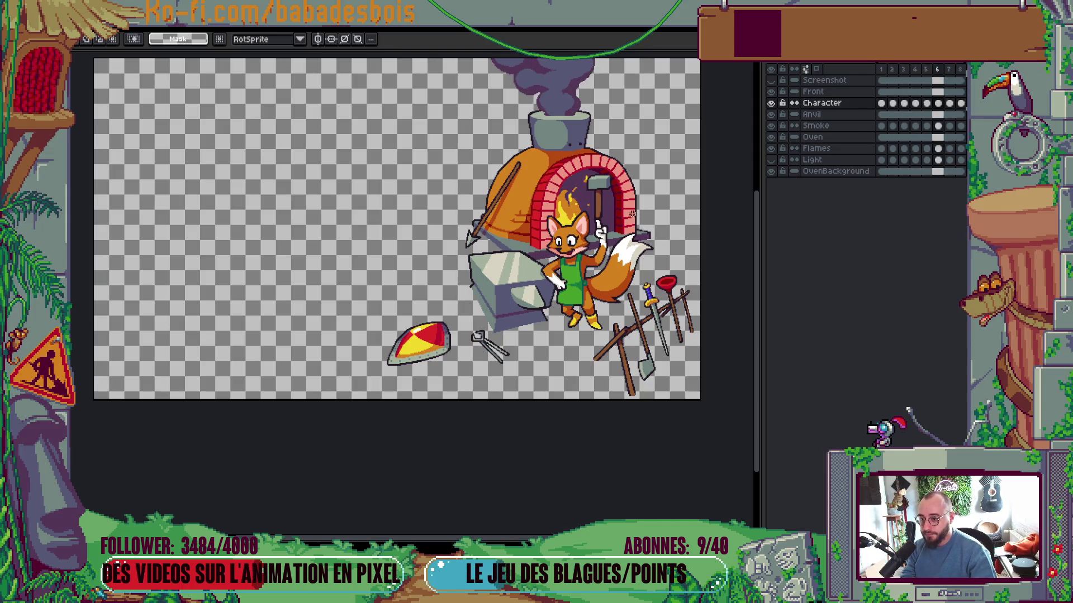
scroll(593, 198, "up", 3)
scroll(594, 198, "up", 2)
key("i")
key("b")
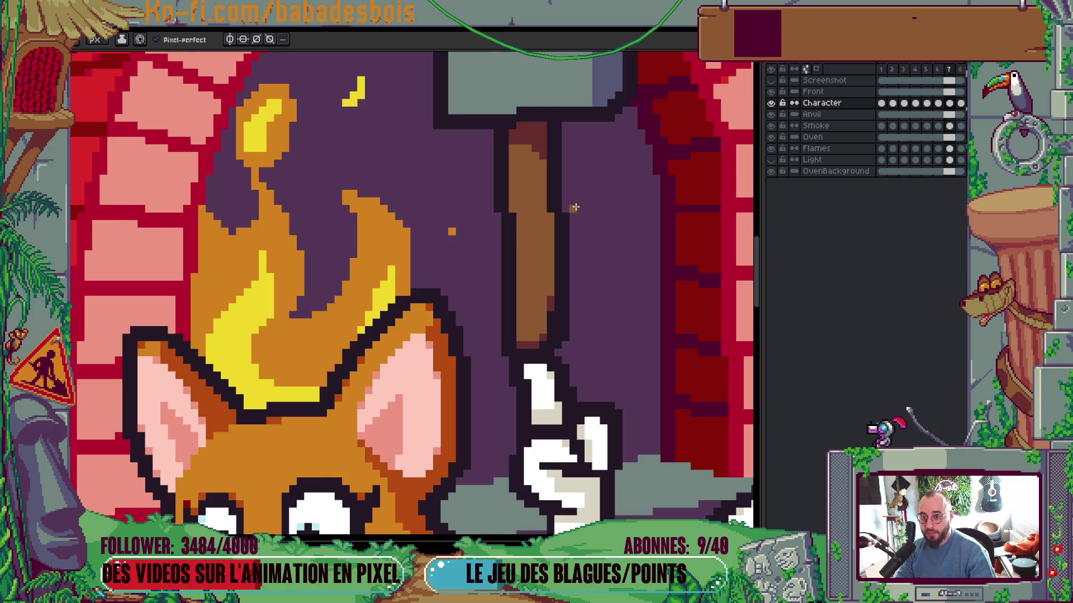
Toggle the timeline panel, zoom out over the whole forge scene, then switch to Miro
key("Tab")
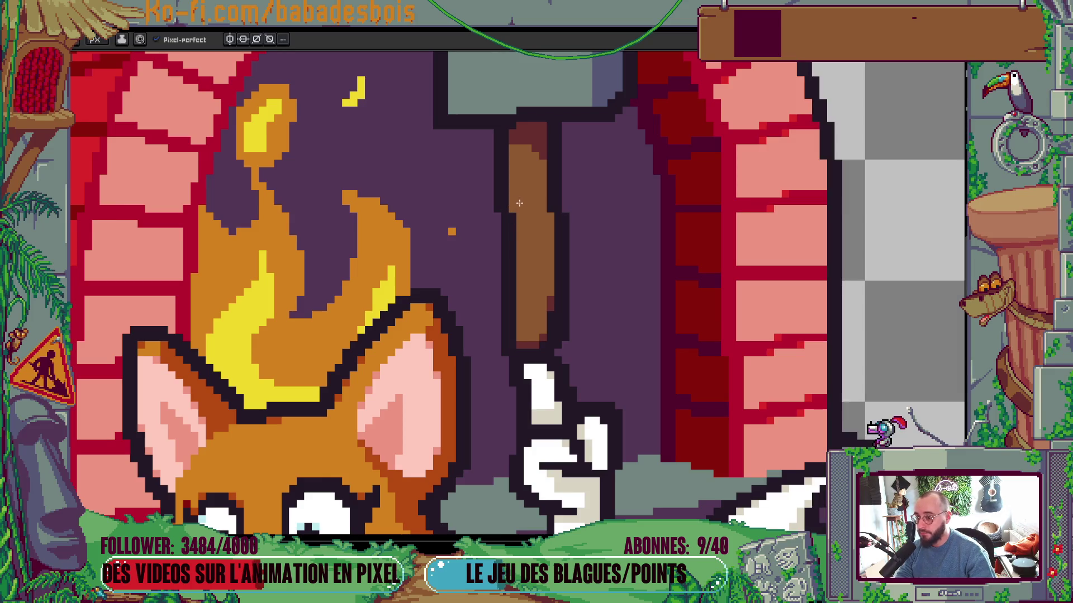
key("Tab")
key("Tab")
key("Tab")
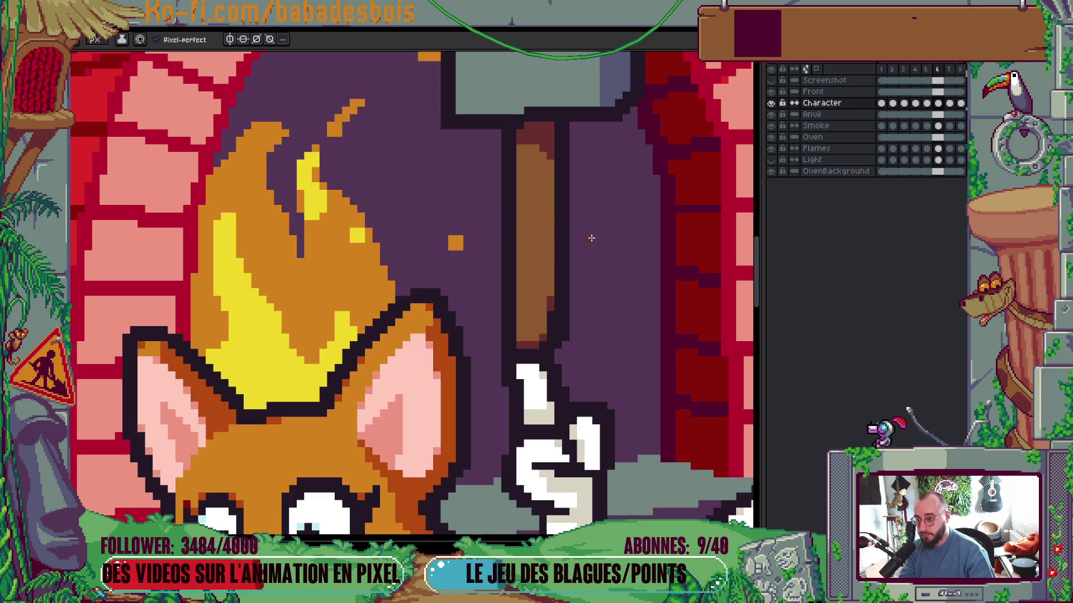
scroll(595, 205, "down", 3)
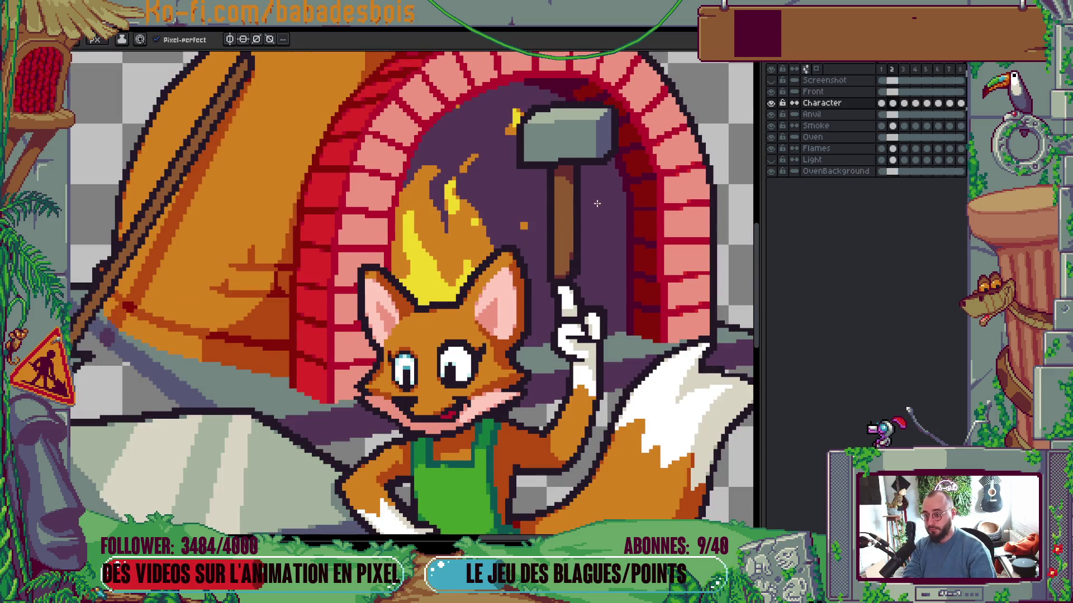
scroll(595, 205, "down", 2)
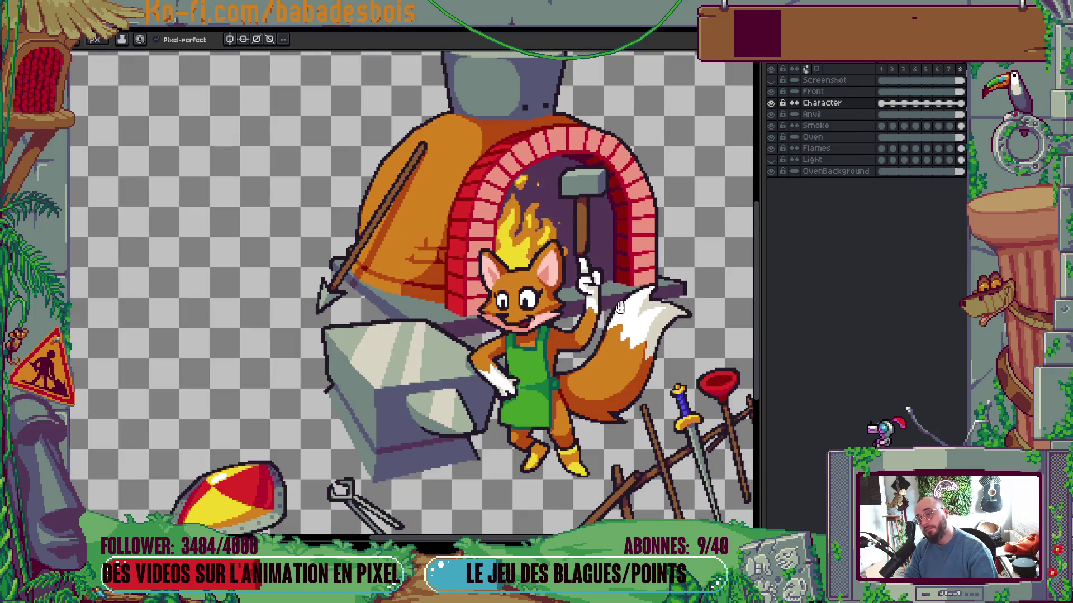
scroll(620, 316, "down", 2)
scroll(630, 350, "up", 1)
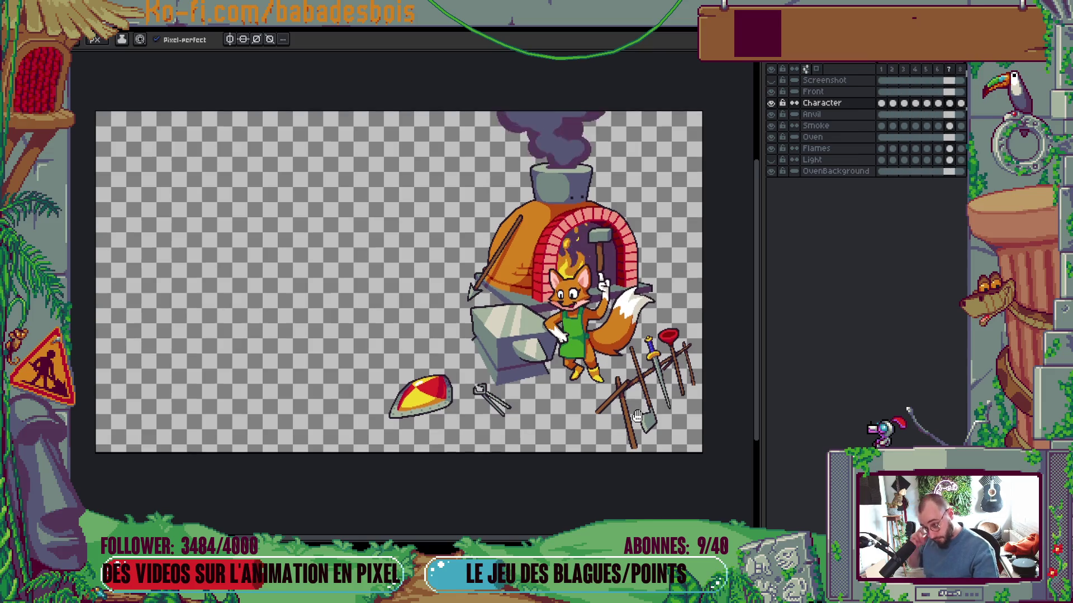
scroll(648, 402, "down", 1)
scroll(640, 372, "down", 2)
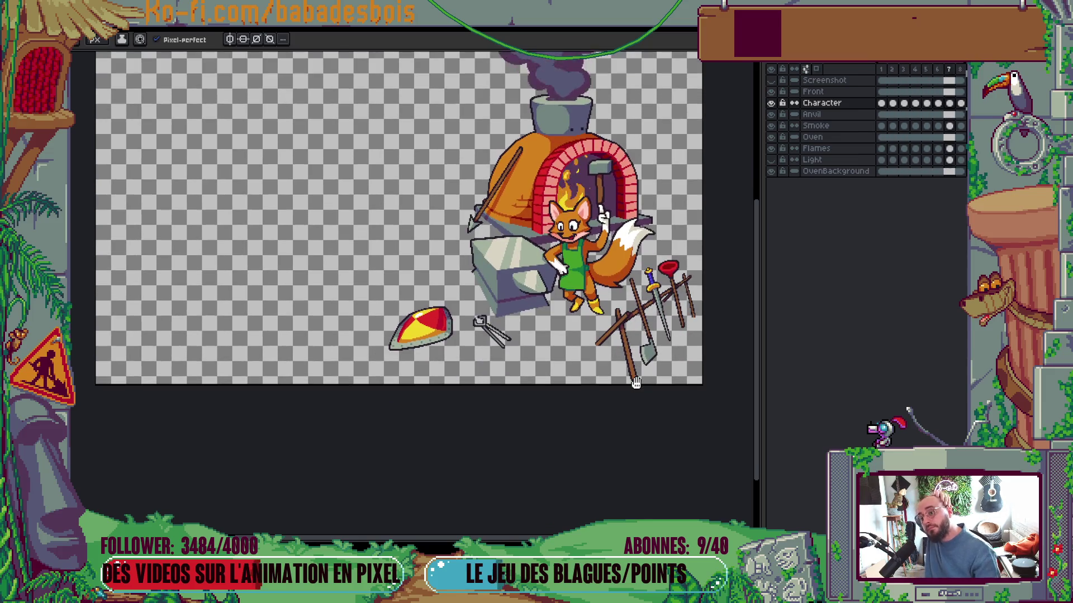
scroll(672, 399, "up", 1)
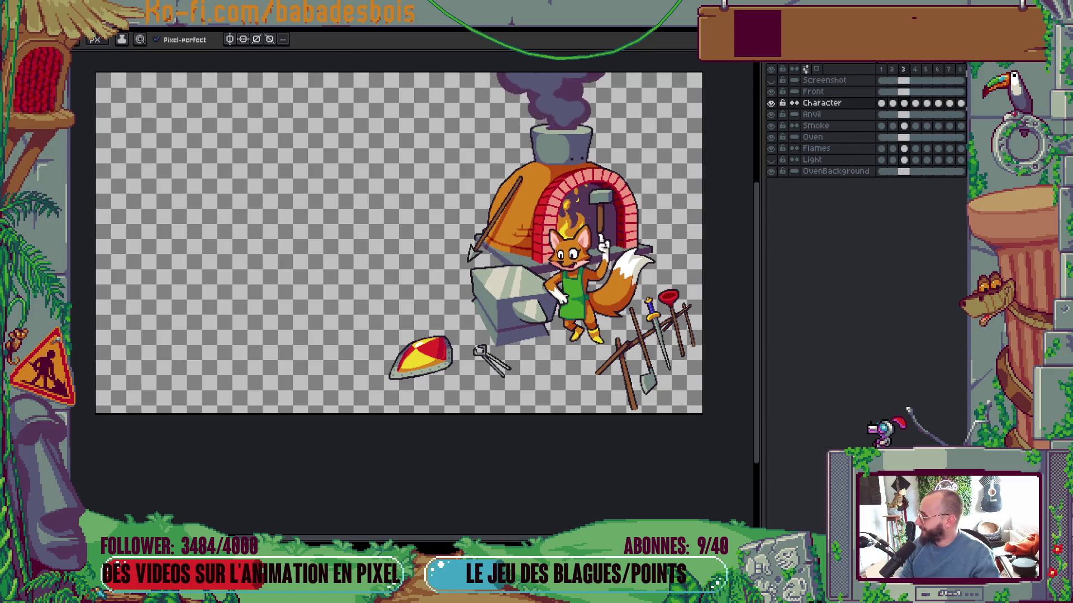
key("alt+Tab")
key("alt+Tab")
key("alt+Tab")
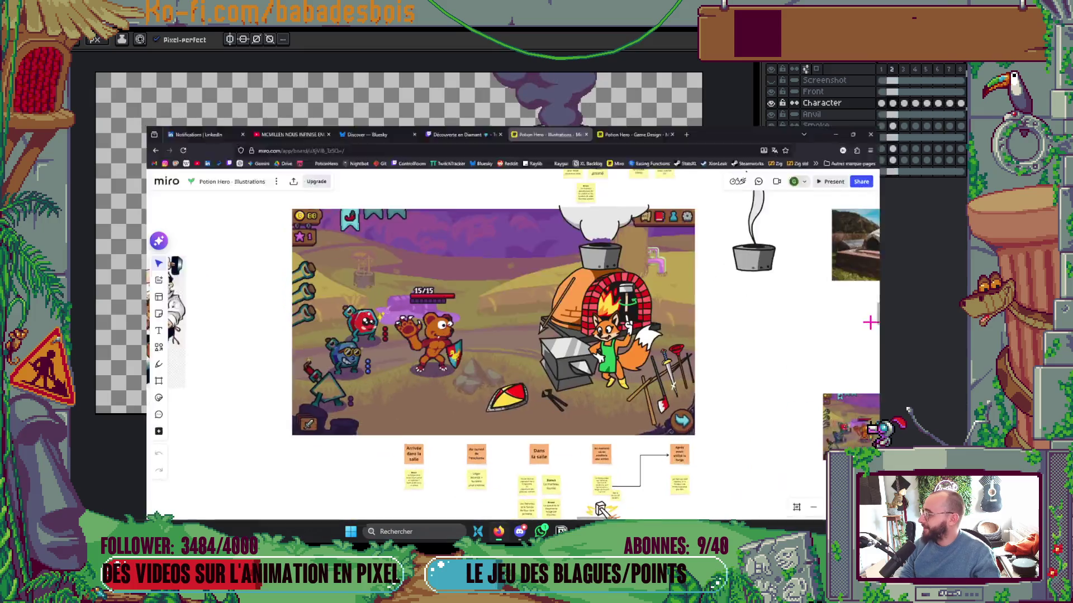
Zoom the Miro board onto the forge in the game mock-up, then return to Aseprite
scroll(313, 253, "up", 1)
scroll(313, 253, "down", 3)
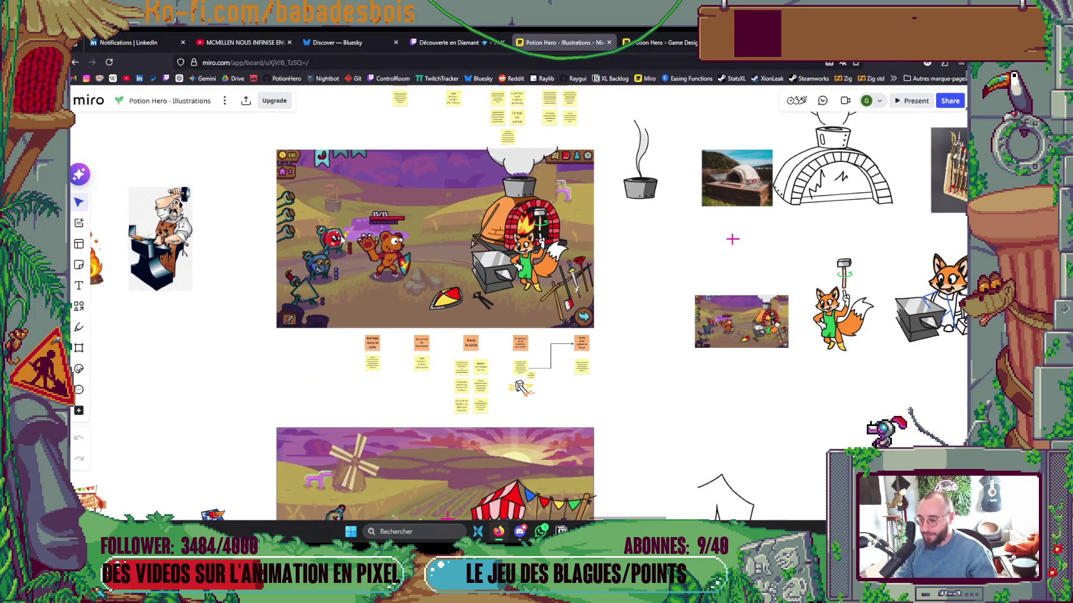
scroll(503, 282, "up", 5)
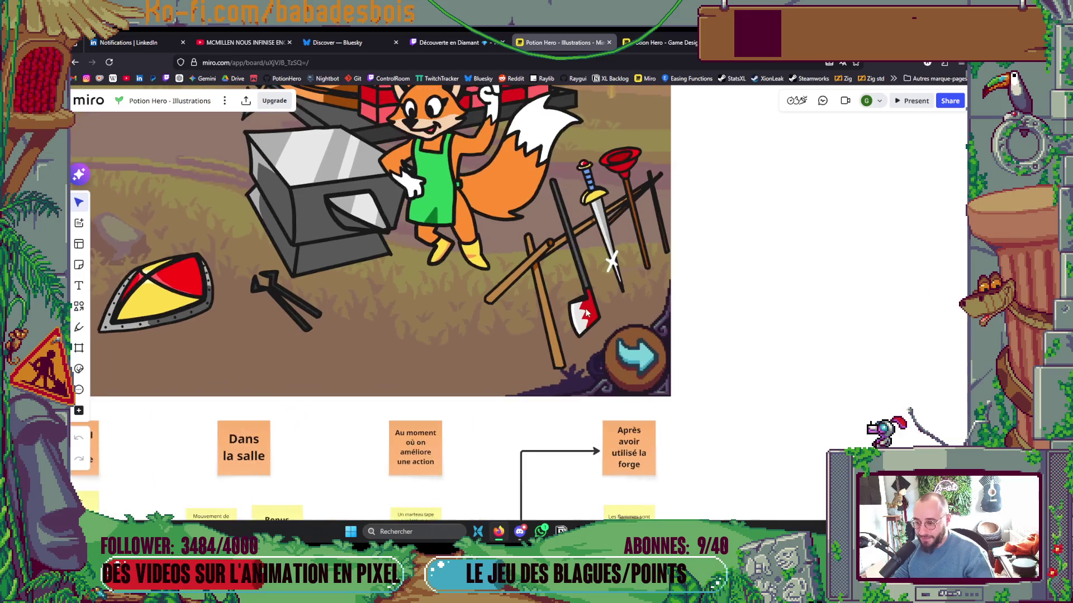
key("alt+Tab")
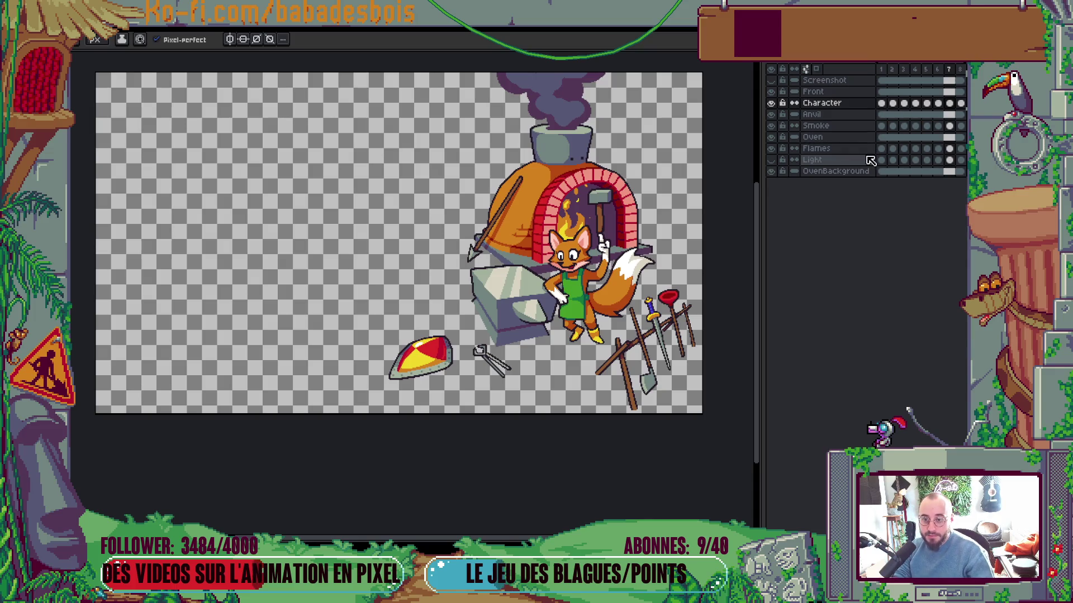
On the Front layer's first frame, draw a red zig-zag crack down the axe blade
left_click(881, 92)
scroll(644, 309, "up", 5)
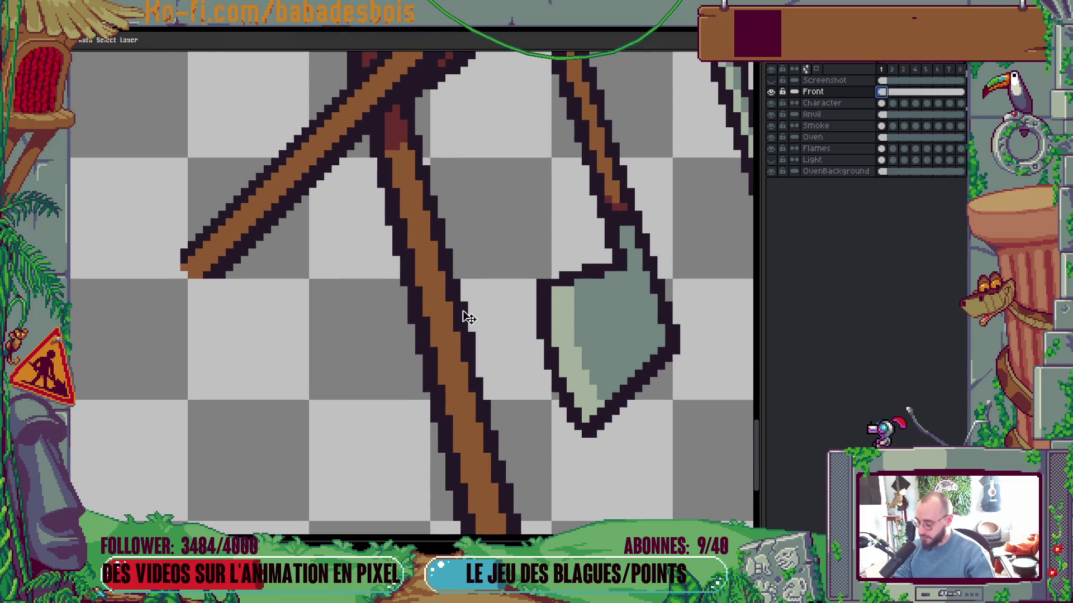
key("ctrl+f")
left_click(75, 140)
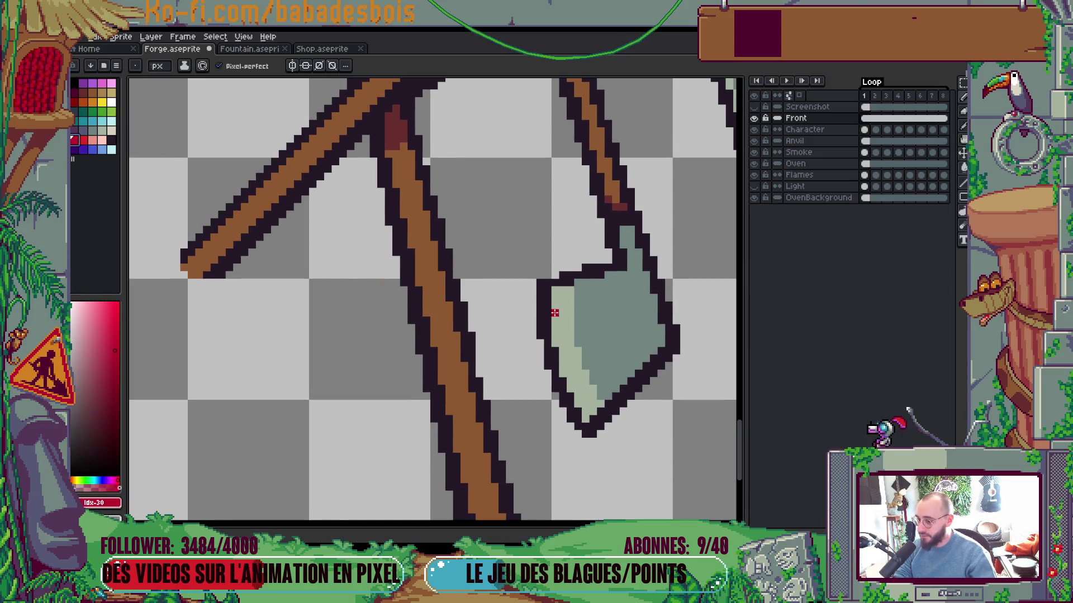
mouse_move(606, 305)
left_mouse_down()
mouse_move(594, 330)
mouse_move(615, 350)
left_mouse_up()
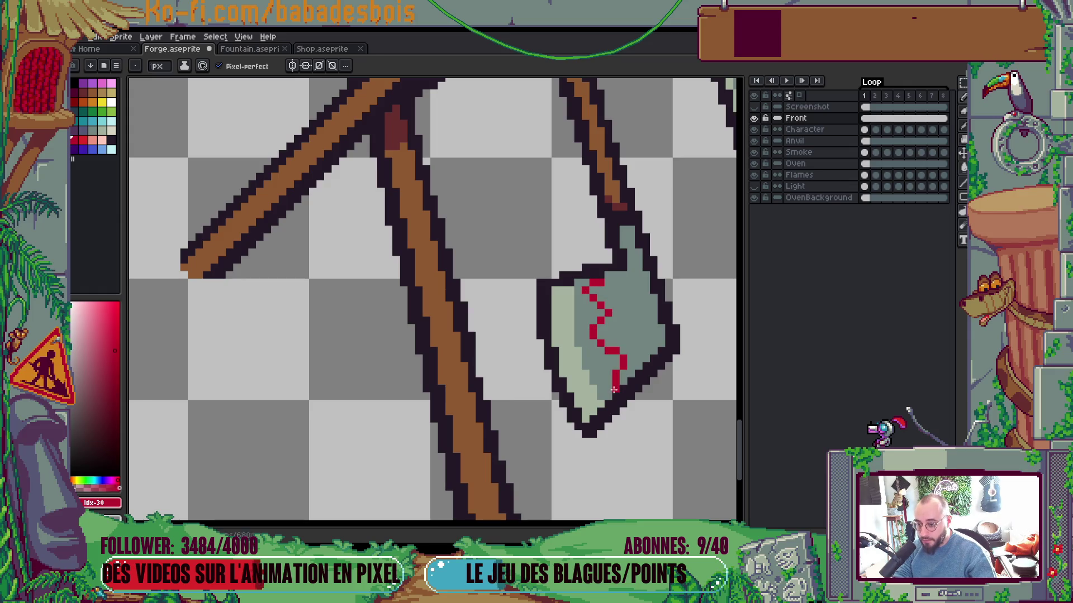
scroll(681, 284, "down", 4)
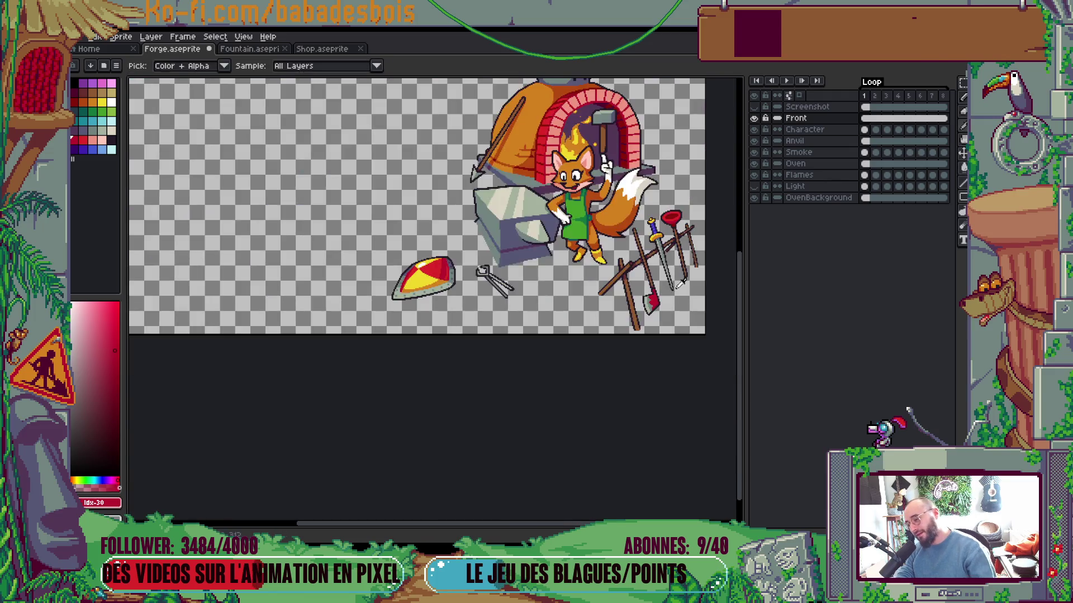
key("alt+Tab")
key("alt+Tab")
Brighten the axe blade's outer edge and lighten its middle grey band
scroll(675, 310, "up", 4)
scroll(674, 310, "up", 1)
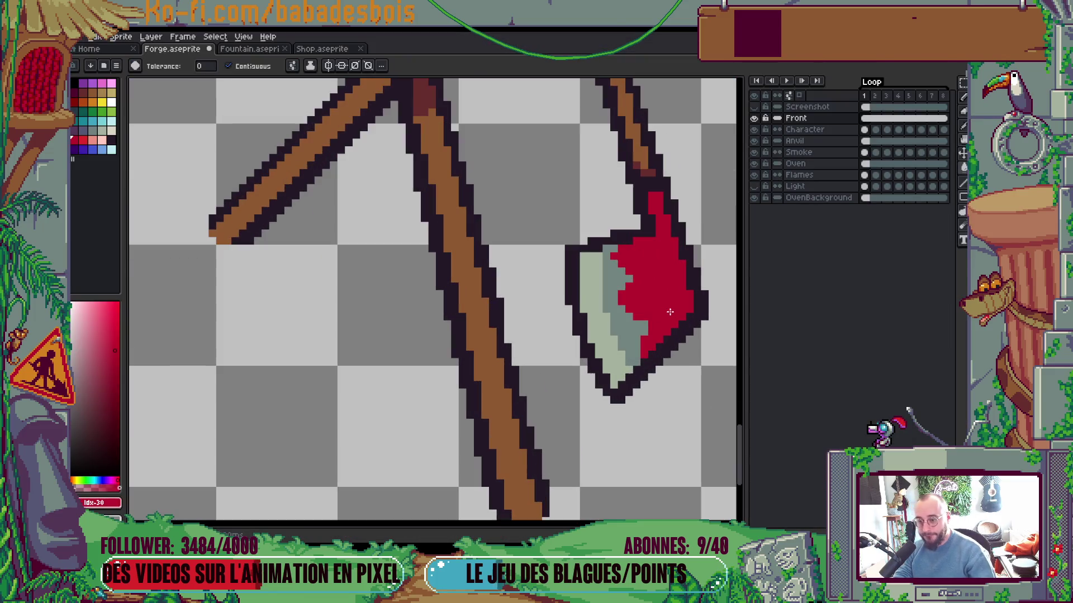
left_click(111, 130)
left_click(603, 336)
scroll(597, 313, "down", 4)
scroll(590, 281, "up", 4)
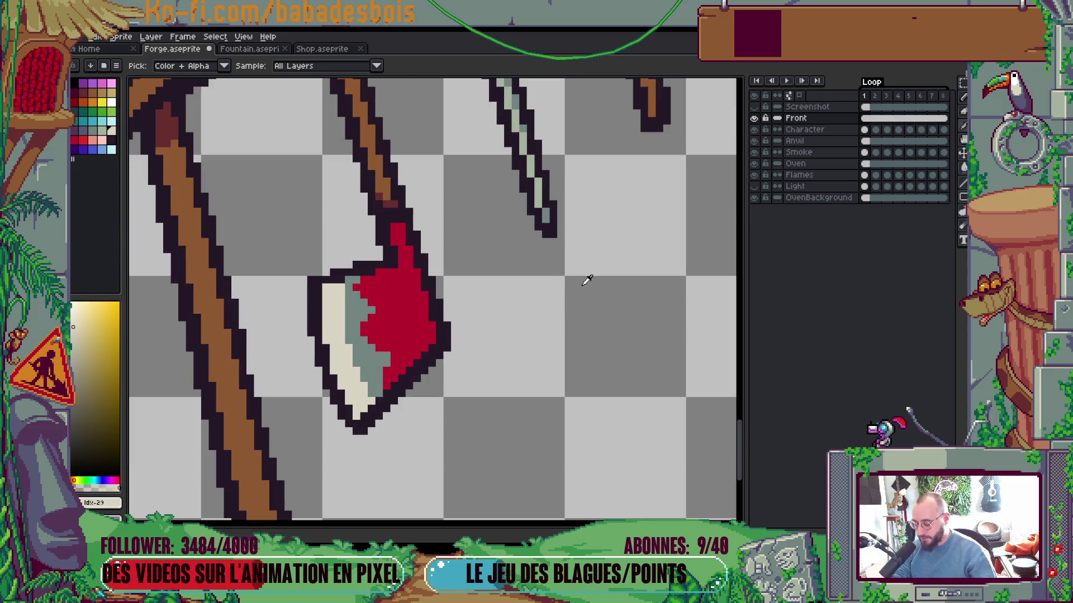
left_click_drag(324, 292, 364, 255)
key("bracketleft")
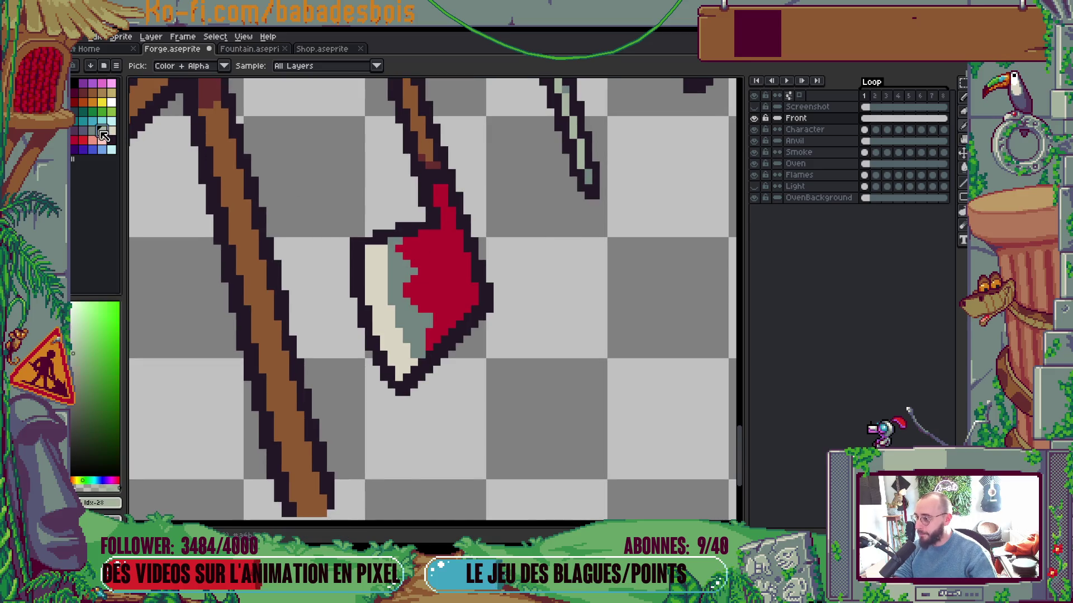
left_click(391, 317)
key("b")
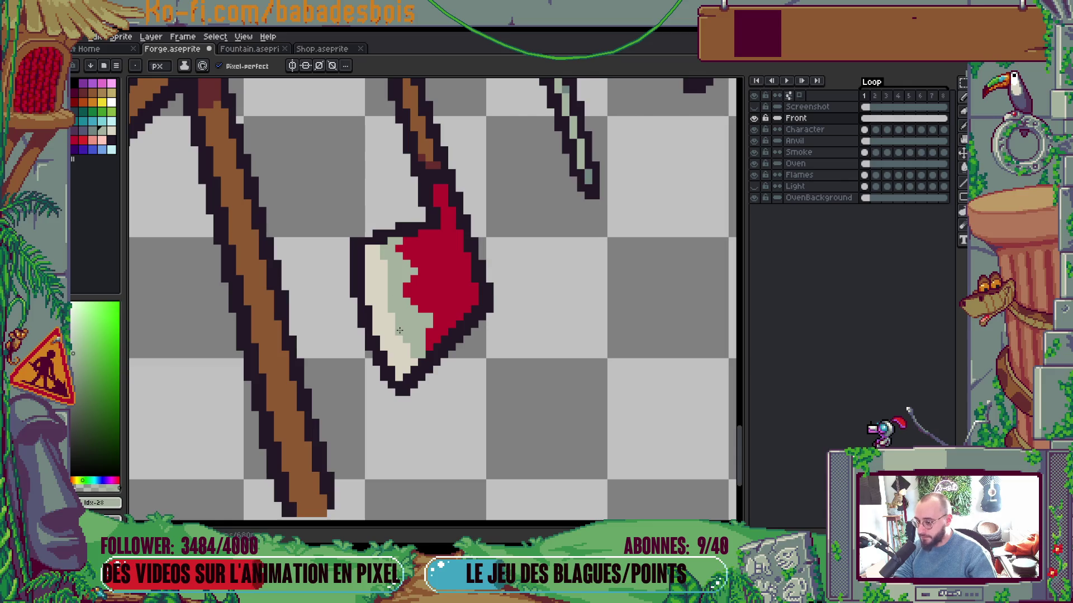
Add red pixels along the blade's inner and upper edges
scroll(405, 347, "down", 5)
scroll(447, 302, "up", 1)
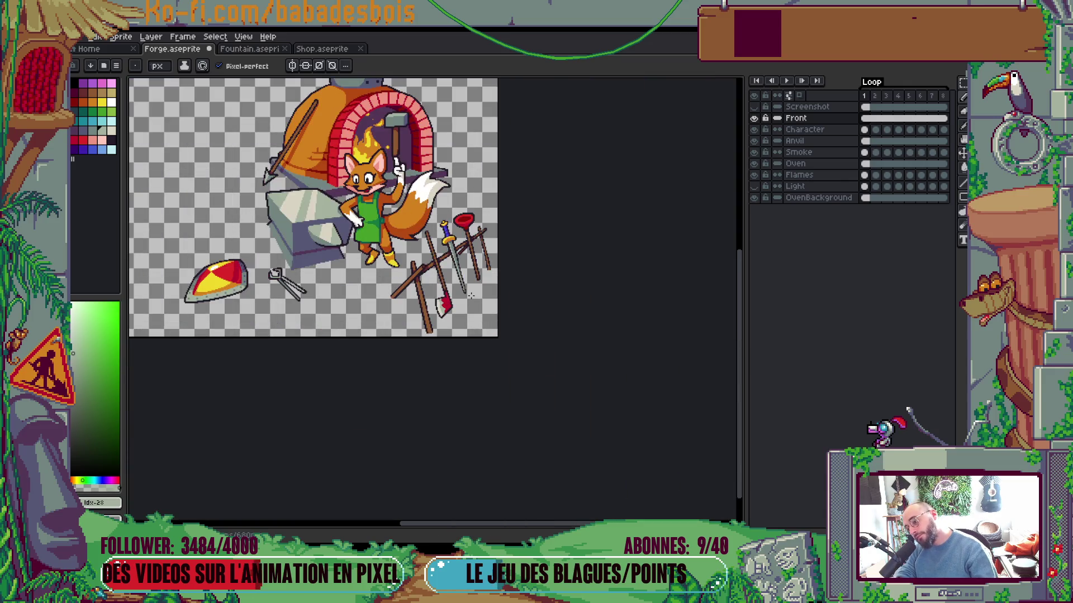
scroll(449, 296, "up", 4)
left_click(411, 281, "alt")
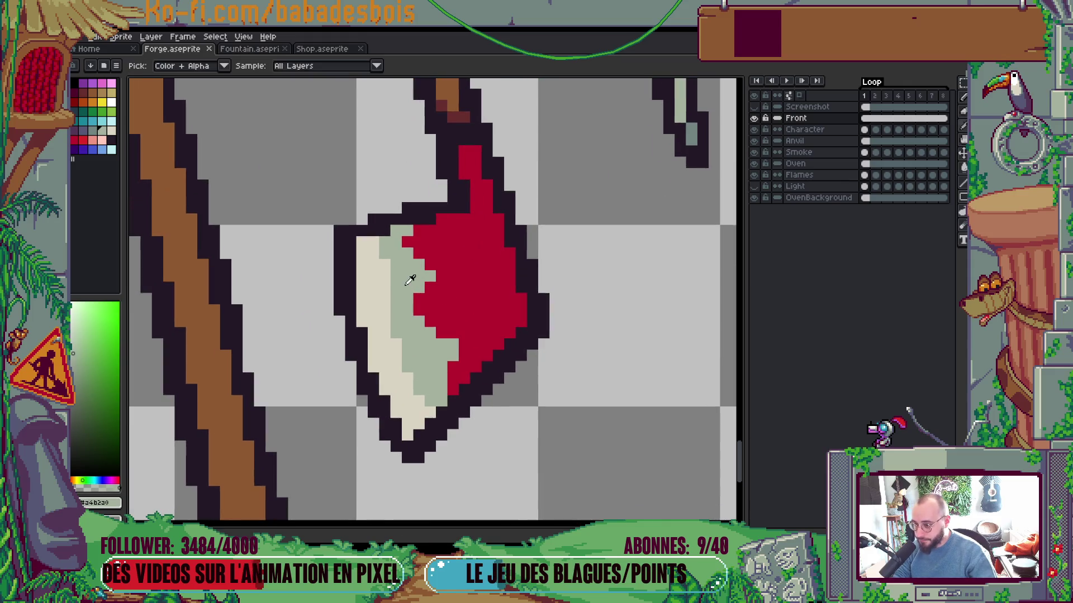
left_click(432, 319, "alt")
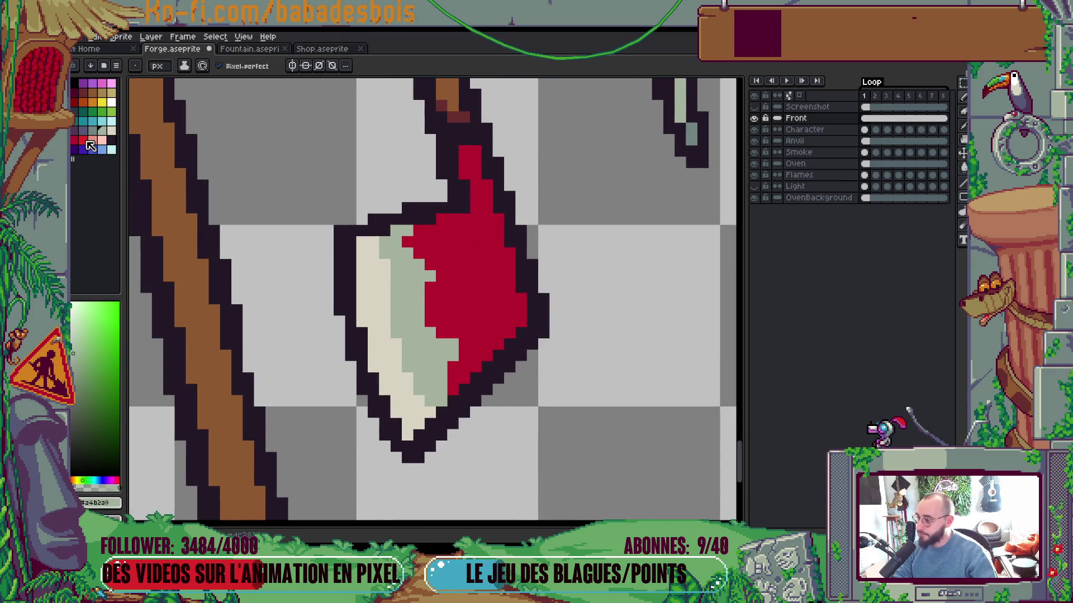
left_click(430, 287)
left_click(407, 241)
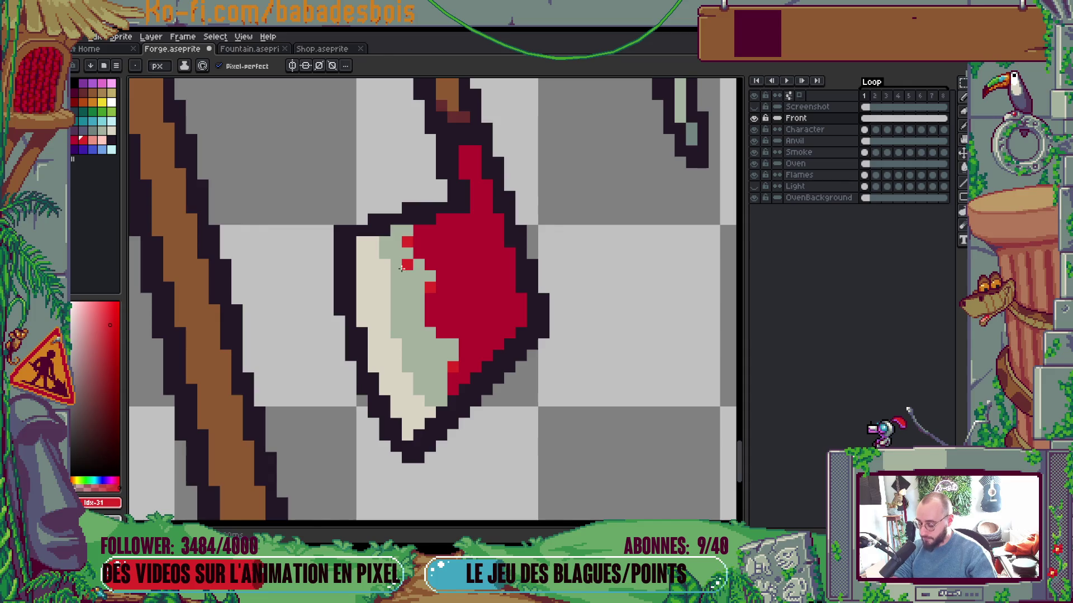
left_click(411, 254, "alt")
Repaint stray bright-red pixels in dark red where the blade's red meets the grey
scroll(413, 253, "down", 4)
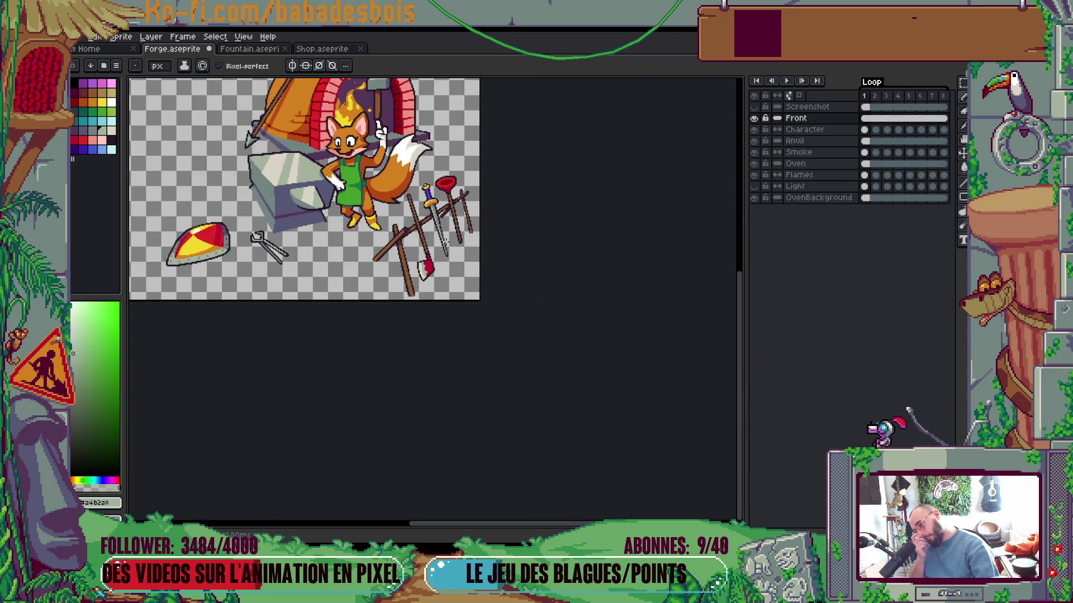
scroll(428, 271, "up", 5)
scroll(406, 304, "up", 1)
left_click(418, 313)
left_click(403, 271)
left_click(418, 268)
left_click(424, 271)
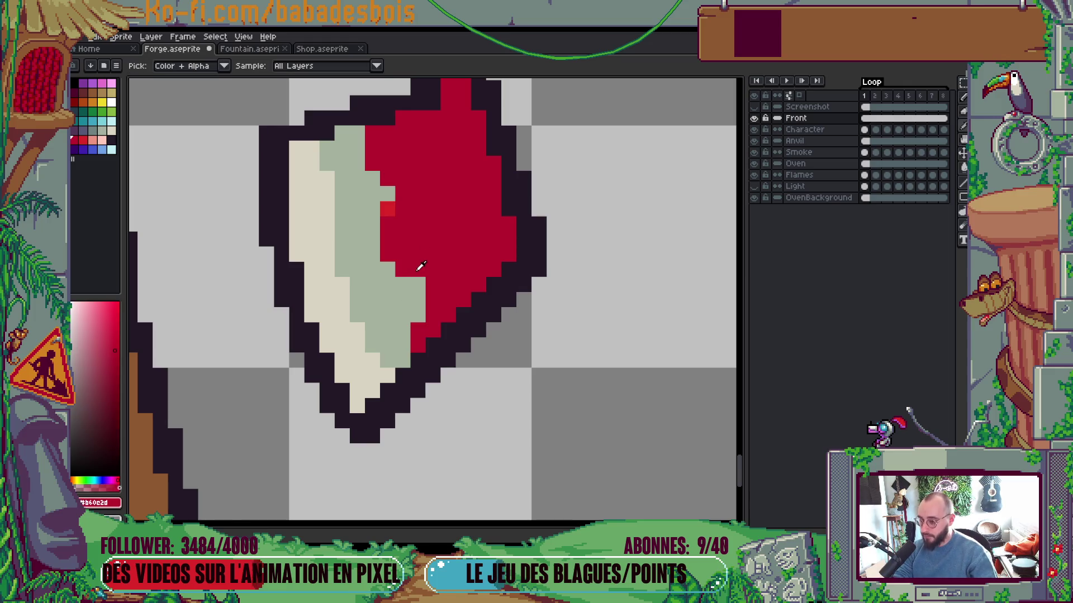
left_click(423, 286, "alt")
scroll(422, 286, "down", 5)
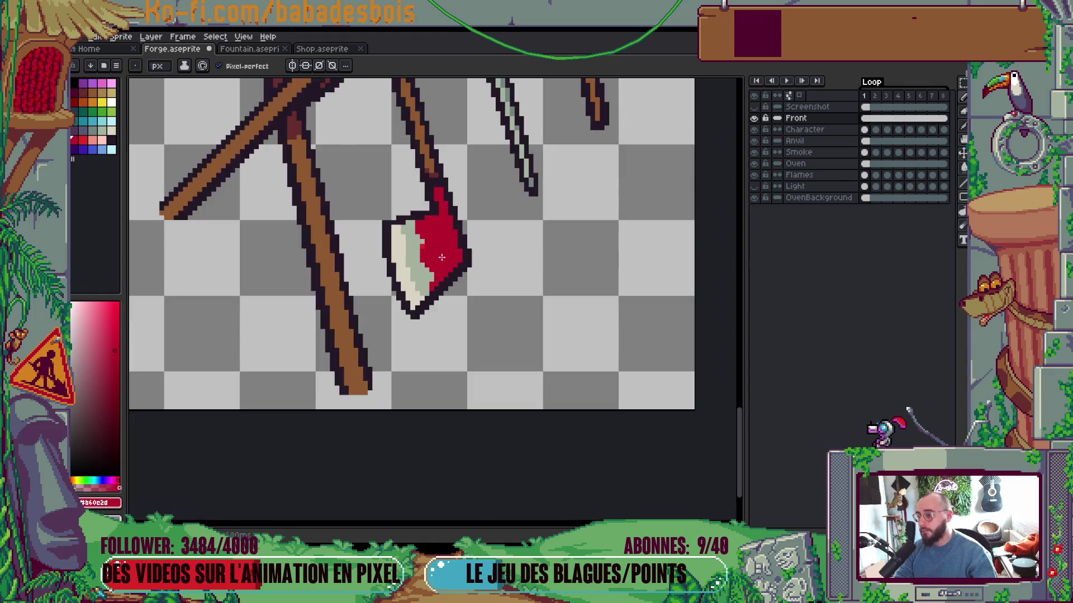
left_click_drag(472, 256, 488, 262)
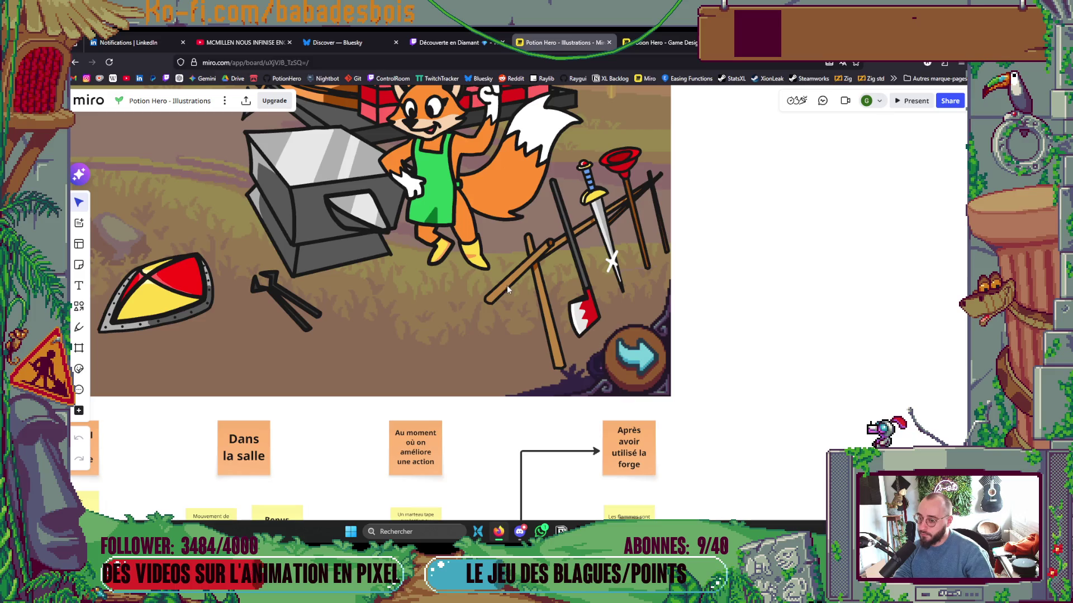
scroll(438, 253, "up", 3)
scroll(438, 253, "up", 3)
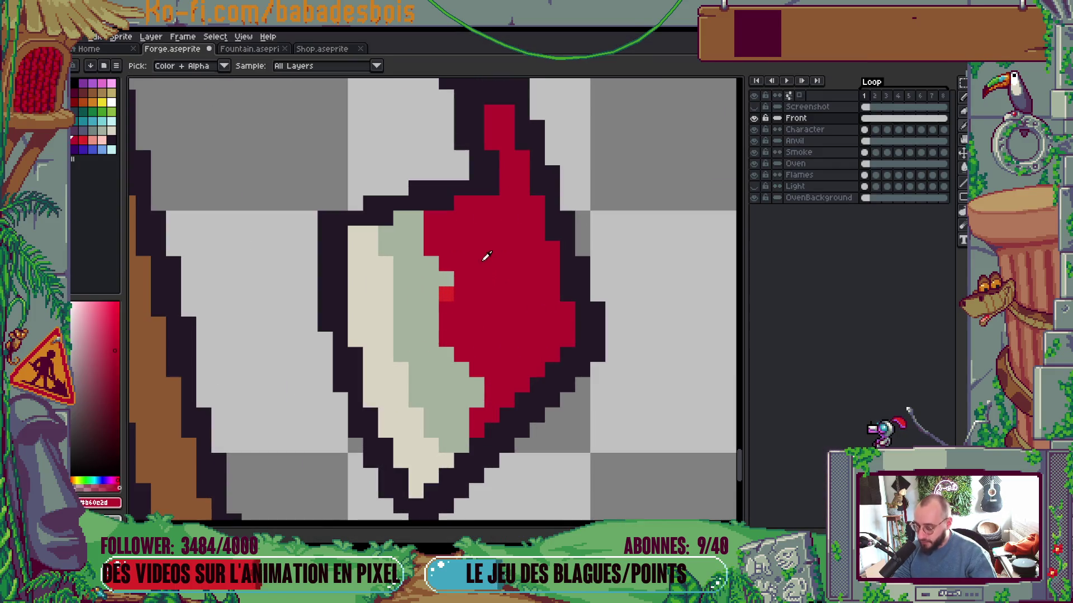
Swap red and grey-green pixels along the upper part of the blade's red edge
left_click_drag(417, 236, 417, 249)
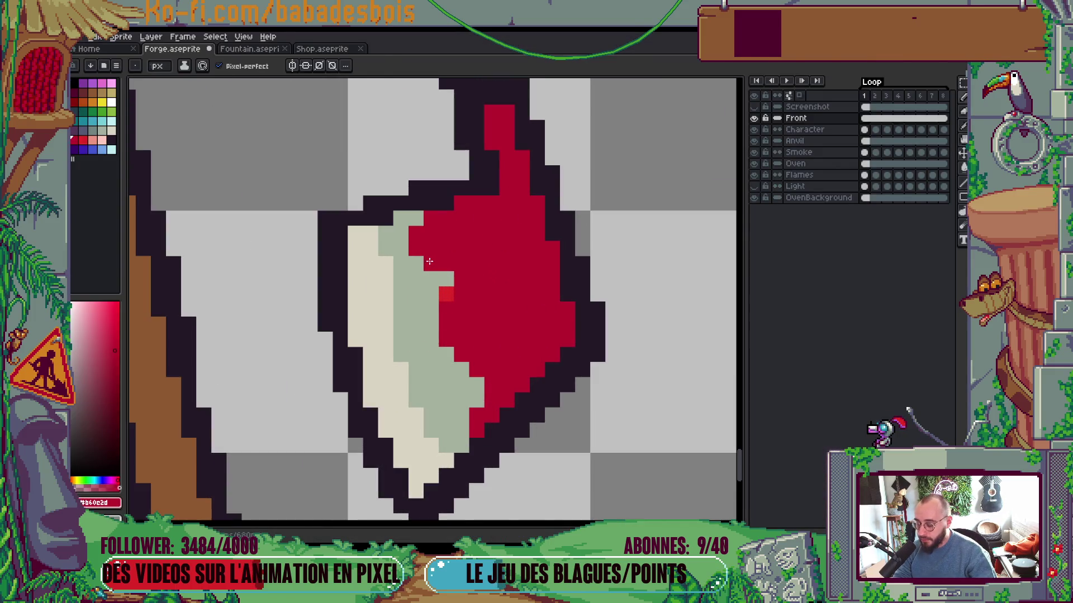
left_click(431, 263, "alt")
left_click(460, 274)
left_click(461, 264)
left_click(444, 306, "alt")
left_click(447, 294)
left_click(438, 318)
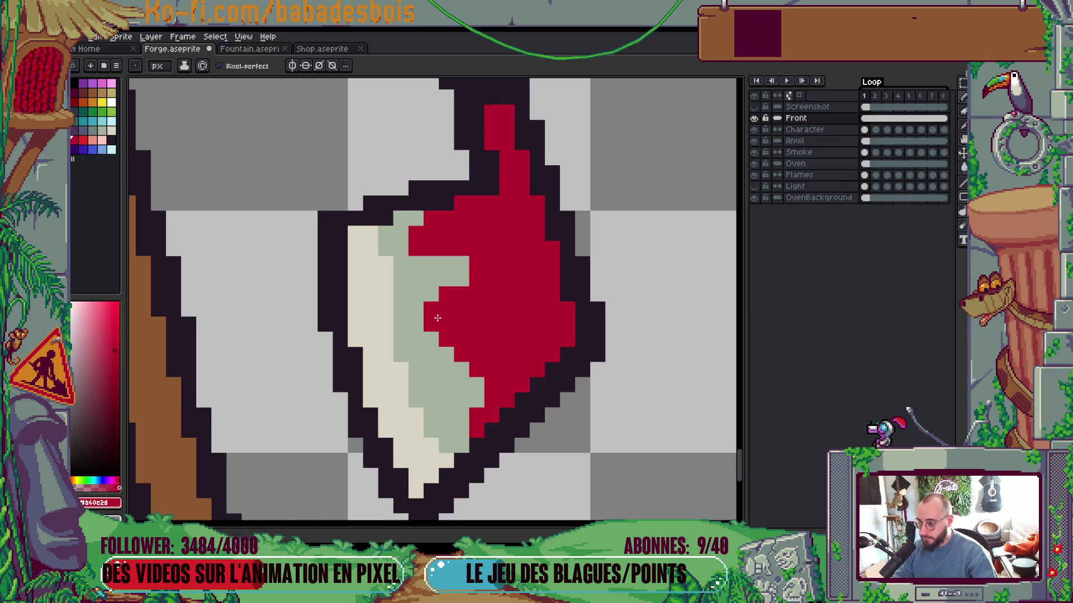
Extend the zigzag lower down, painting a row of grey-green blade pixels red
left_click(432, 354, "alt")
left_click_drag(446, 340, 469, 352)
left_click(476, 339)
left_click(476, 369, "alt")
left_click(456, 374)
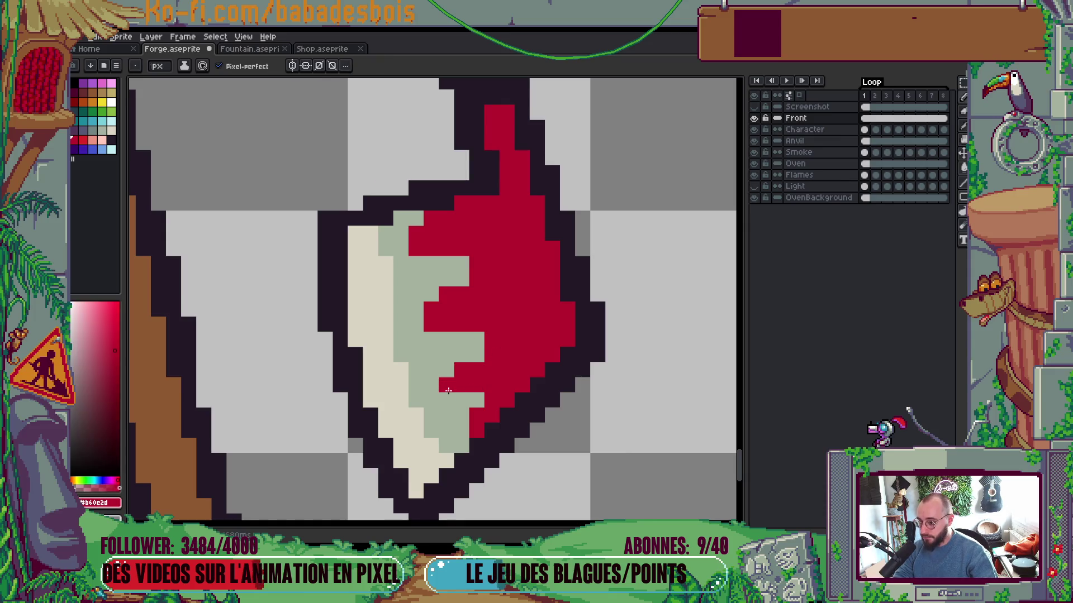
left_click(452, 391)
mouse_move(461, 399)
left_mouse_down()
mouse_move(446, 400)
mouse_move(488, 394)
left_mouse_up()
left_click(455, 413, "alt")
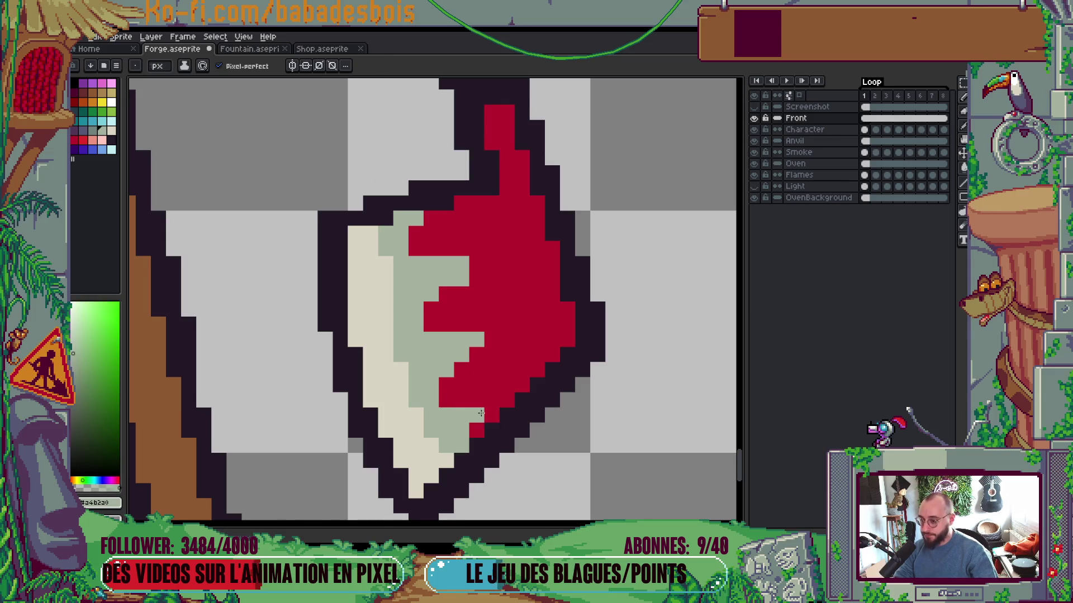
Choose the red palette colour and paint two red pixels on the axe head
scroll(528, 329, "down", 5)
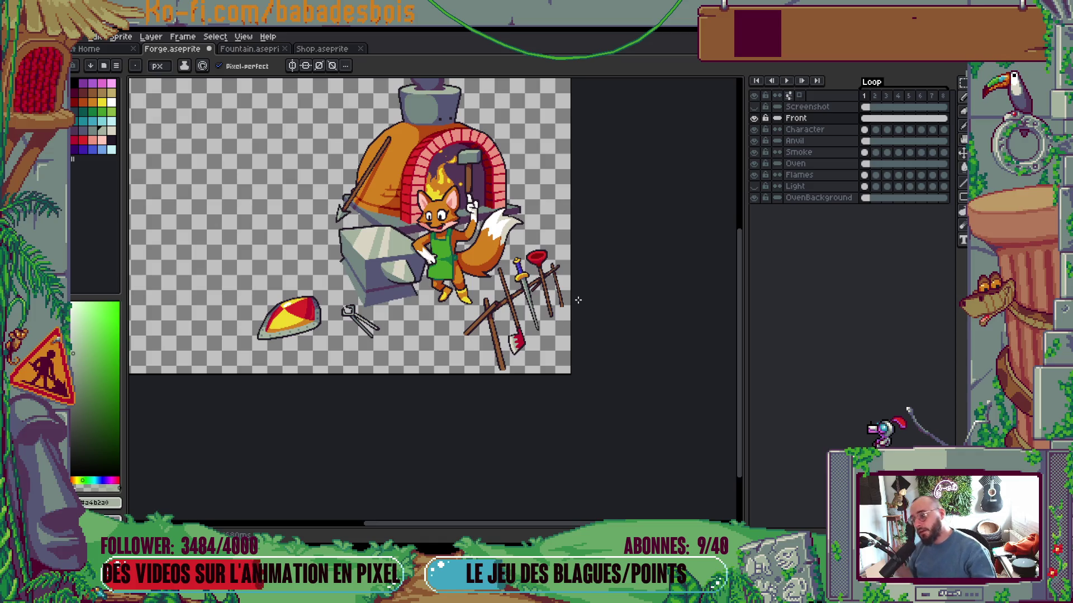
scroll(538, 339, "up", 5)
key("i")
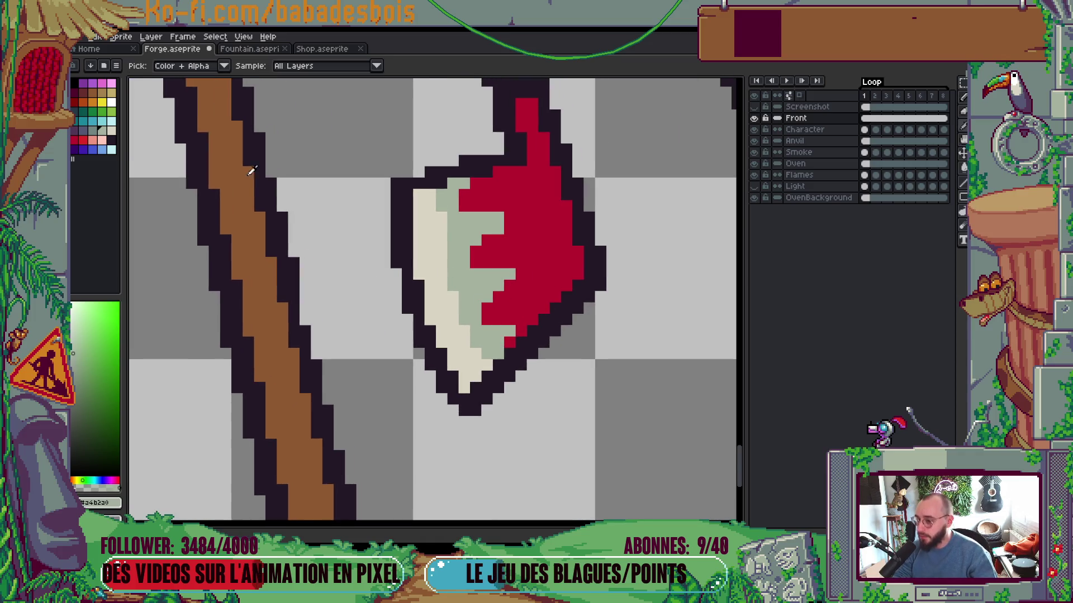
left_click(79, 133)
key("b")
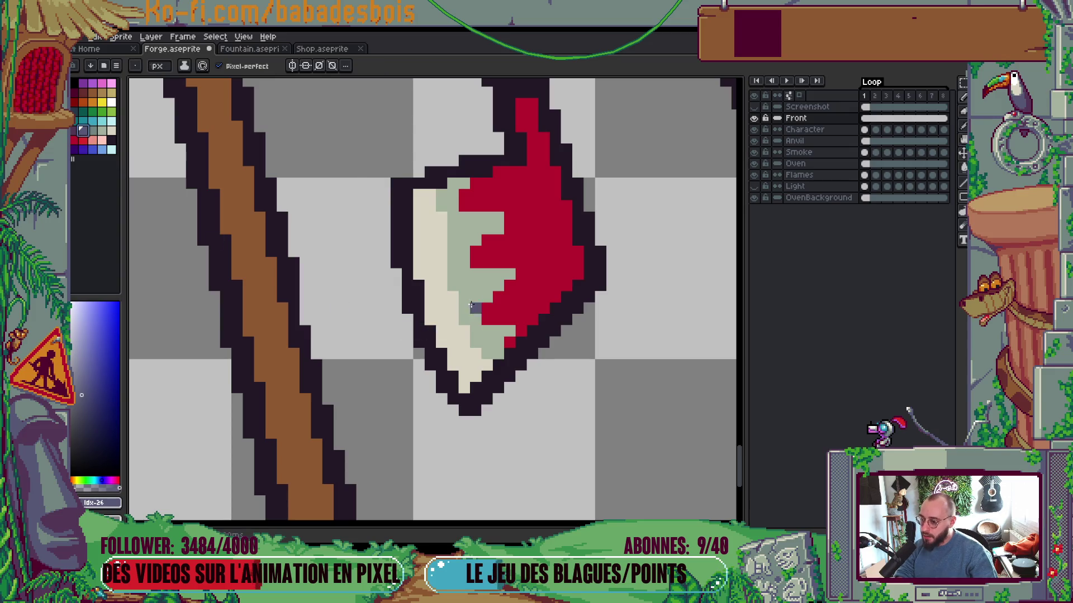
left_click(84, 140)
left_click_drag(487, 319, 487, 308)
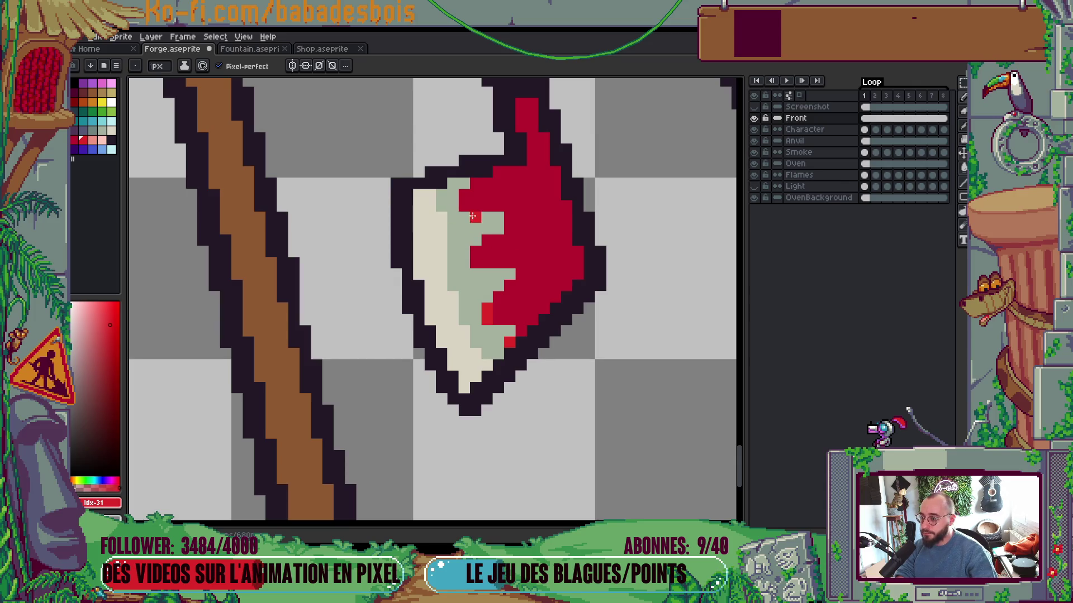
Zoom out over the scene and play the forge animation
scroll(518, 220, "down", 2)
scroll(519, 220, "up", 1)
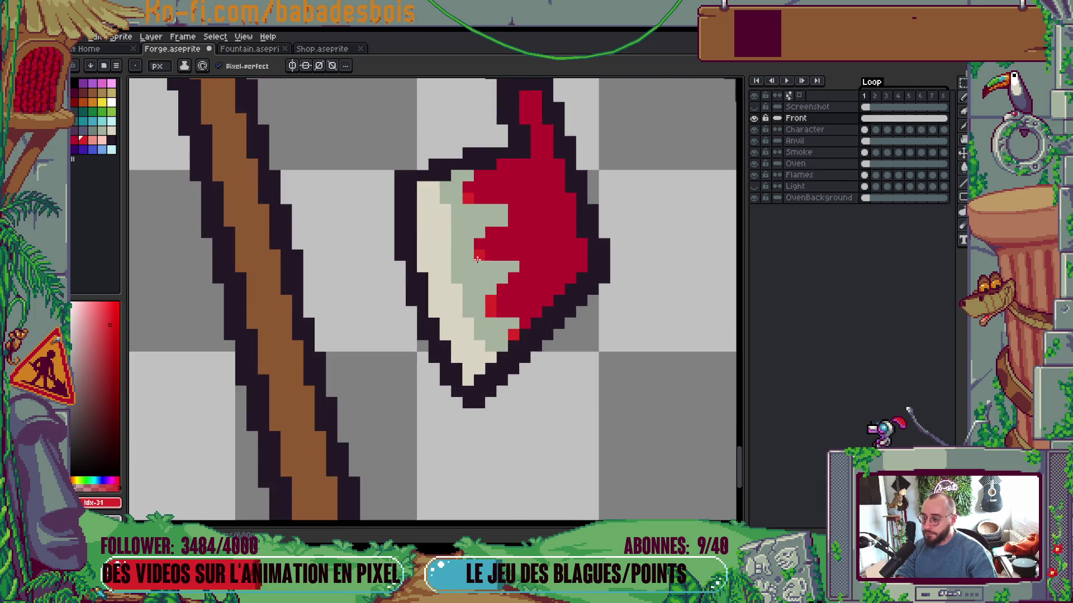
scroll(480, 262, "down", 4)
scroll(536, 244, "up", 4)
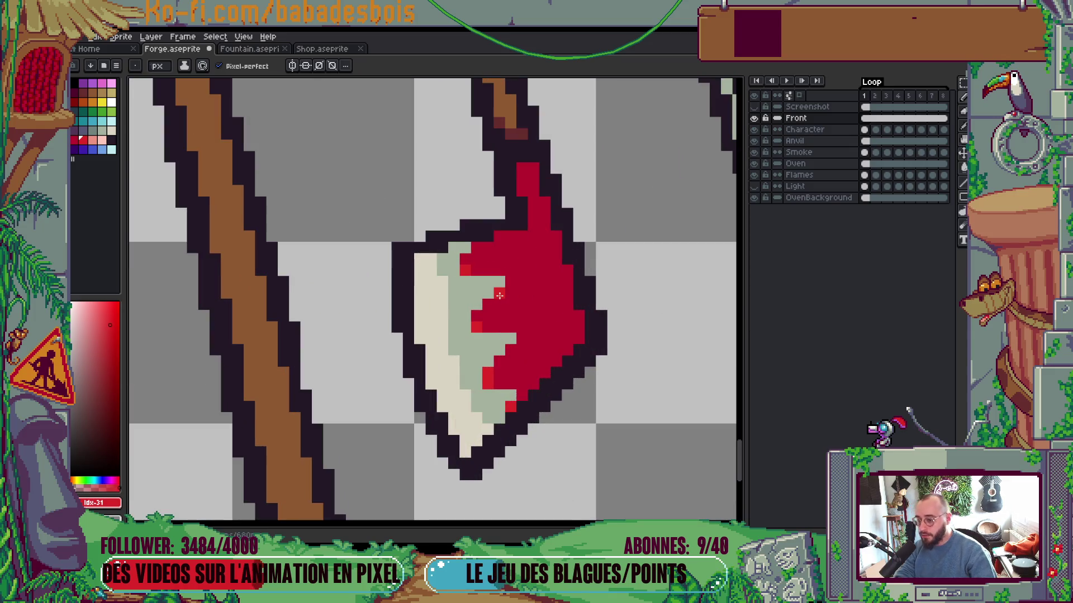
scroll(518, 281, "down", 3)
key("Return")
Review the playing forge animation, panning across the scene, then stop playback
scroll(567, 251, "down", 3)
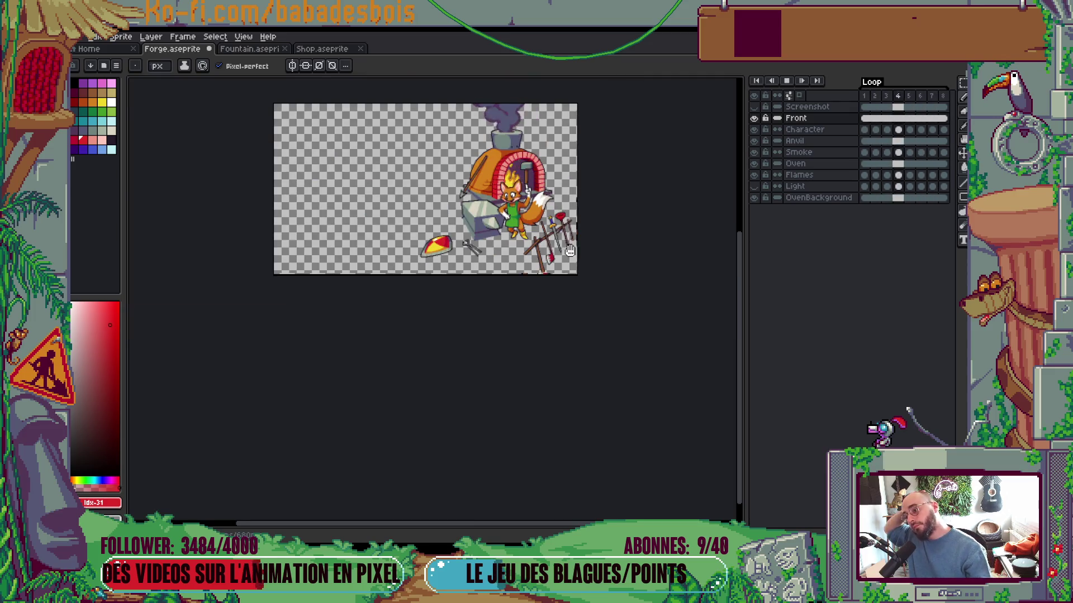
scroll(558, 263, "up", 2)
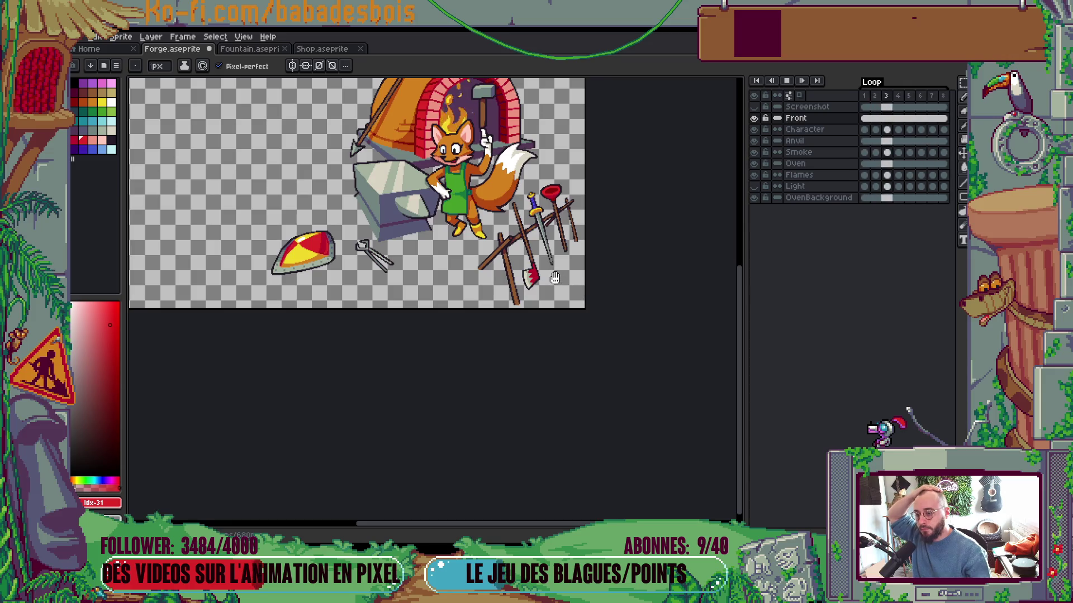
left_click_drag(554, 278, 590, 342)
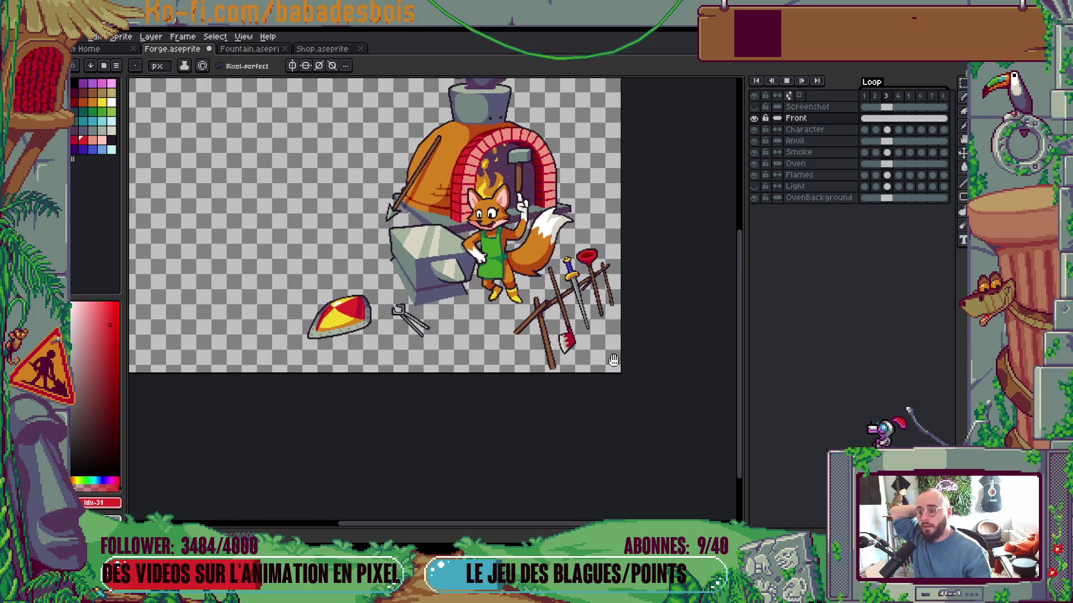
left_click_drag(592, 370, 612, 416)
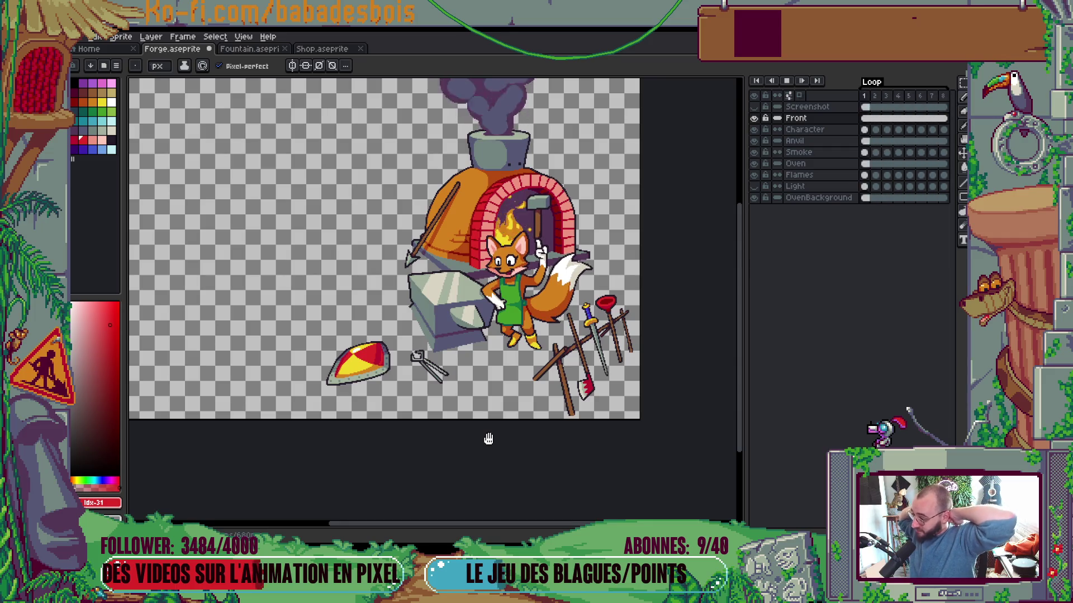
left_click_drag(479, 438, 634, 429)
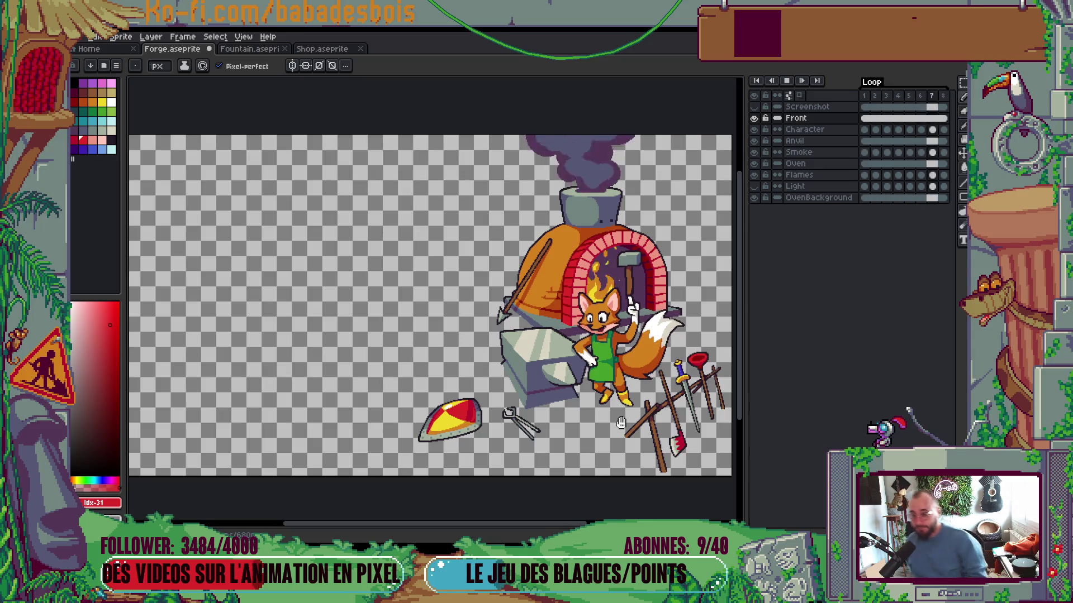
key("Return")
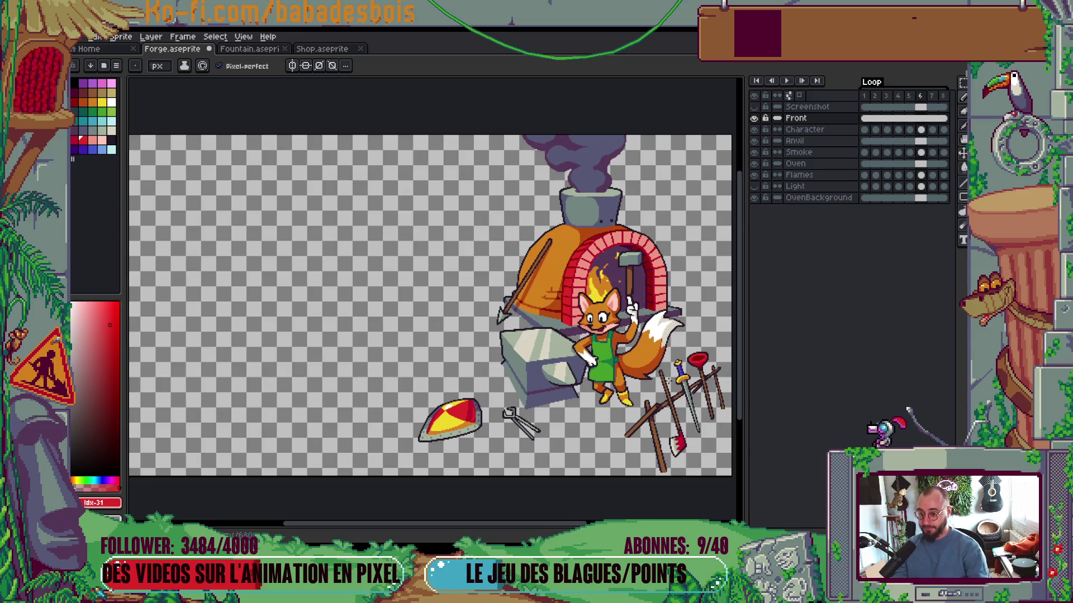
On frame 5, pick the tail's white and paint a white pixel on the fox's tail
key("comma")
scroll(655, 301, "up", 6)
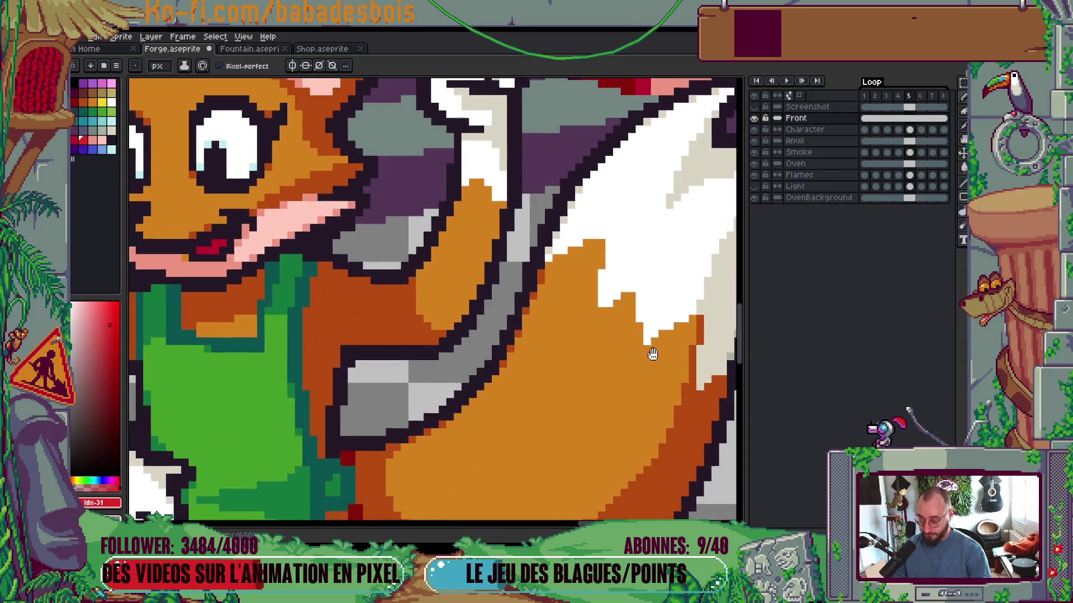
key("alt")
left_click(655, 301, "alt")
left_click(632, 328)
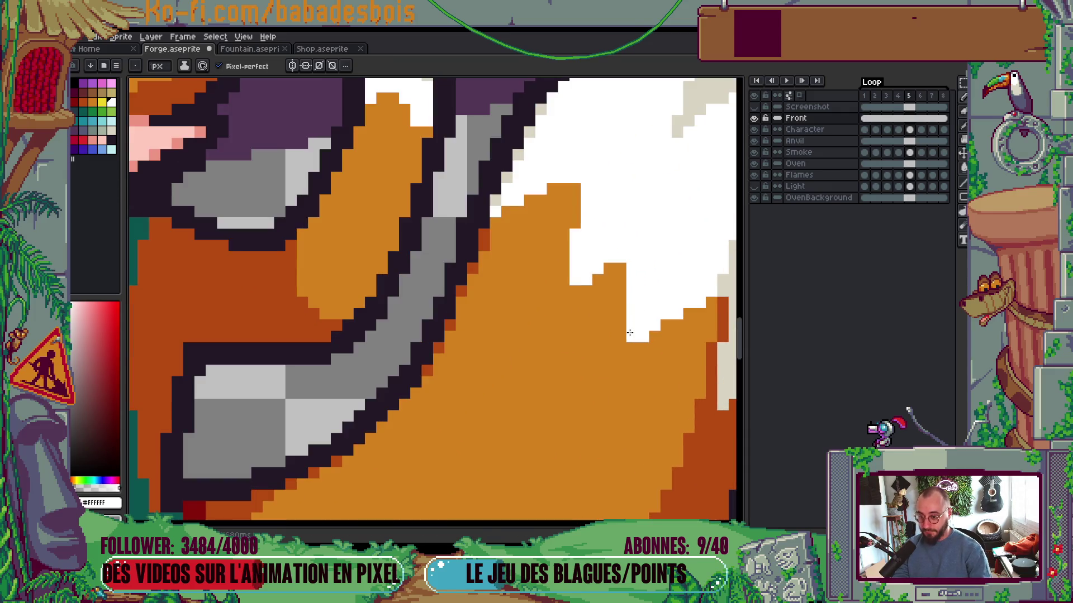
scroll(629, 332, "down", 4)
Replay the animation to check the retouched tail, then switch to another window
key("Return")
scroll(690, 241, "down", 2)
scroll(690, 240, "up", 1)
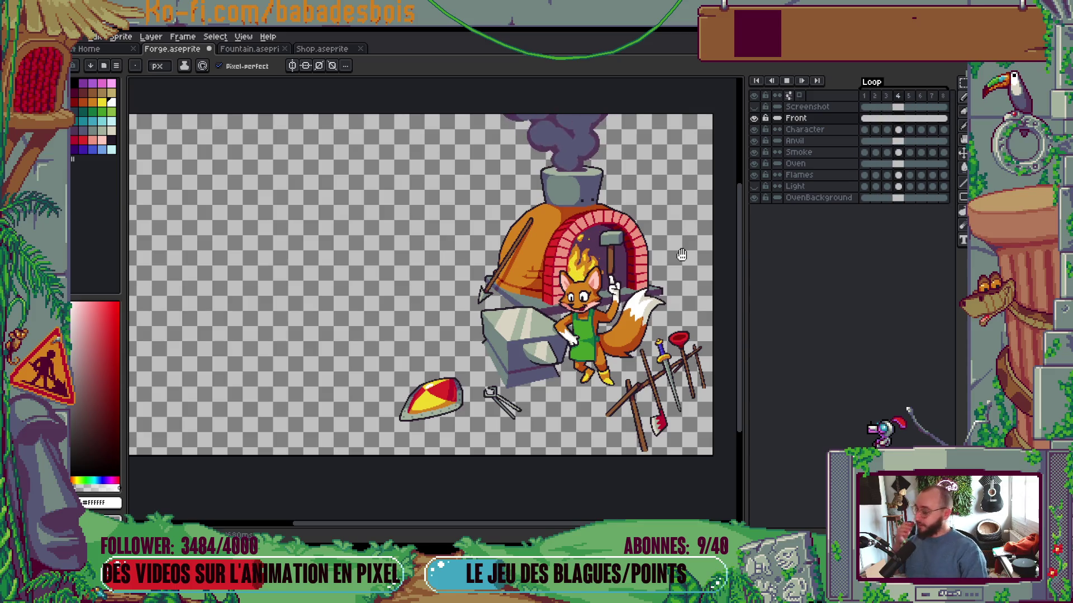
key("Return")
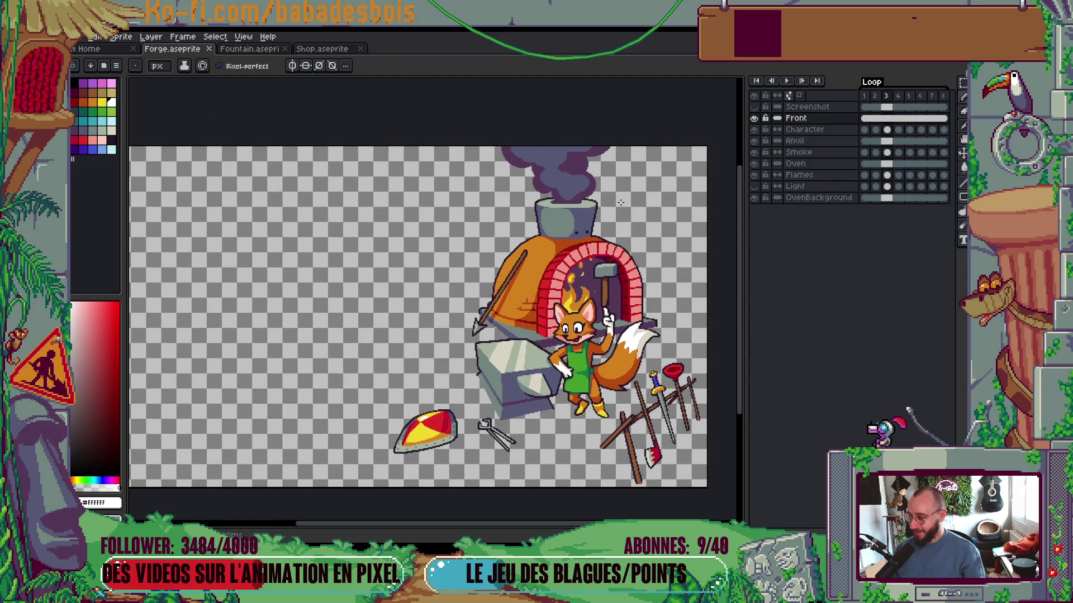
key("alt+Tab")
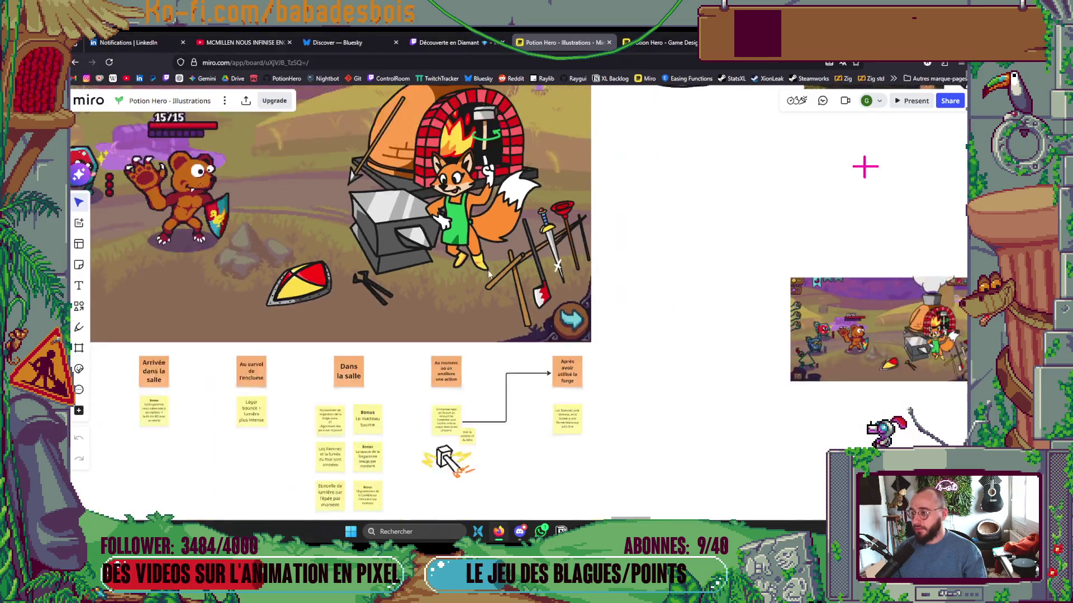
Pan and zoom around the Potion Hero illustrations board to the potion scene
scroll(489, 267, "down", 5)
left_click_drag(546, 244, 594, 214)
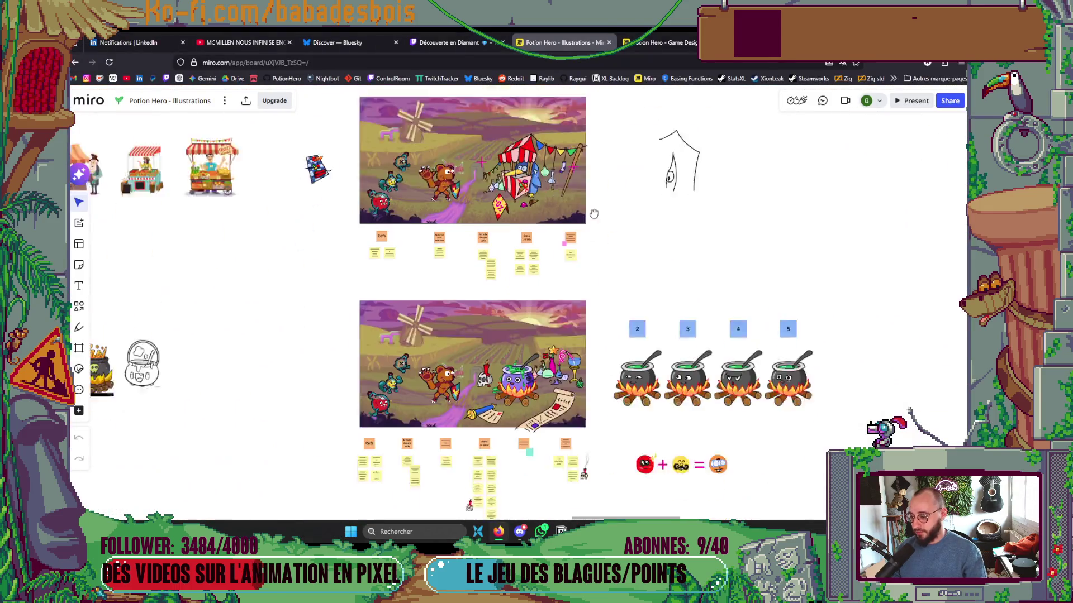
scroll(529, 273, "down", 2)
scroll(536, 324, "up", 5)
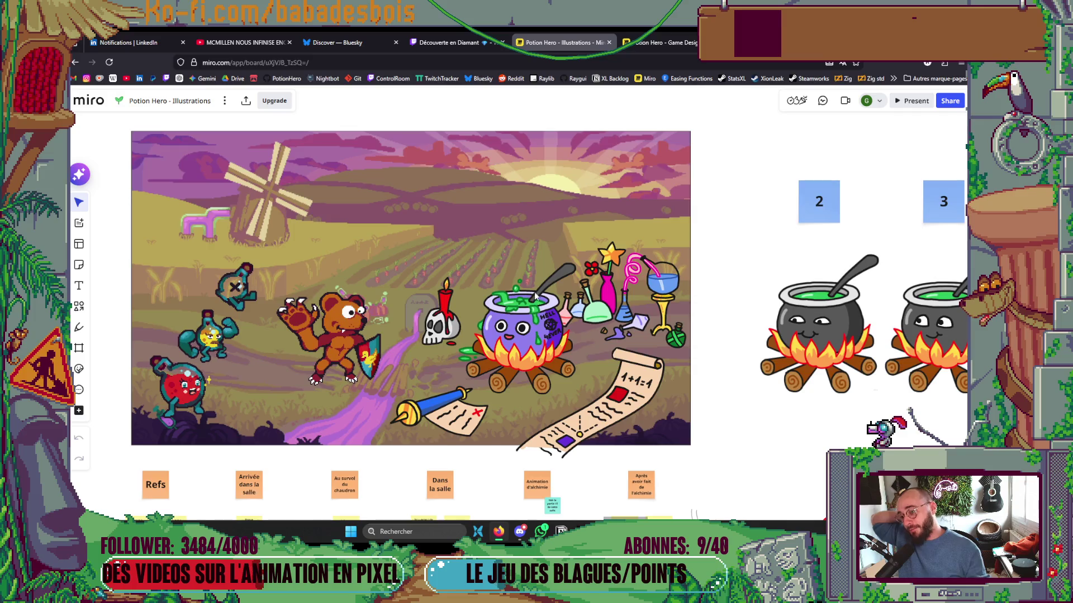
scroll(535, 300, "down", 4)
scroll(575, 291, "down", 3)
scroll(537, 270, "up", 2)
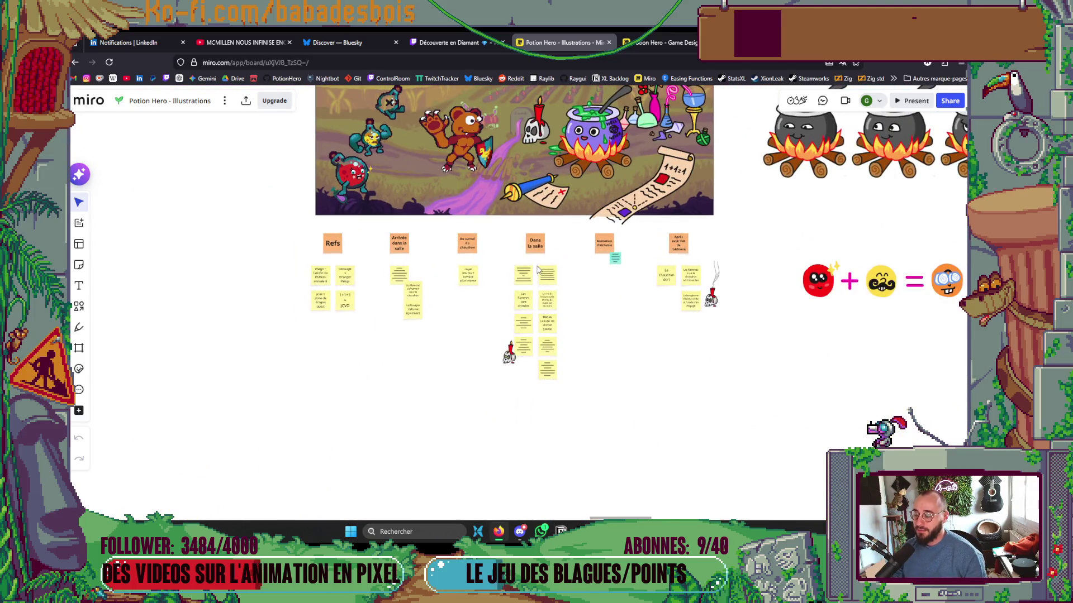
Flip between the Game Design and Illustrations boards, then open Potion Hero - UI & Prototype from the dashboard
left_click(659, 43)
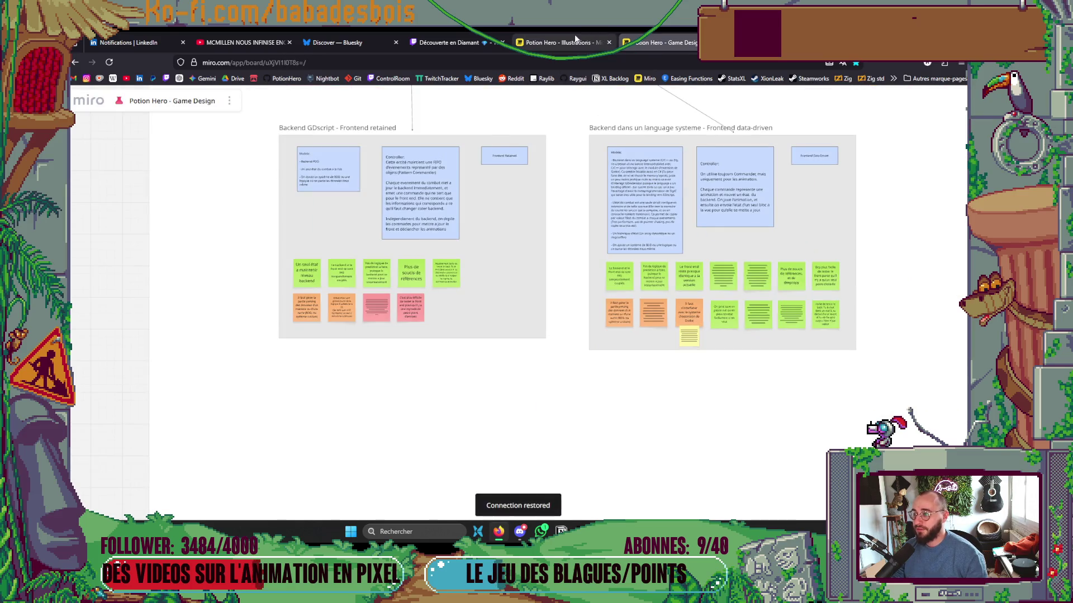
left_click(558, 43)
left_click(659, 43)
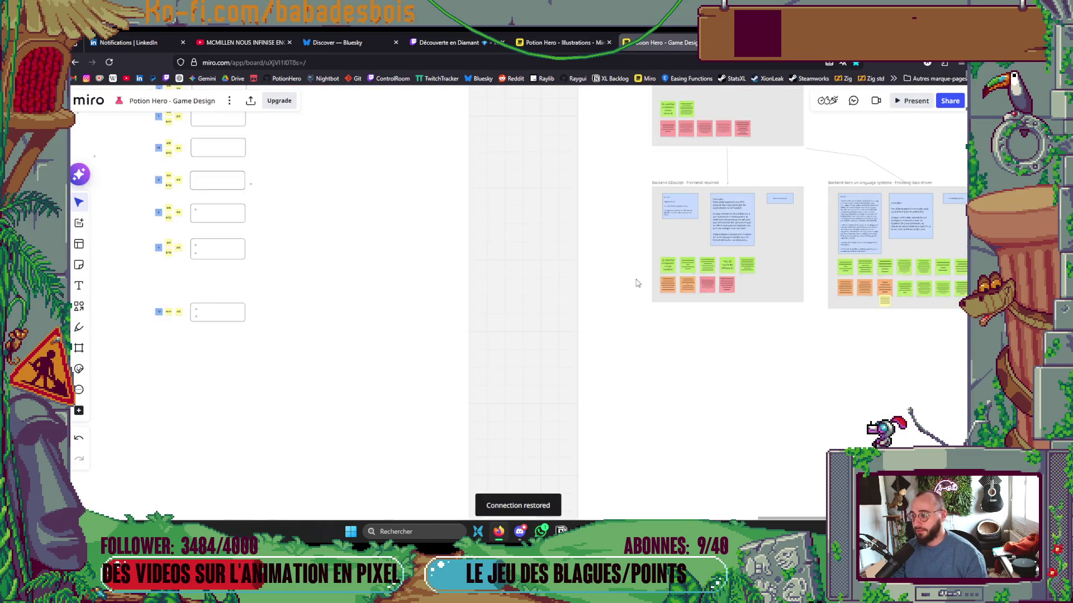
left_click(536, 43)
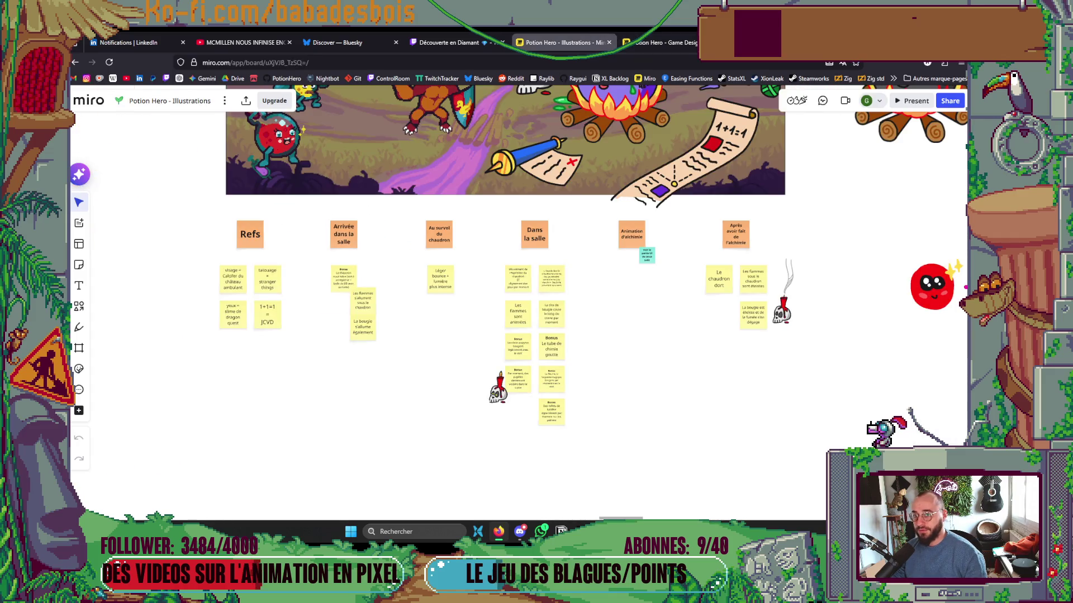
left_click(645, 78)
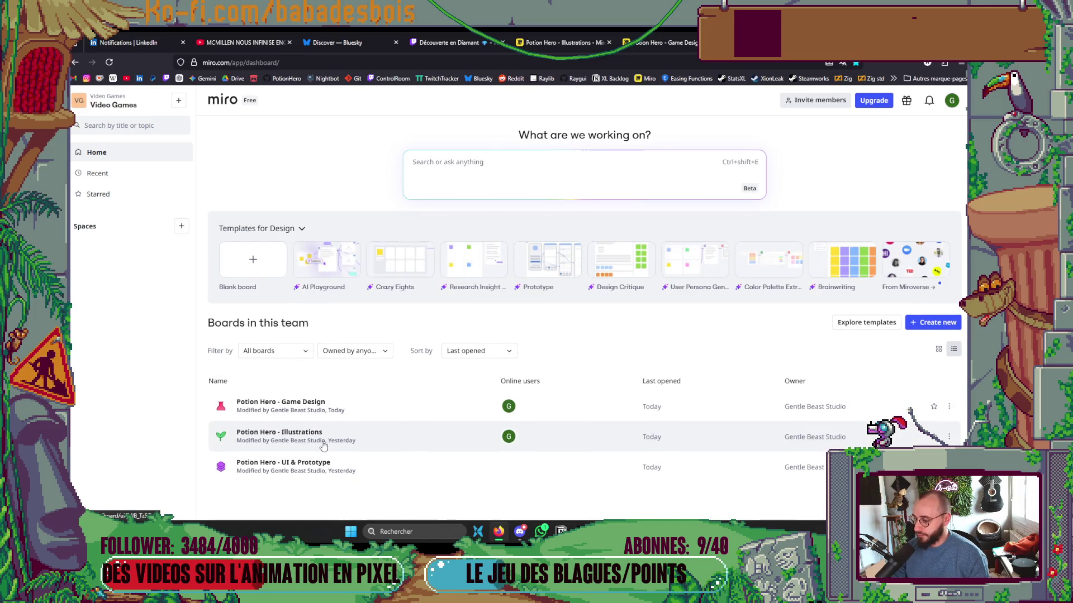
left_click(330, 472)
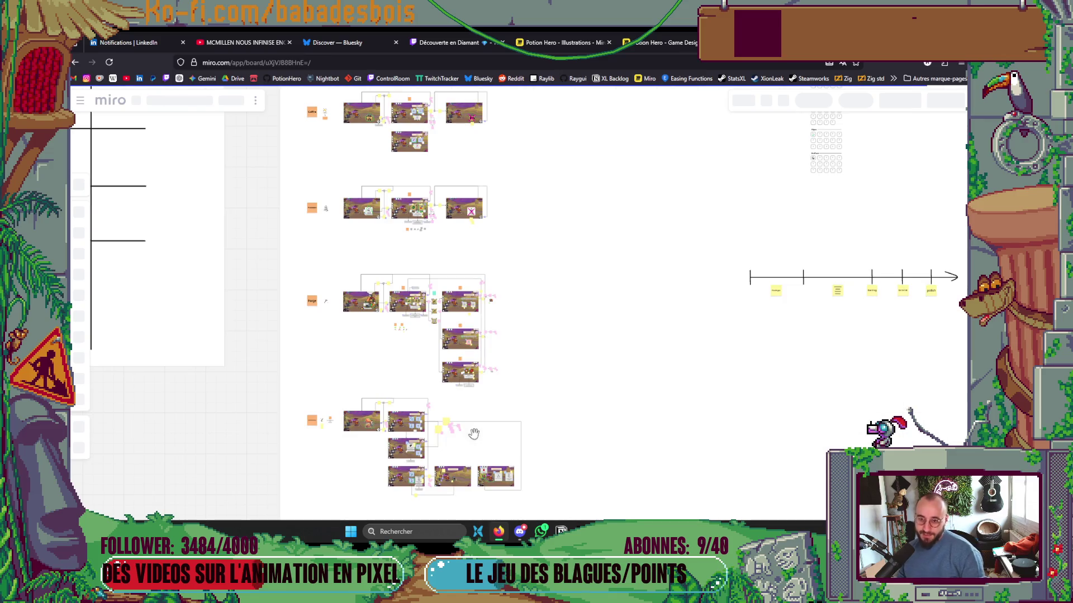
Zoom in and pan onto the third game screen and the second cauldron drawing
scroll(639, 299, "down", 5)
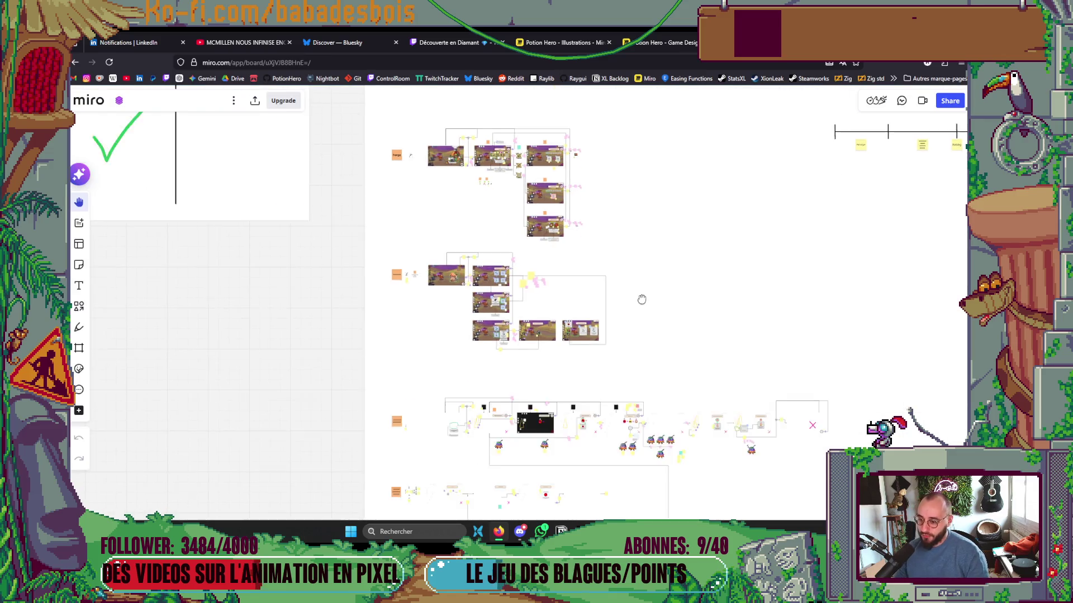
scroll(631, 352, "down", 1)
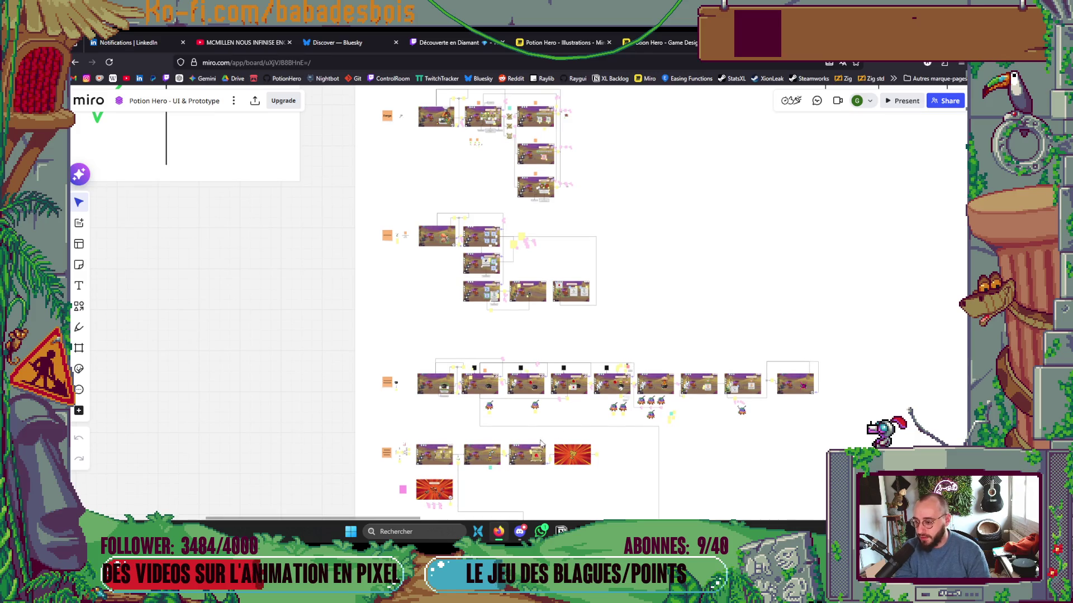
scroll(519, 414, "up", 10)
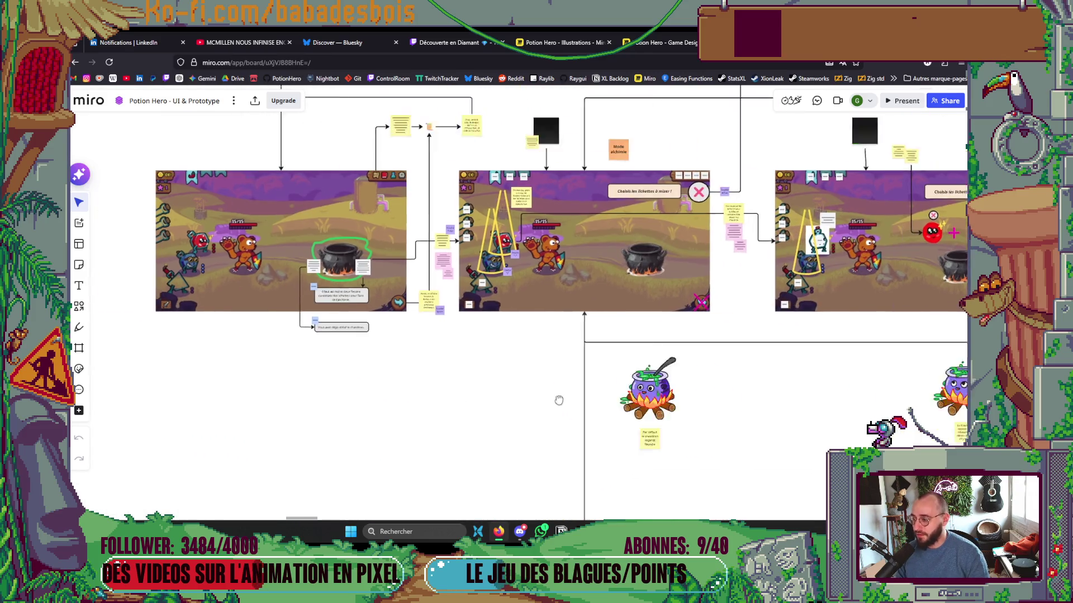
left_click_drag(559, 400, 601, 422)
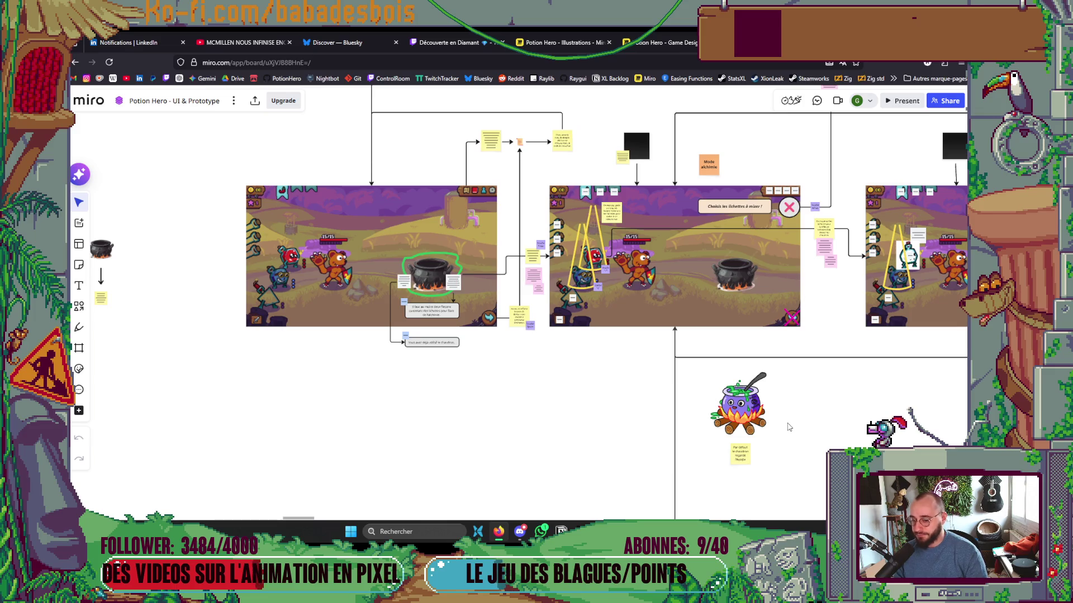
left_click_drag(786, 418, 662, 378)
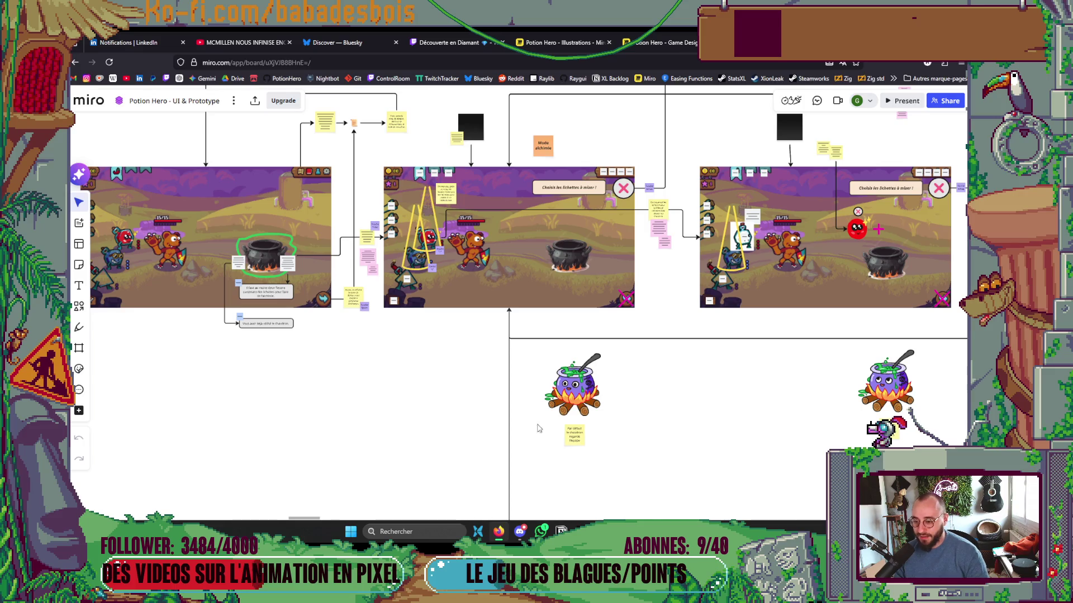
scroll(719, 412, "right", 5)
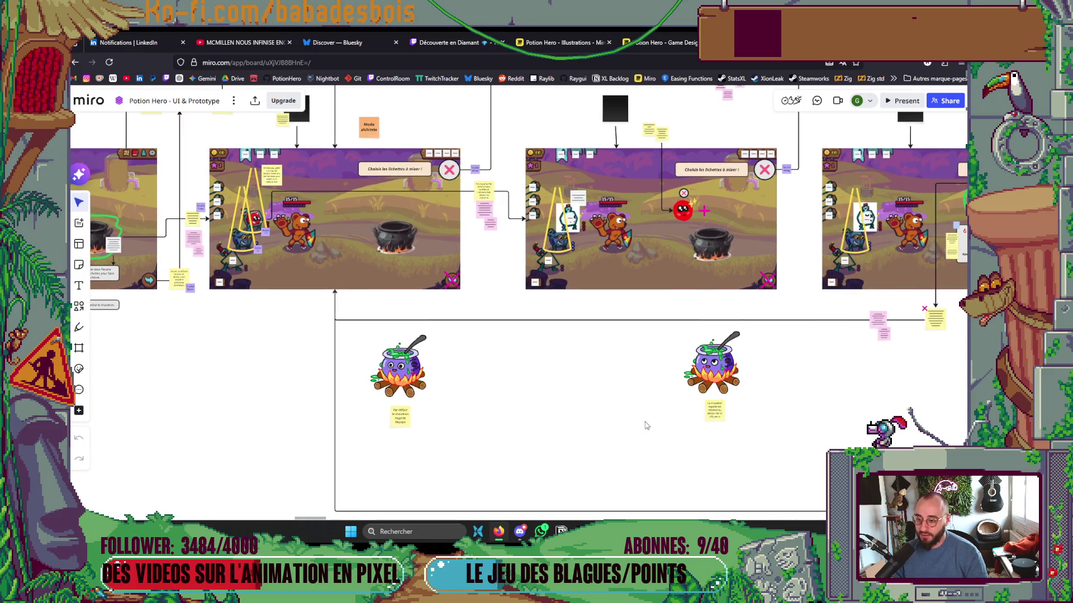
scroll(690, 372, "right", 2)
Zoom around the three cauldron expression drawings to read the pink Animation notes
scroll(626, 347, "up", 6)
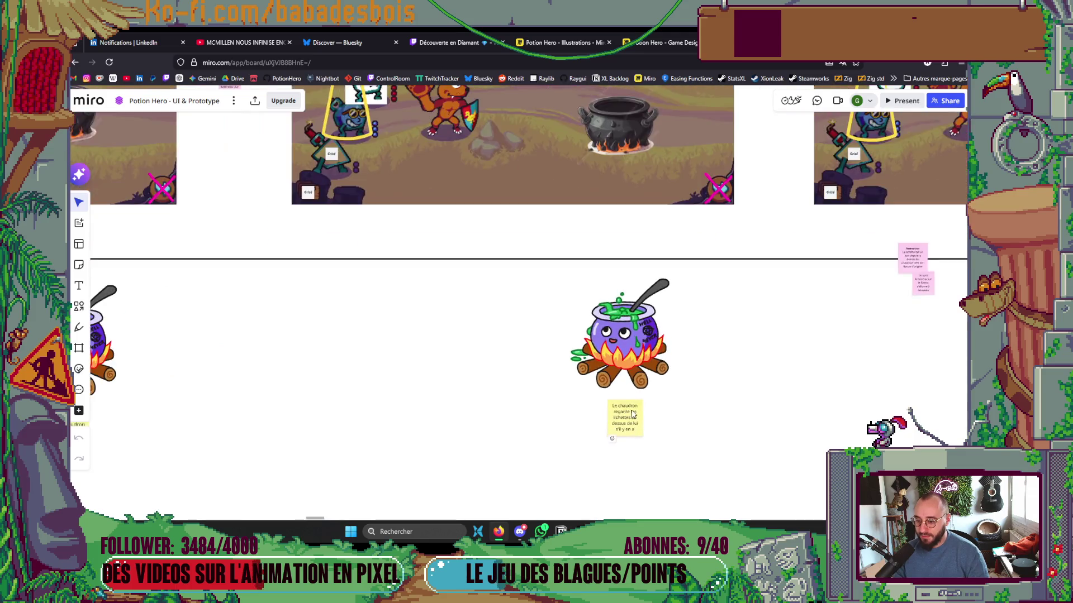
scroll(618, 327, "down", 5)
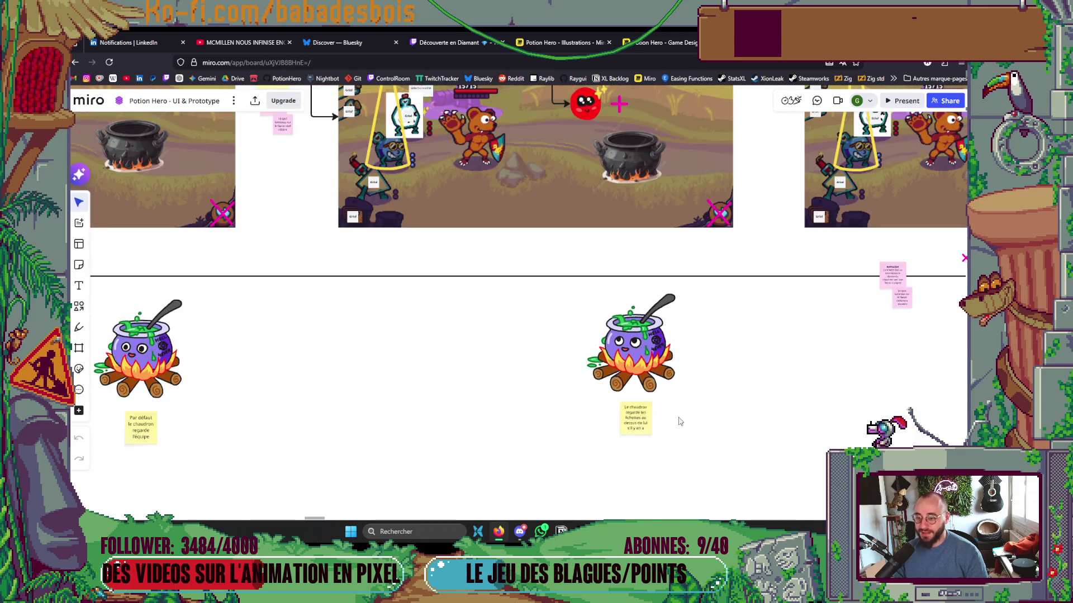
scroll(437, 385, "left", 2)
scroll(437, 385, "right", 5)
scroll(646, 376, "up", 3)
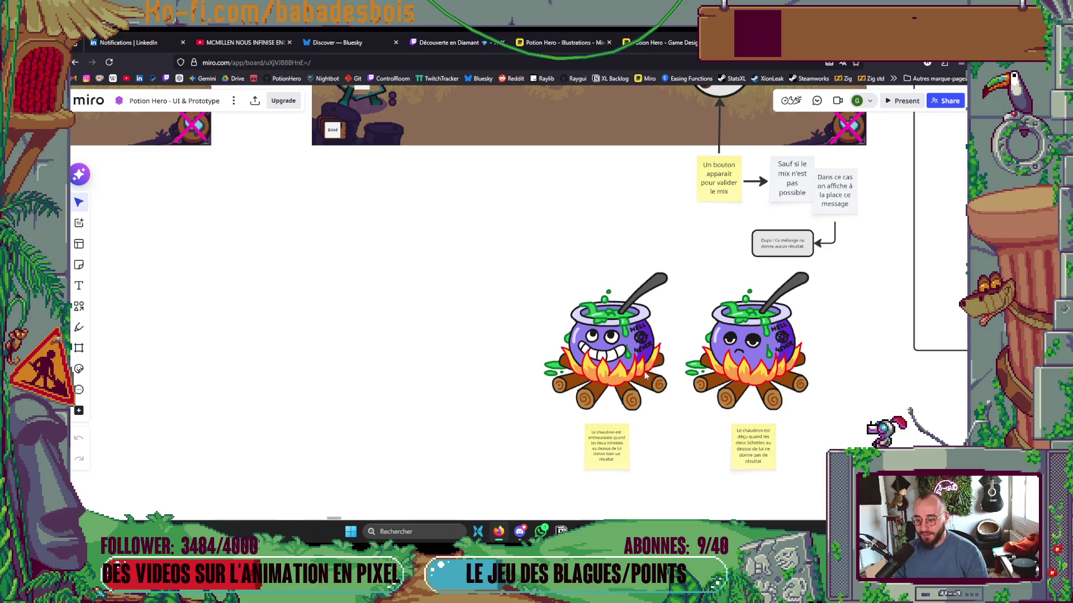
scroll(630, 385, "up", 2)
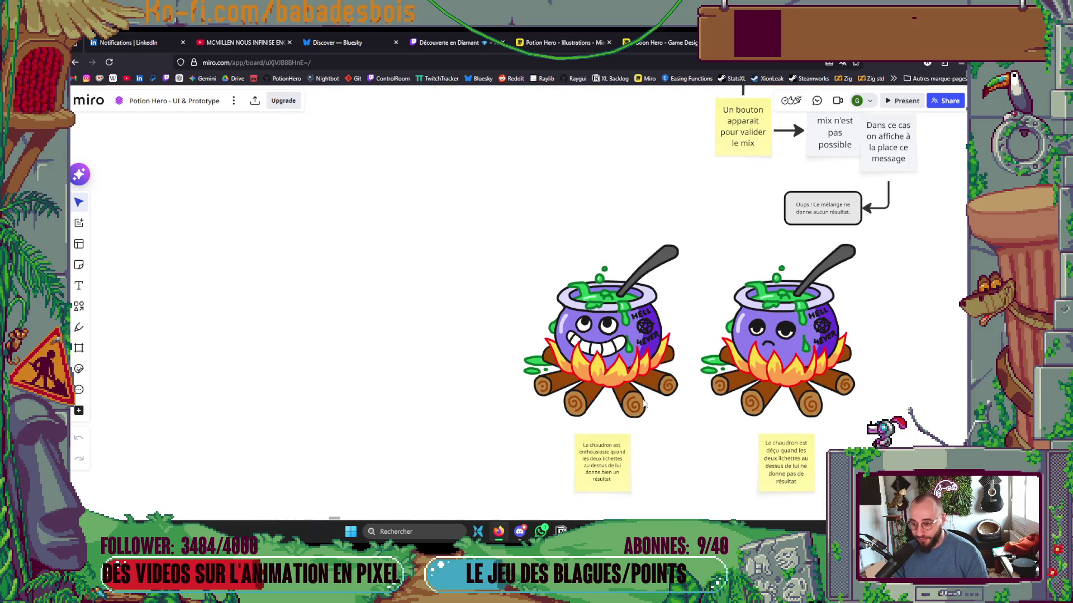
scroll(824, 388, "right", 3)
scroll(824, 388, "down", 1)
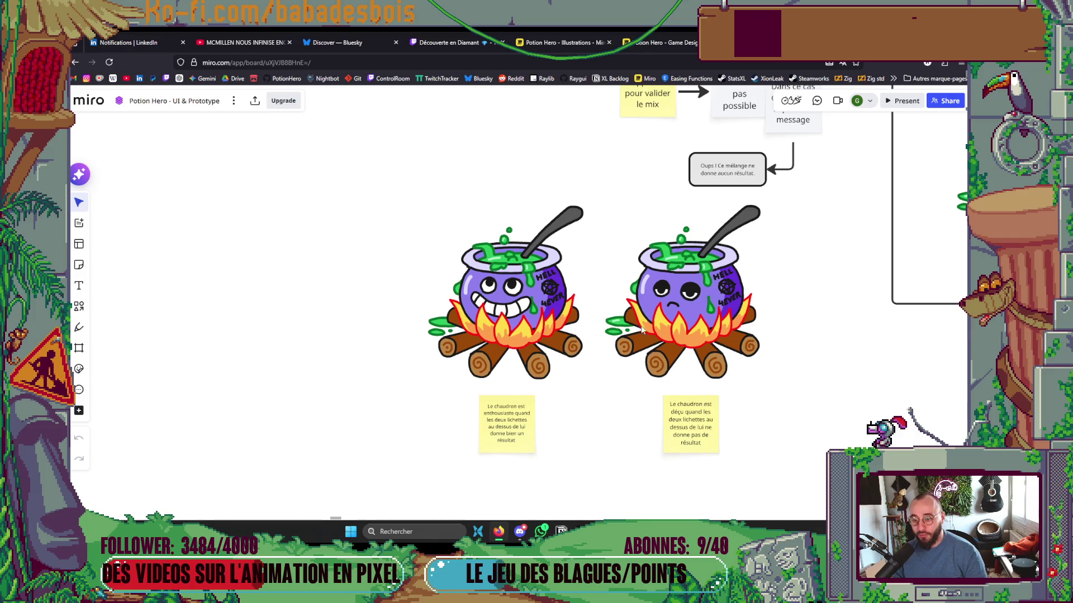
scroll(688, 305, "down", 5)
scroll(704, 450, "down", 1)
scroll(713, 377, "right", 4)
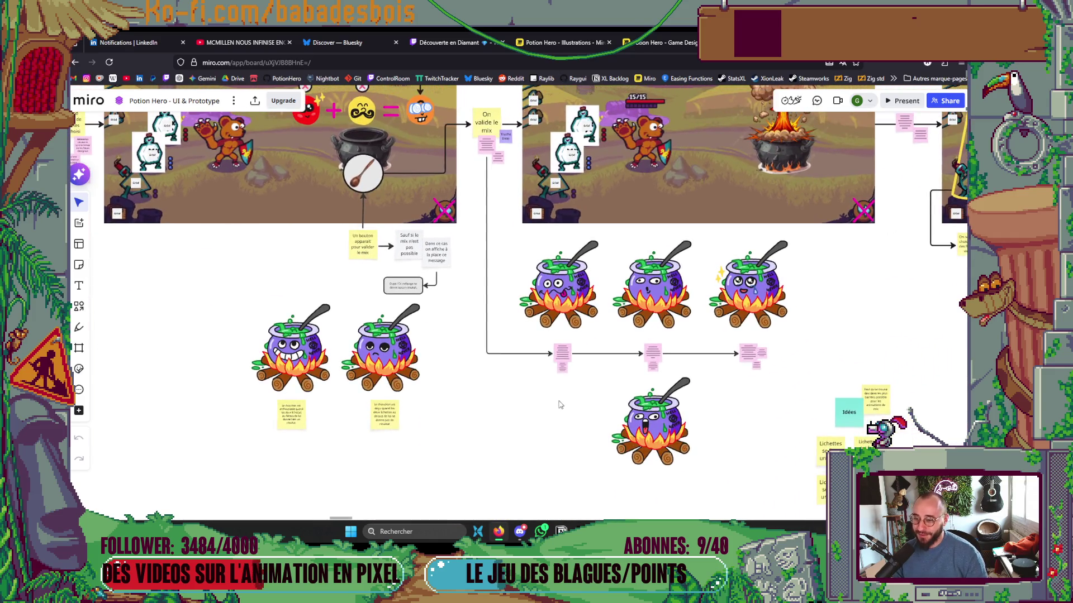
scroll(581, 368, "up", 5)
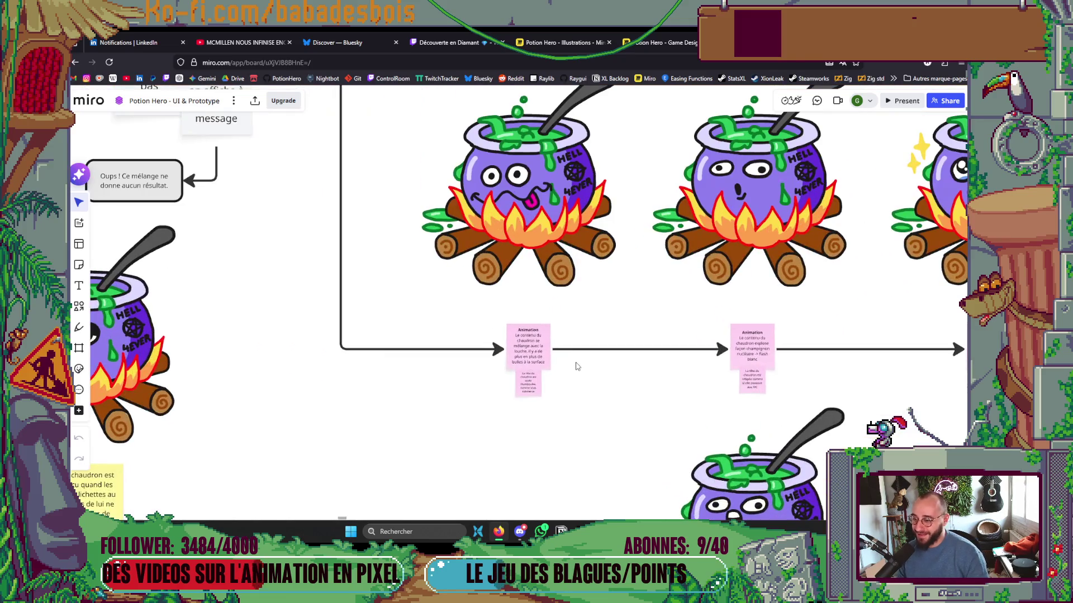
scroll(574, 354, "down", 5)
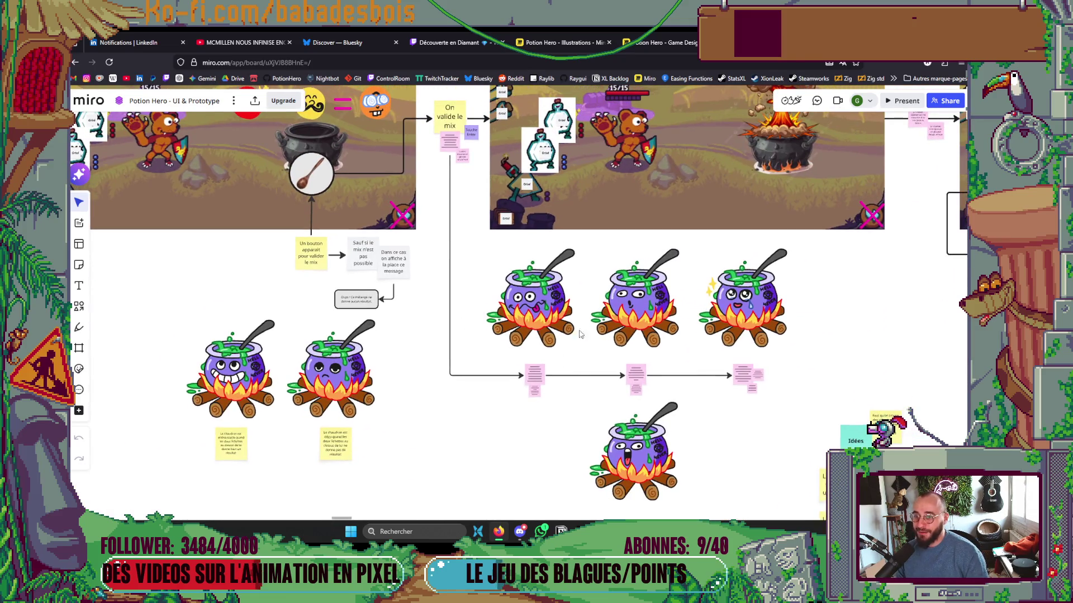
Follow the notes on the explosion, white flash and soot-covered hero, then zoom back out
scroll(580, 329, "up", 2)
scroll(552, 380, "right", 1)
scroll(506, 375, "up", 8)
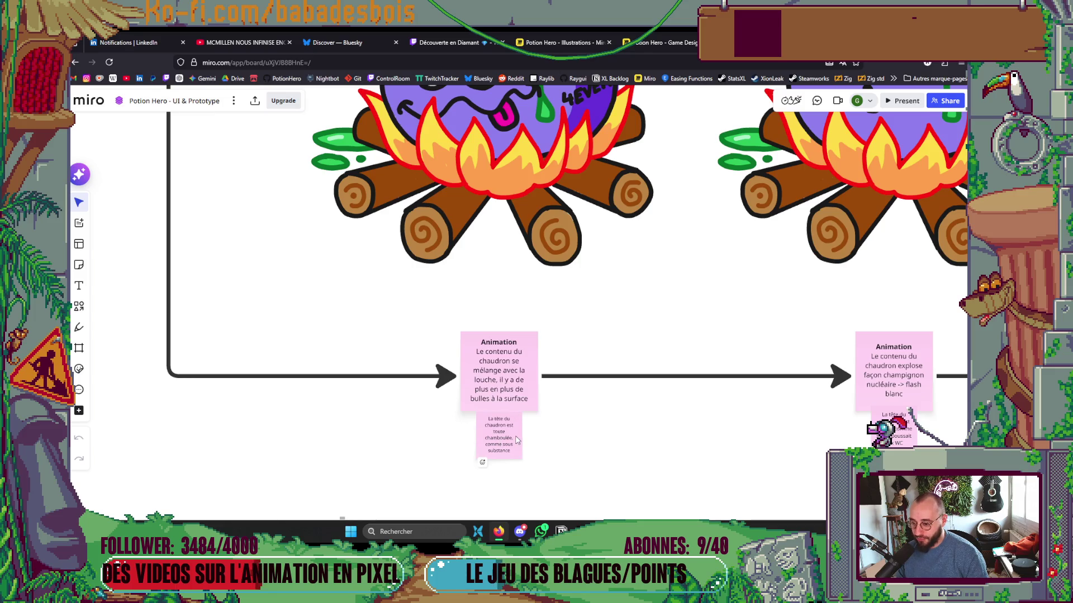
scroll(519, 437, "down", 2)
scroll(558, 425, "right", 2)
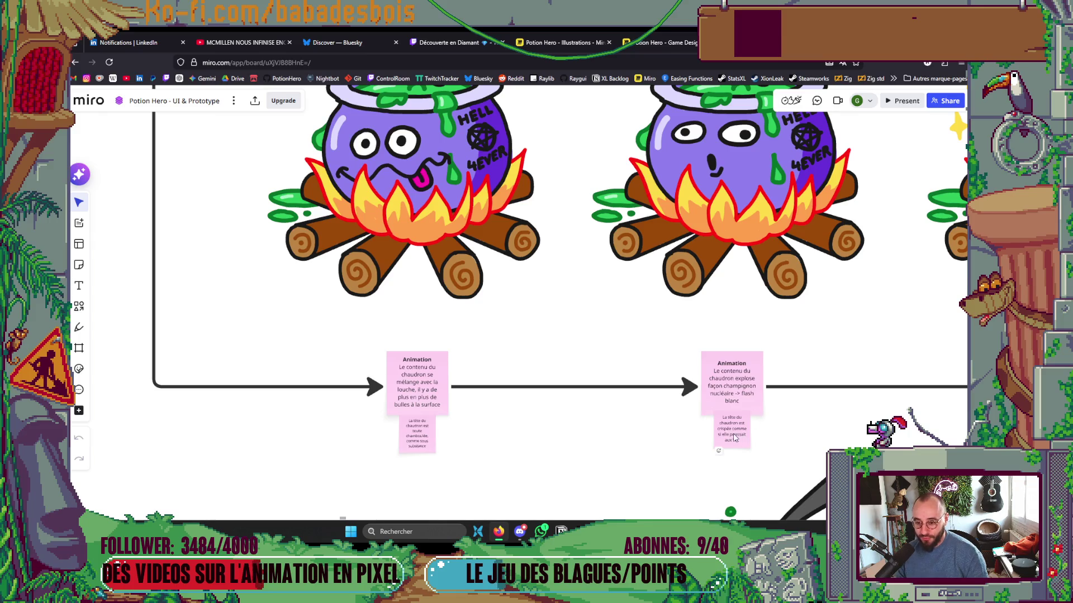
scroll(758, 441, "down", 4)
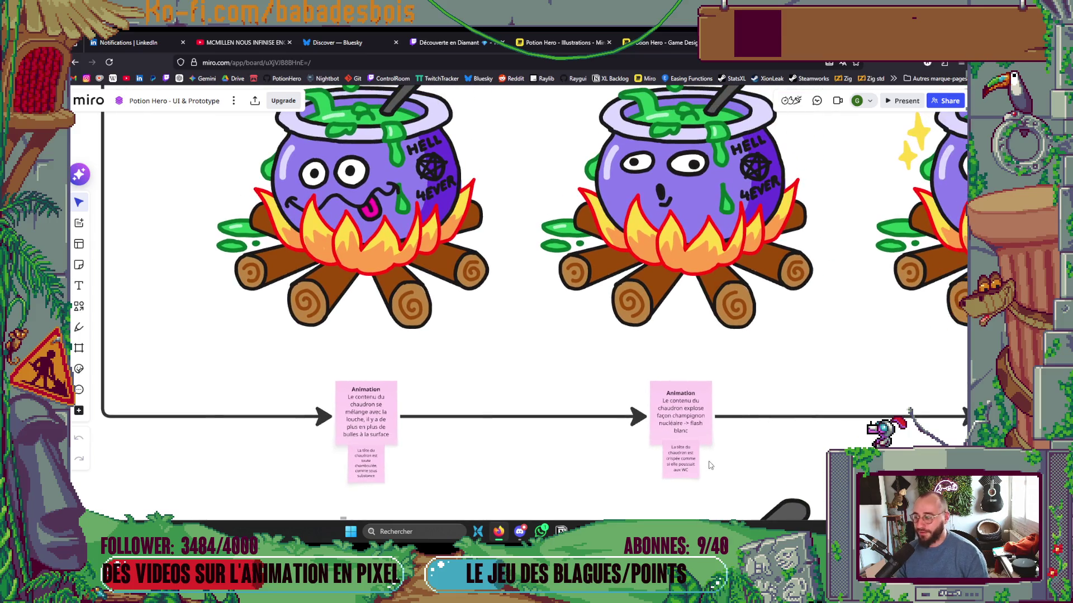
scroll(713, 384, "up", 3)
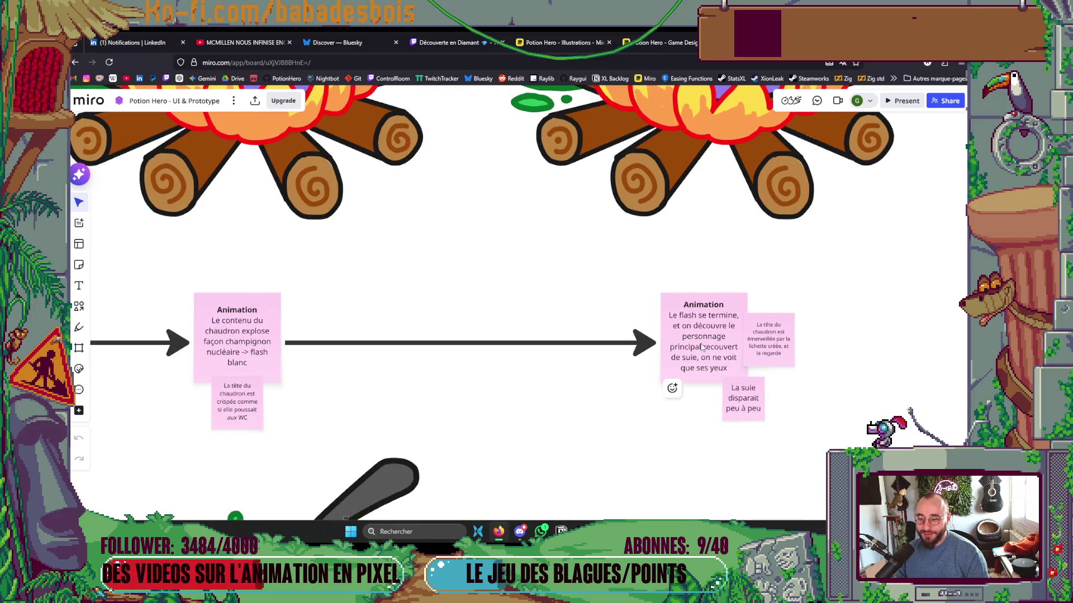
scroll(703, 352, "down", 2)
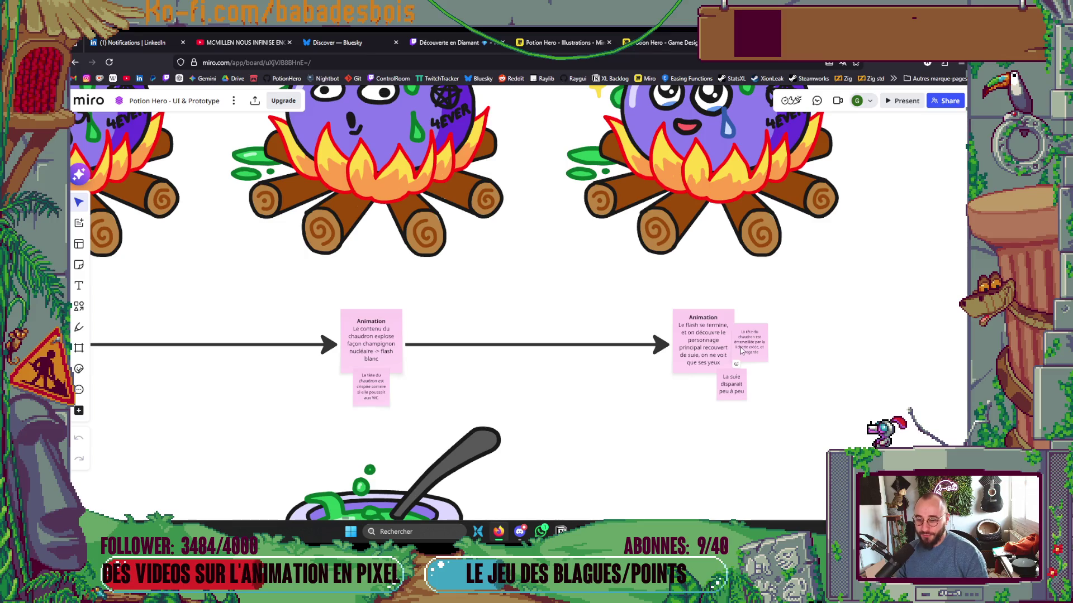
scroll(740, 350, "down", 3)
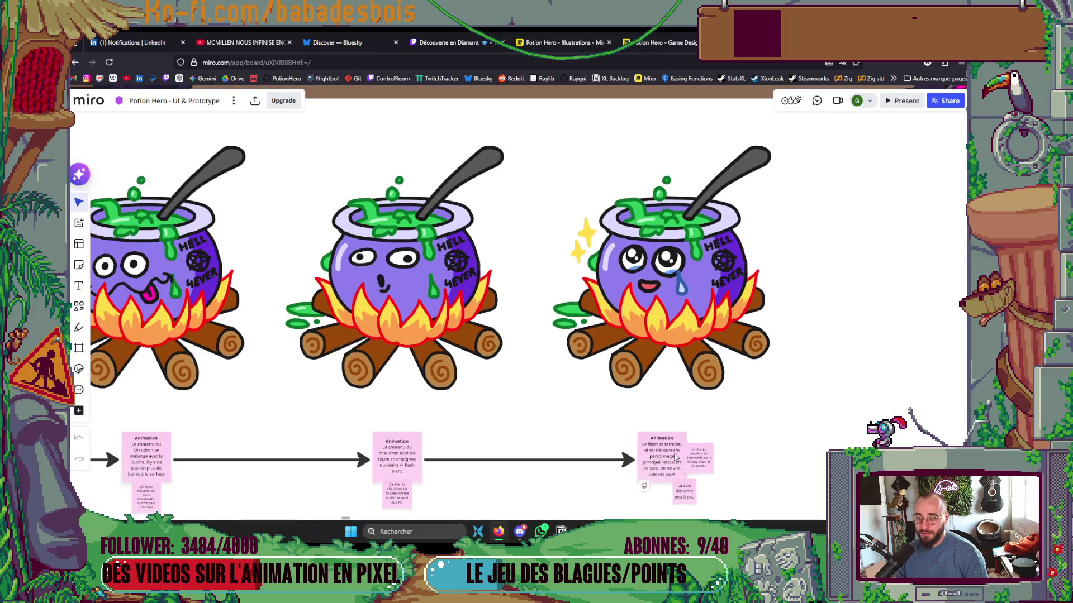
scroll(621, 445, "up", 5)
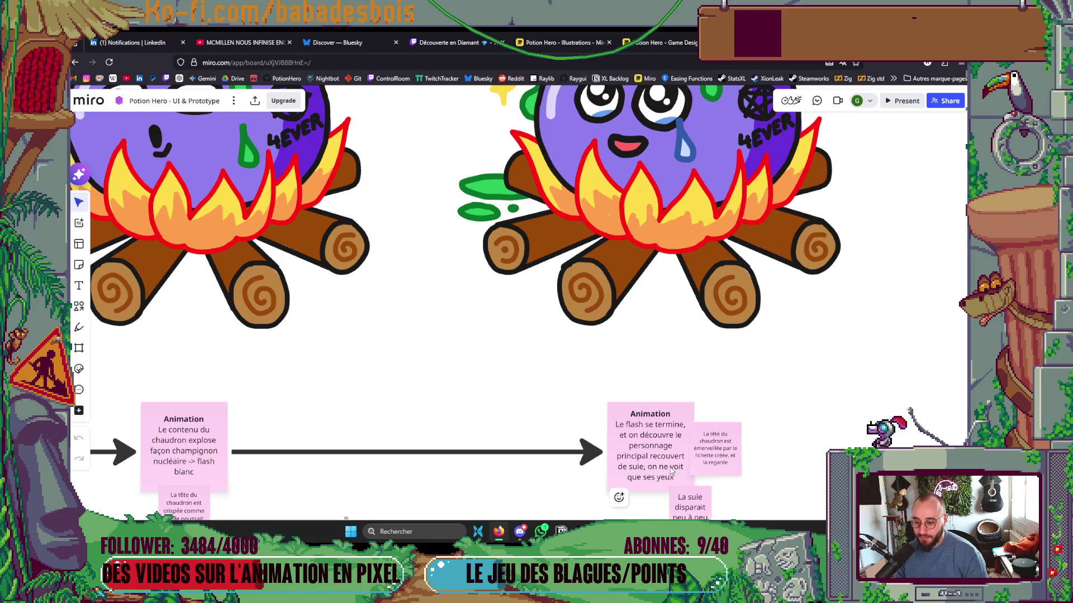
scroll(672, 463, "down", 6)
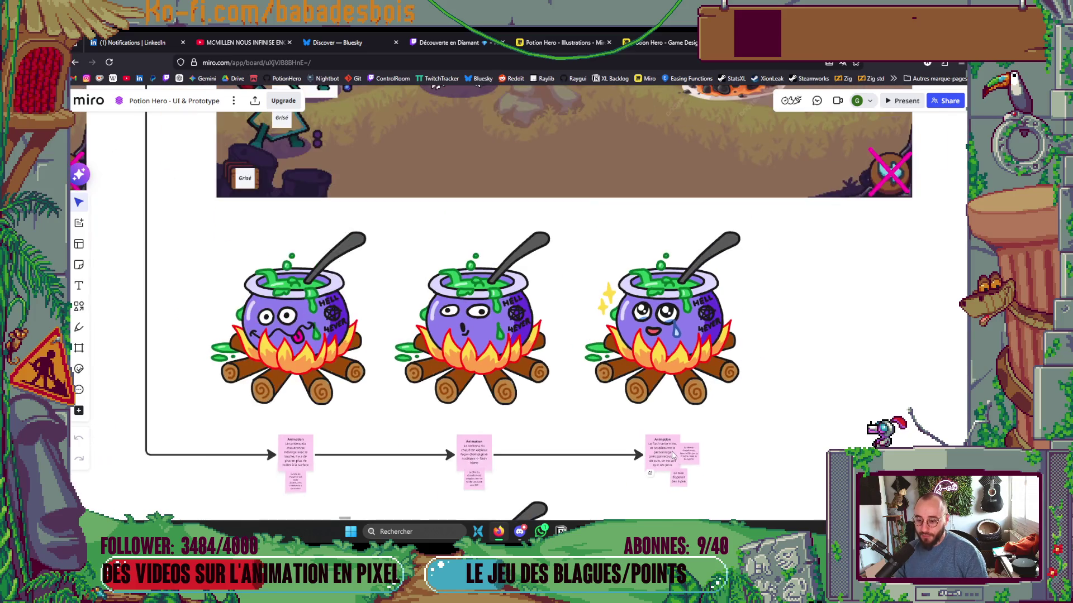
scroll(672, 454, "up", 6)
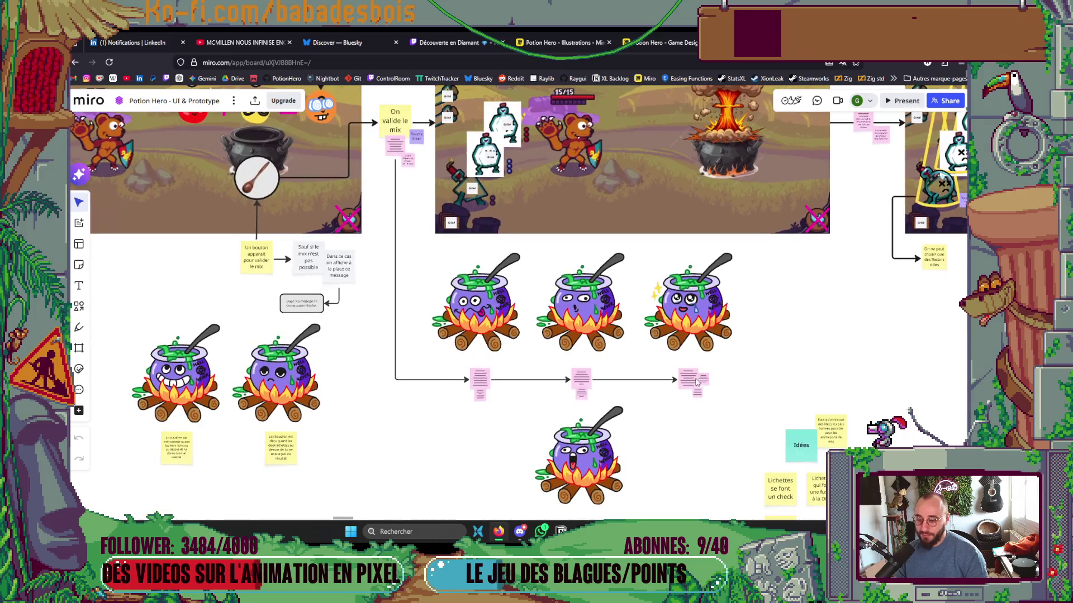
Select the last Animation sticky note and zoom out across the flowchart
left_click(684, 334)
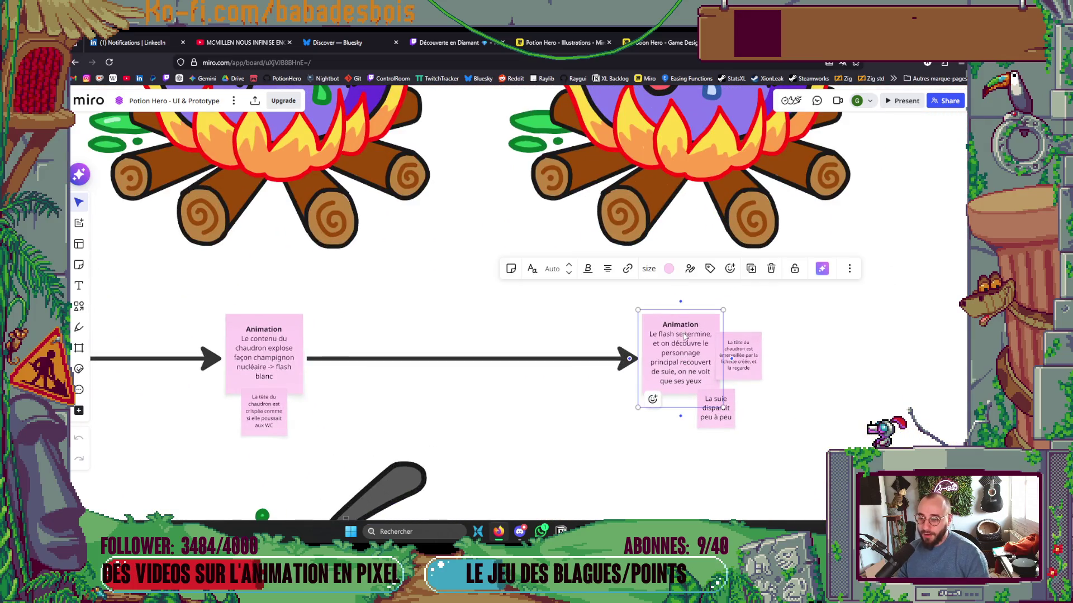
scroll(708, 373, "down", 3)
scroll(712, 375, "down", 3)
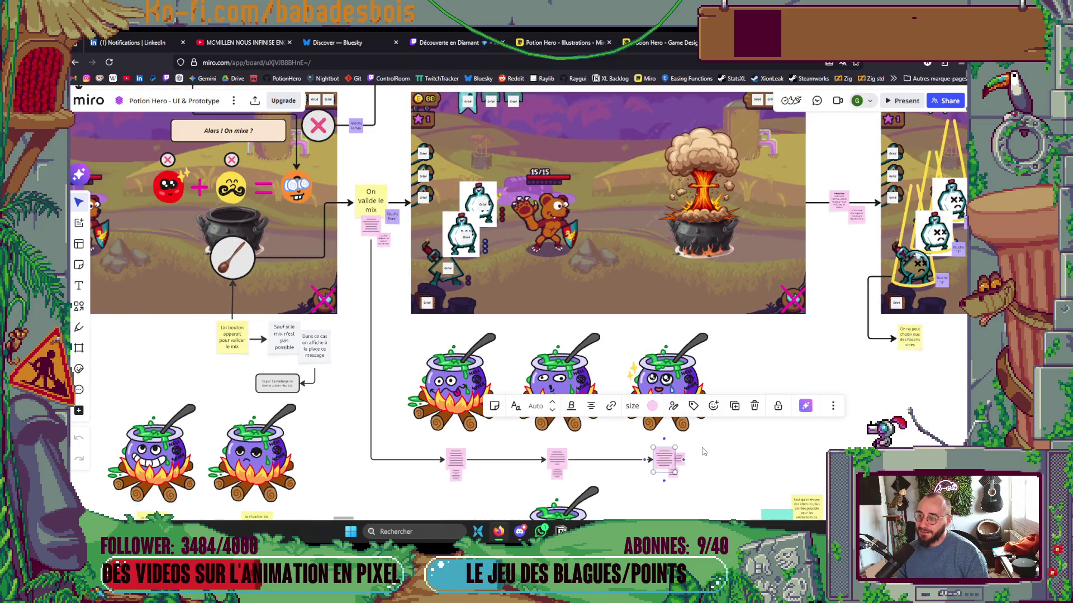
scroll(704, 451, "down", 3)
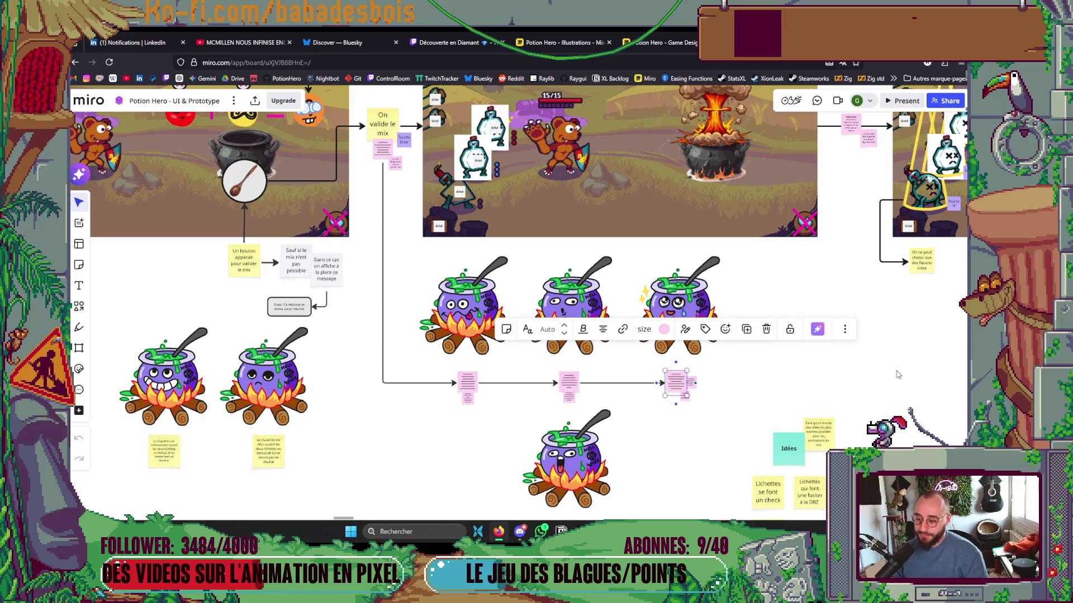
scroll(894, 369, "down", 2)
scroll(879, 304, "down", 3)
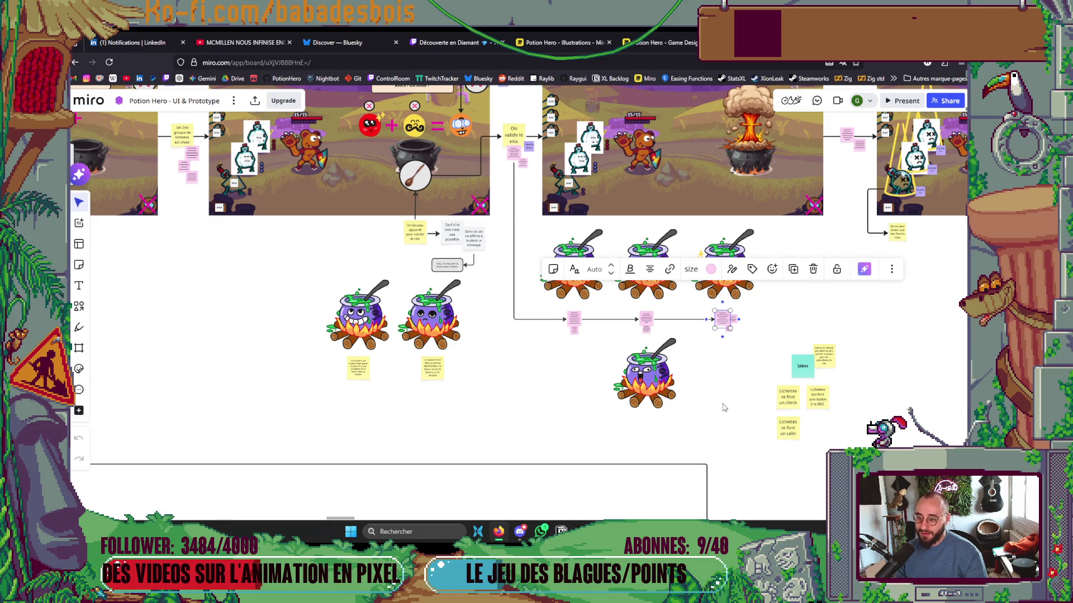
scroll(709, 408, "up", 5)
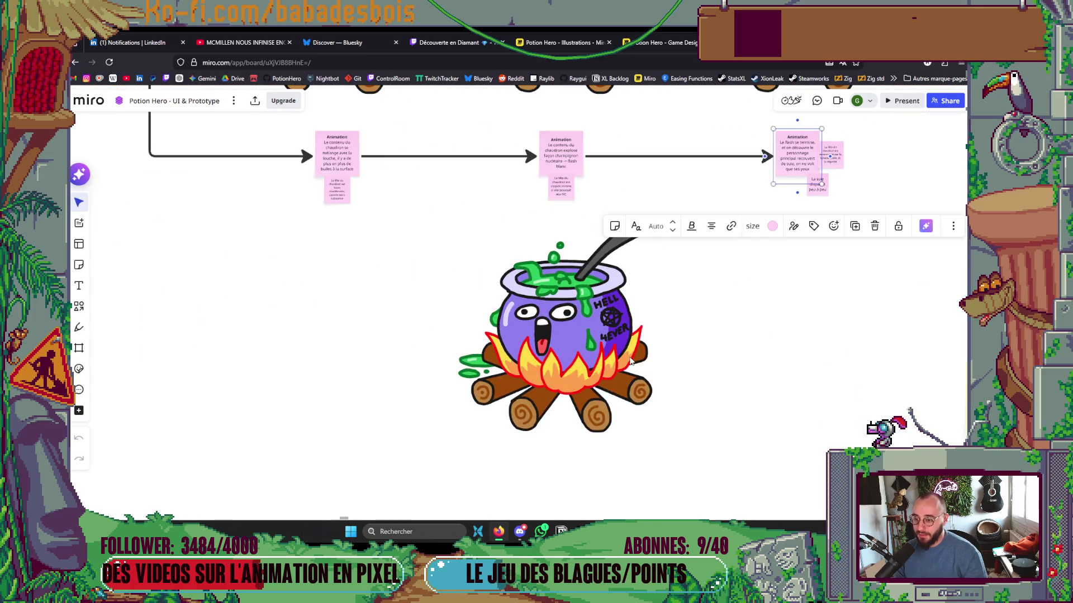
scroll(648, 335, "down", 8)
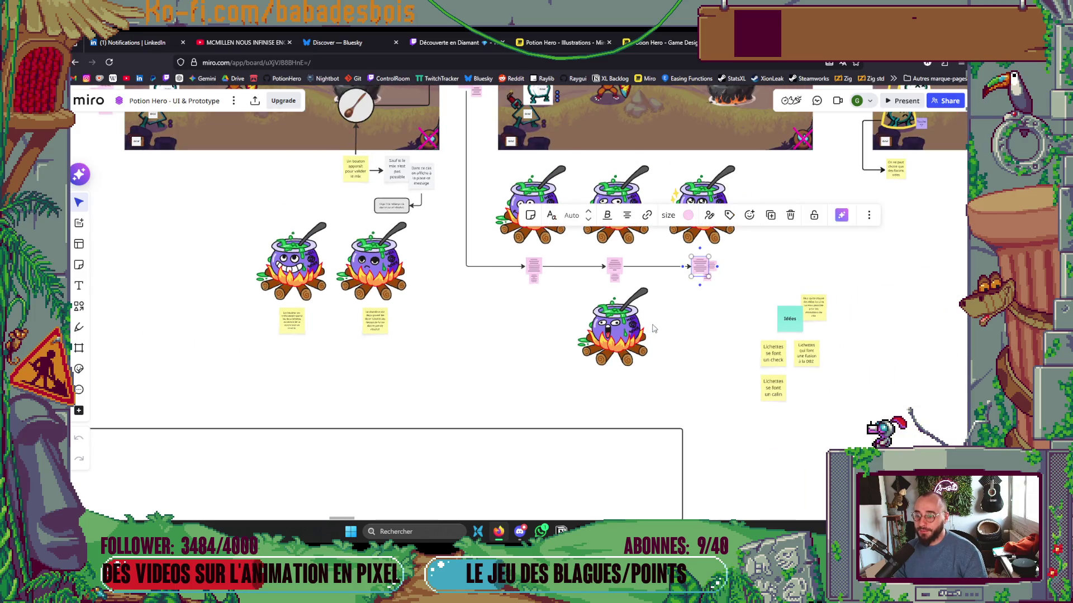
Pan further across the flowchart, then minimise the browser to return to Forge.aseprite
mouse_move(676, 327)
left_mouse_down()
mouse_move(463, 391)
mouse_move(421, 395)
mouse_move(414, 368)
left_mouse_up()
scroll(486, 376, "down", 2)
scroll(512, 376, "down", 2)
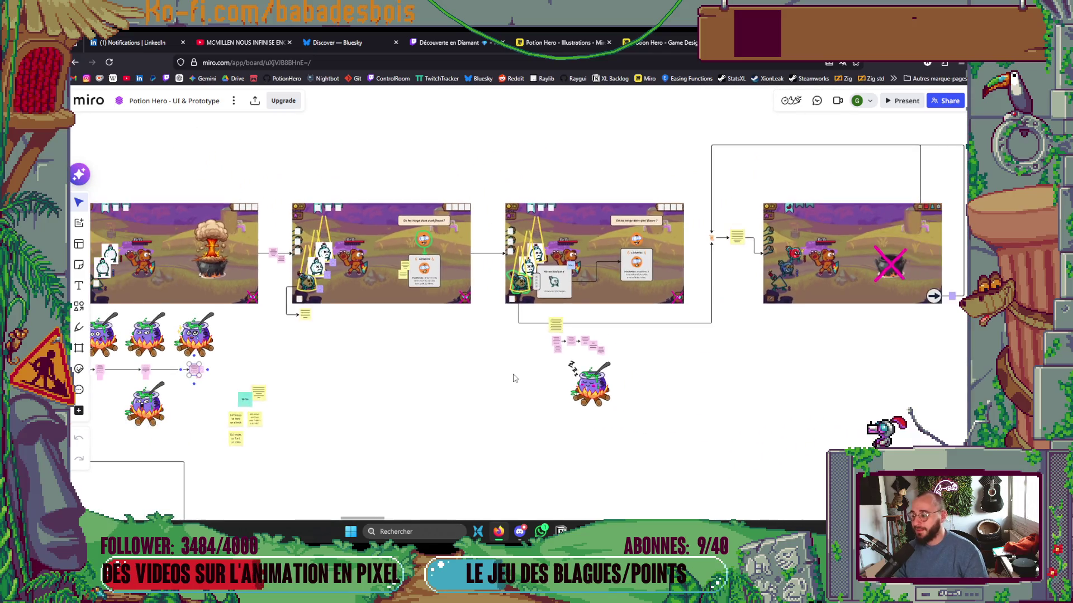
scroll(556, 379, "left", 5)
scroll(556, 379, "down", 2)
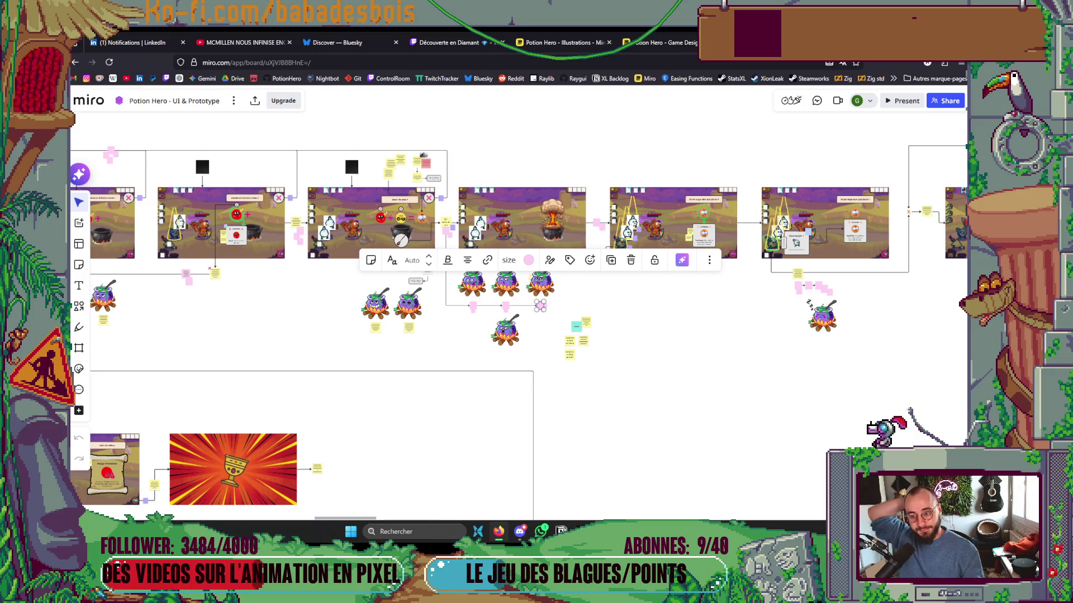
left_click(498, 531)
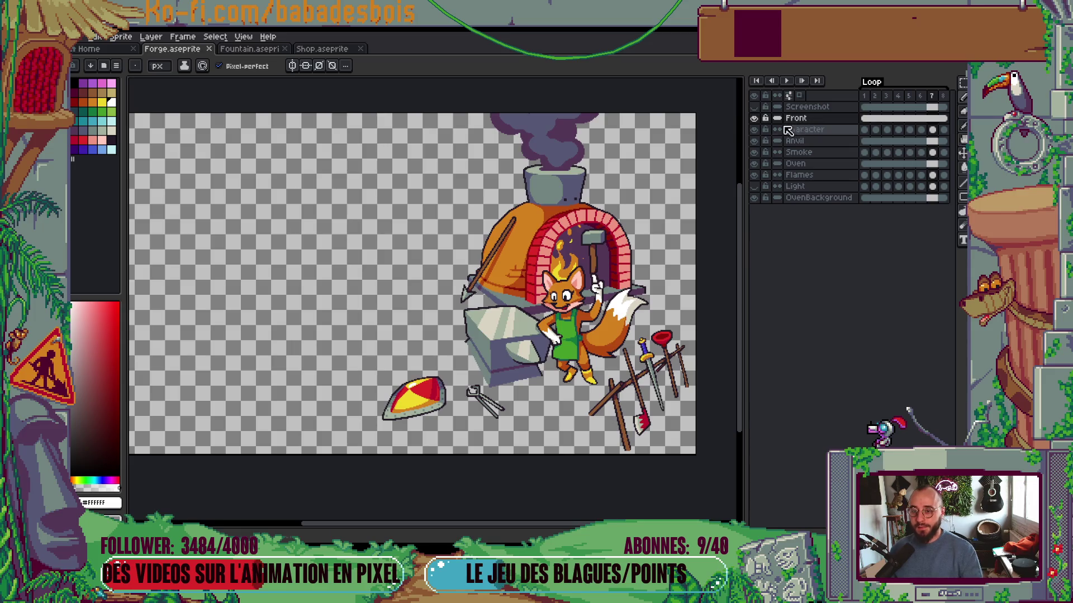
Leave only the Front layer visible and delete two stray pixel specks
left_click(754, 122)
left_click(754, 119, "alt")
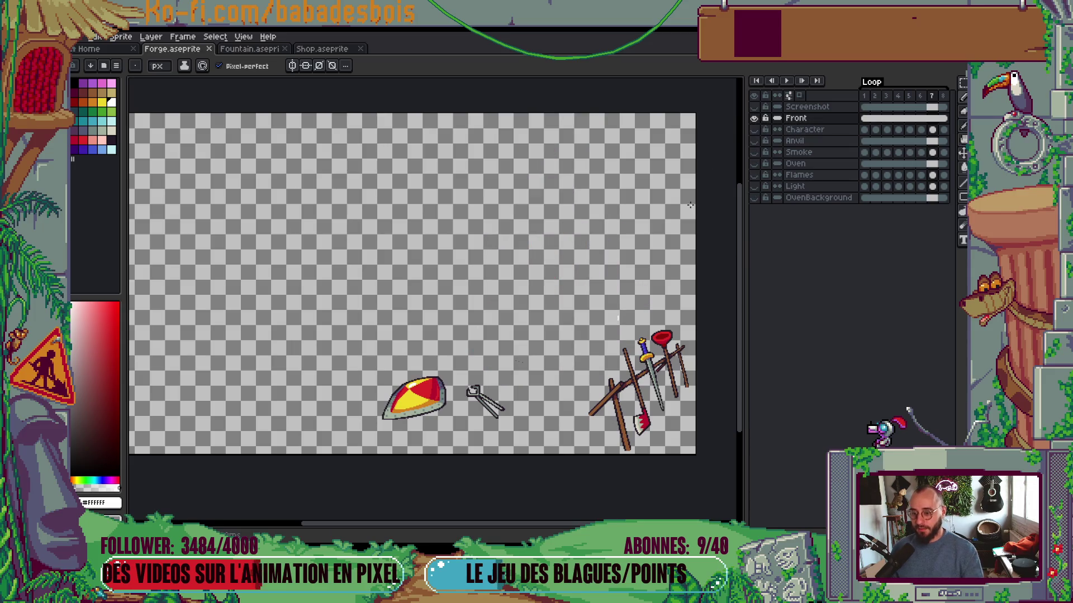
scroll(617, 302, "up", 3)
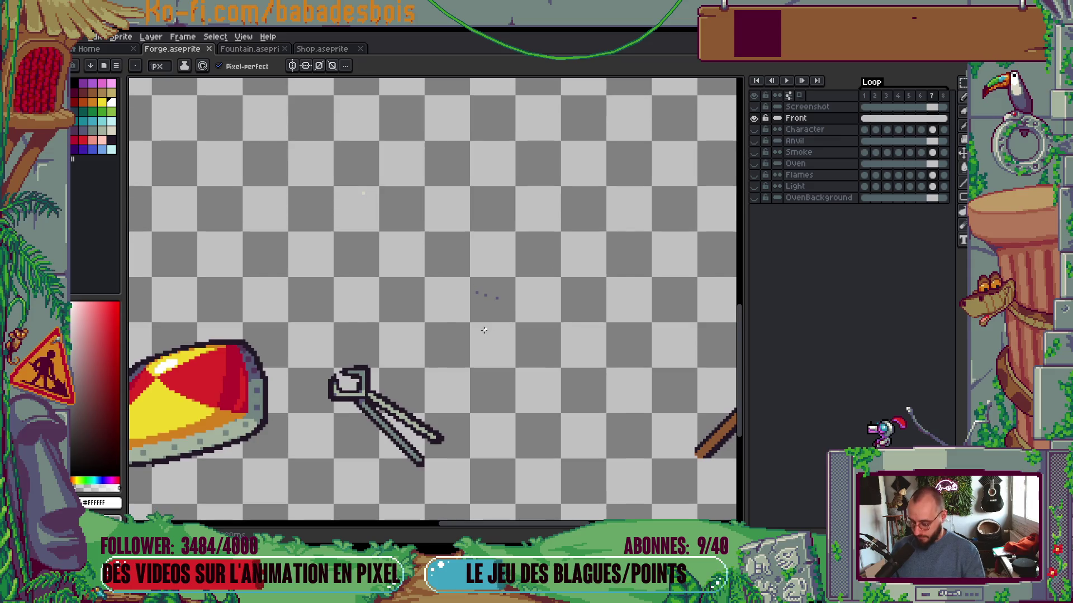
key("m")
left_click_drag(440, 269, 527, 330)
left_click_drag(336, 175, 391, 222)
scroll(451, 233, "down", 3)
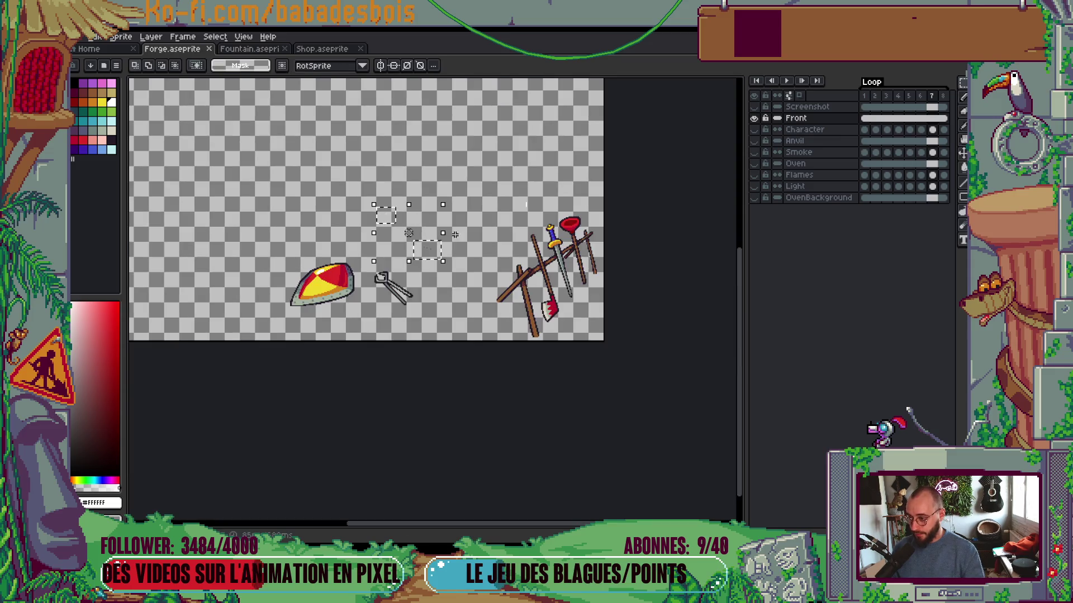
key("ctrl+d")
Also clear the upper-right stray pixels, then show the fox, anvil and oven layers again
scroll(450, 234, "up", 2)
key("ctrl+shift+d")
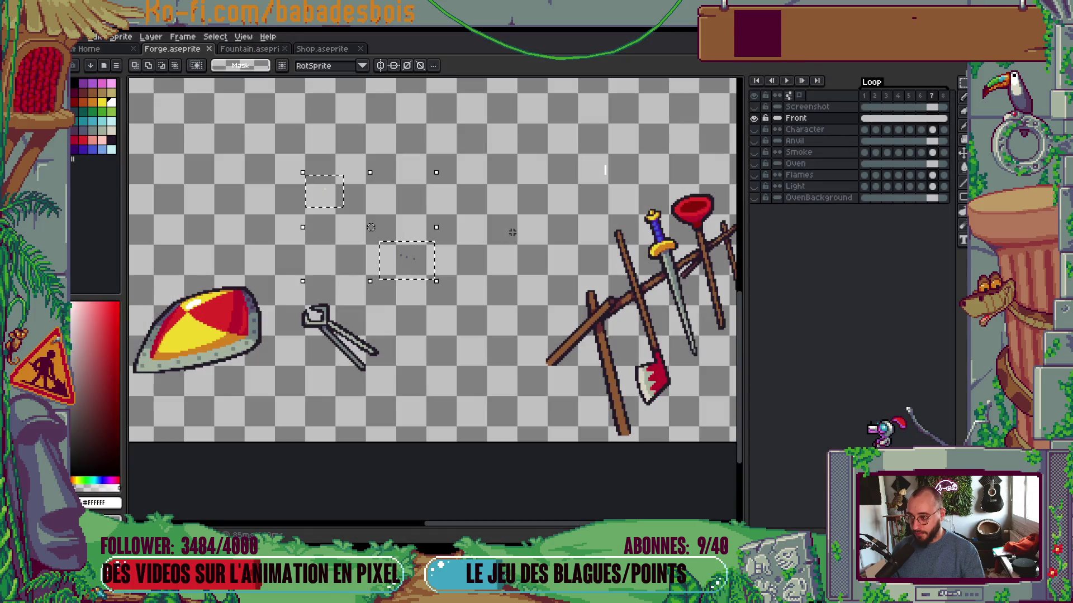
left_click_drag(578, 134, 635, 220)
scroll(559, 229, "down", 3)
key("ctrl+d")
scroll(539, 294, "up", 1)
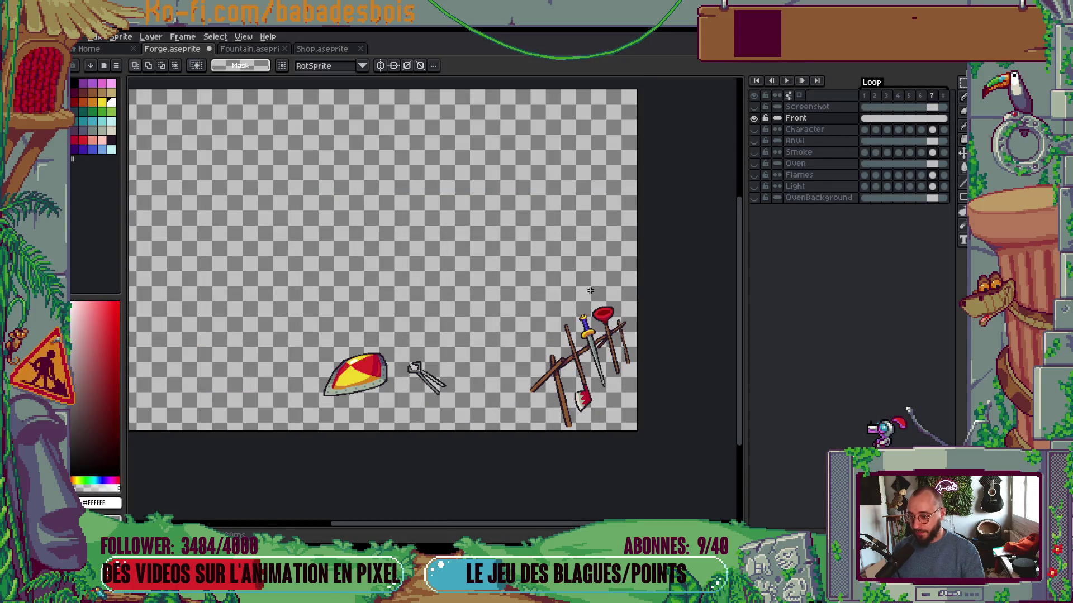
left_click(755, 119, "alt")
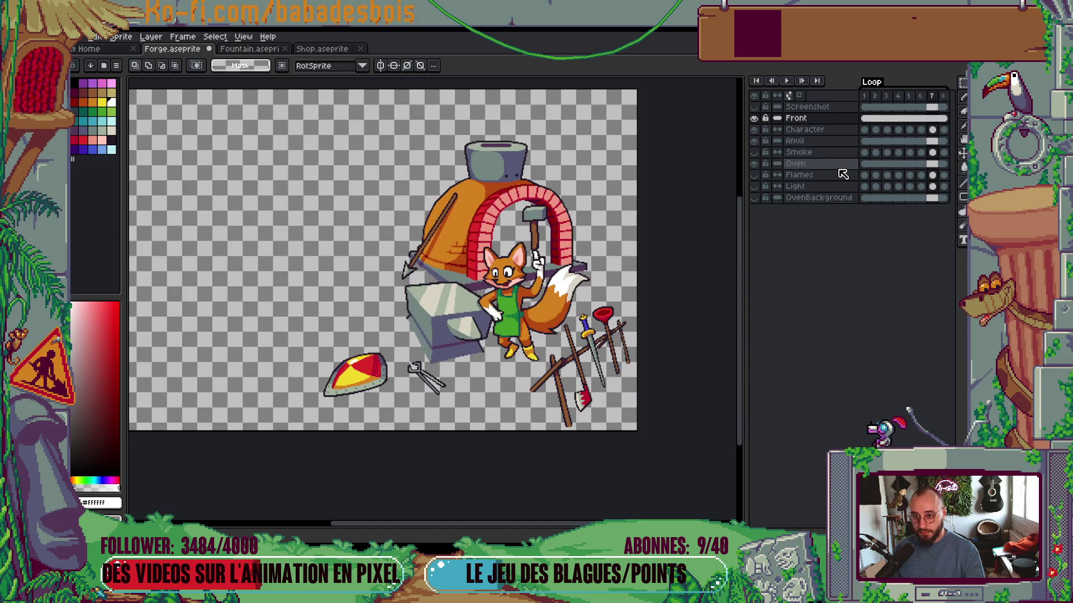
Undo and redo the cleanup to compare the scene before and after
key("ctrl+z")
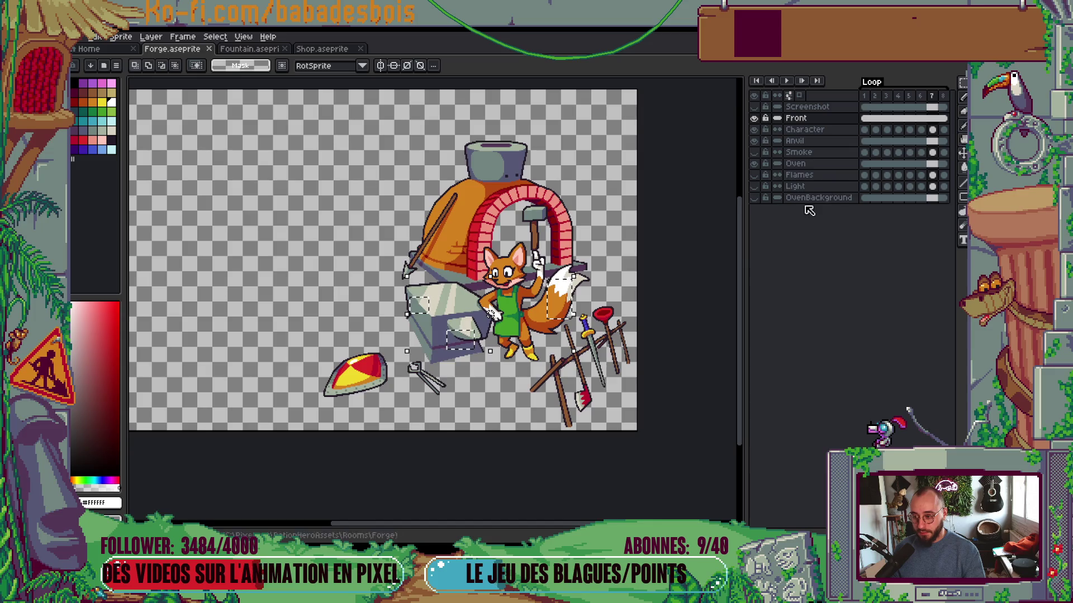
key("ctrl+d")
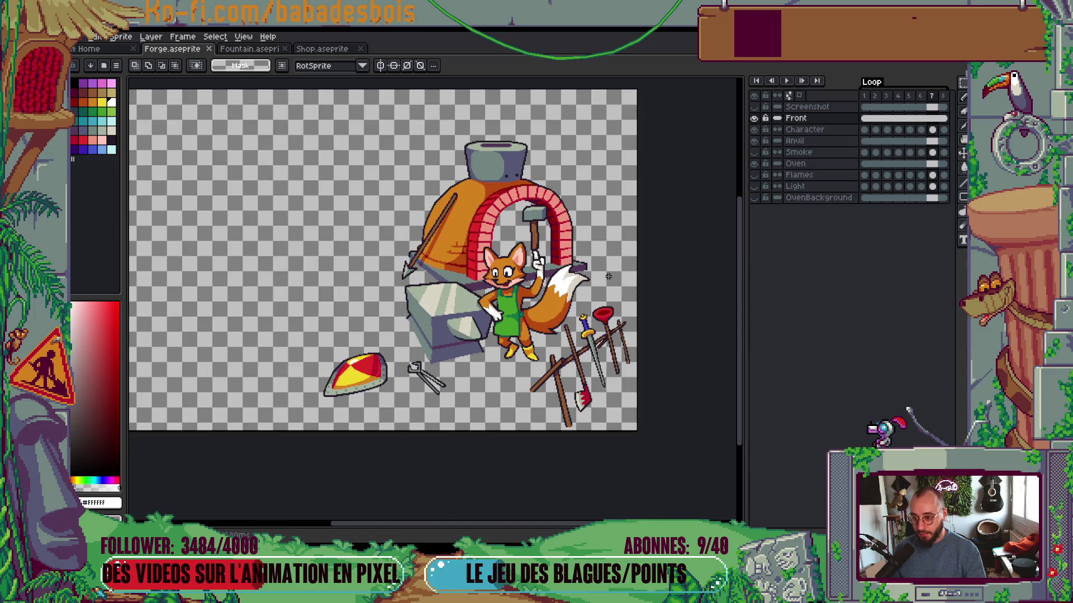
key("ctrl+shift+d")
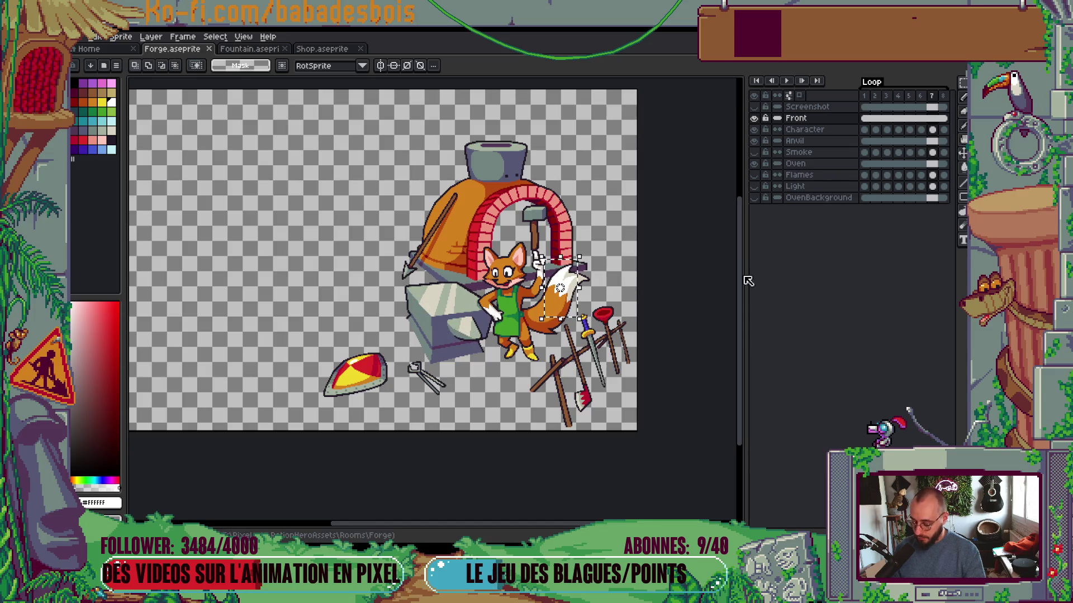
key("ctrl+d")
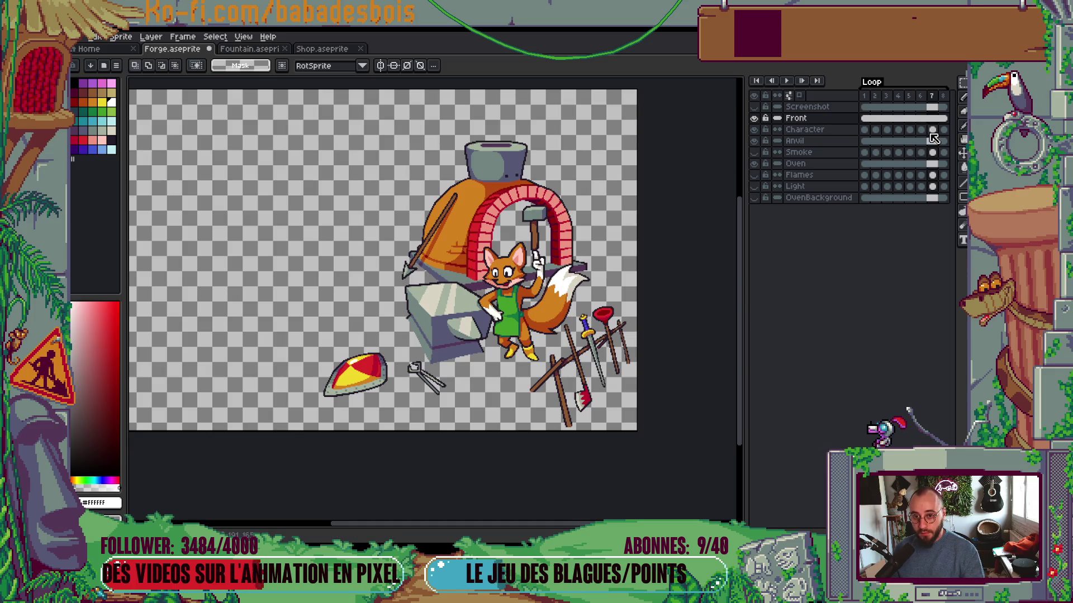
On the Character layer, inspect the tail edit, step back to frame 4 and select around the anvil
left_click(932, 131)
key("ctrl+shift+d")
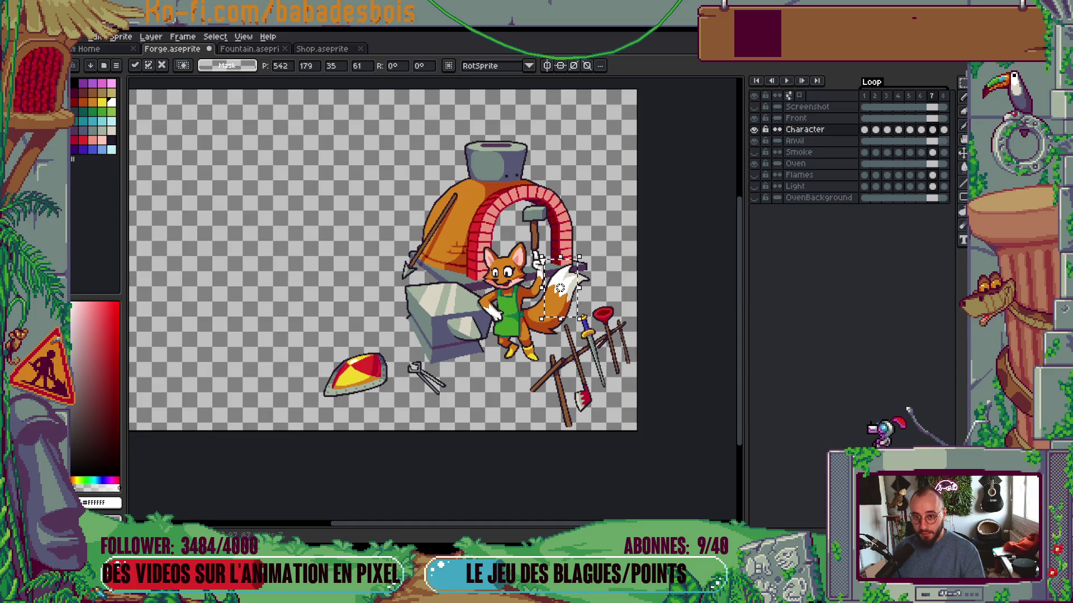
key("ctrl+d")
key("Left")
key("Left")
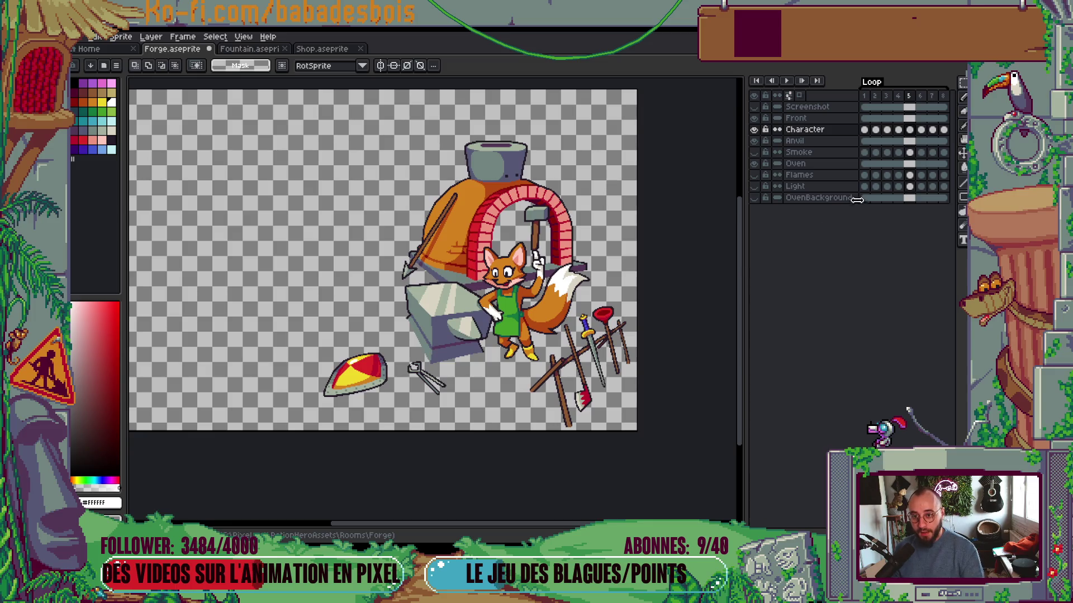
left_click(898, 118)
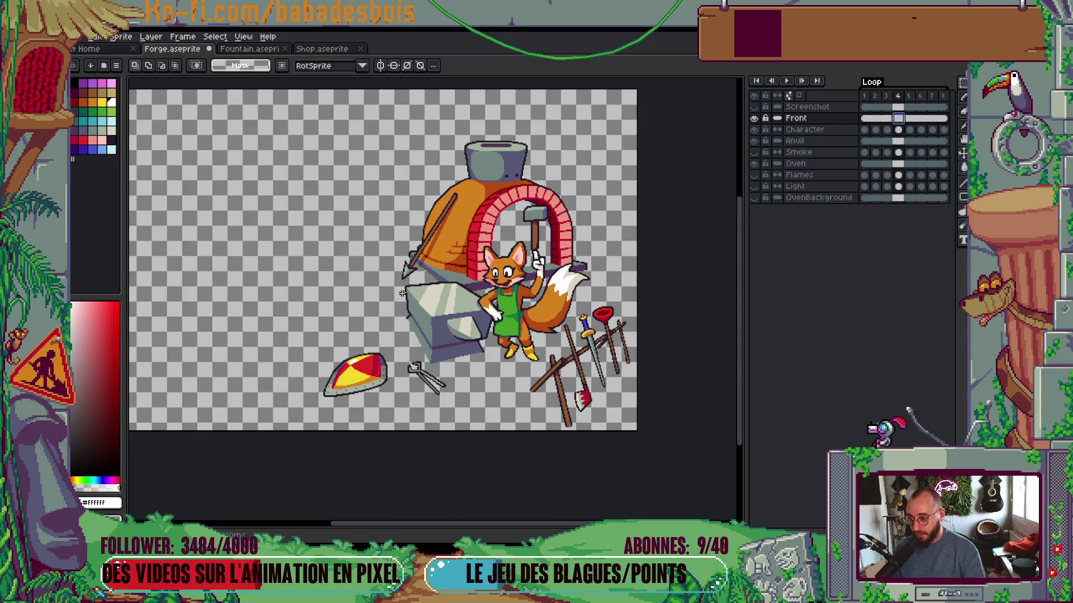
left_click_drag(399, 291, 475, 360)
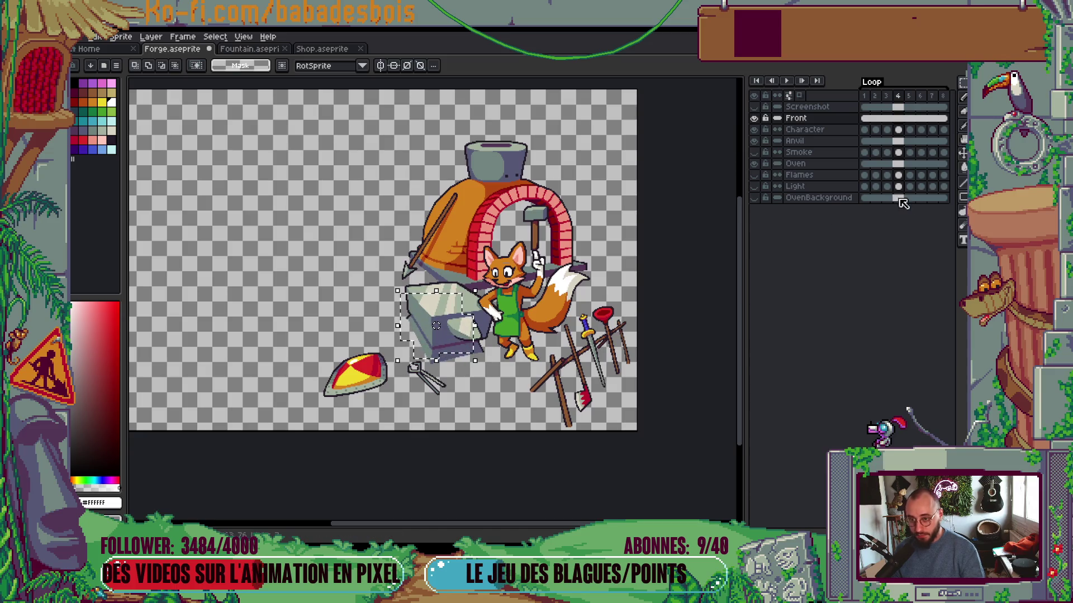
Drop the anvil selection, activate the Anvil layer and toggle Front-only visibility to compare
left_click(876, 177)
left_click(898, 118)
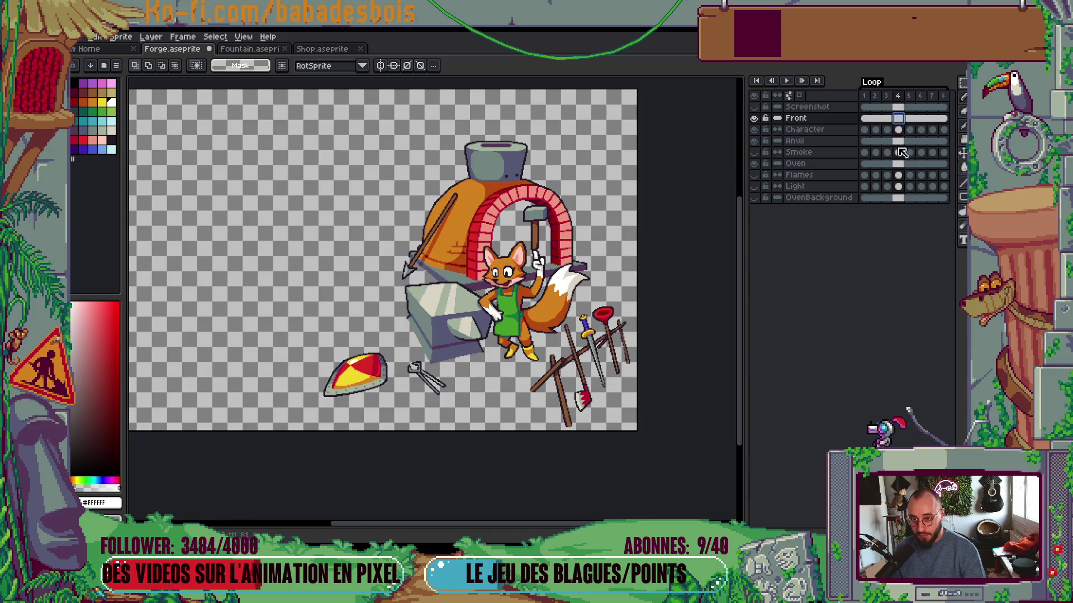
left_click(898, 141)
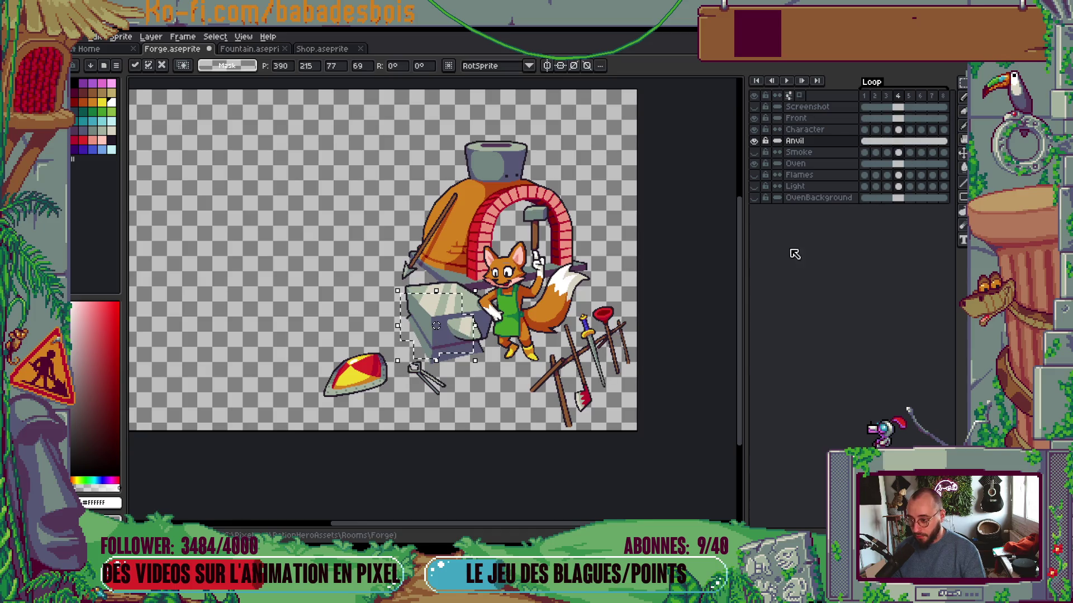
left_click(755, 119, "alt")
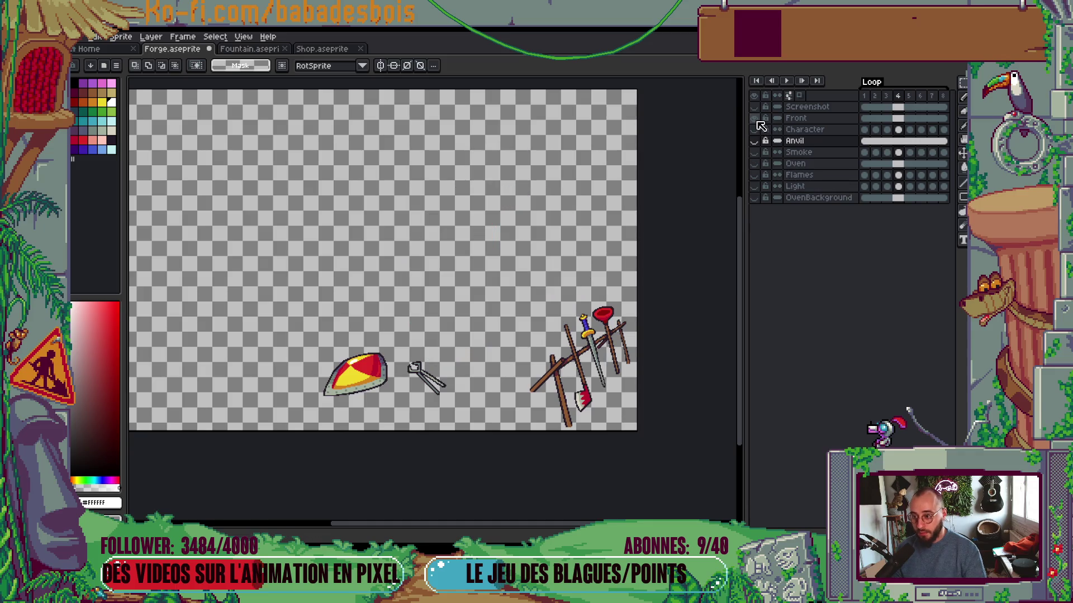
left_click(759, 121, "alt")
left_click(758, 121, "alt")
left_click(759, 122, "alt")
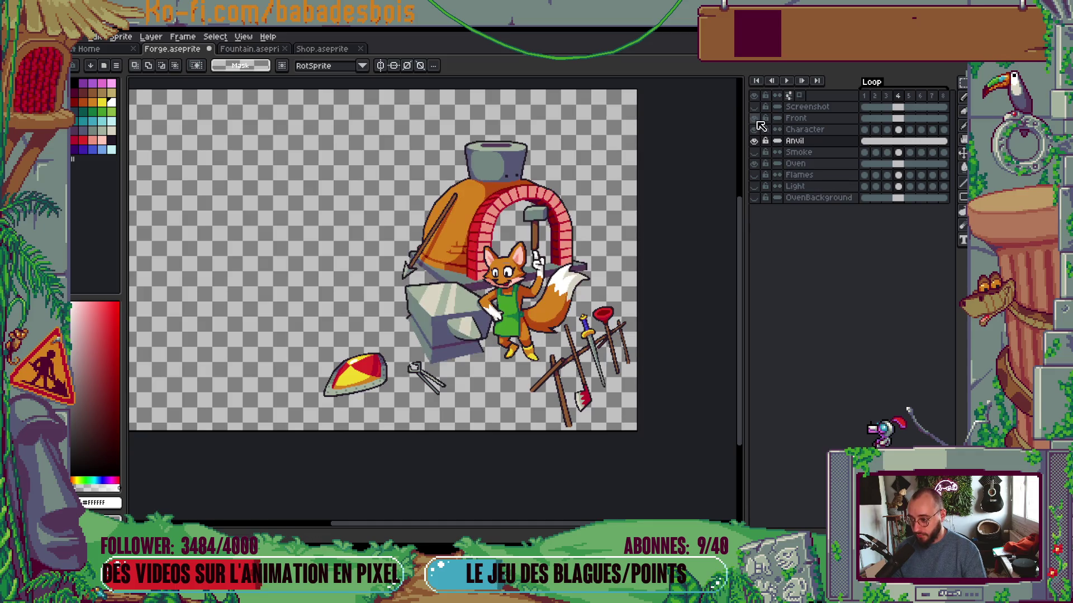
scroll(360, 388, "up", 4)
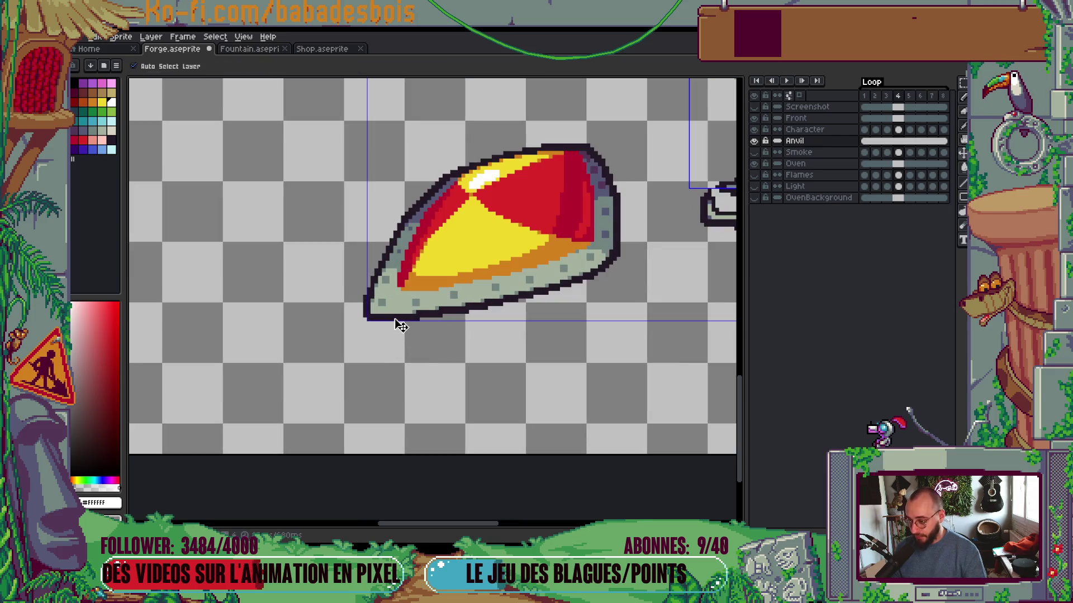
On the Oven layer, fix the pixels along the shield's lower-left edge, comparing with undo/redo
left_click(391, 318, "ctrl")
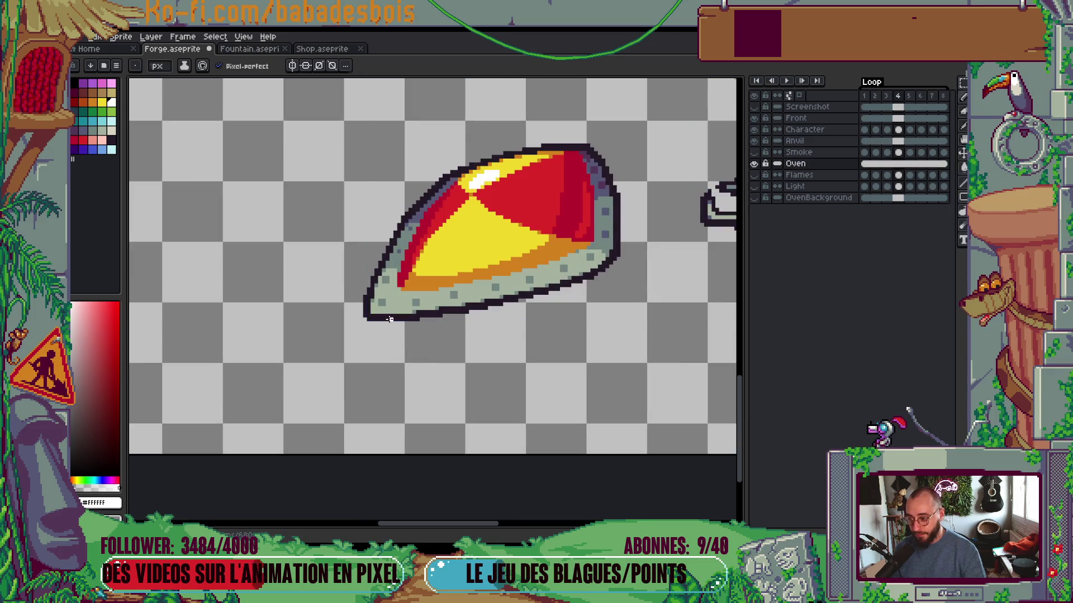
key("m")
left_click_drag(293, 272, 475, 357)
left_click(517, 339)
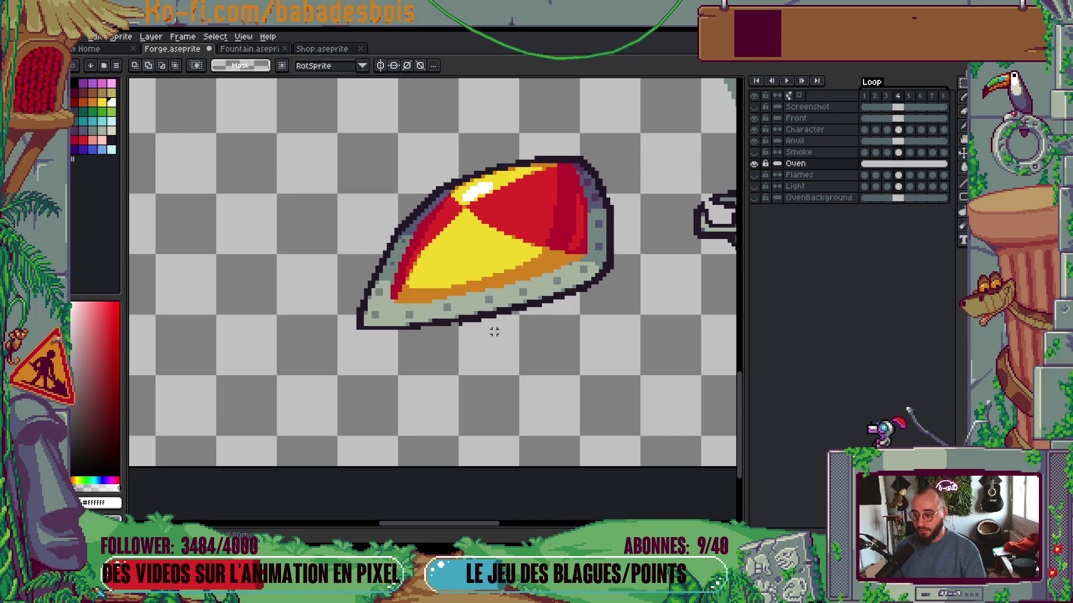
key("ctrl+z")
key("ctrl+y")
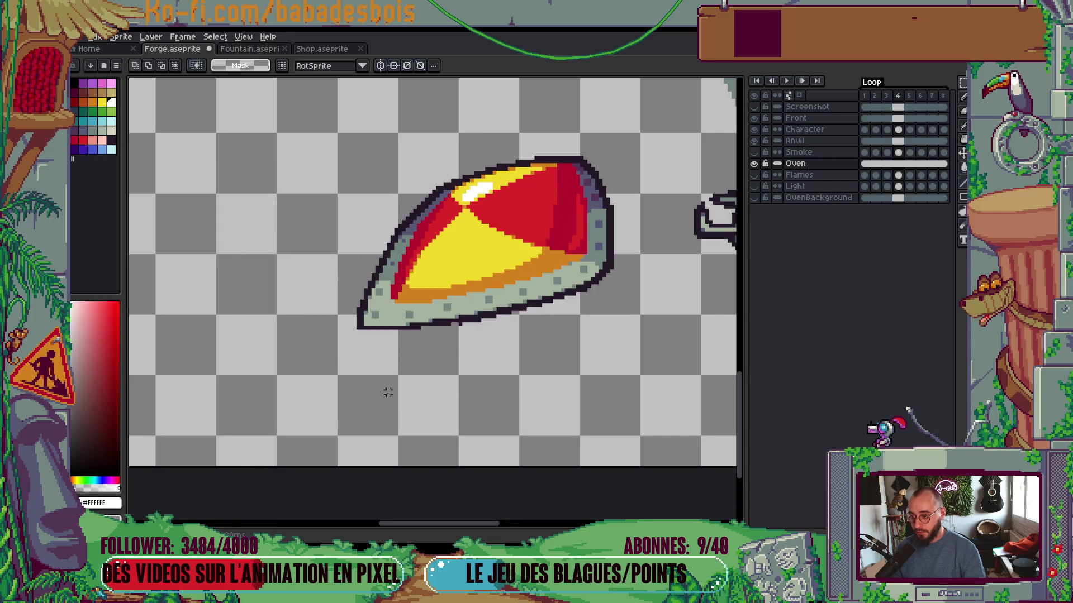
scroll(550, 330, "down", 2)
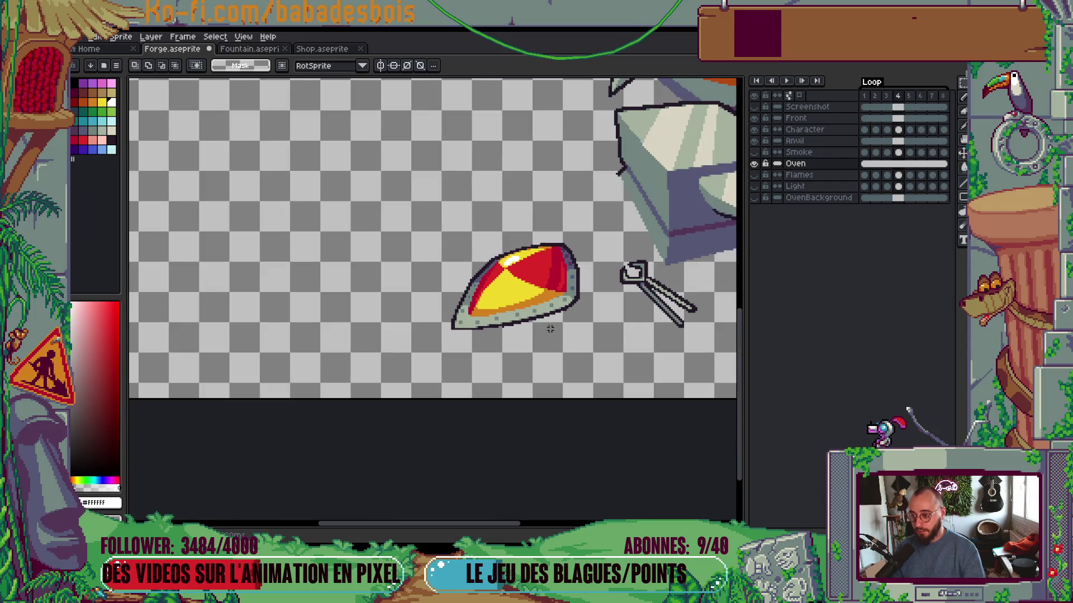
With the Front layer active, view the whole scene and pick the fox's orange fur colour
left_click(902, 119)
scroll(613, 340, "down", 2)
scroll(614, 342, "down", 2)
mouse_move(624, 346)
left_mouse_down()
mouse_move(593, 356)
mouse_move(593, 401)
left_mouse_up()
scroll(589, 357, "up", 2)
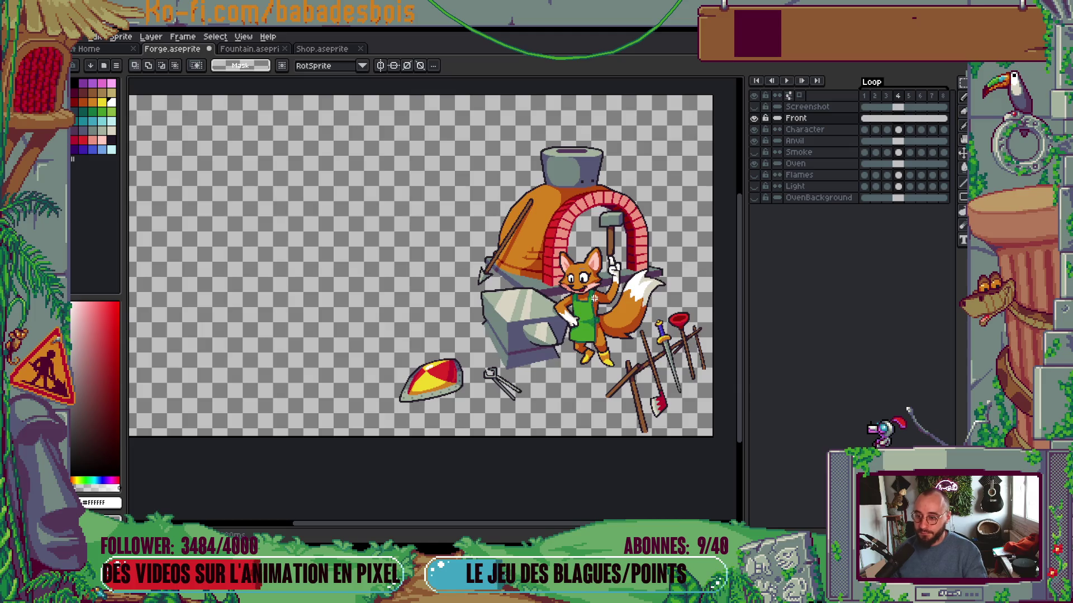
scroll(594, 304, "up", 4)
left_click(615, 262, "alt")
Activate the fox's Character layer and start playing the animation
left_click(607, 266, "ctrl")
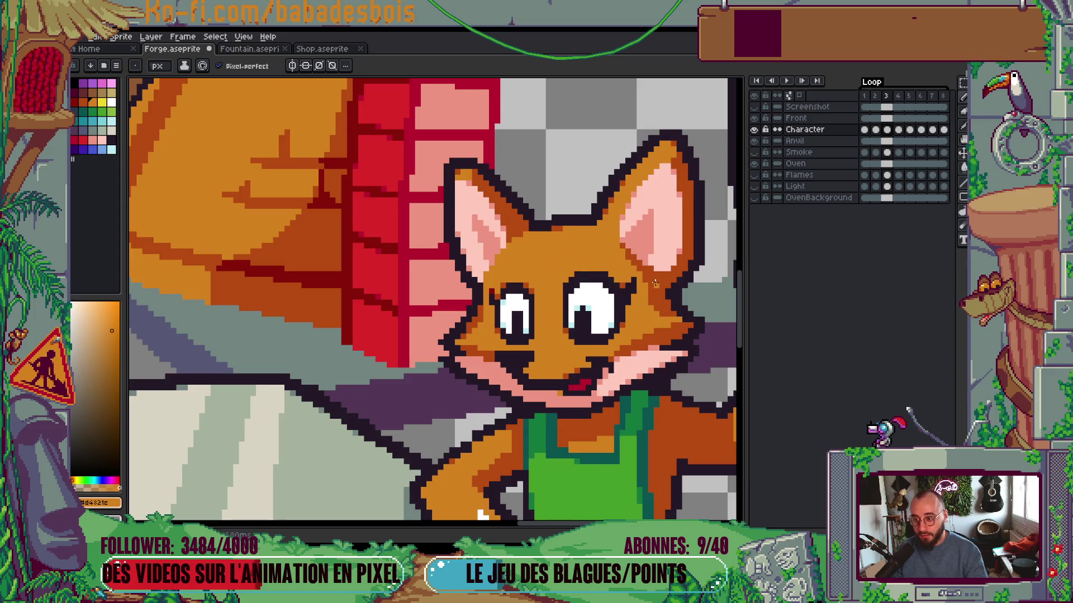
scroll(589, 263, "down", 4)
scroll(691, 283, "up", 1)
key("Return")
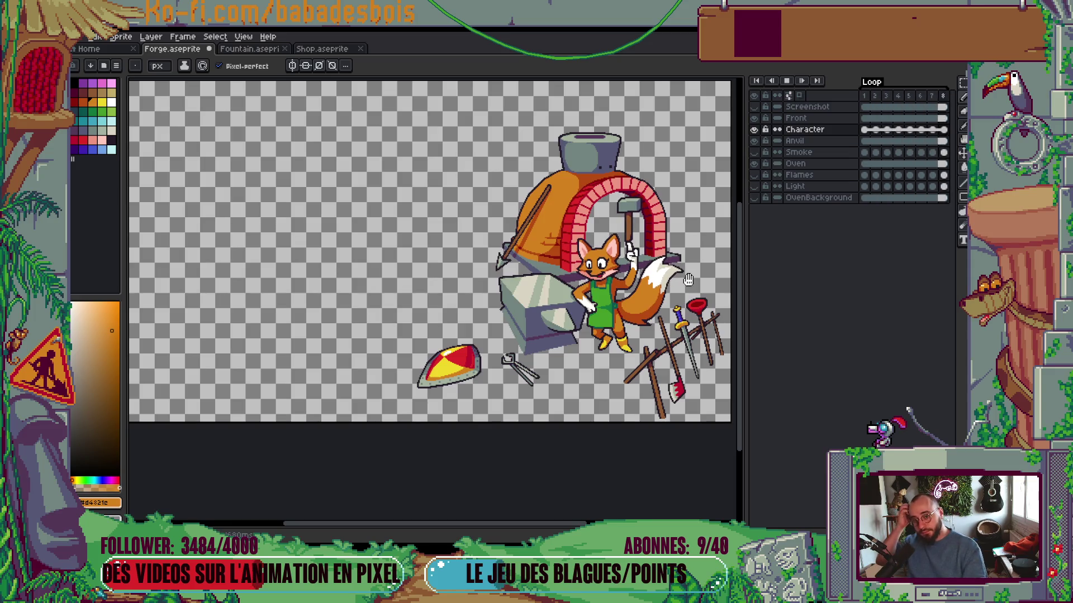
Show the OvenBackground layer during playback, stop, then leave only the Front props visible
left_click(754, 198)
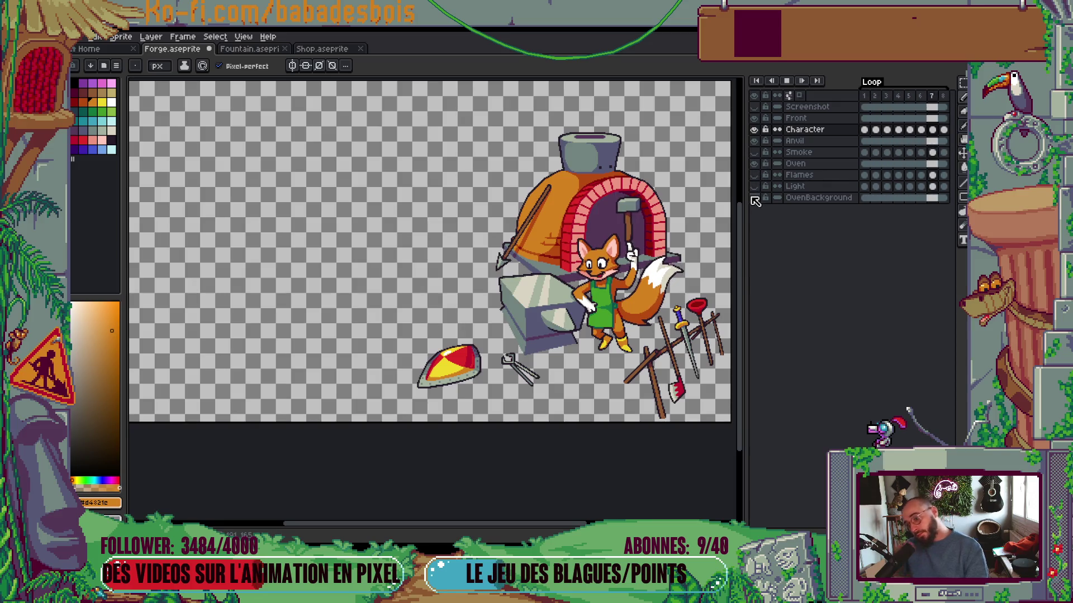
mouse_move(605, 341)
left_mouse_down()
mouse_move(587, 360)
mouse_move(597, 346)
left_mouse_up()
key("Return")
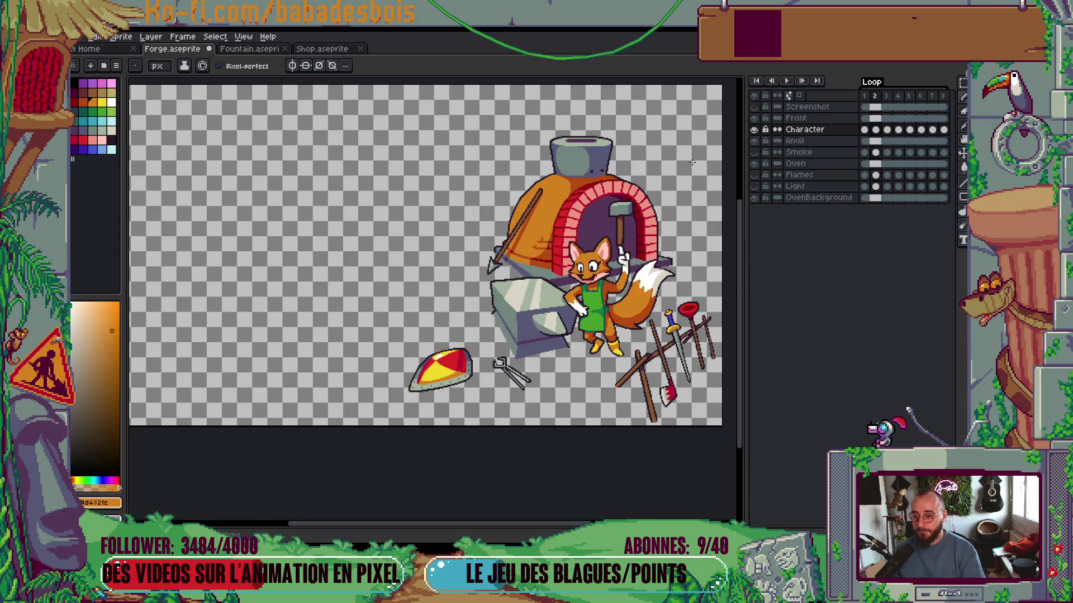
left_click(754, 129)
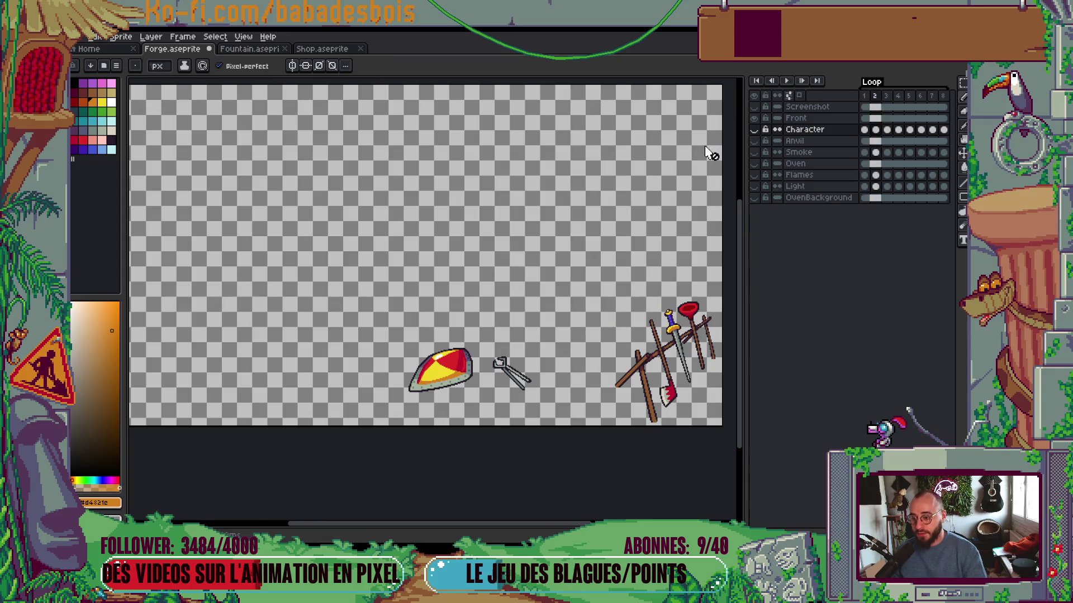
In the sprite sheet export settings, enable Ignore Empty on Layout and Trim Sprite on Borders
key("ctrl+e")
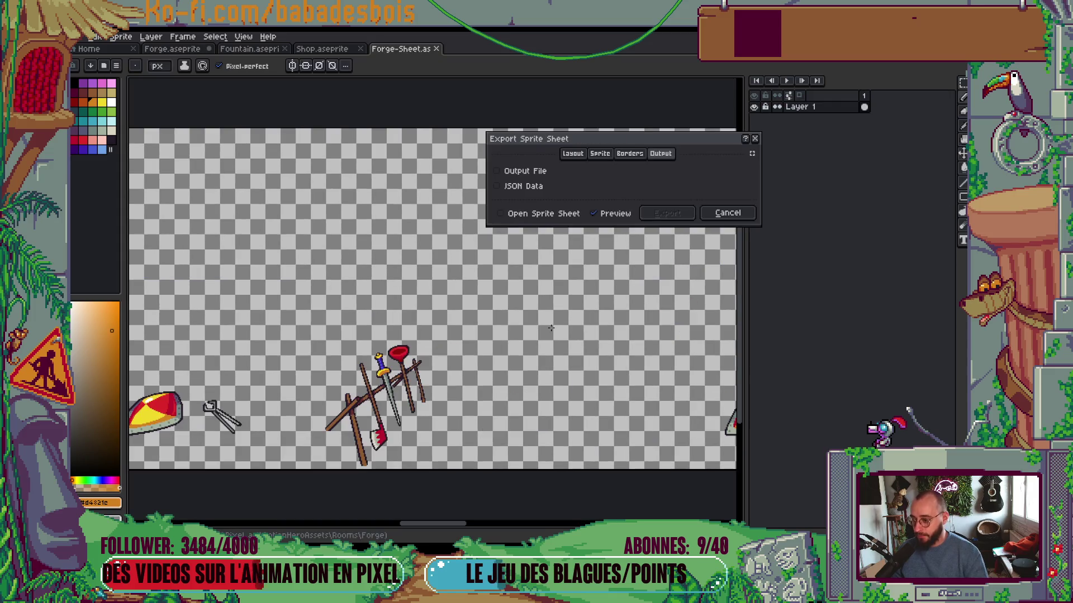
left_click(574, 154)
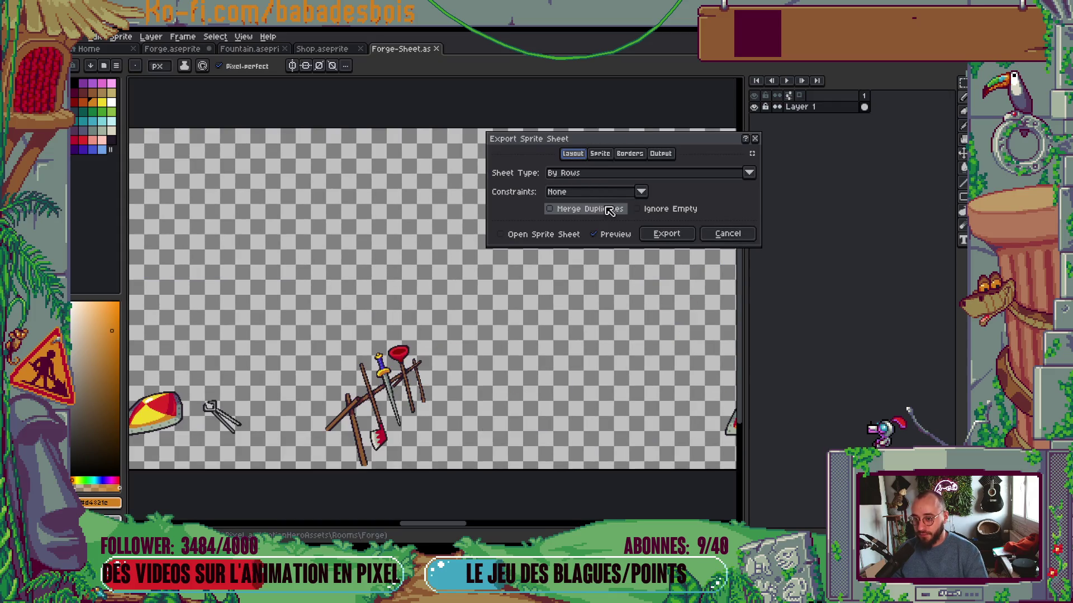
left_click(662, 210)
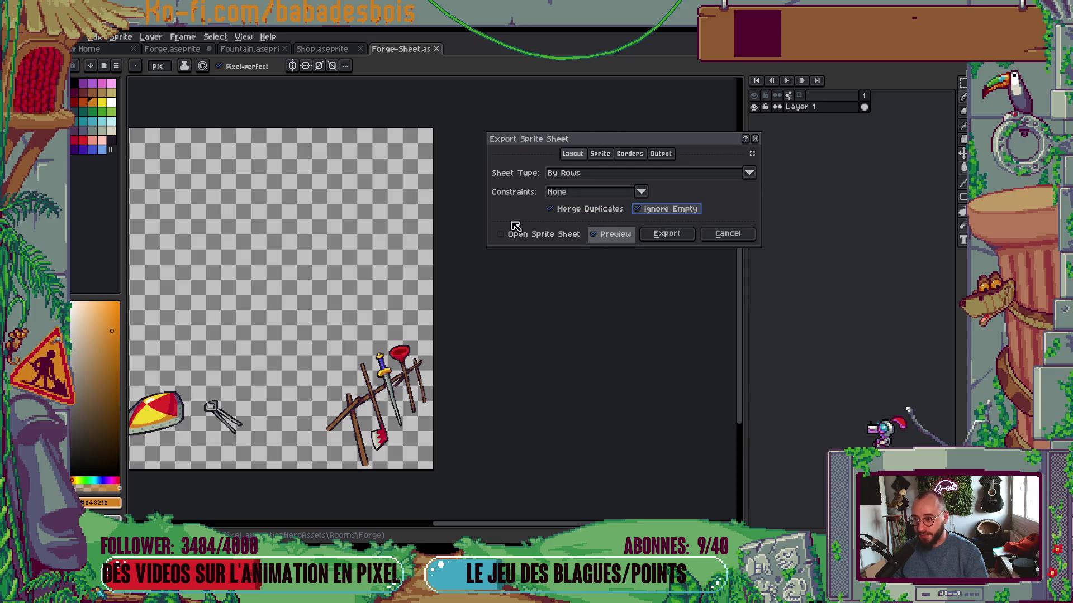
left_click(629, 154)
left_click(643, 172)
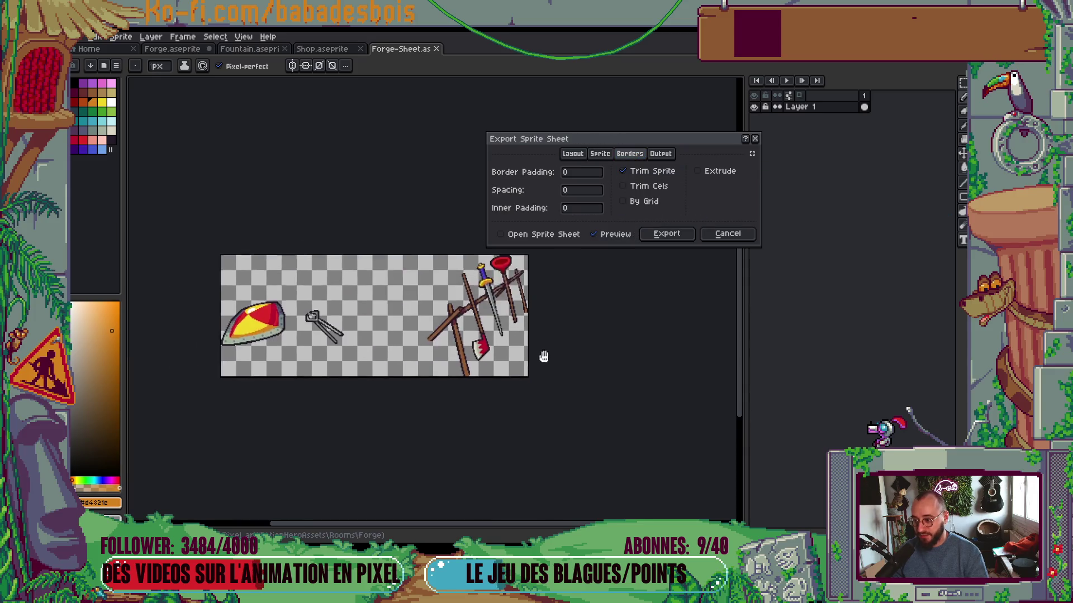
Set the output file to Front_ForgeRoom.png in the forge folder and export the sheet
left_click(670, 156)
left_click(751, 178)
left_click(749, 189)
left_click(147, 312)
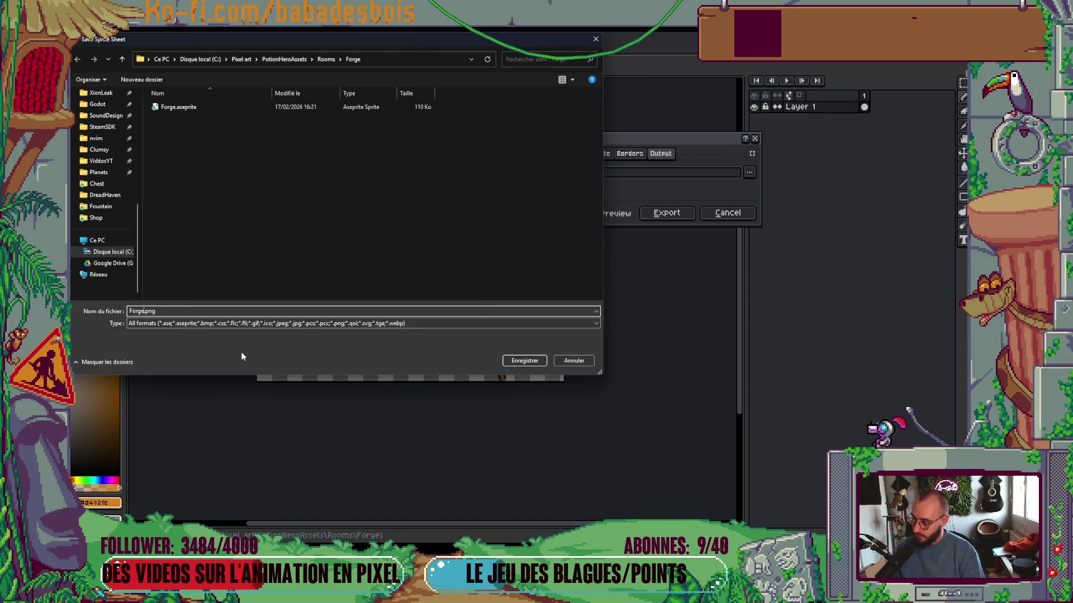
left_click(525, 361)
left_click(671, 216)
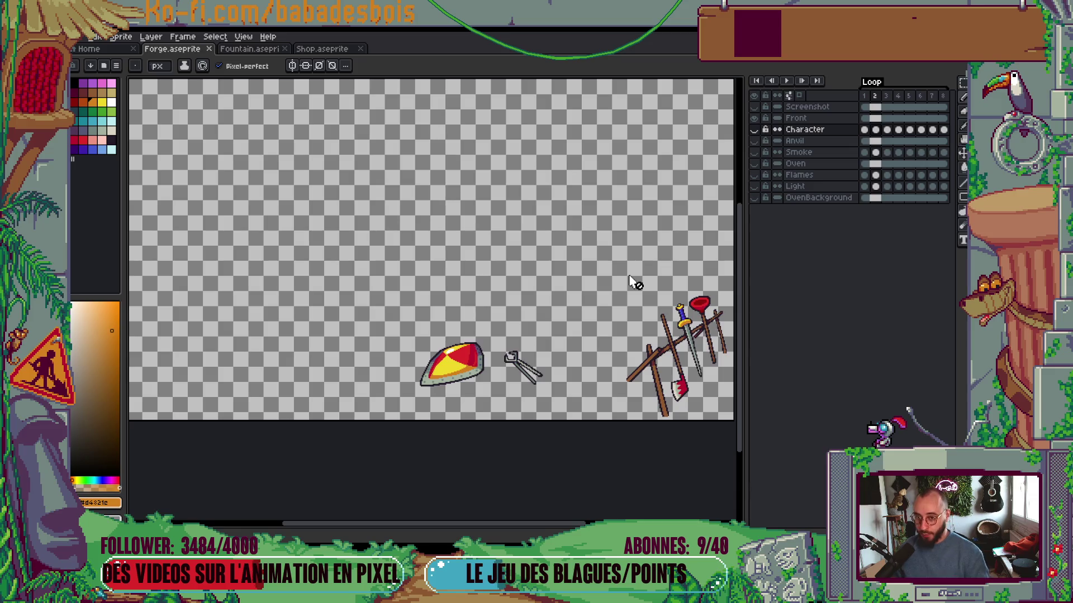
Hide the Front layer, show the Oven, OvenBackground and Flames layers, and preview the flame animation
left_click_drag(546, 345, 519, 361)
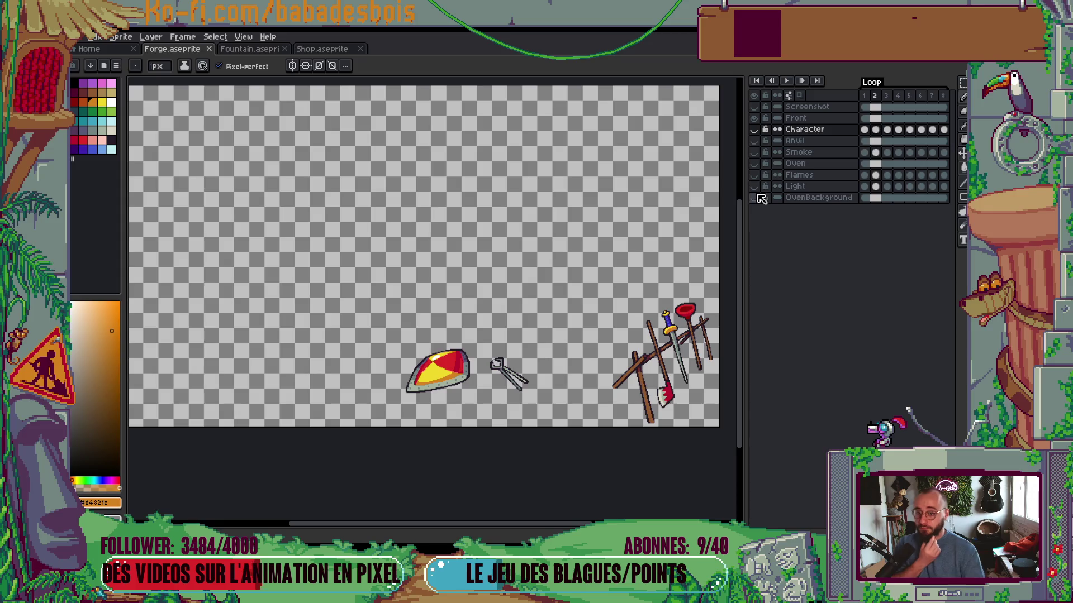
left_click(758, 119)
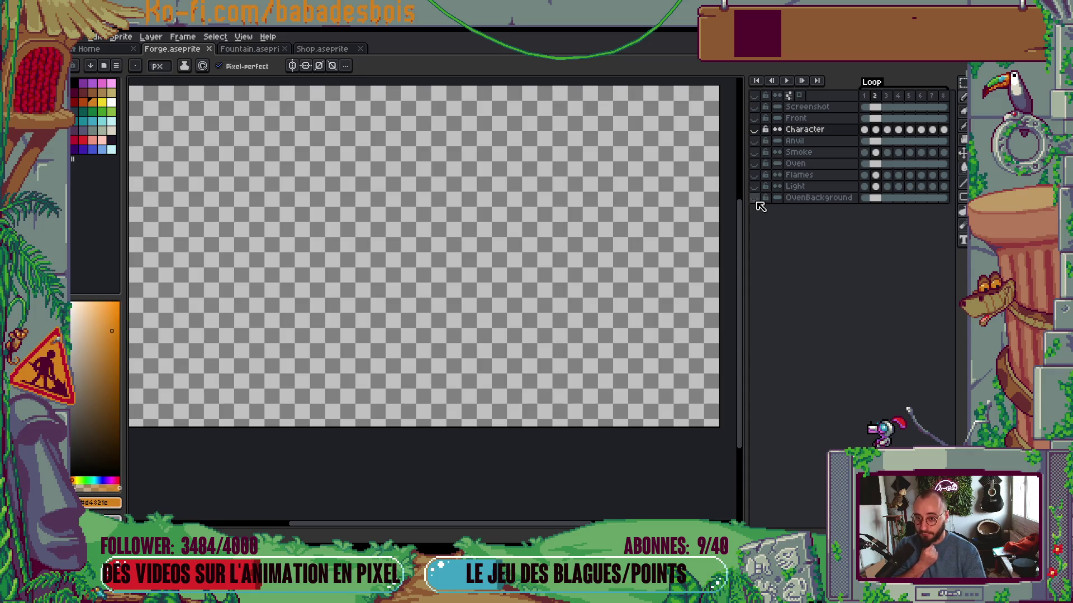
left_click(758, 165)
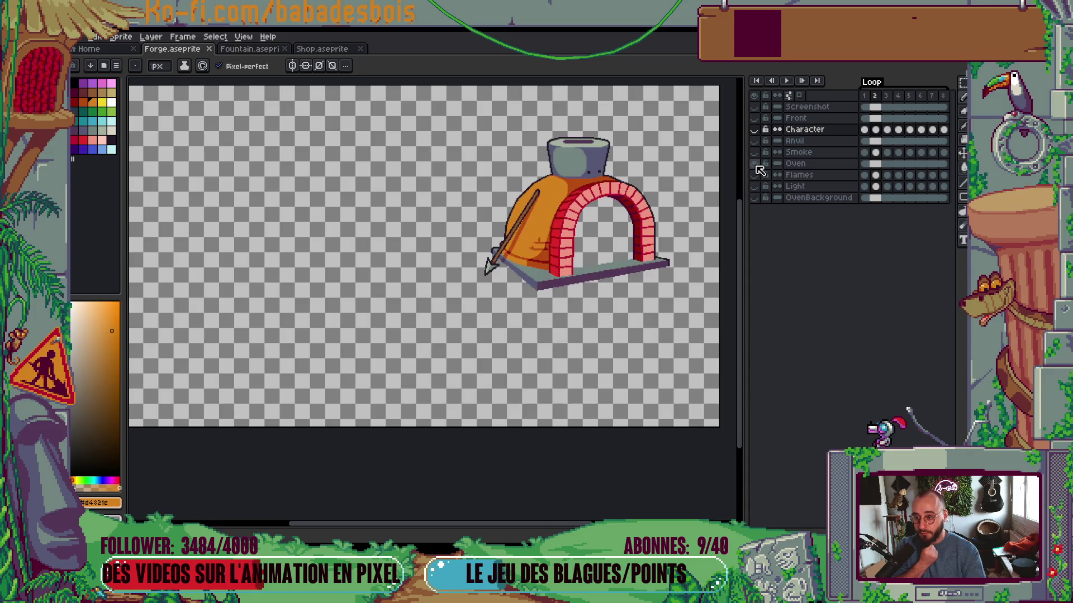
left_click(754, 198)
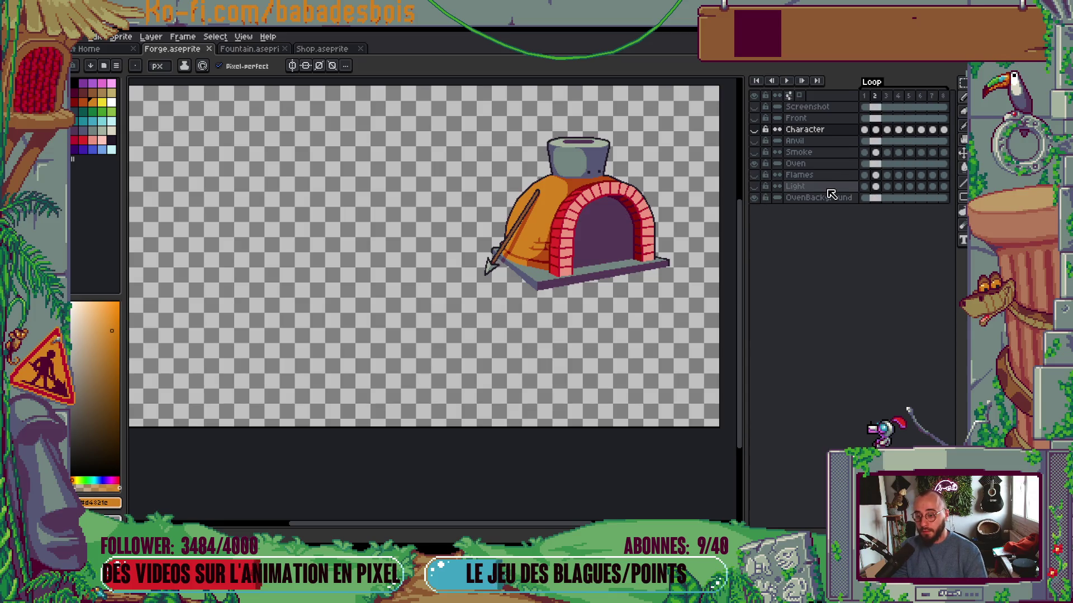
left_click(755, 174)
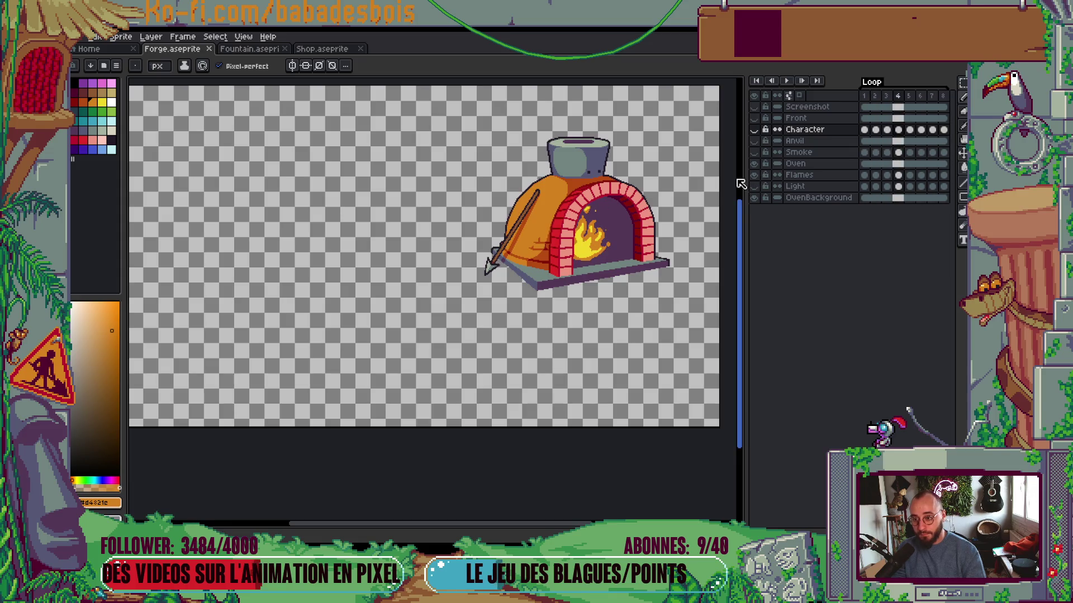
key("Return")
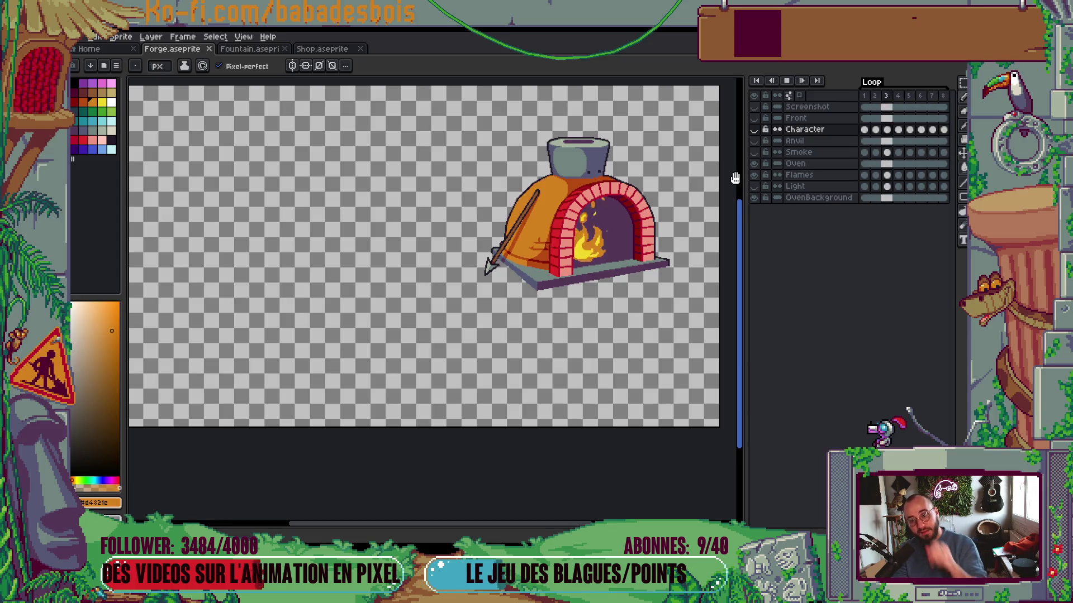
key("Return")
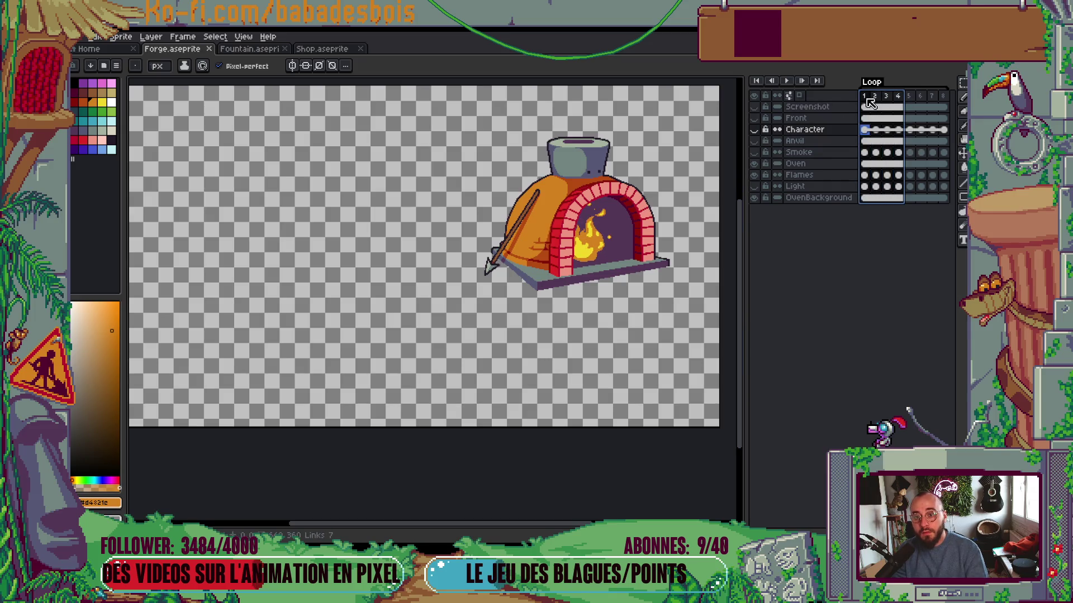
Export the oven as a sprite sheet, renaming the output file to Oven_ForgeRoom.png
left_click_drag(616, 279, 597, 290)
key("ctrl+e")
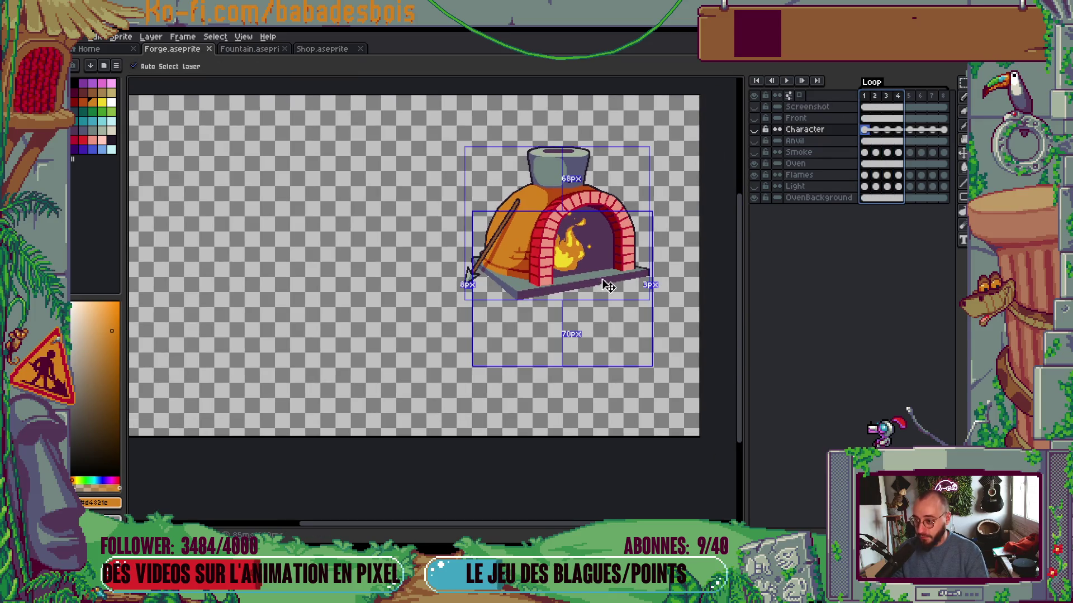
scroll(548, 332, "down", 2)
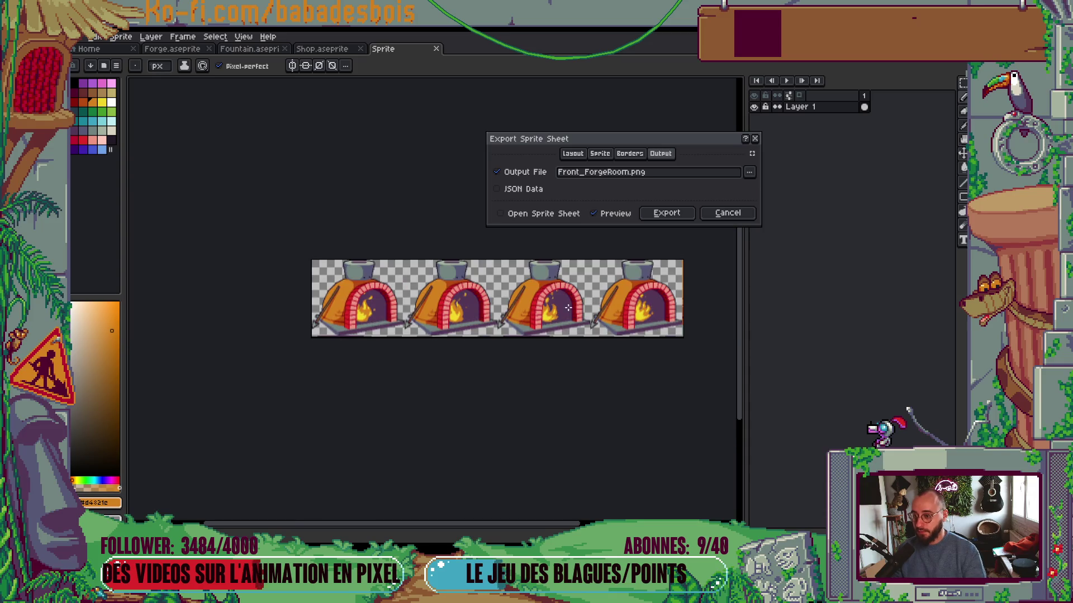
left_click(573, 153)
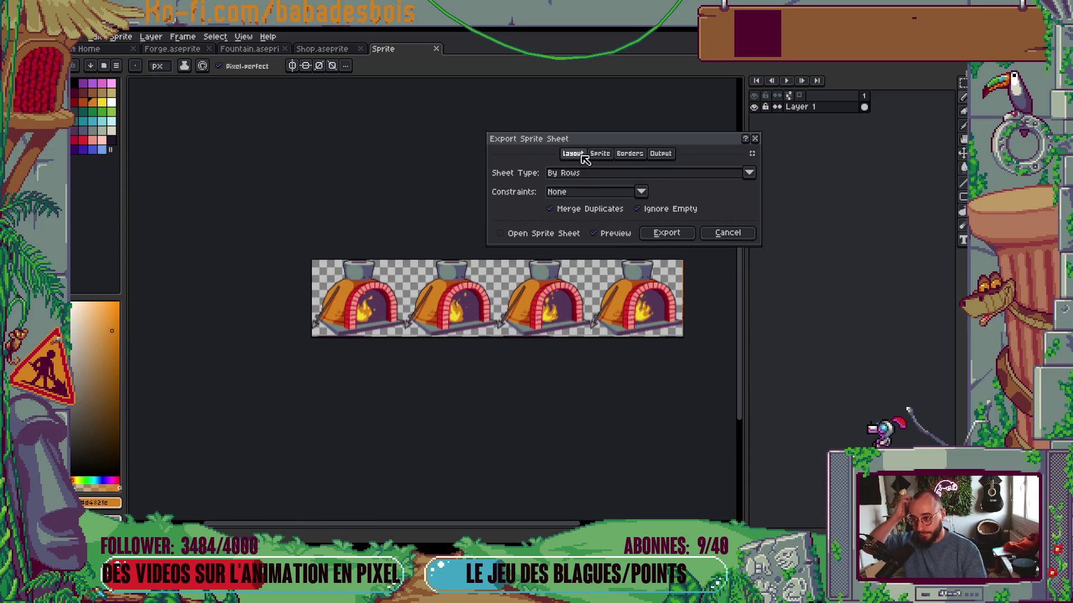
left_click(629, 154)
left_click(661, 154)
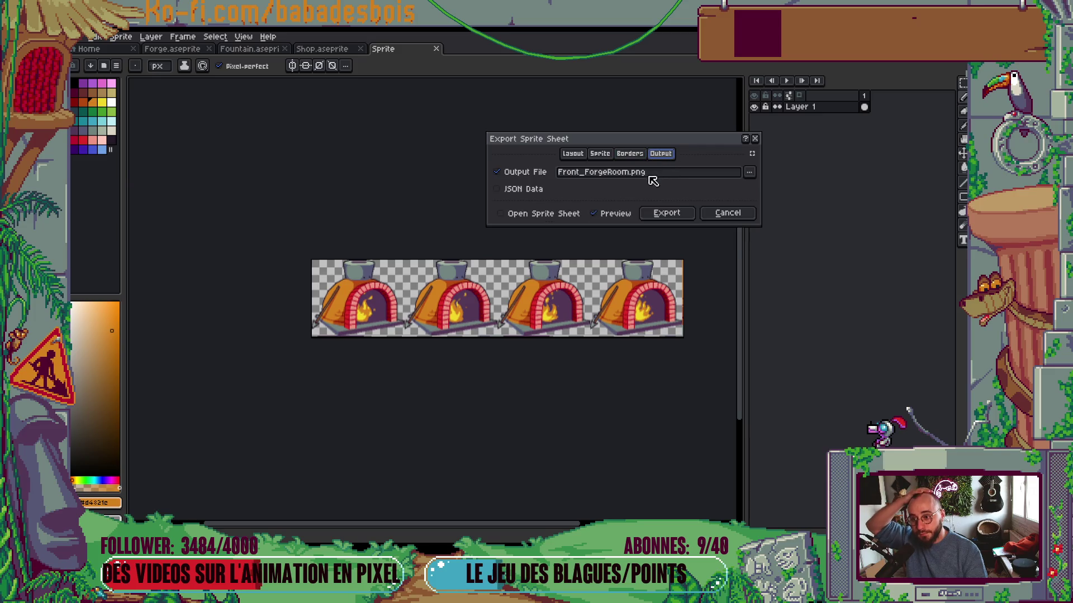
double_click(581, 173)
type("Over")
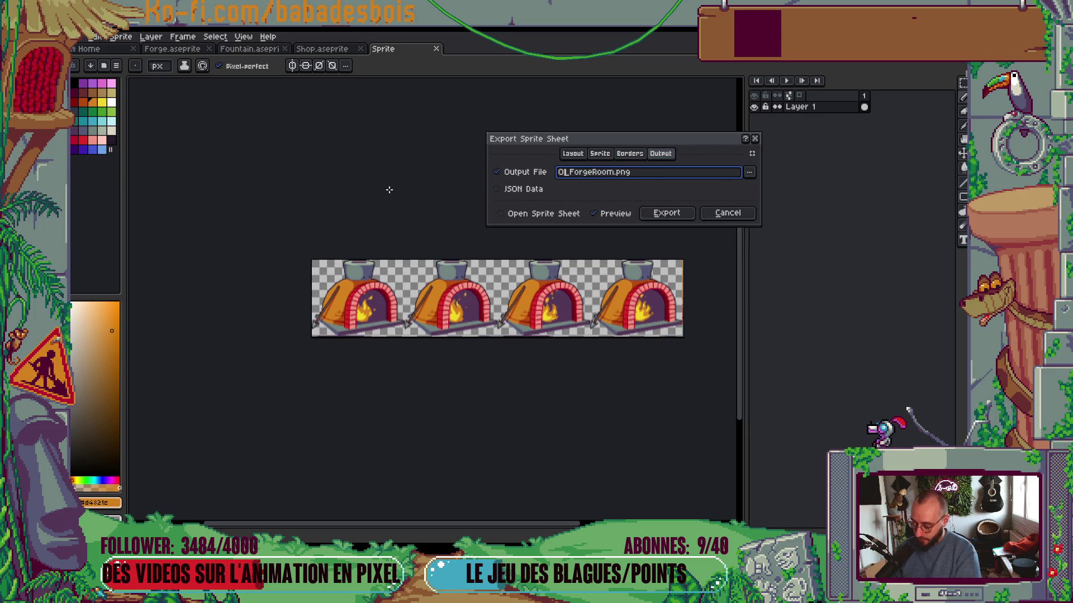
key("BackSpace")
type("n")
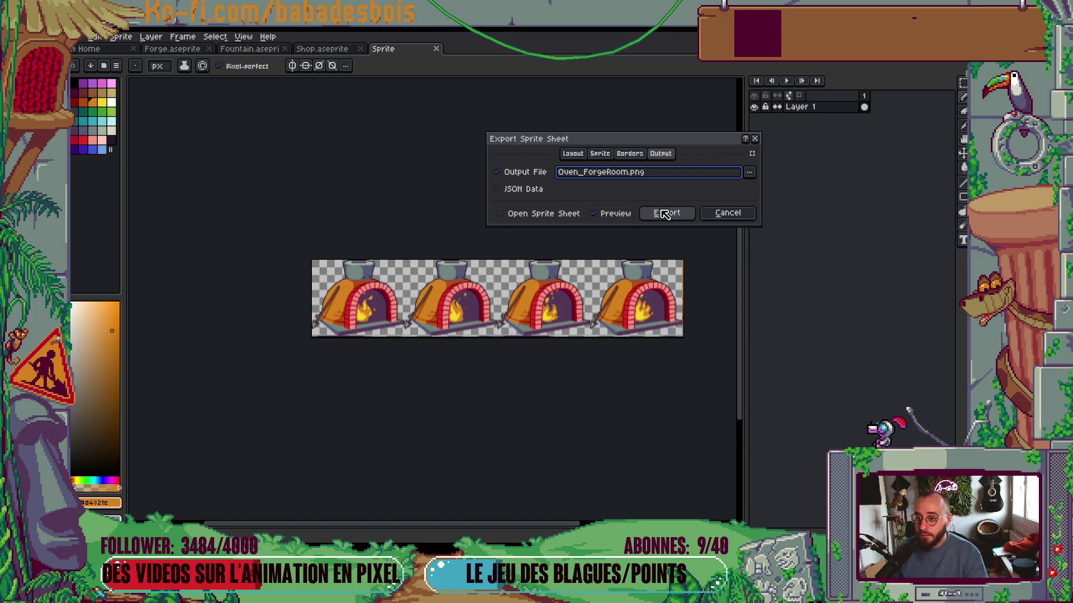
left_click(664, 215)
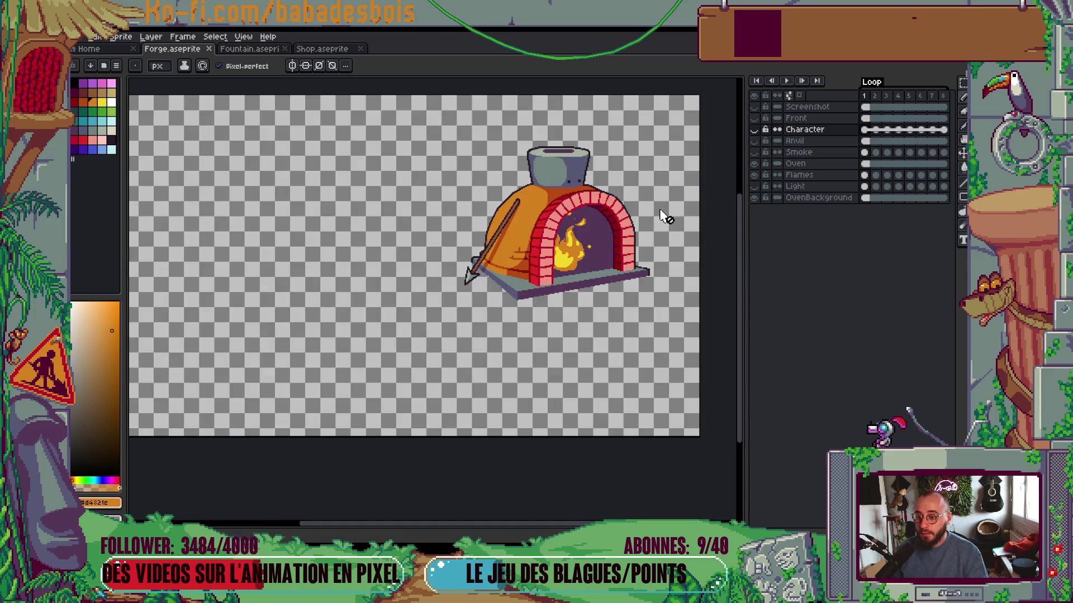
Show only the Smoke layer and export it as OvenSmoke_ForgeRoom.png
left_click(759, 164)
left_click(759, 153)
left_click(755, 175)
left_click(754, 197)
key("ctrl+e")
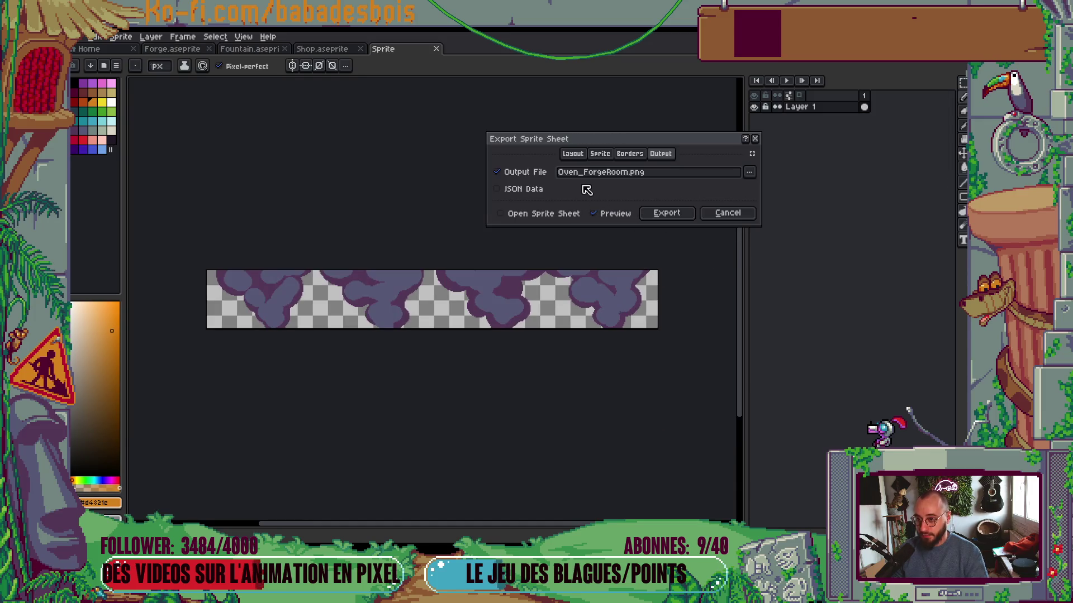
left_click_drag(576, 173, 436, 208)
type("Smoke")
key("Return")
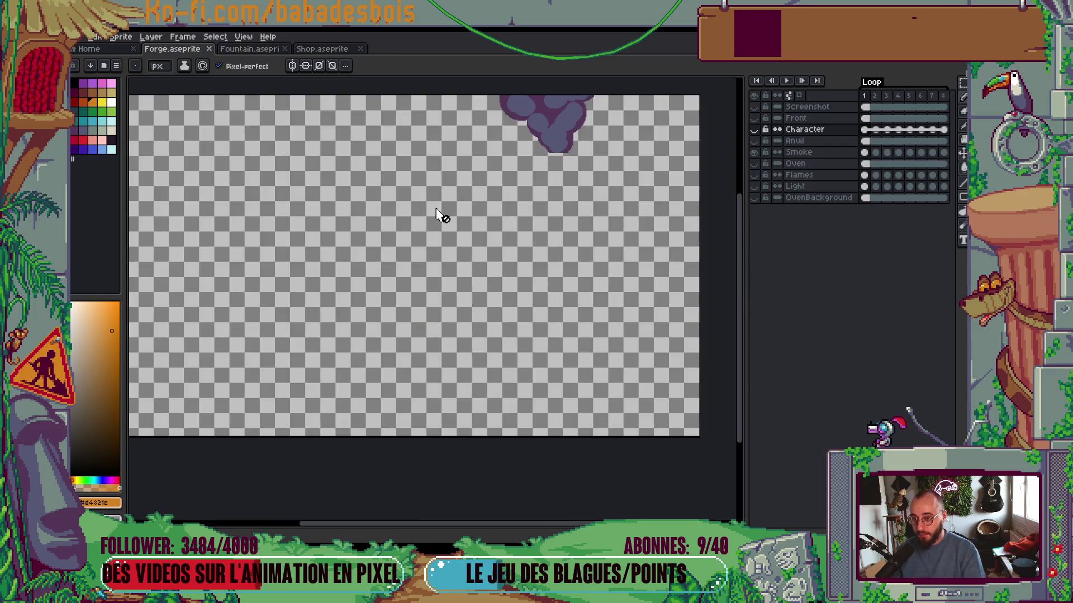
Show only the Anvil and Character layers and open a sprite sheet export of them
left_click_drag(597, 253, 584, 257)
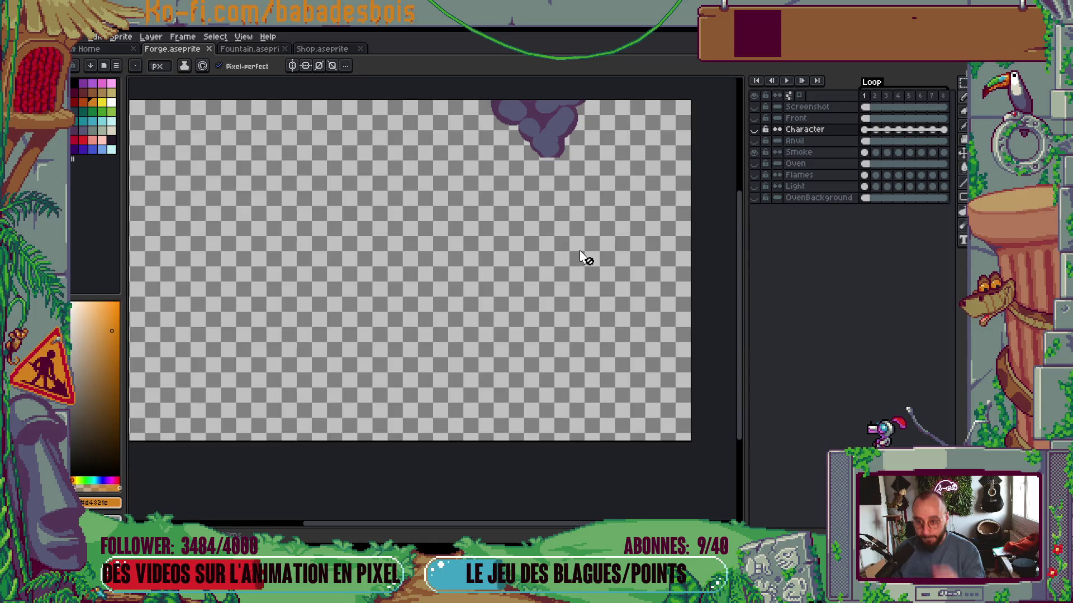
left_click(753, 152)
left_click(753, 141)
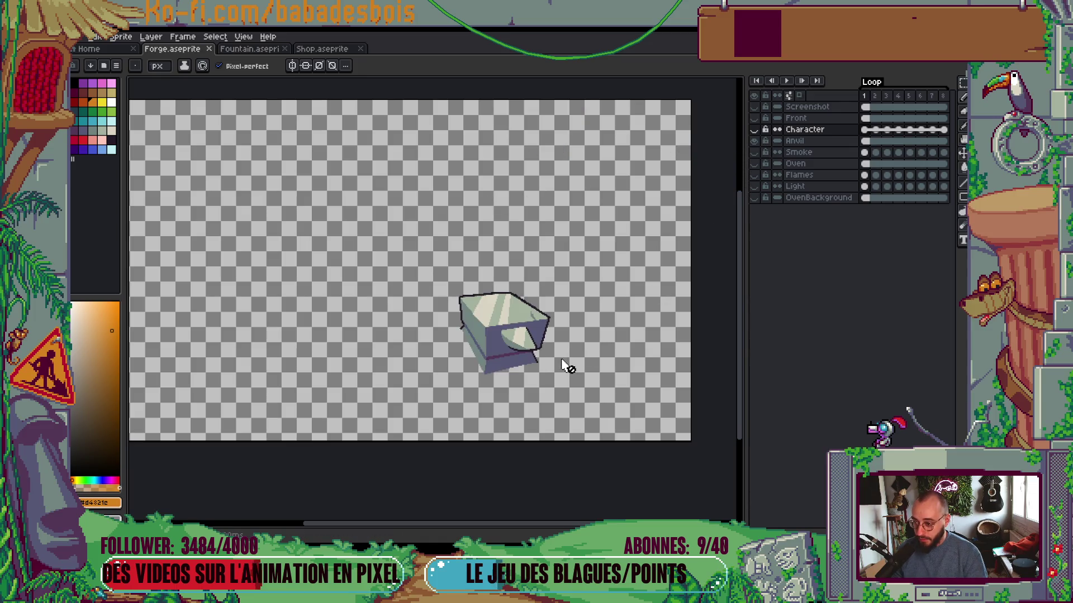
key("ctrl+e")
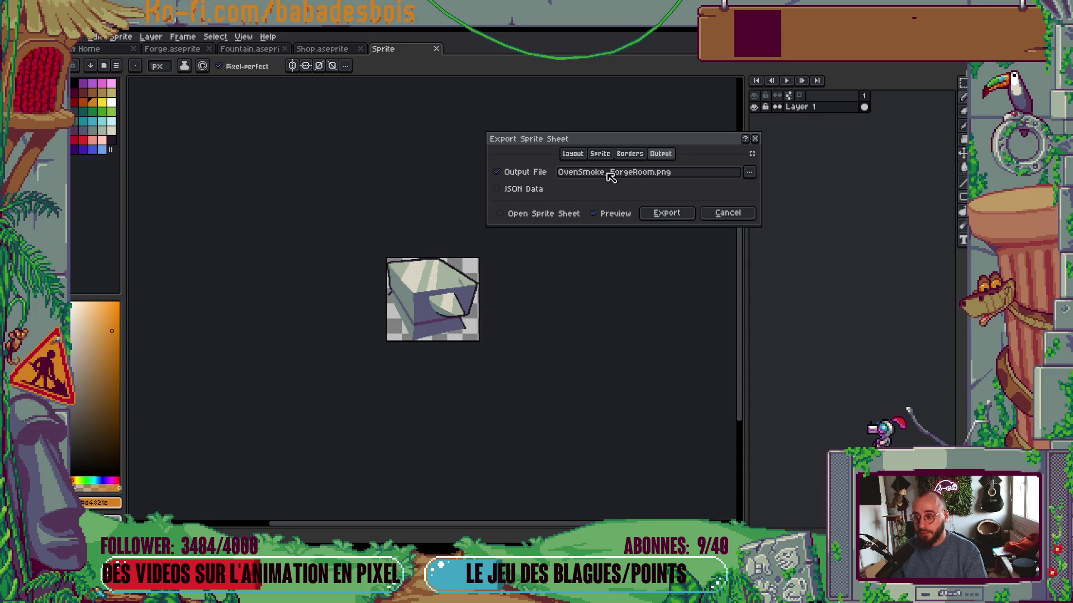
key("Escape")
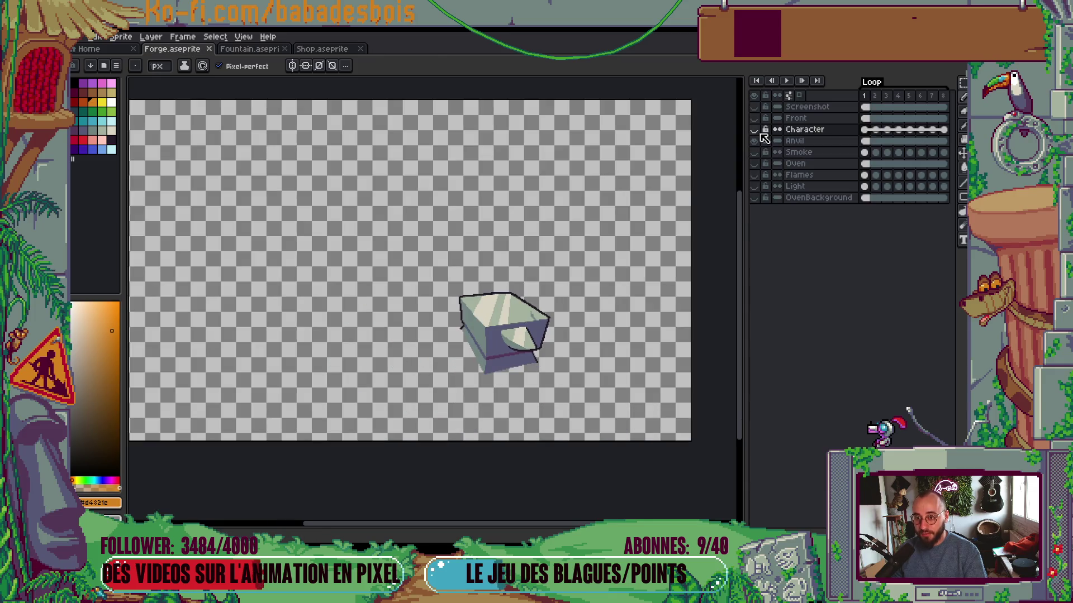
left_click(755, 130)
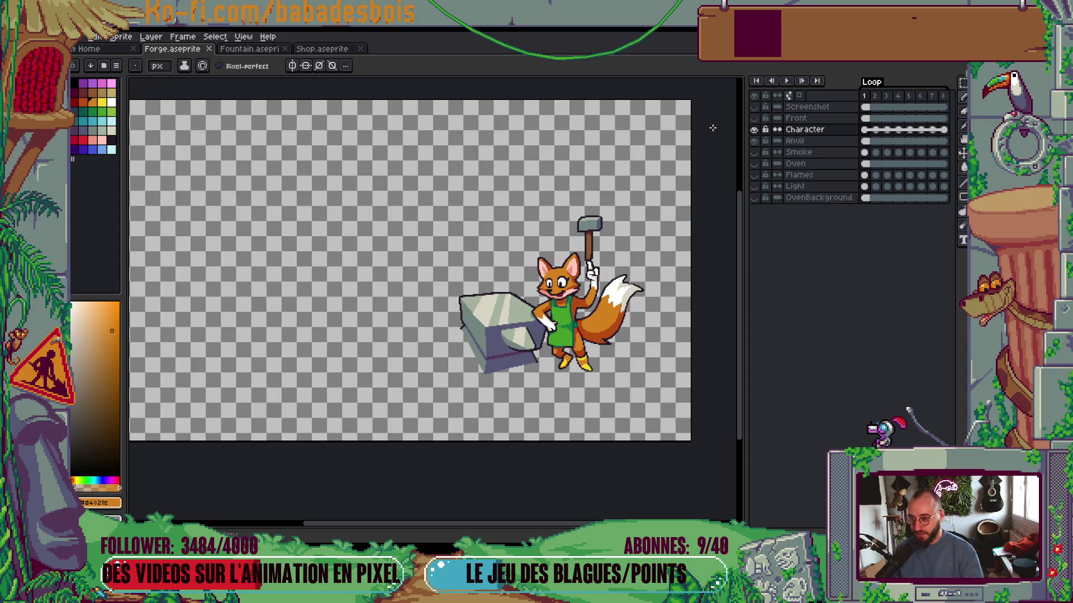
scroll(649, 208, "right", 3)
key("ctrl+e")
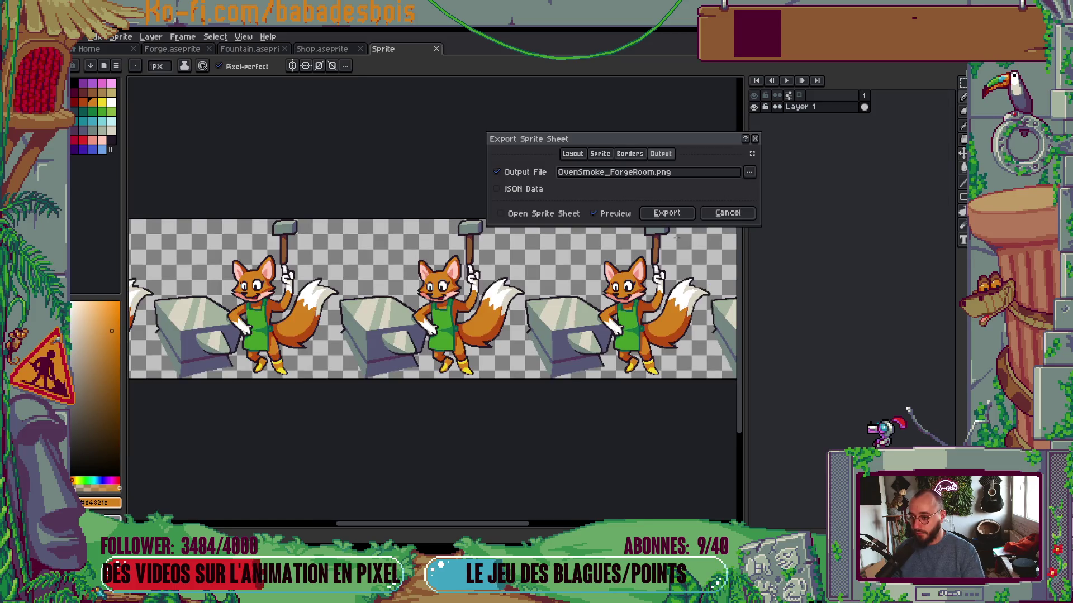